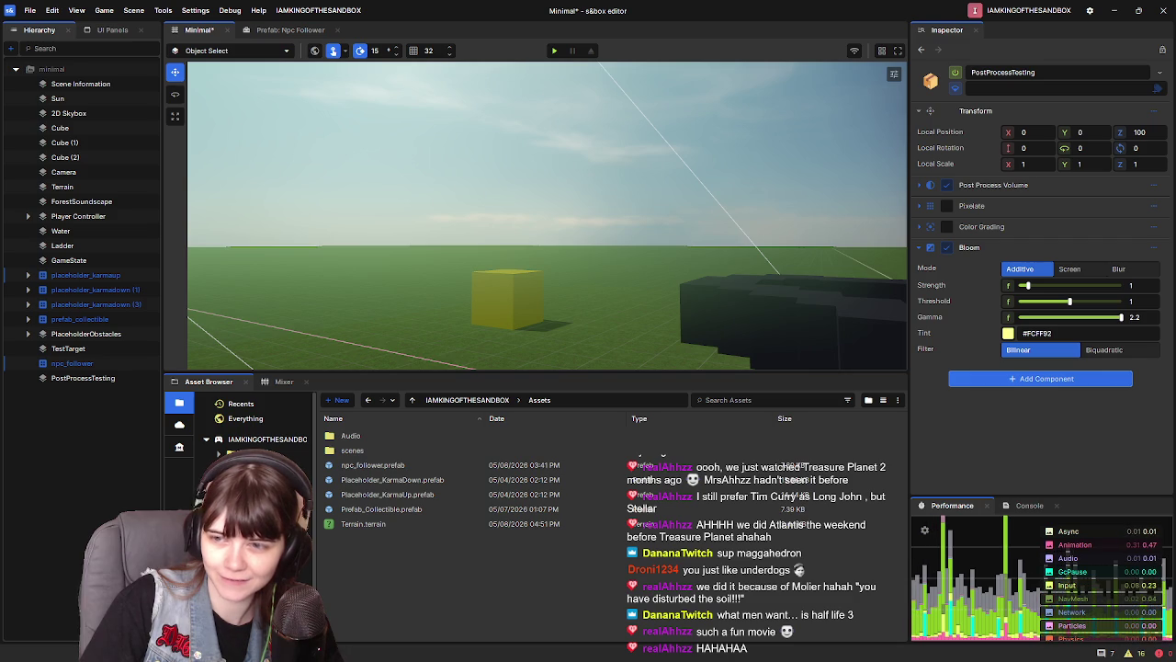
# Switch from the s&box editor to the browser showing the YouTube Short
pyautogui.hotkey('alt', 'Tab')
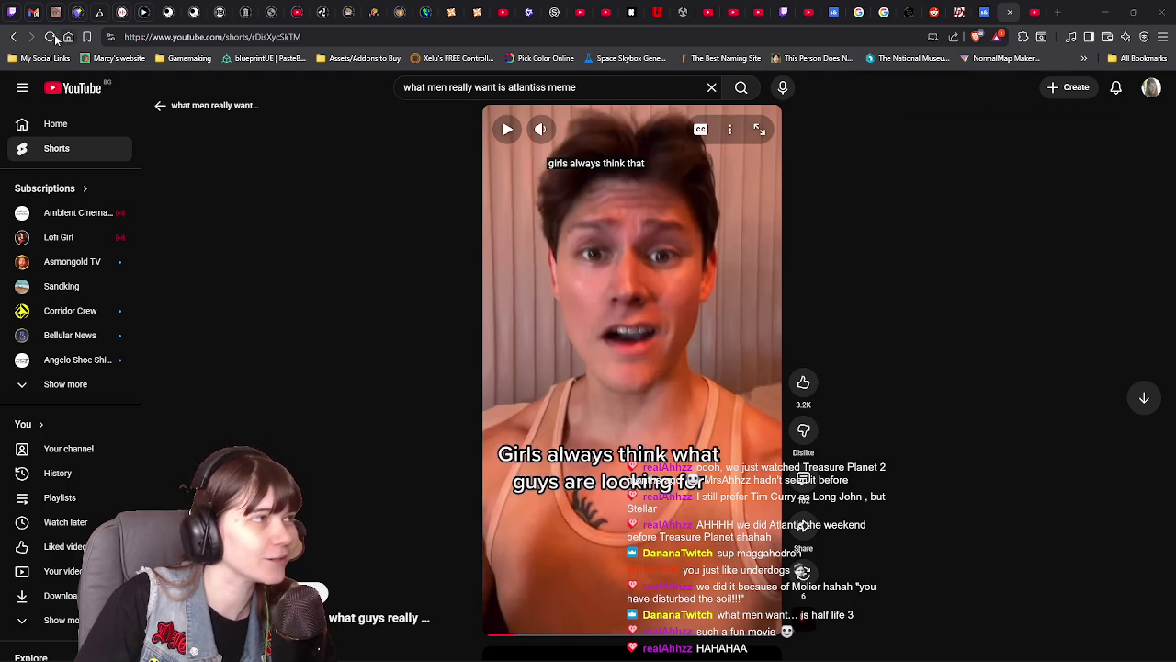
# Reload and pause the Short, copy its share link, then return to the s&box editor
pyautogui.click(50, 37)
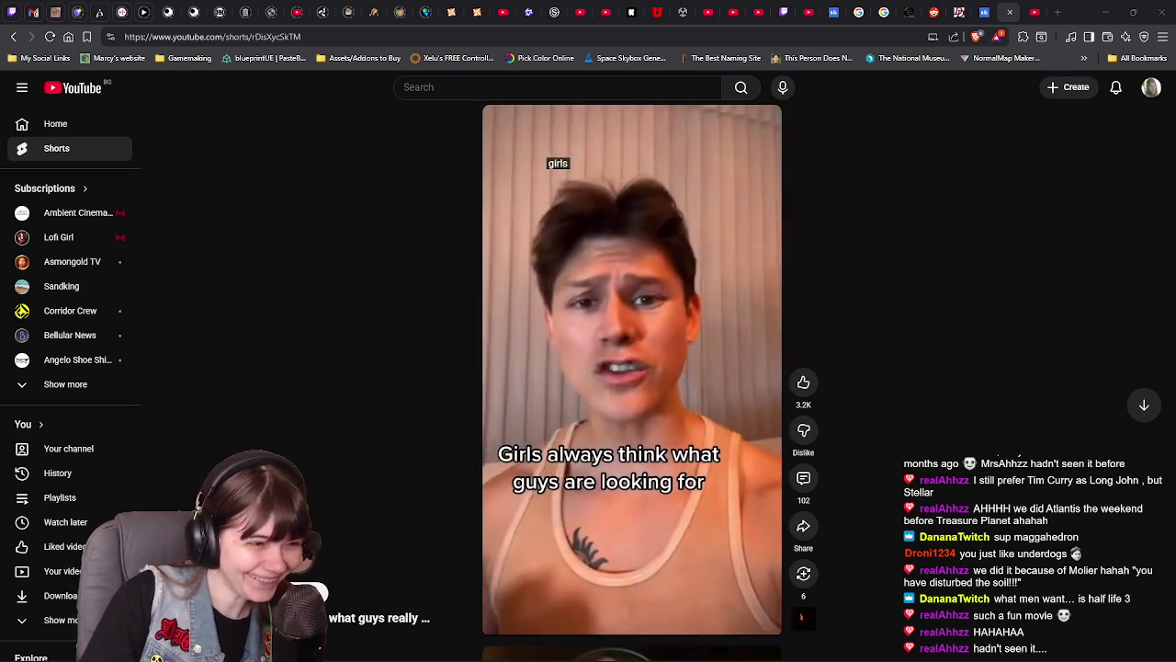
pyautogui.click(687, 317)
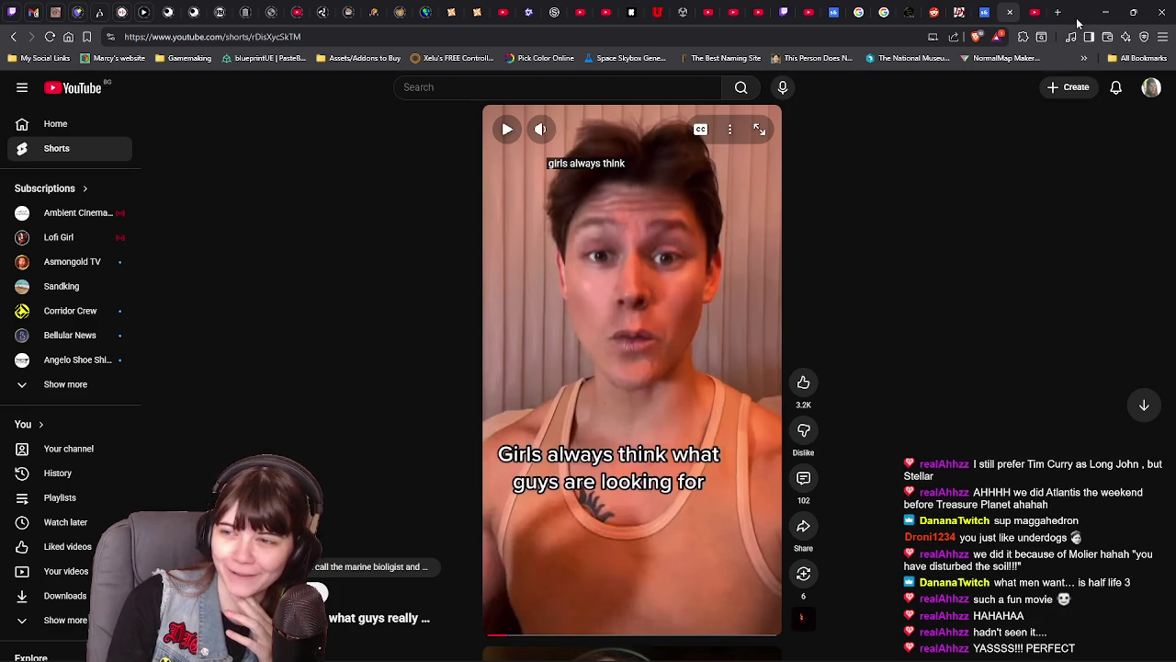
pyautogui.click(803, 525)
pyautogui.click(706, 409)
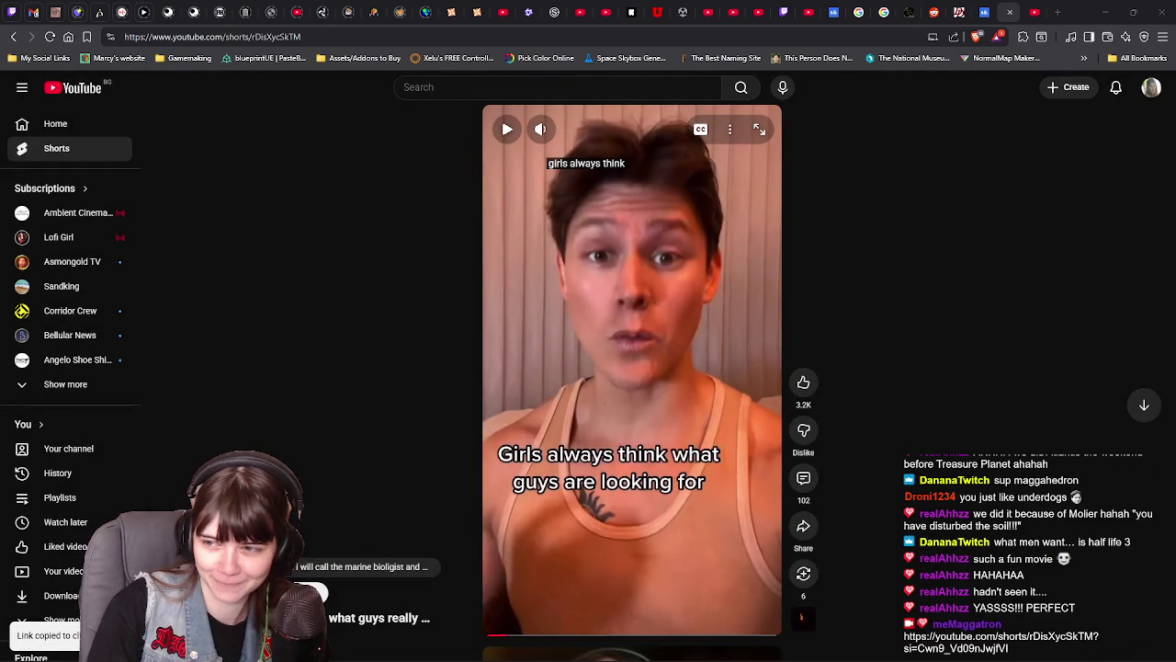
pyautogui.press('super+shift+Right')
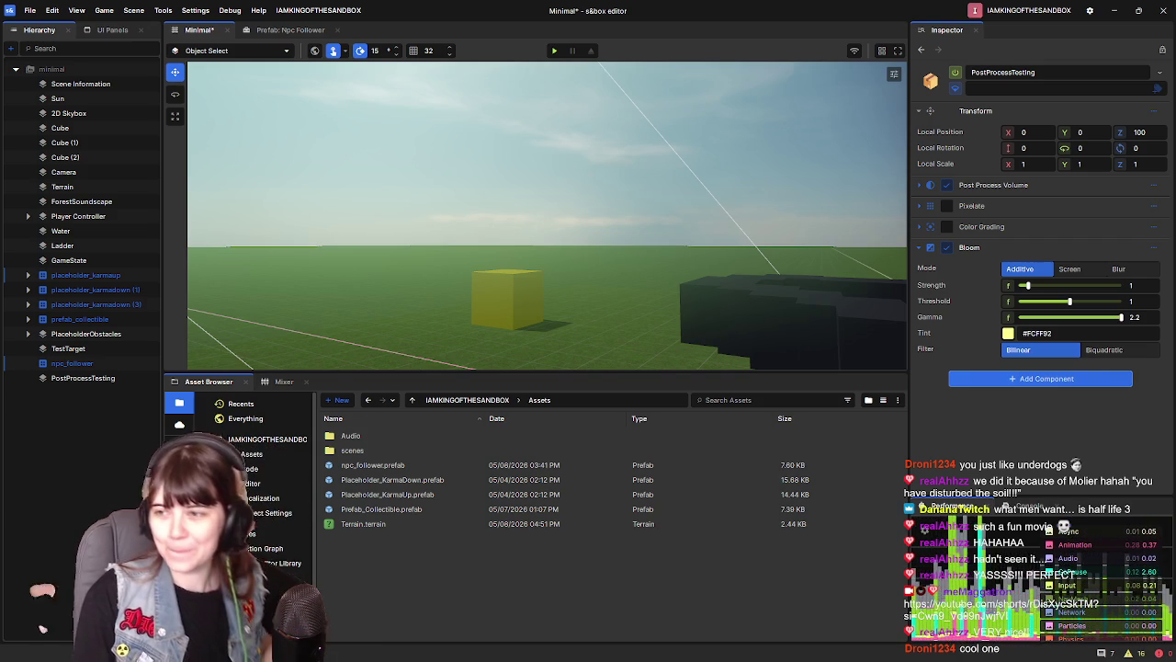
# Look around the sky, save the Minimal scene, and bring up the Add Component list
pyautogui.moveTo(602, 234)
pyautogui.mouseDown()
pyautogui.moveTo(597, 129)
pyautogui.moveTo(602, 235)
pyautogui.moveTo(649, 255)
pyautogui.mouseUp()
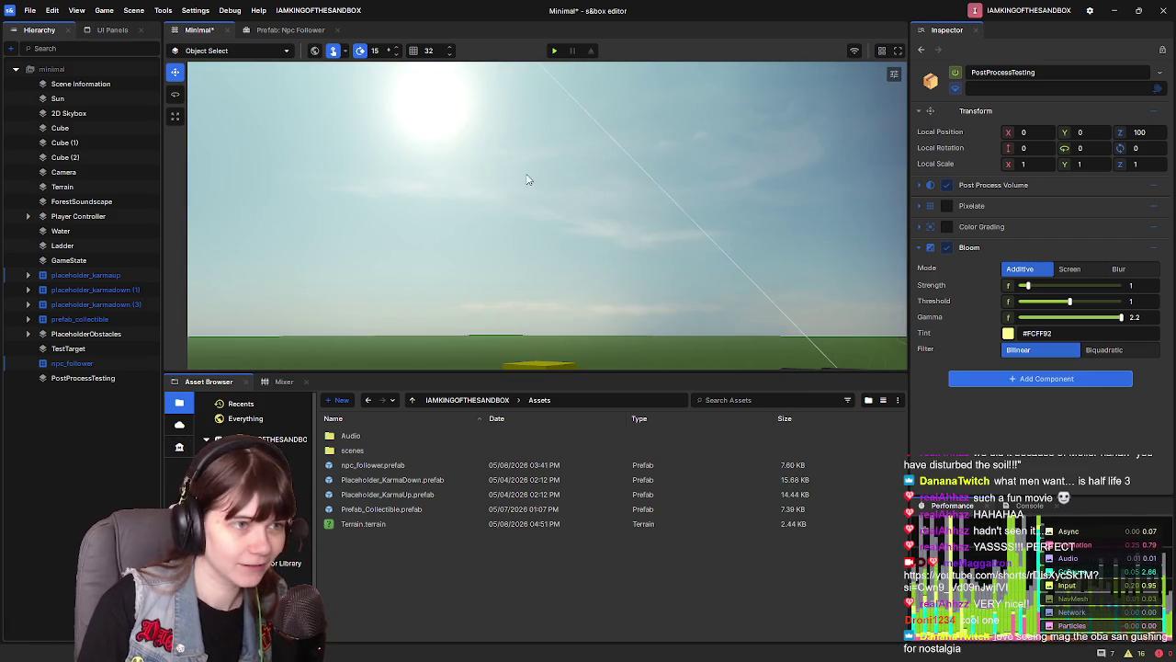
pyautogui.moveTo(530, 179); pyautogui.dragTo(569, 126)
pyautogui.hotkey('ctrl', 's')
pyautogui.moveTo(657, 226)
pyautogui.mouseDown()
pyautogui.moveTo(622, 199)
pyautogui.moveTo(609, 212)
pyautogui.moveTo(617, 202)
pyautogui.moveTo(614, 230)
pyautogui.mouseUp()
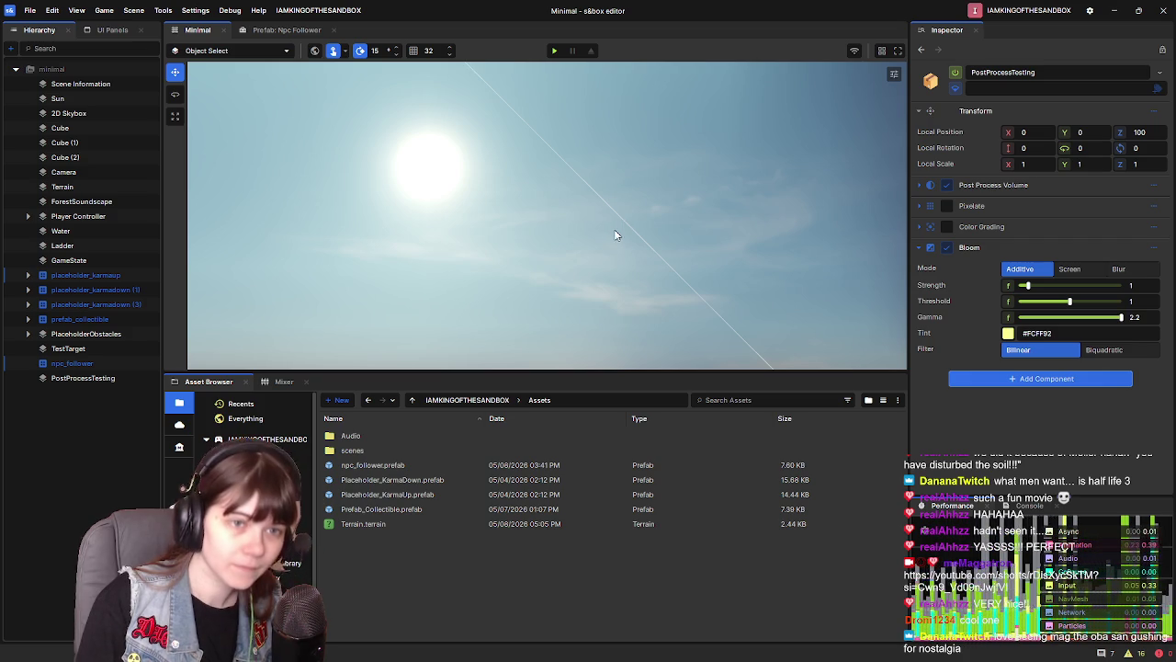
pyautogui.click(1031, 379)
# Add a Tone Mapping component to PostProcessTesting and set its Mode to Linear
pyautogui.write('tone')
pyautogui.click(1036, 431)
pyautogui.moveTo(693, 260)
pyautogui.mouseDown()
pyautogui.moveTo(693, 294)
pyautogui.moveTo(662, 358)
pyautogui.moveTo(654, 227)
pyautogui.mouseUp()
pyautogui.scroll(-2, 1056, 349)
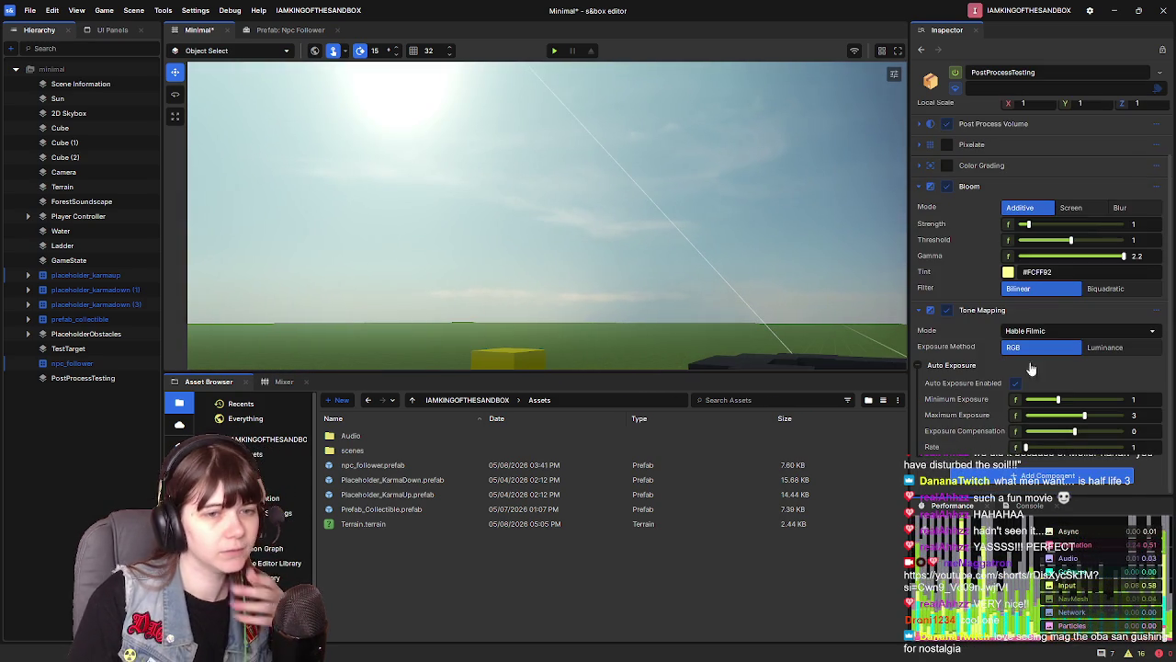
pyautogui.click(1059, 333)
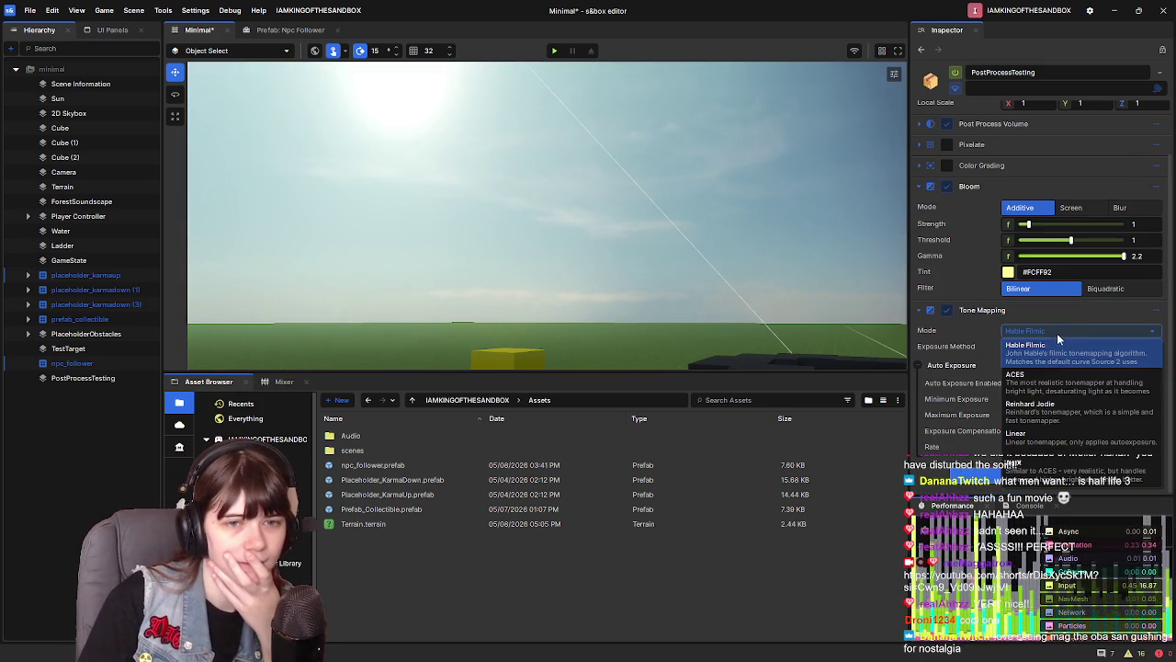
pyautogui.click(1063, 441)
# Tune exposure: minimum 0.787, maximum 0.969, exposure compensation around 2.375
pyautogui.moveTo(756, 304)
pyautogui.mouseDown()
pyautogui.moveTo(727, 141)
pyautogui.moveTo(704, 239)
pyautogui.moveTo(719, 323)
pyautogui.moveTo(735, 230)
pyautogui.moveTo(763, 284)
pyautogui.moveTo(714, 291)
pyautogui.mouseUp()
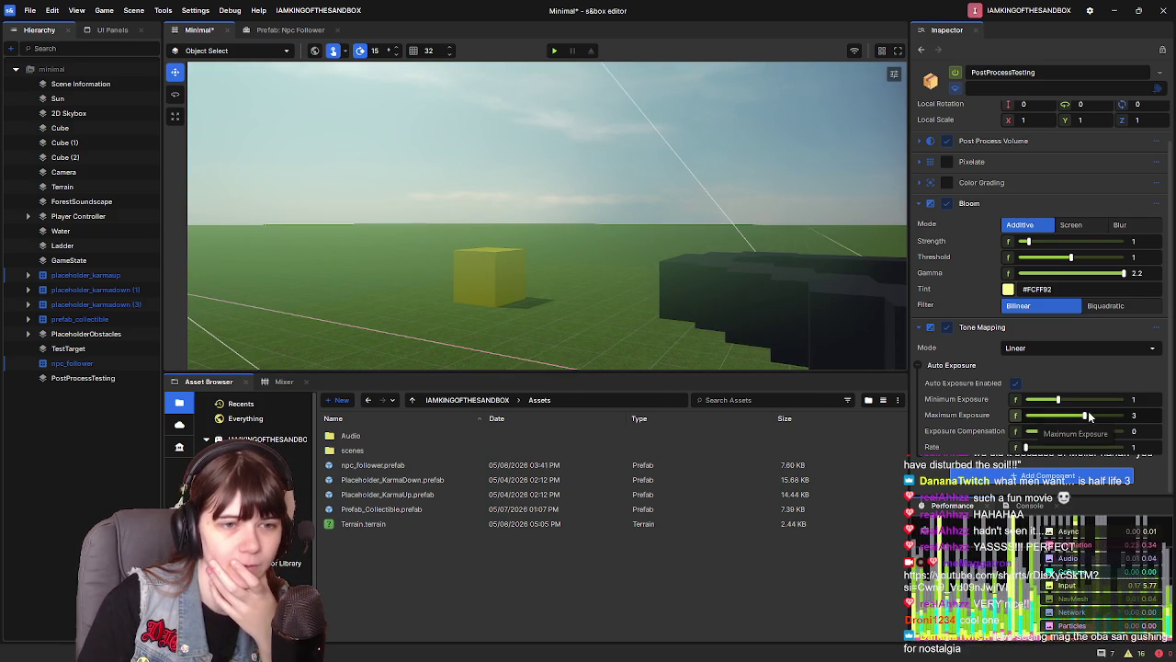
pyautogui.moveTo(1085, 415); pyautogui.dragTo(1039, 419)
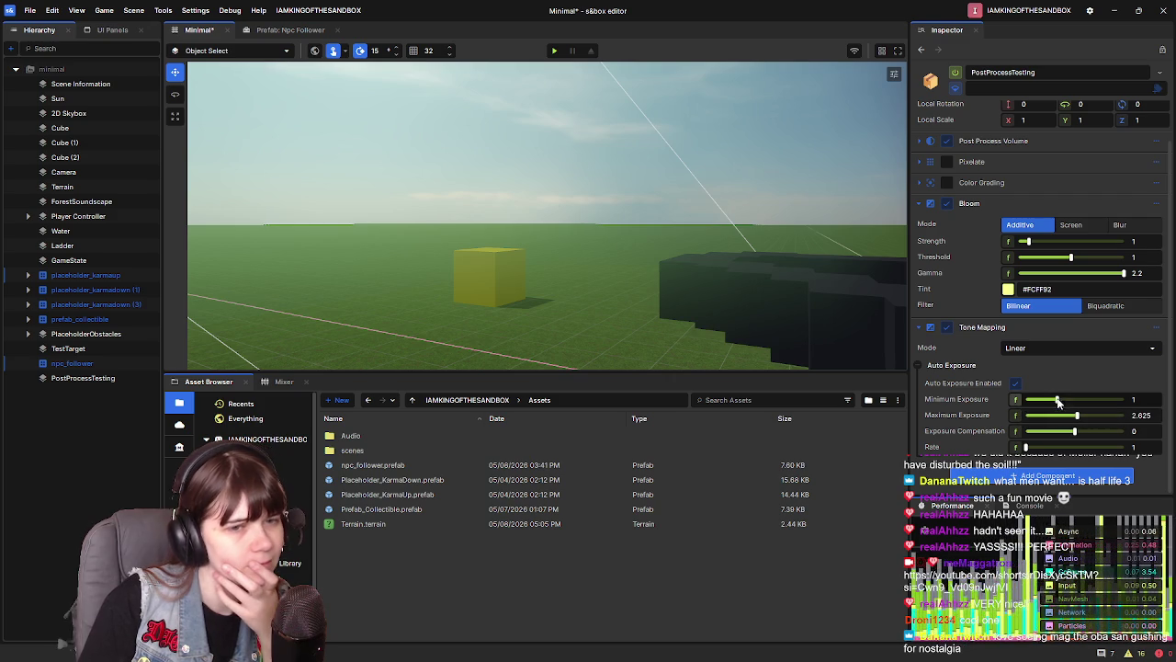
pyautogui.moveTo(1057, 398); pyautogui.dragTo(1027, 398)
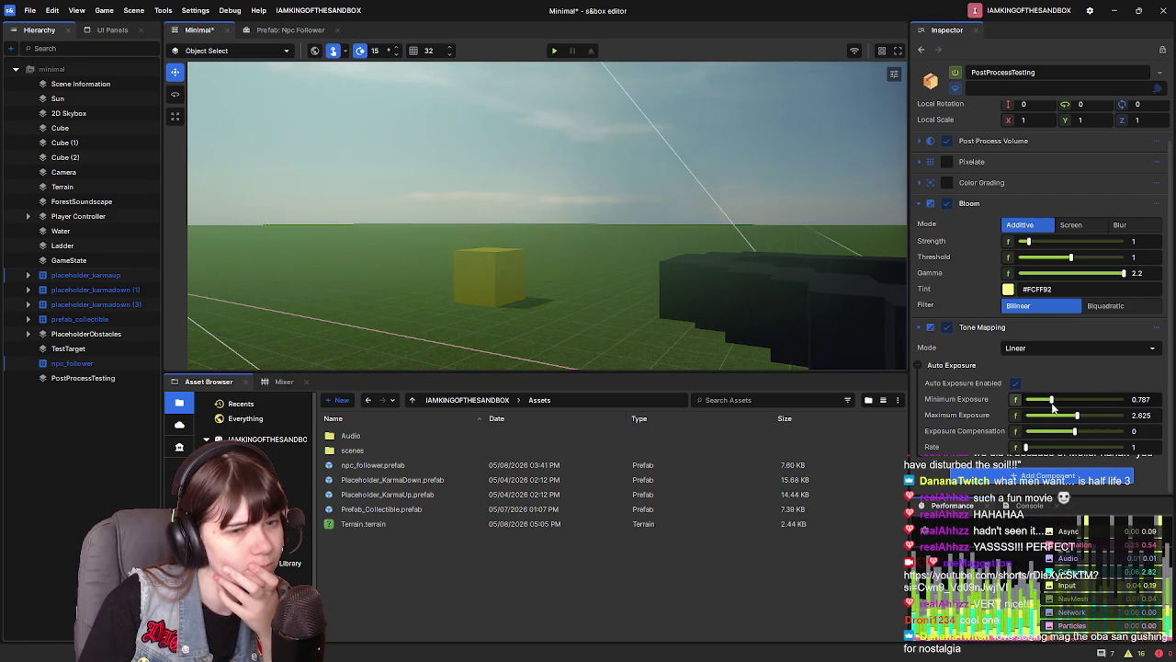
pyautogui.moveTo(1075, 434)
pyautogui.mouseDown()
pyautogui.moveTo(1098, 434)
pyautogui.moveTo(1021, 439)
pyautogui.mouseUp()
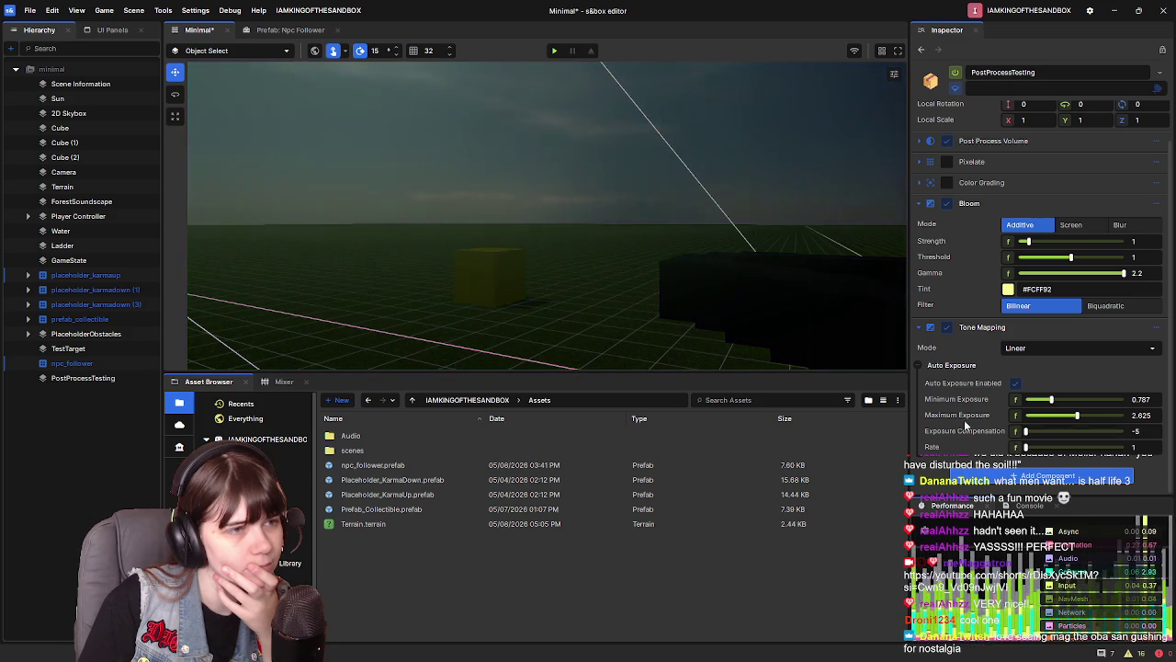
pyautogui.moveTo(686, 293)
pyautogui.mouseDown()
pyautogui.moveTo(777, 292)
pyautogui.moveTo(689, 294)
pyautogui.moveTo(516, 219)
pyautogui.moveTo(632, 290)
pyautogui.moveTo(540, 235)
pyautogui.moveTo(616, 299)
pyautogui.mouseUp()
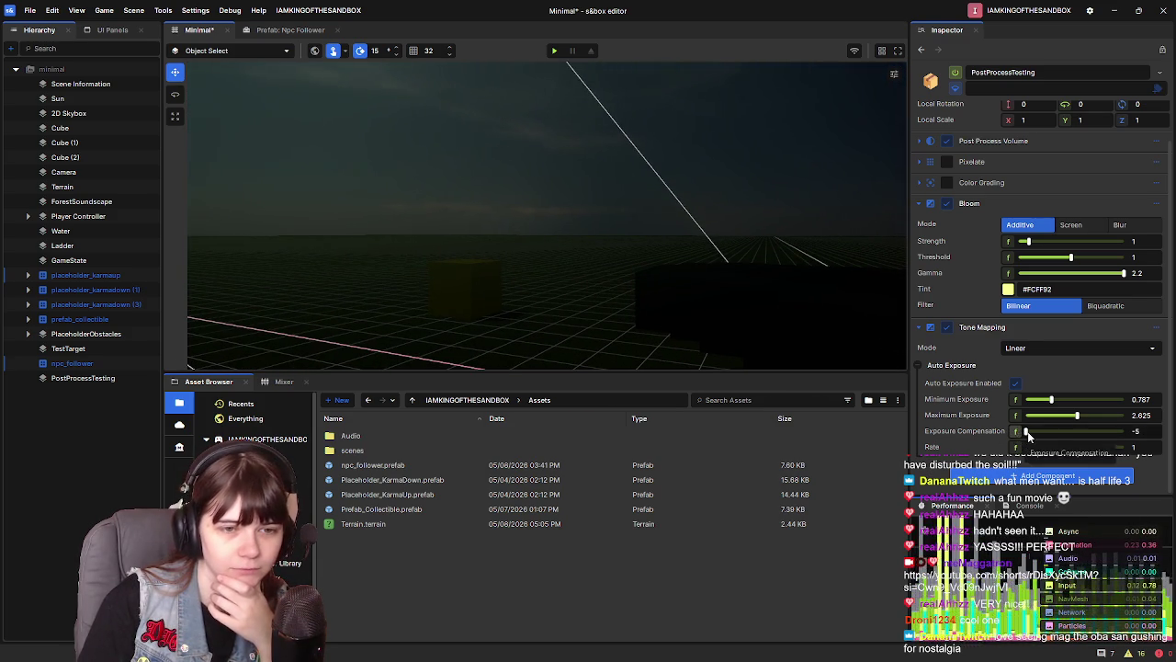
pyautogui.moveTo(1099, 435); pyautogui.dragTo(1096, 430)
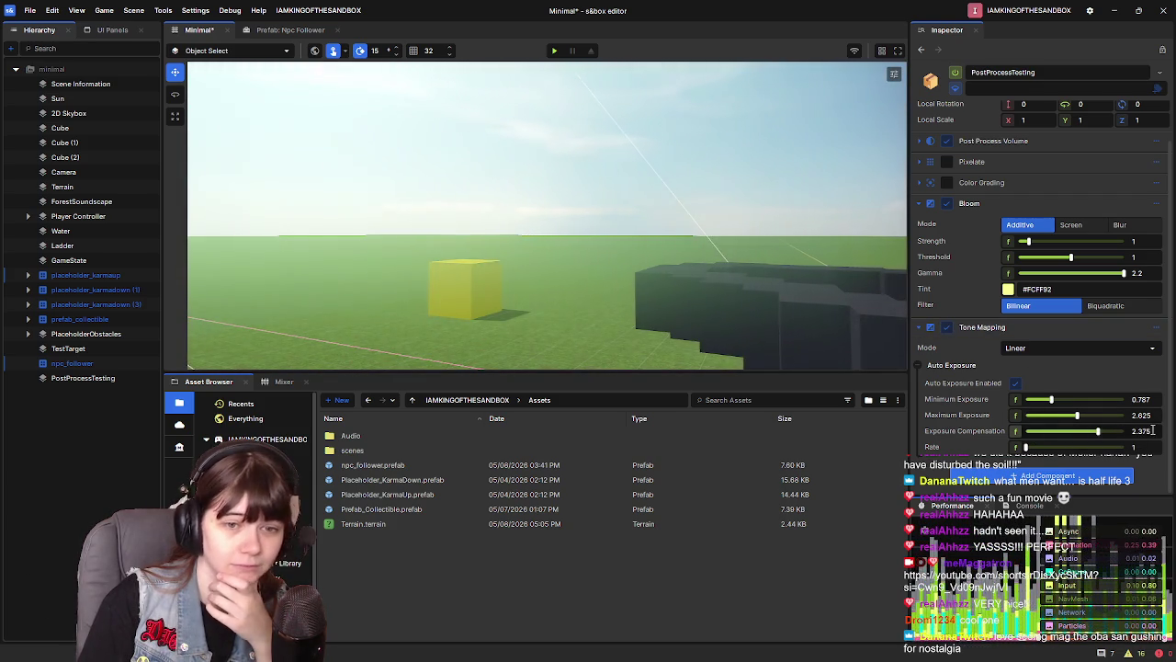
pyautogui.moveTo(1078, 415); pyautogui.dragTo(1076, 417)
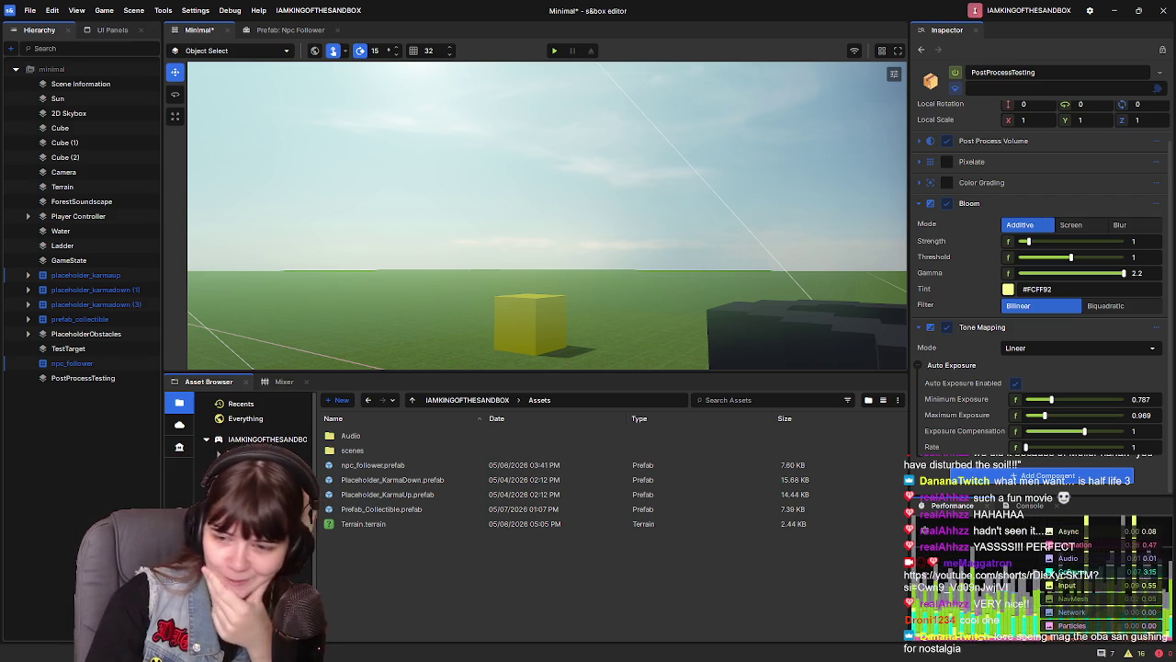
pyautogui.moveTo(693, 237); pyautogui.dragTo(693, 252)
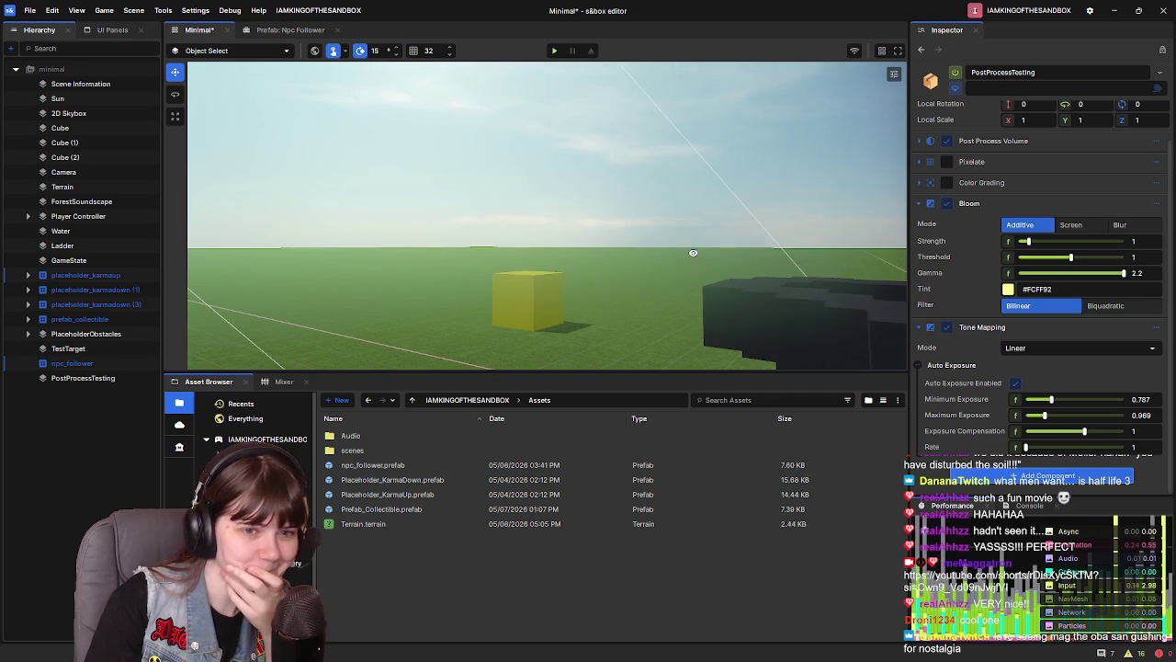
# Switch the Tone Mapping mode back to Hable Filmic and check auto exposure against the sun
pyautogui.click(1033, 353)
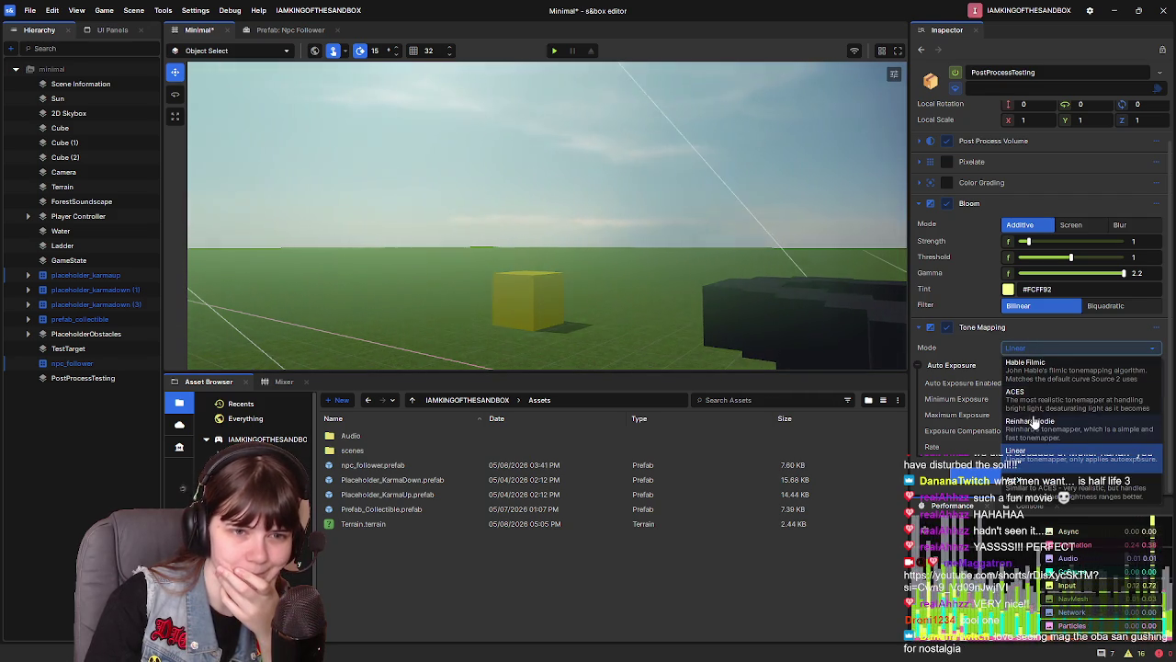
pyautogui.click(1144, 383)
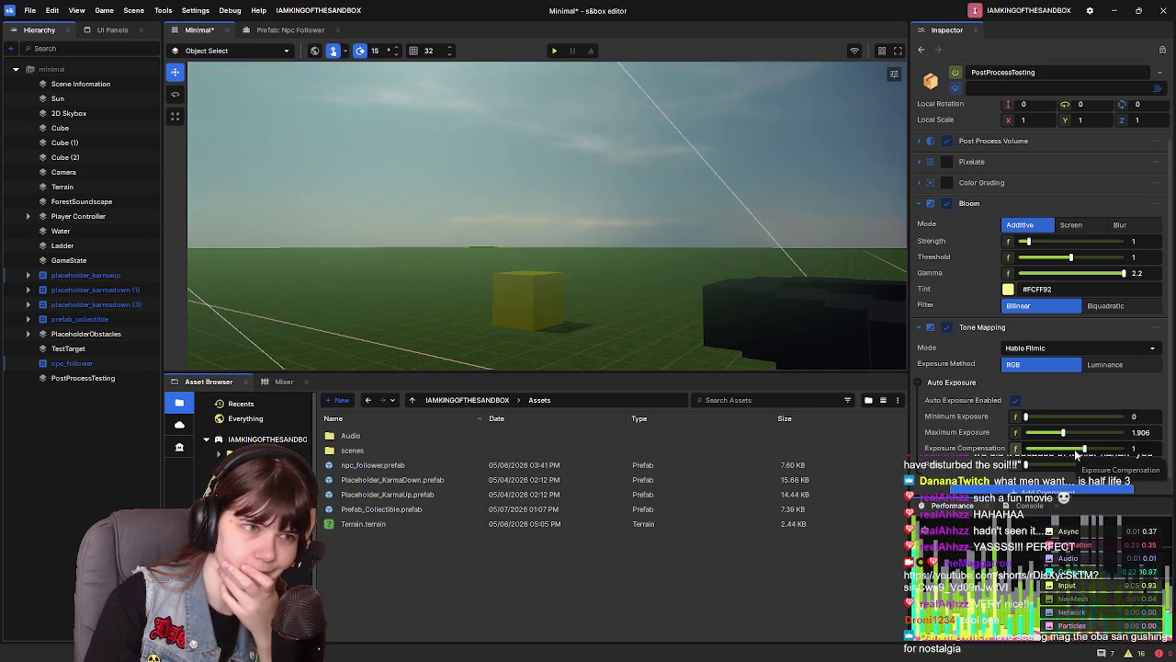
pyautogui.moveTo(632, 328)
pyautogui.mouseDown()
pyautogui.moveTo(690, 254)
pyautogui.moveTo(690, 226)
pyautogui.moveTo(679, 254)
pyautogui.moveTo(706, 312)
pyautogui.moveTo(704, 278)
pyautogui.moveTo(735, 276)
pyautogui.mouseUp()
# Remove the Tone Mapping component from PostProcessTesting
pyautogui.moveTo(1063, 432)
pyautogui.mouseDown()
pyautogui.moveTo(1081, 437)
pyautogui.moveTo(1069, 434)
pyautogui.mouseUp()
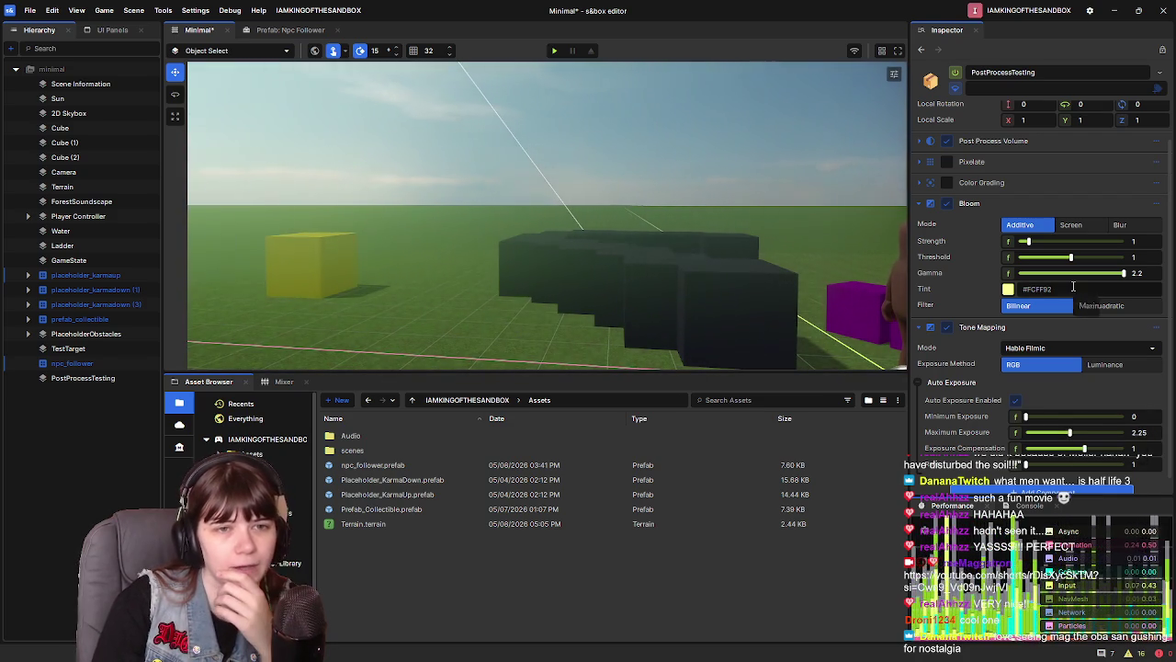
pyautogui.click(1159, 327)
pyautogui.click(1101, 515)
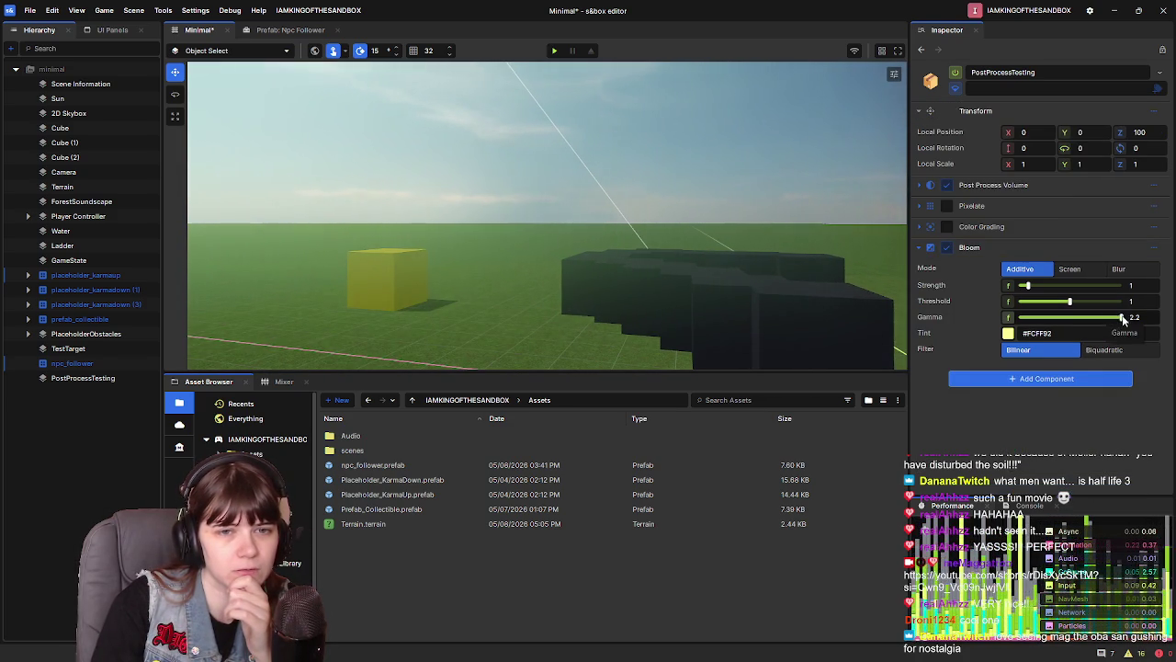
# Raise Bloom Gamma to 2.2 and try Bloom Threshold values between about 1.39 and 1.5
pyautogui.moveTo(1084, 318)
pyautogui.mouseDown()
pyautogui.moveTo(1138, 319)
pyautogui.moveTo(1020, 317)
pyautogui.moveTo(1111, 317)
pyautogui.moveTo(1038, 301)
pyautogui.moveTo(1080, 309)
pyautogui.mouseUp()
pyautogui.moveTo(878, 295)
pyautogui.mouseDown()
pyautogui.moveTo(711, 192)
pyautogui.moveTo(815, 297)
pyautogui.mouseUp()
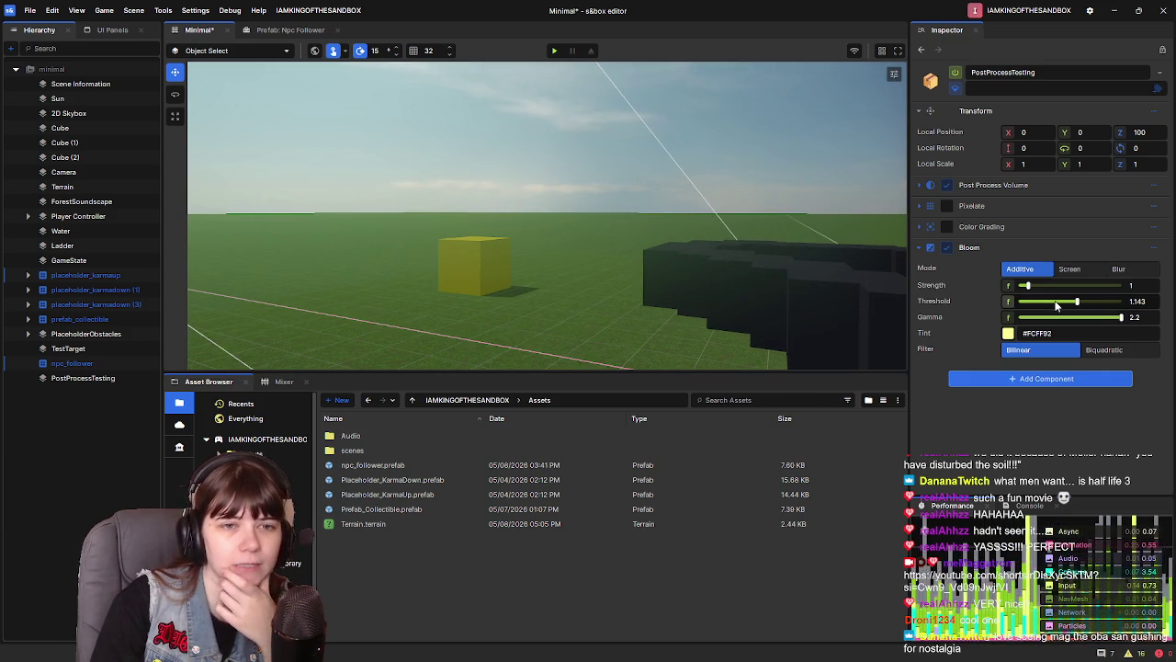
pyautogui.moveTo(1080, 306)
pyautogui.mouseDown()
pyautogui.moveTo(1064, 307)
pyautogui.moveTo(1081, 308)
pyautogui.mouseUp()
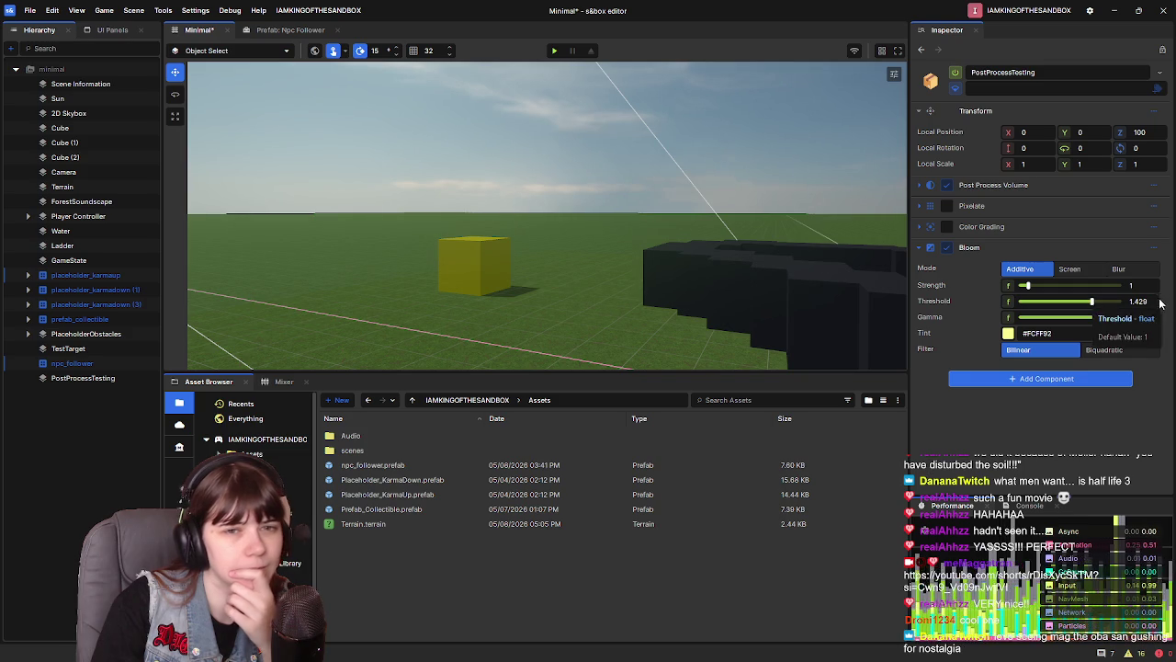
pyautogui.moveTo(1095, 301); pyautogui.dragTo(1097, 302)
pyautogui.moveTo(588, 276)
pyautogui.mouseDown()
pyautogui.moveTo(803, 290)
pyautogui.moveTo(615, 245)
pyautogui.moveTo(600, 227)
pyautogui.moveTo(609, 168)
pyautogui.moveTo(603, 248)
pyautogui.moveTo(851, 266)
pyautogui.mouseUp()
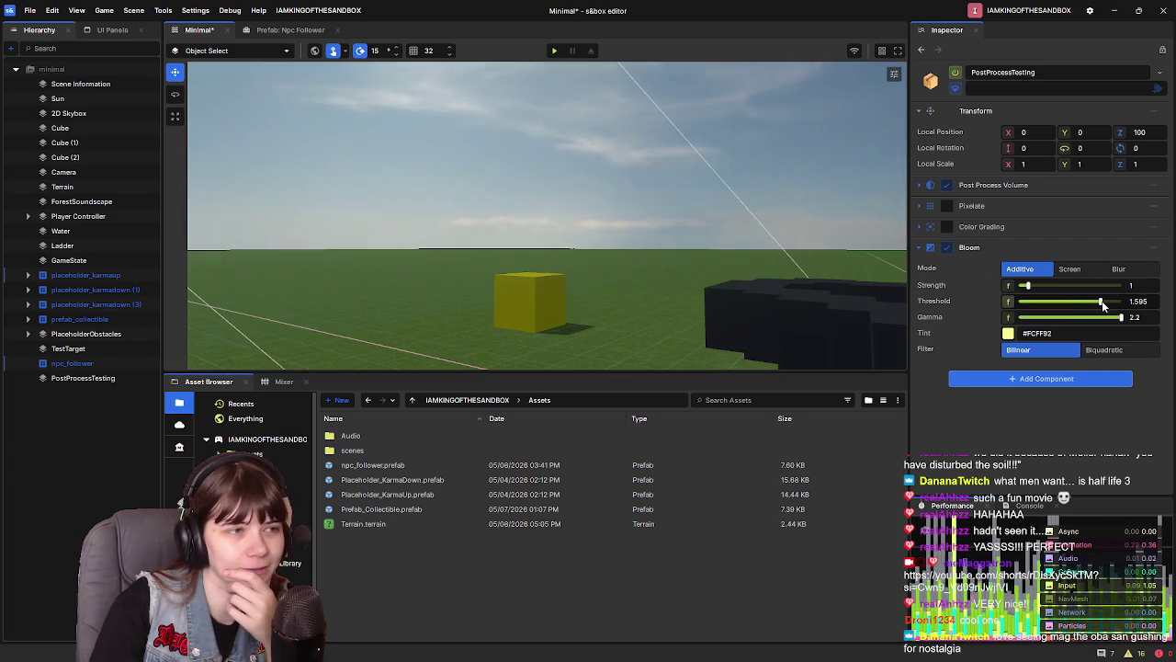
pyautogui.moveTo(717, 267); pyautogui.dragTo(735, 267)
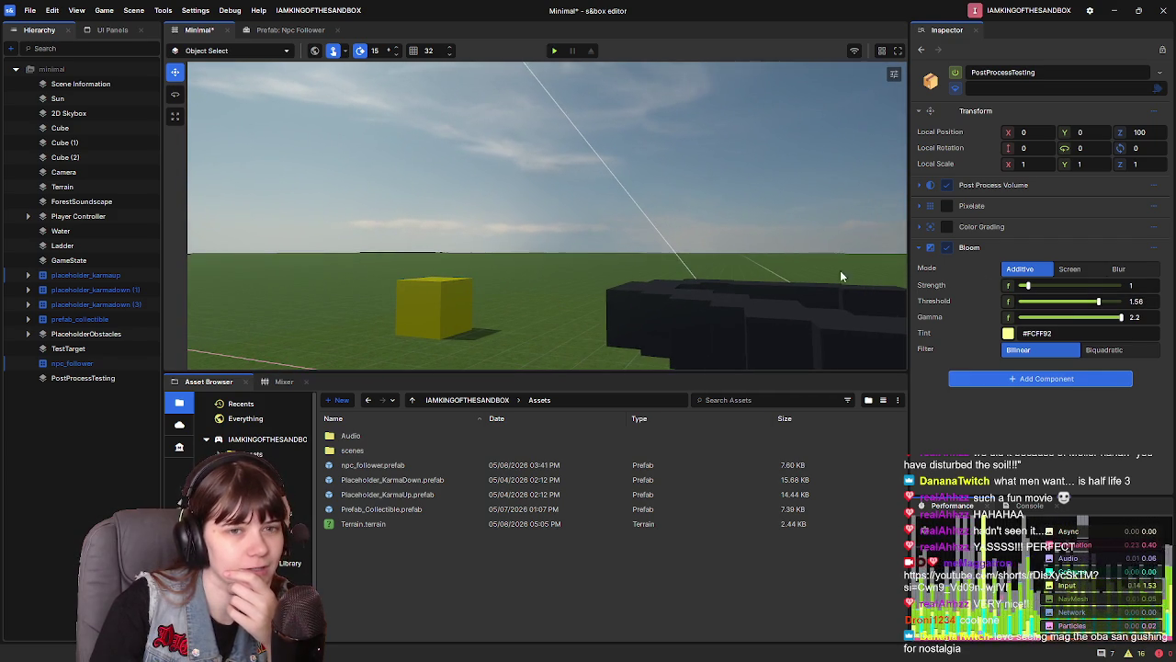
# Settle Bloom Threshold at 1.4, check the sun glare, and save the scene
pyautogui.moveTo(1094, 304); pyautogui.dragTo(1080, 306)
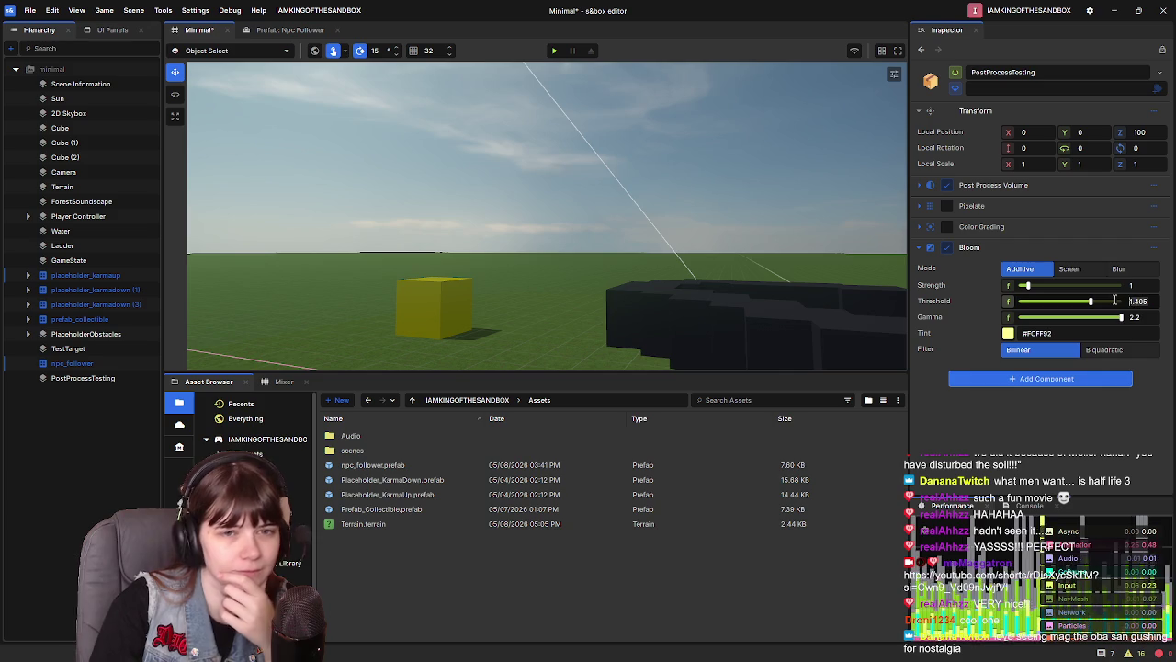
pyautogui.moveTo(1110, 304); pyautogui.dragTo(1109, 303)
pyautogui.moveTo(657, 301); pyautogui.dragTo(642, 301)
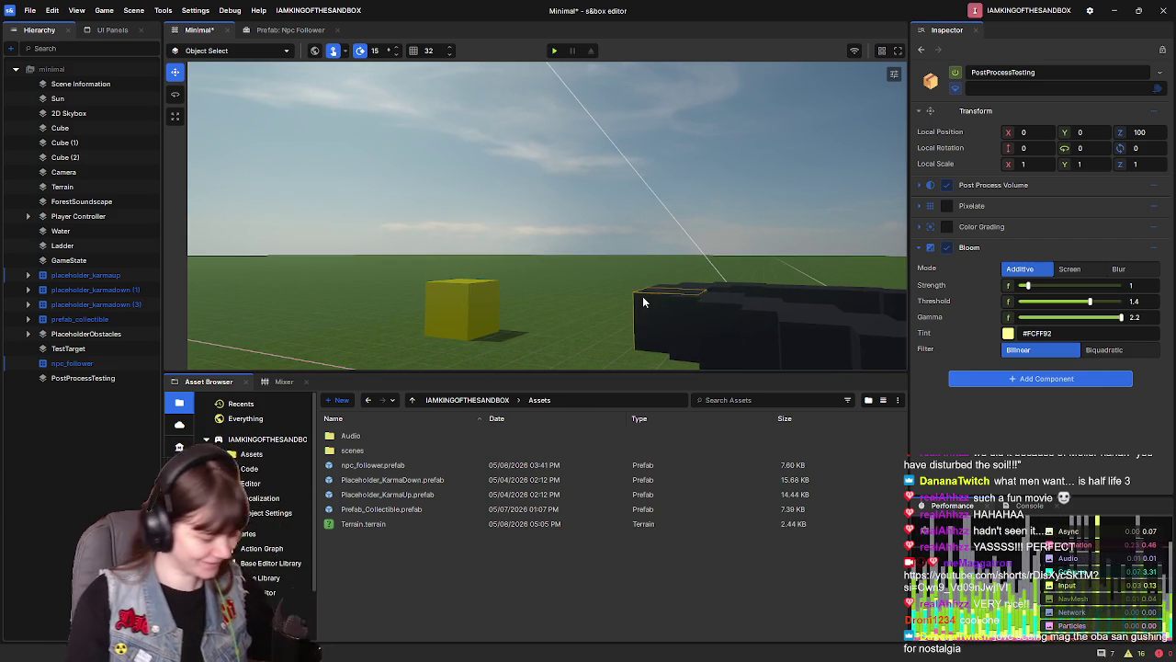
pyautogui.moveTo(462, 231)
pyautogui.mouseDown()
pyautogui.moveTo(484, 127)
pyautogui.moveTo(487, 147)
pyautogui.moveTo(672, 169)
pyautogui.moveTo(393, 135)
pyautogui.mouseUp()
pyautogui.moveTo(822, 258)
pyautogui.mouseDown()
pyautogui.moveTo(479, 137)
pyautogui.moveTo(651, 273)
pyautogui.mouseUp()
pyautogui.hotkey('ctrl', 's')
pyautogui.click(728, 276)
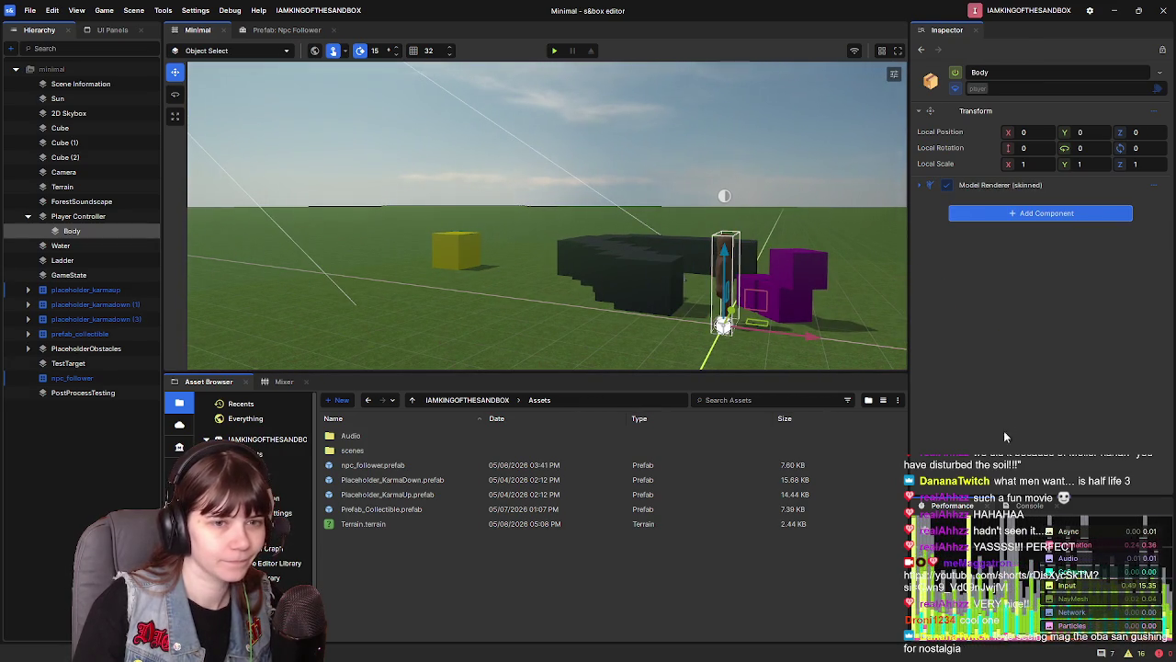
pyautogui.click(78, 216)
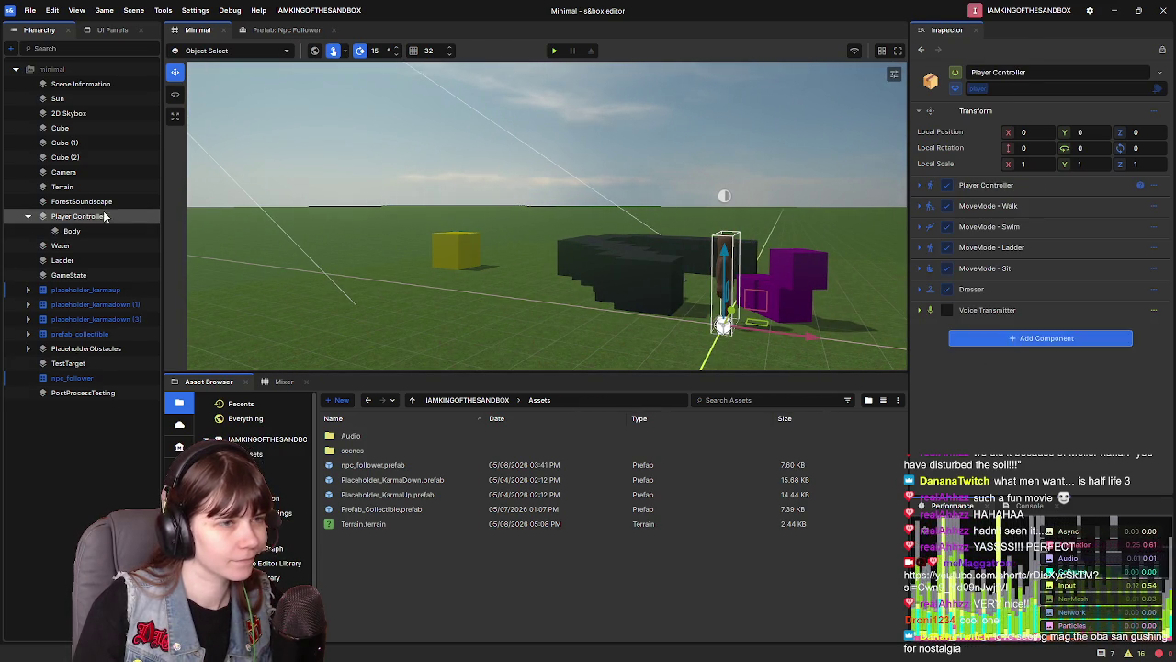
pyautogui.click(918, 290)
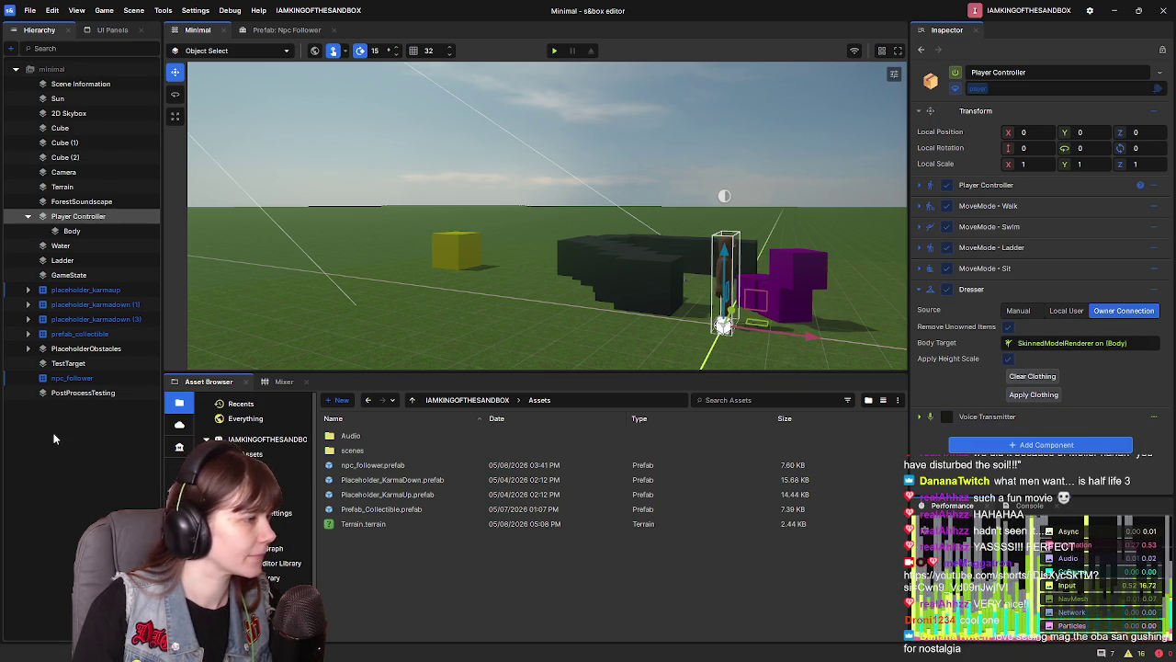
pyautogui.click(70, 394)
pyautogui.press('d')
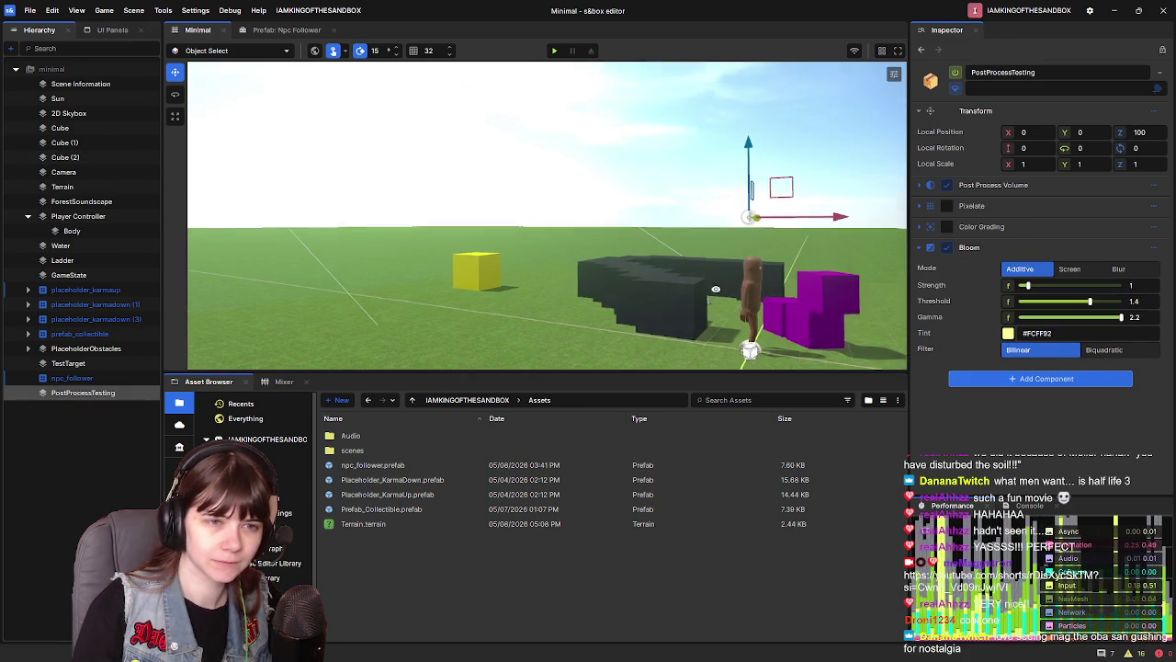
pyautogui.press('w')
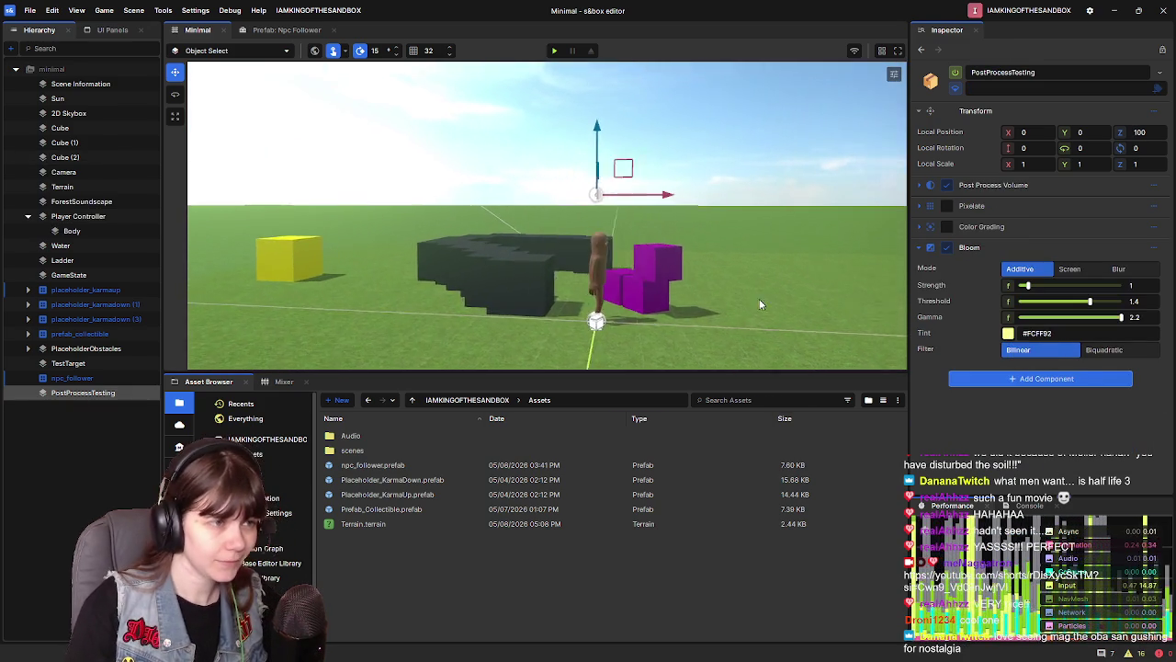
pyautogui.press('a')
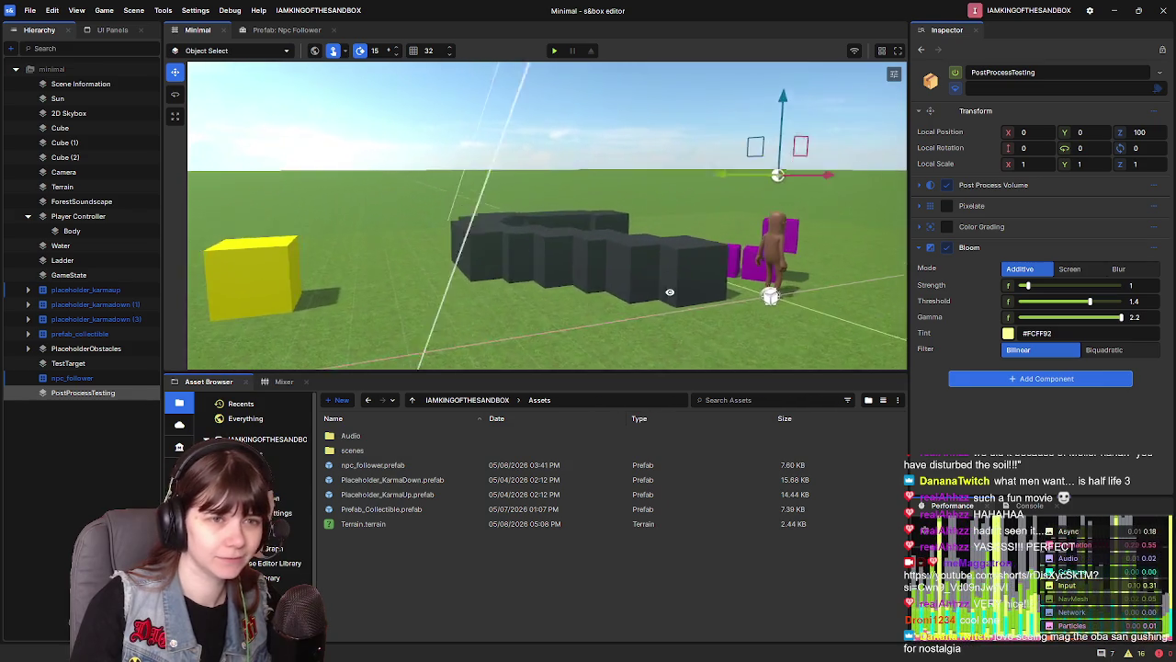
pyautogui.press('s')
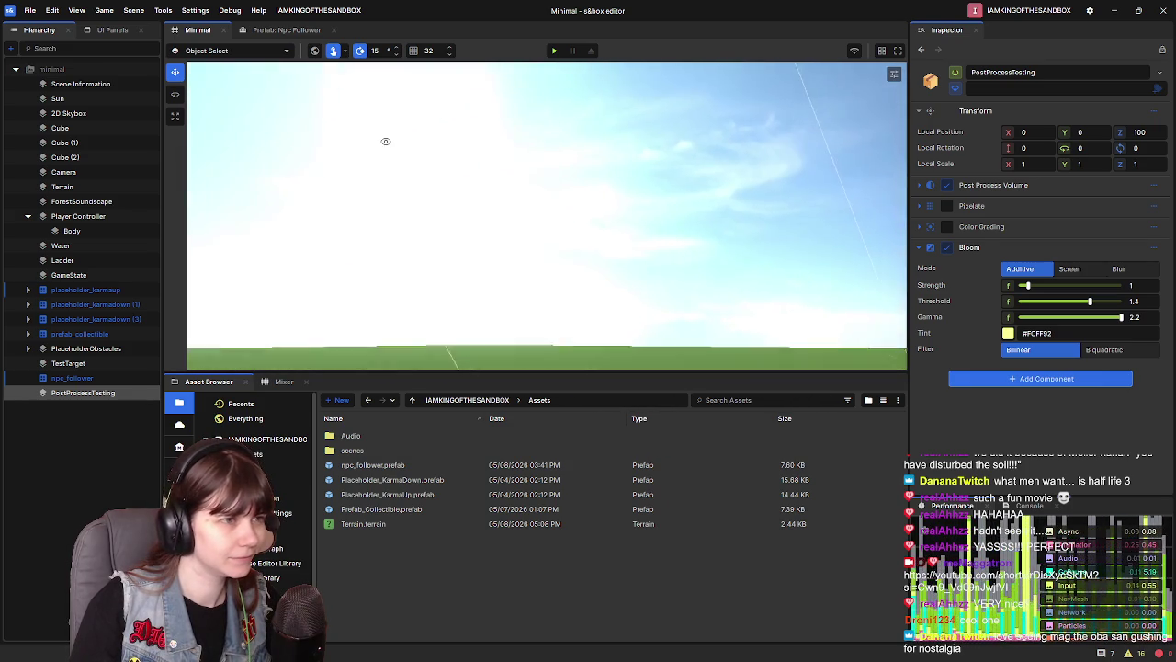
pyautogui.press('d')
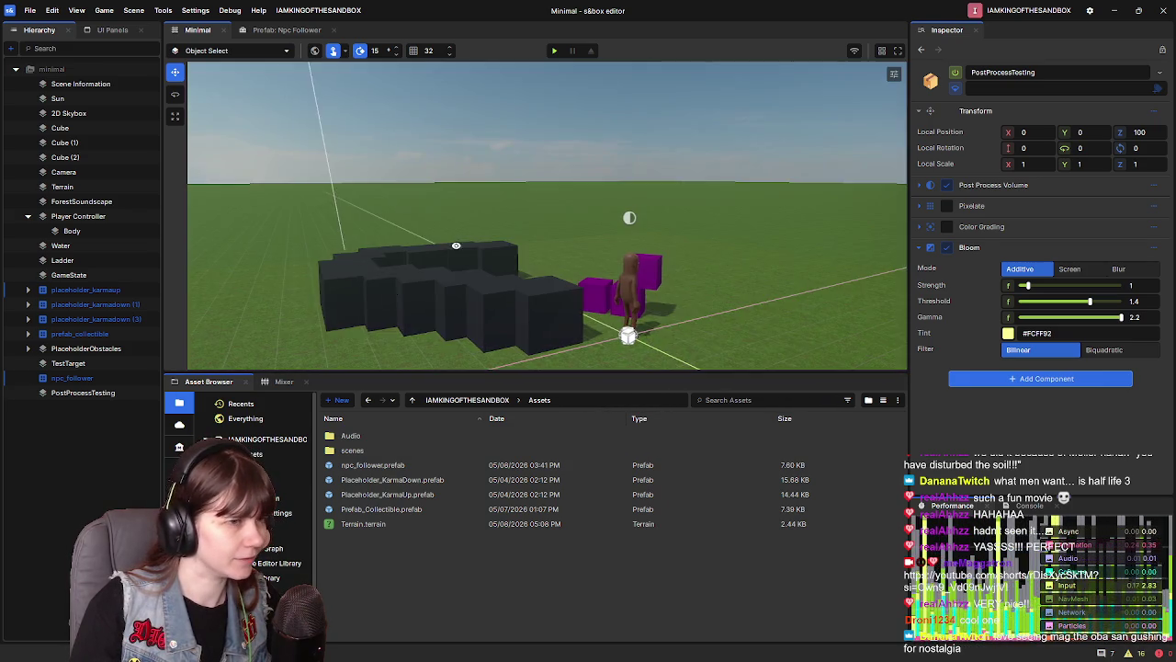
pyautogui.press('w')
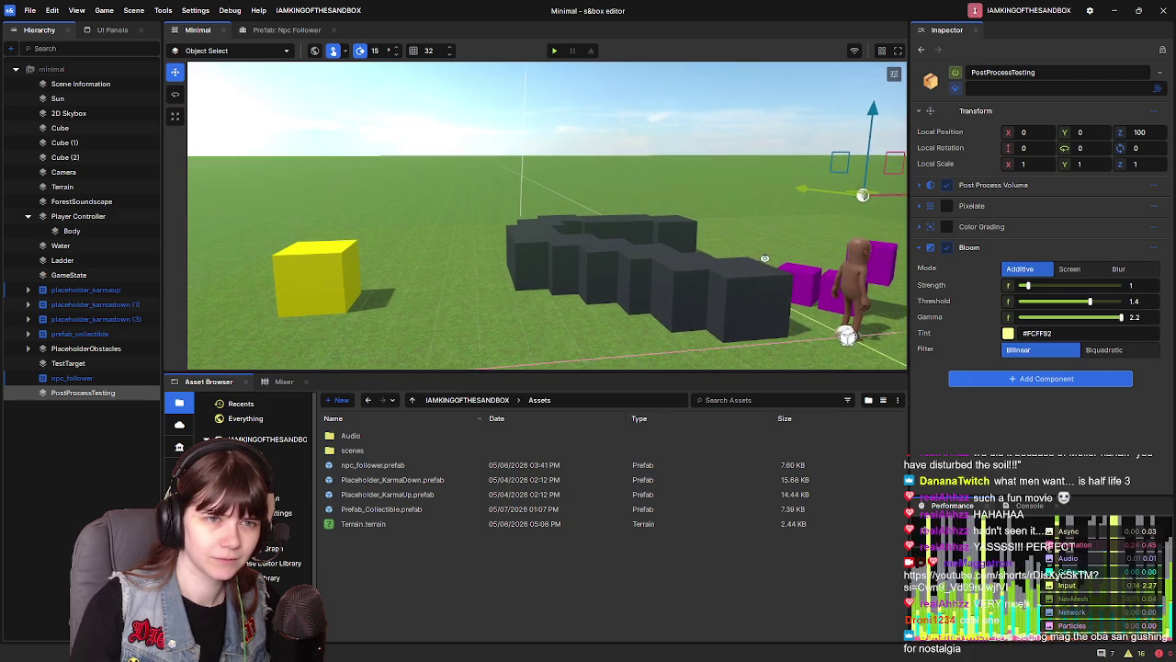
# Add a Tone Mapping component to PostProcessTesting via a 'tonemap' search
pyautogui.rightClick(795, 267)
pyautogui.click(1031, 380)
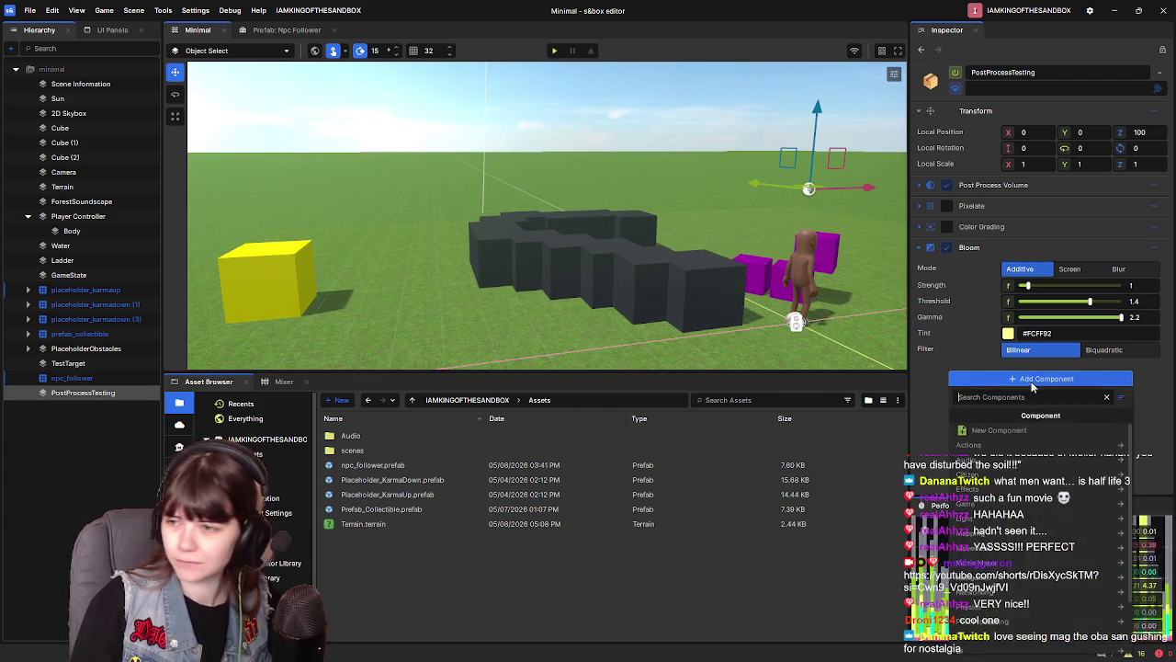
pyautogui.write('tonemap')
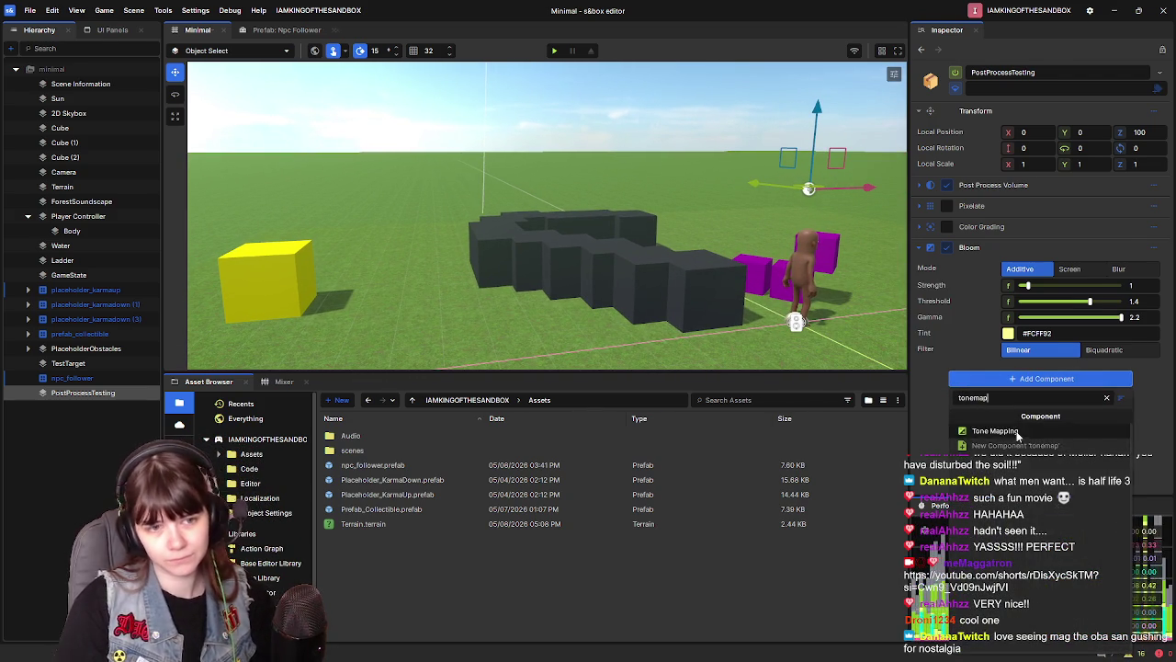
pyautogui.click(1011, 430)
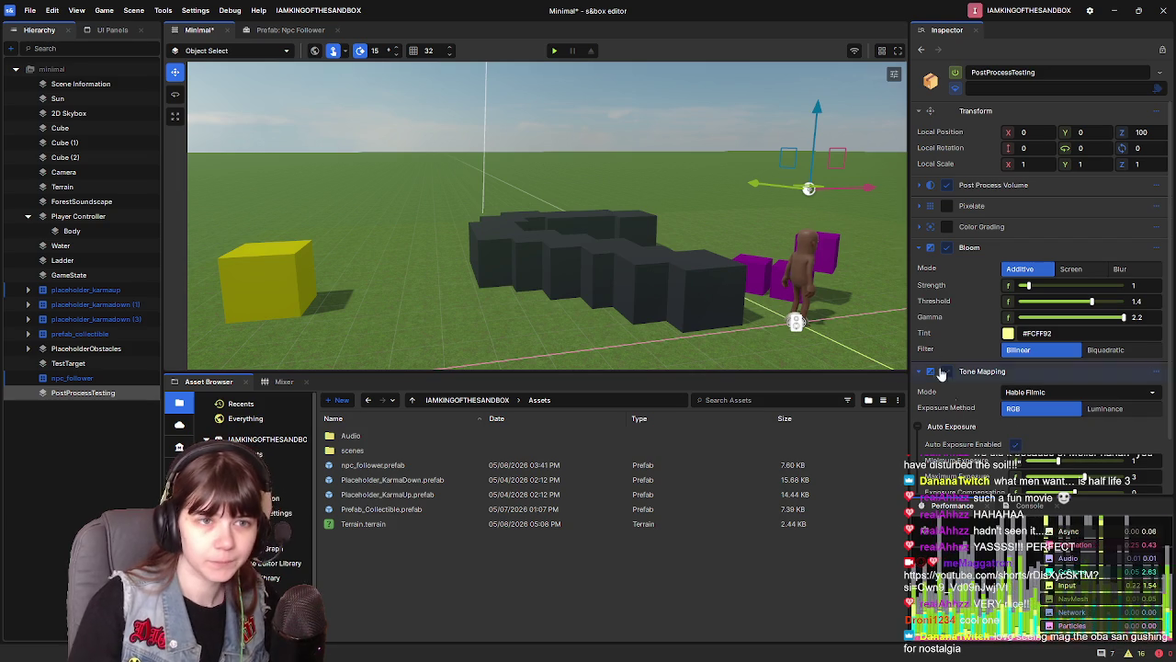
# Switch the Bloom effect off and remove the Tone Mapping component again
pyautogui.click(929, 247)
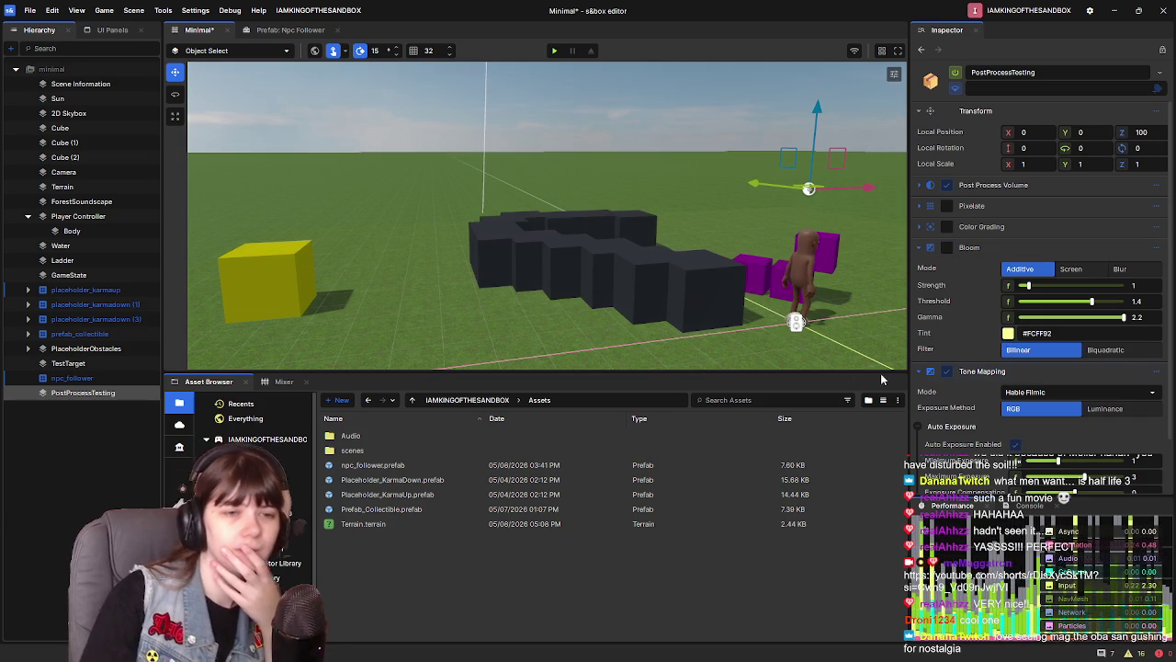
pyautogui.scroll(3, 904, 319)
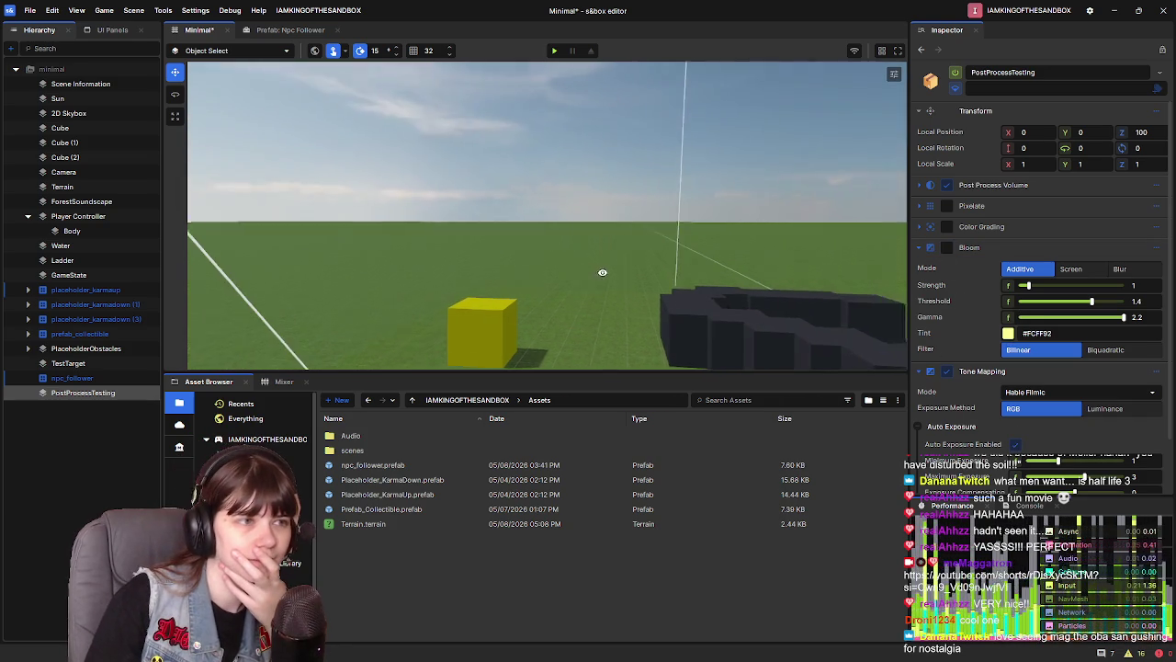
pyautogui.click(1157, 373)
pyautogui.click(1098, 559)
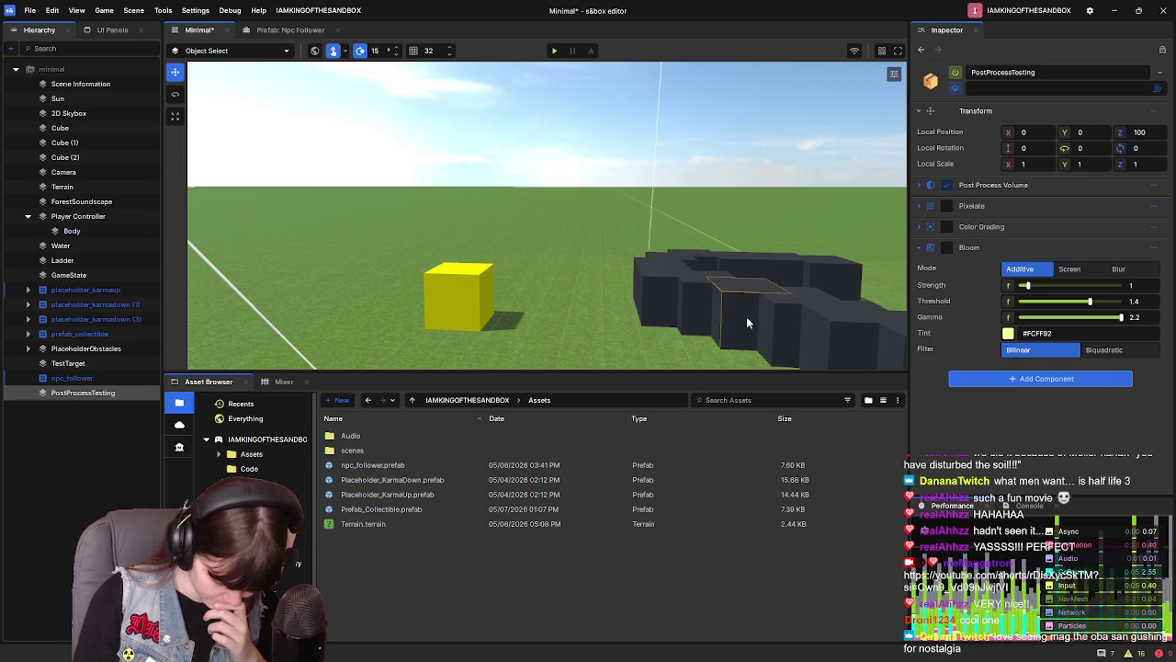
# Search components for 'chrom' and close the list without adding anything
pyautogui.click(1035, 378)
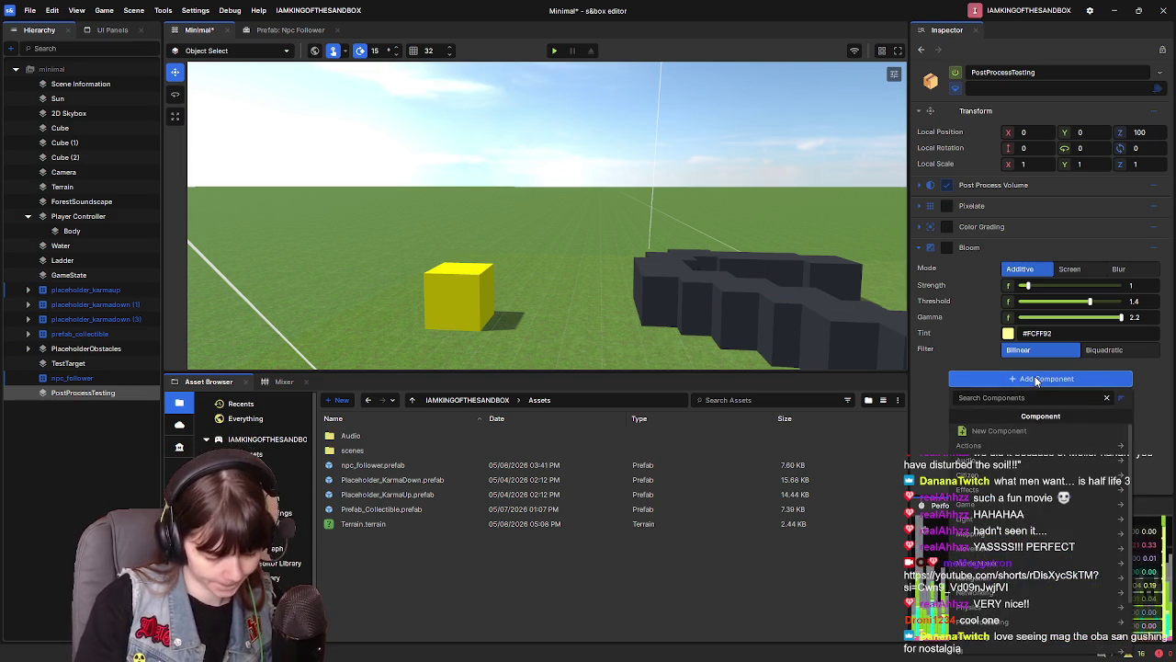
pyautogui.write('chrom')
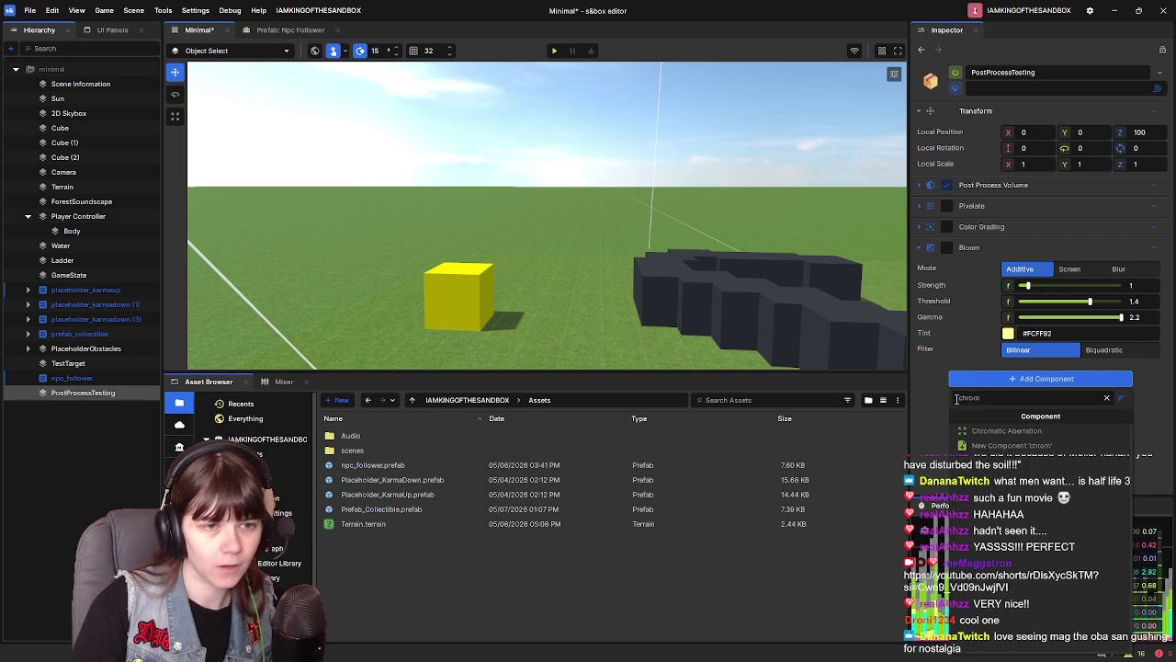
pyautogui.click(695, 447)
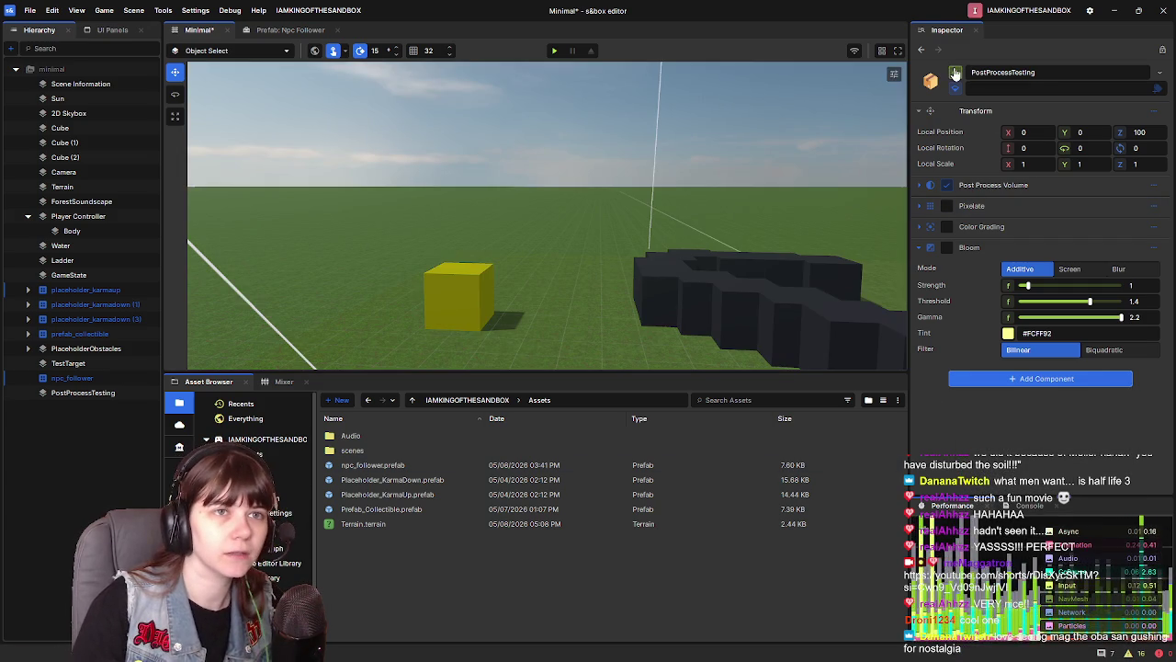
# Disable the PostProcessTesting object and bring up the hierarchy's object actions
pyautogui.click(956, 73)
pyautogui.rightClick(72, 442)
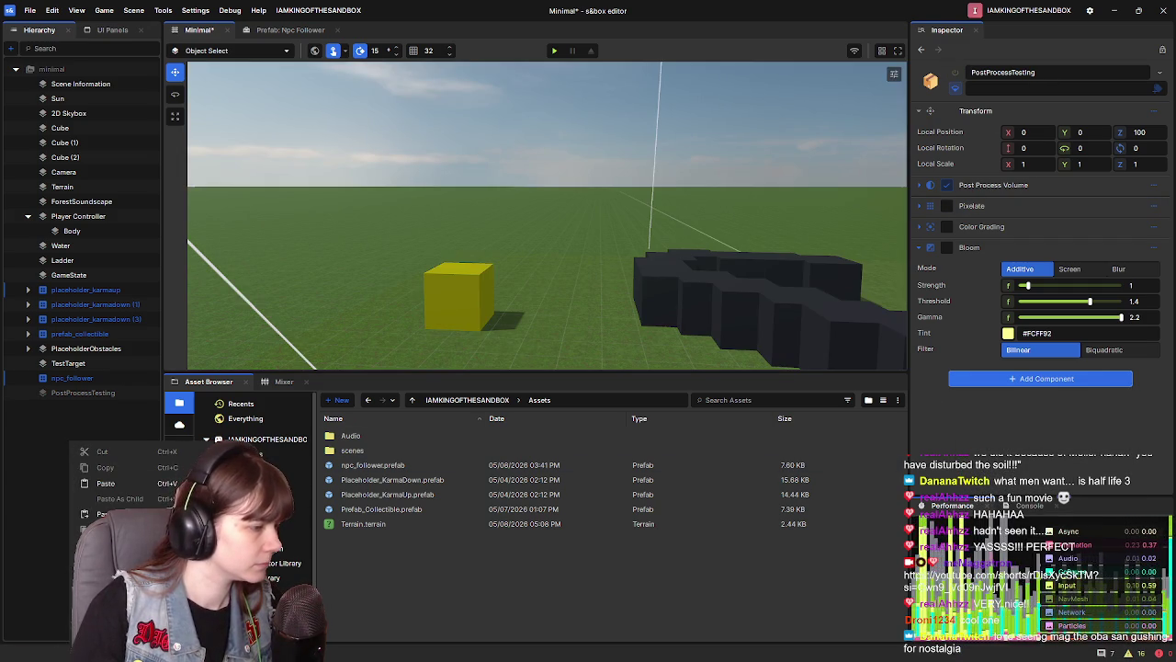
pyautogui.press('Escape')
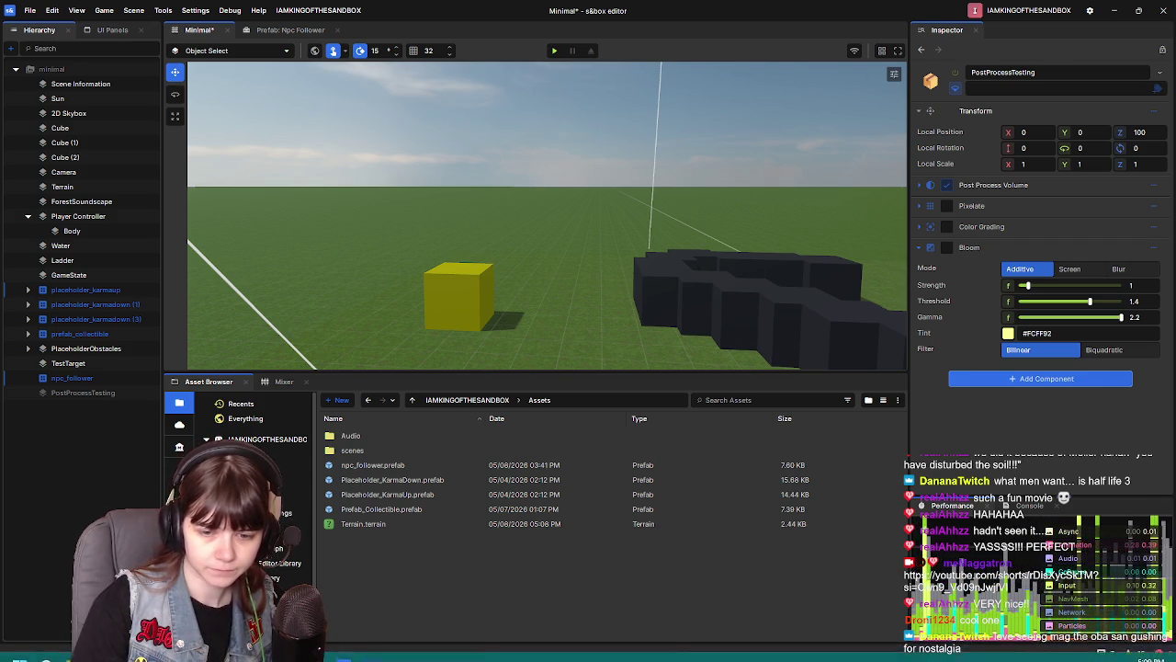
pyautogui.rightClick(77, 408)
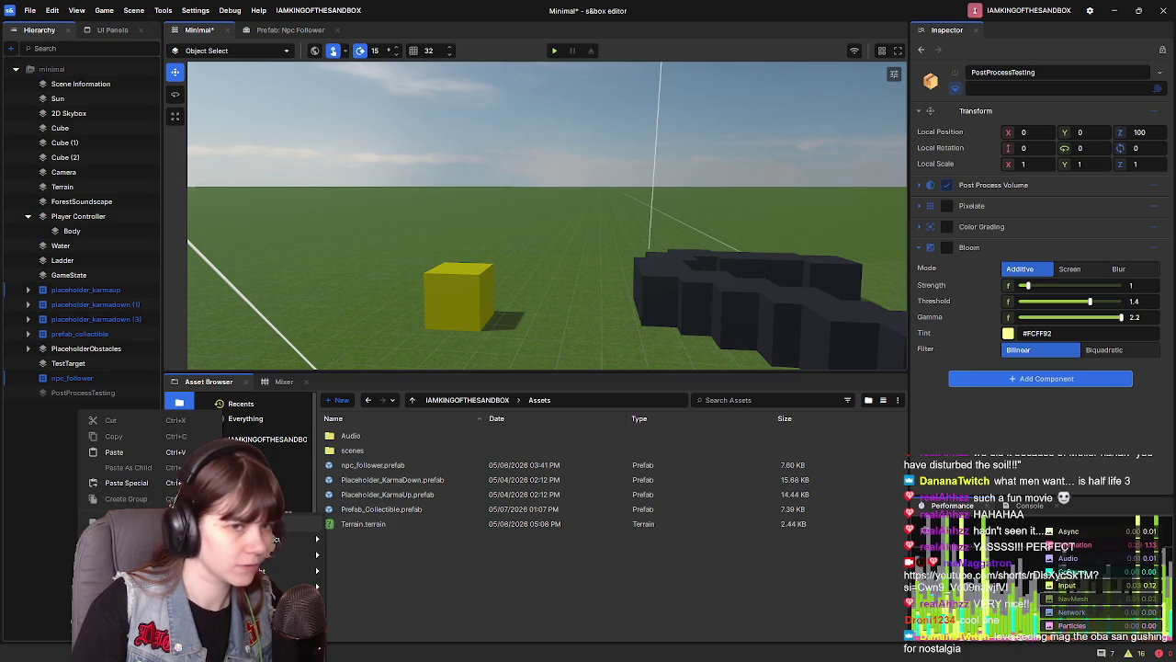
# Create an empty object named 'VHS Post-Process' and save the scene
pyautogui.click(282, 532)
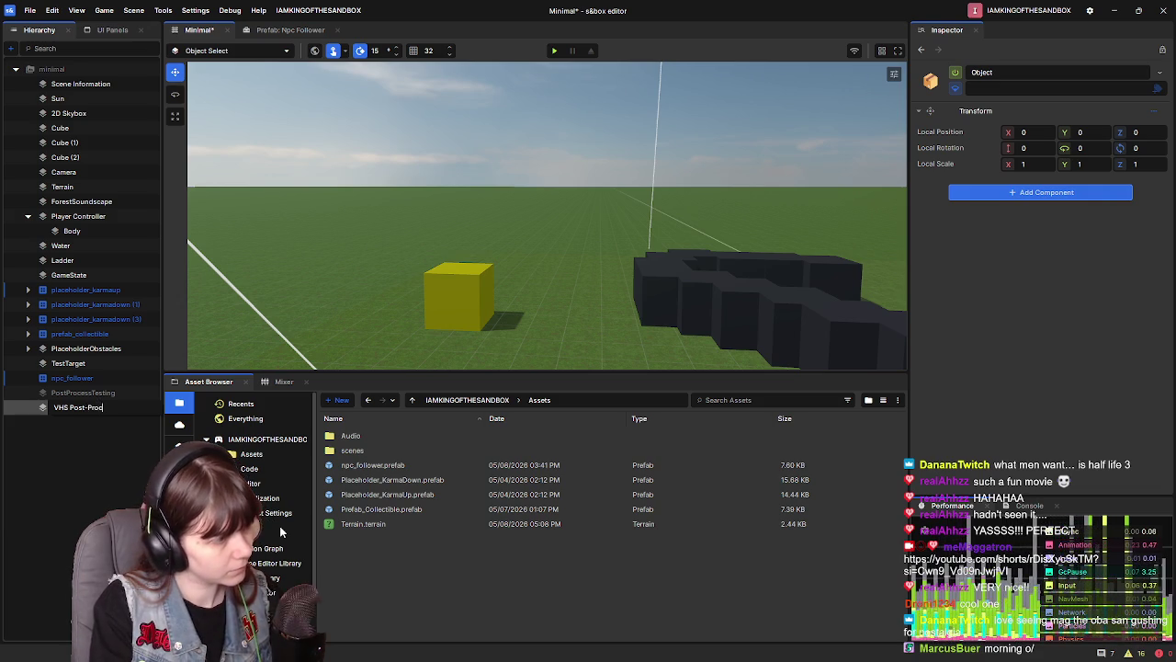
pyautogui.press('Escape')
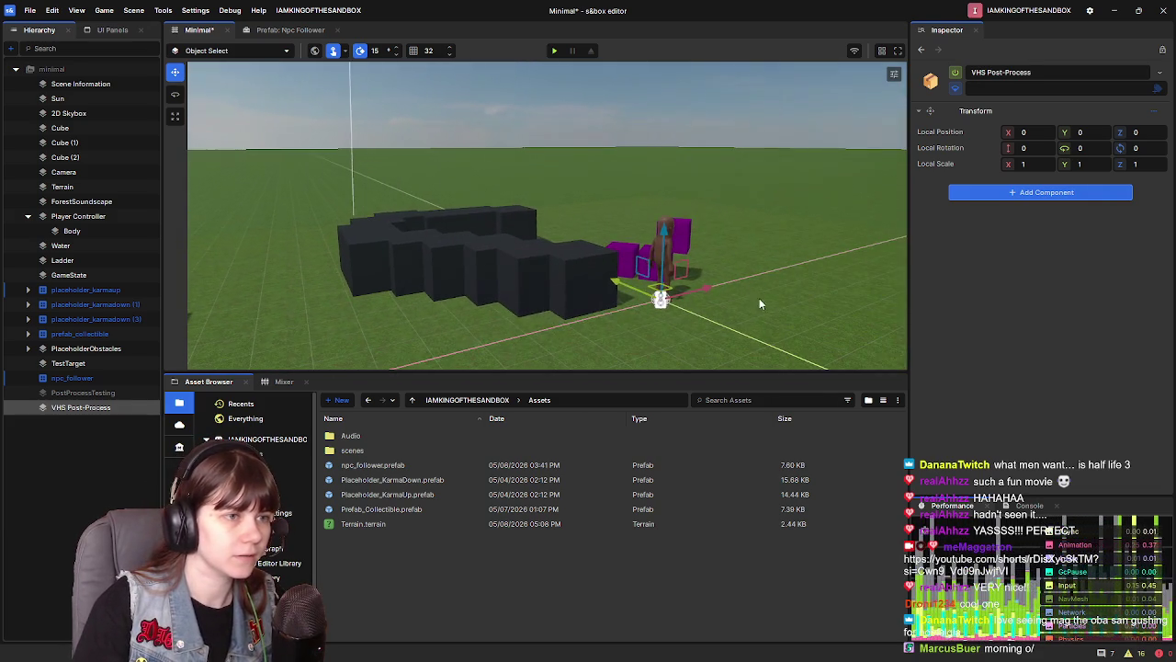
pyautogui.hotkey('ctrl', 's')
# Add a Post Process Volume to VHS Post-Process with Scene Volume Type set to Infinite
pyautogui.press('w')
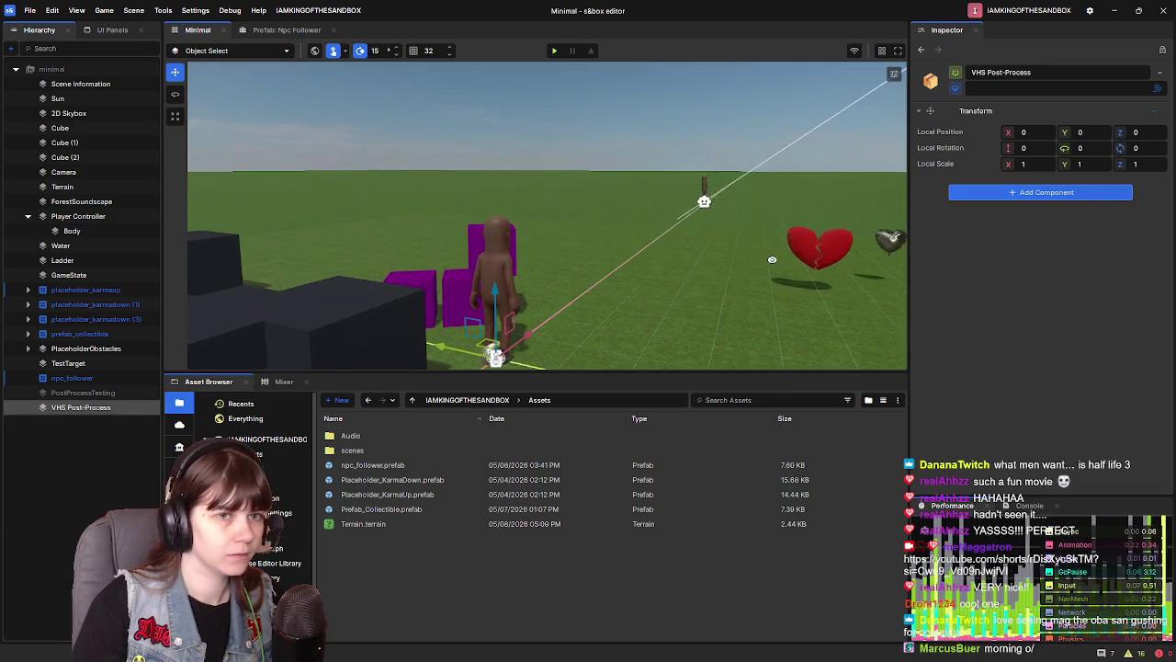
pyautogui.click(1065, 193)
pyautogui.write('post')
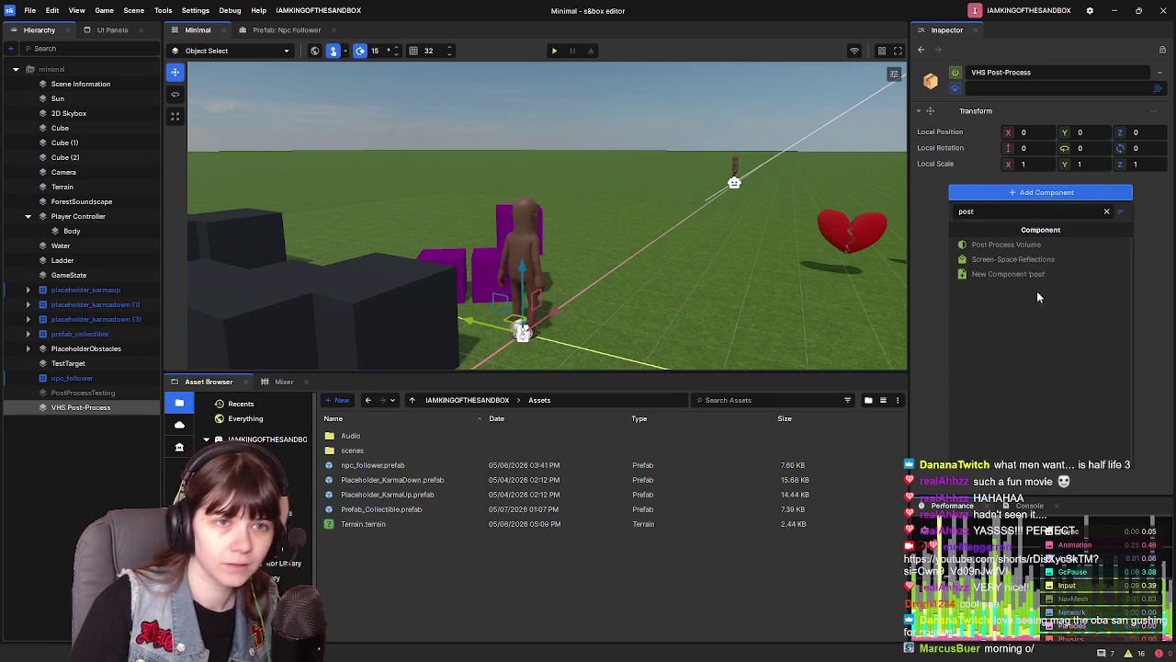
pyautogui.click(1048, 244)
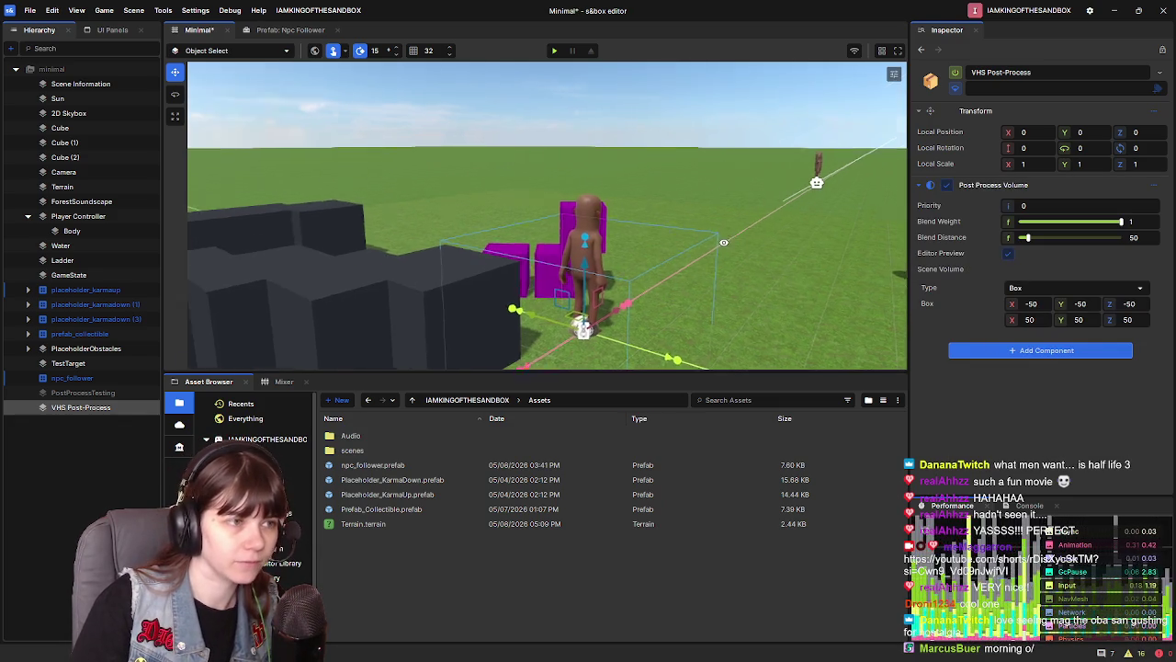
pyautogui.click(1075, 287)
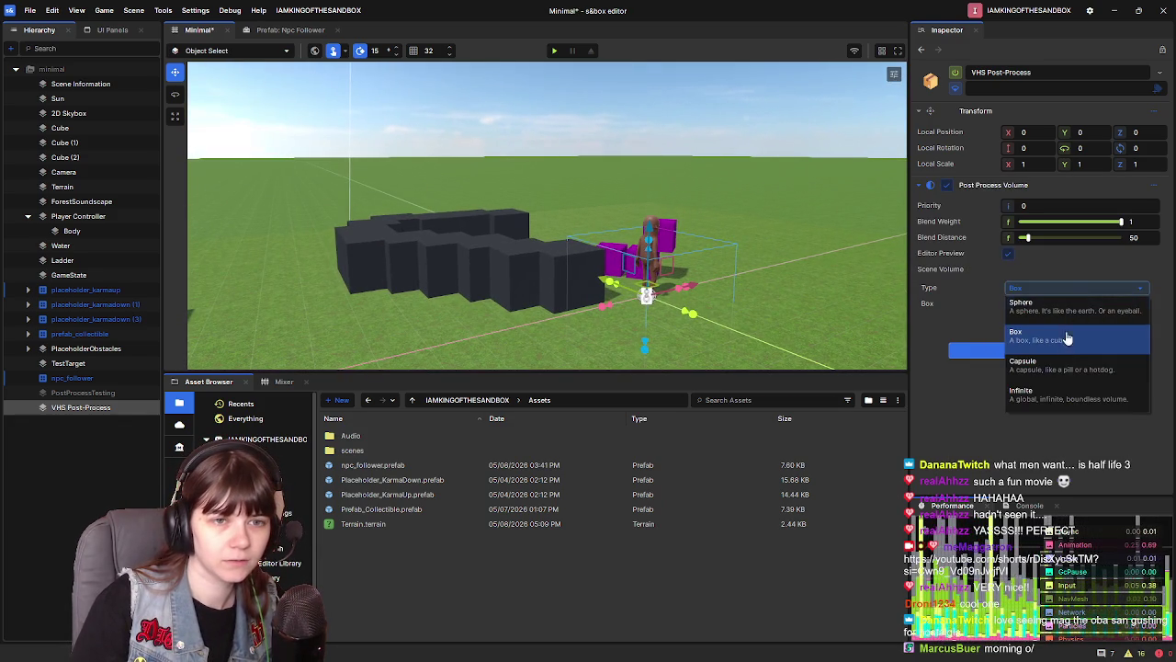
pyautogui.click(1075, 395)
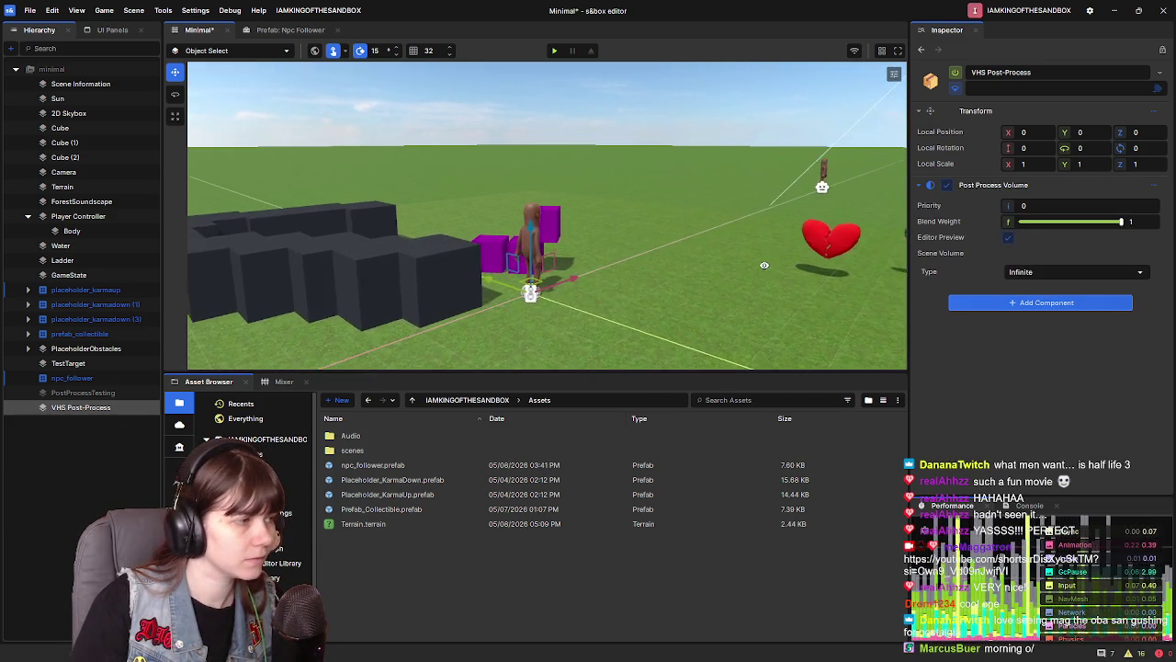
# Add Chromatic Aberration to VHS Post-Process and set its Scale to 0.25
pyautogui.click(1040, 308)
pyautogui.write('chrom')
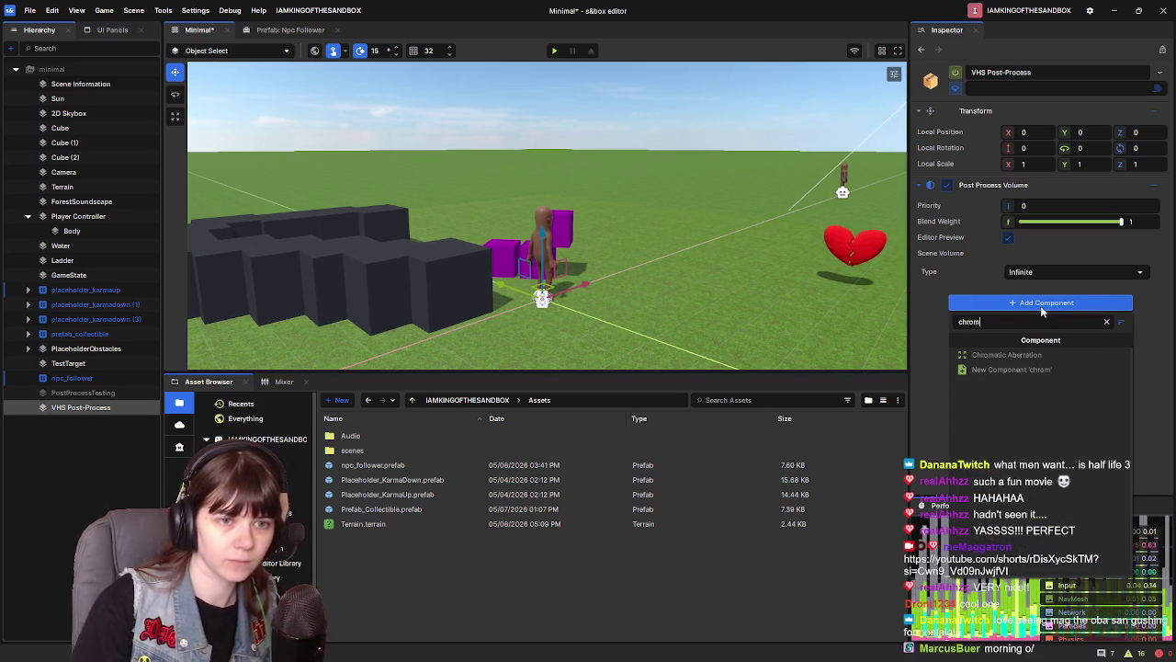
pyautogui.click(1045, 353)
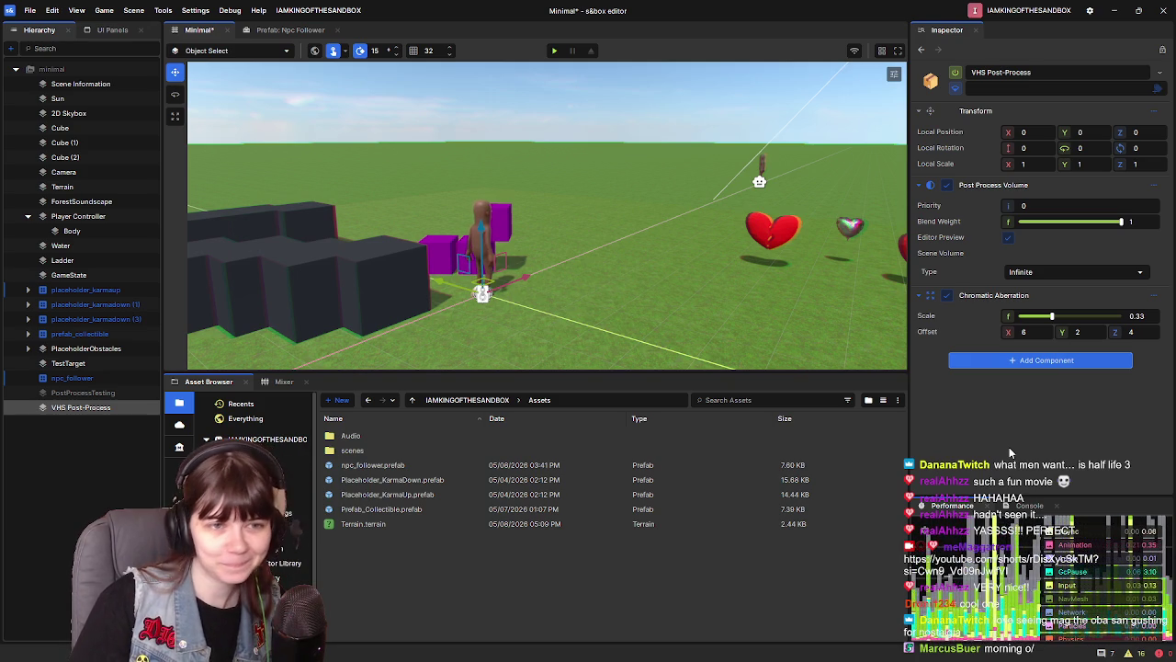
pyautogui.click(1046, 365)
pyautogui.moveTo(1052, 316); pyautogui.dragTo(1044, 319)
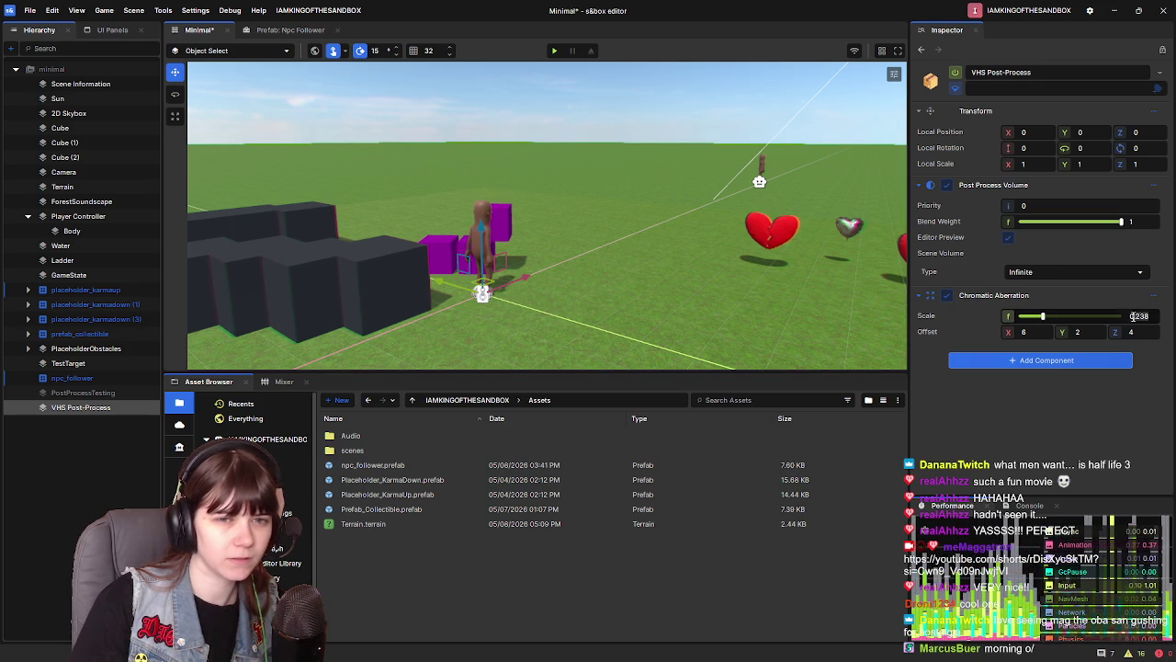
pyautogui.write('5')
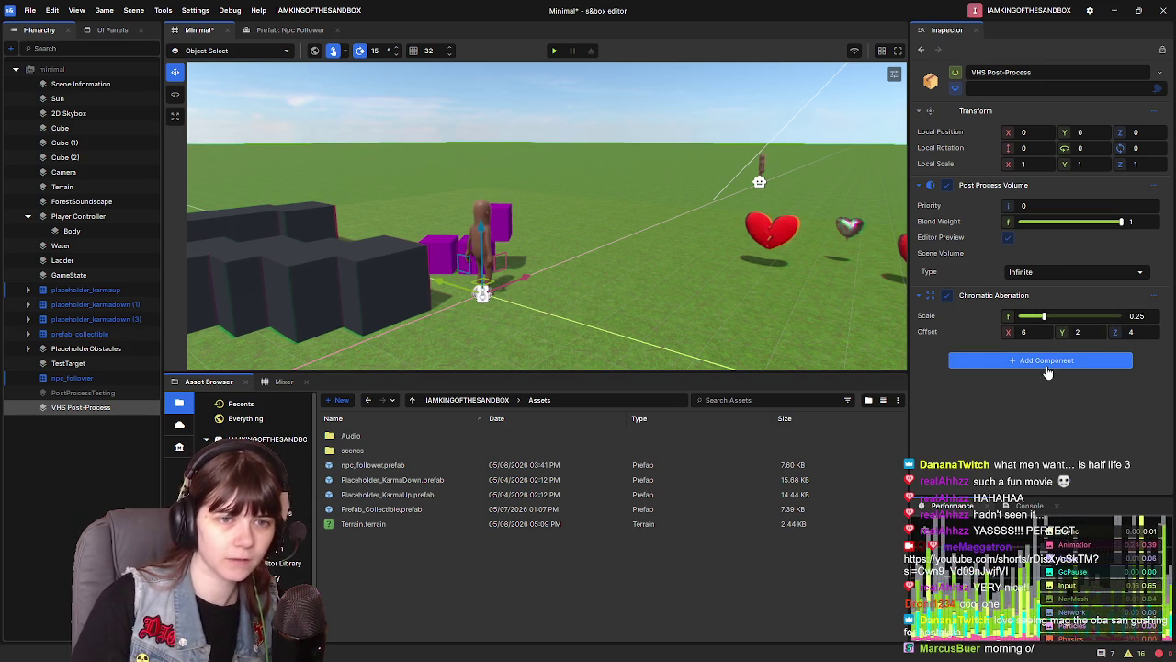
pyautogui.click(1048, 364)
# Add Film Grain to VHS Post-Process with Intensity 0.15
pyautogui.write('ilm')
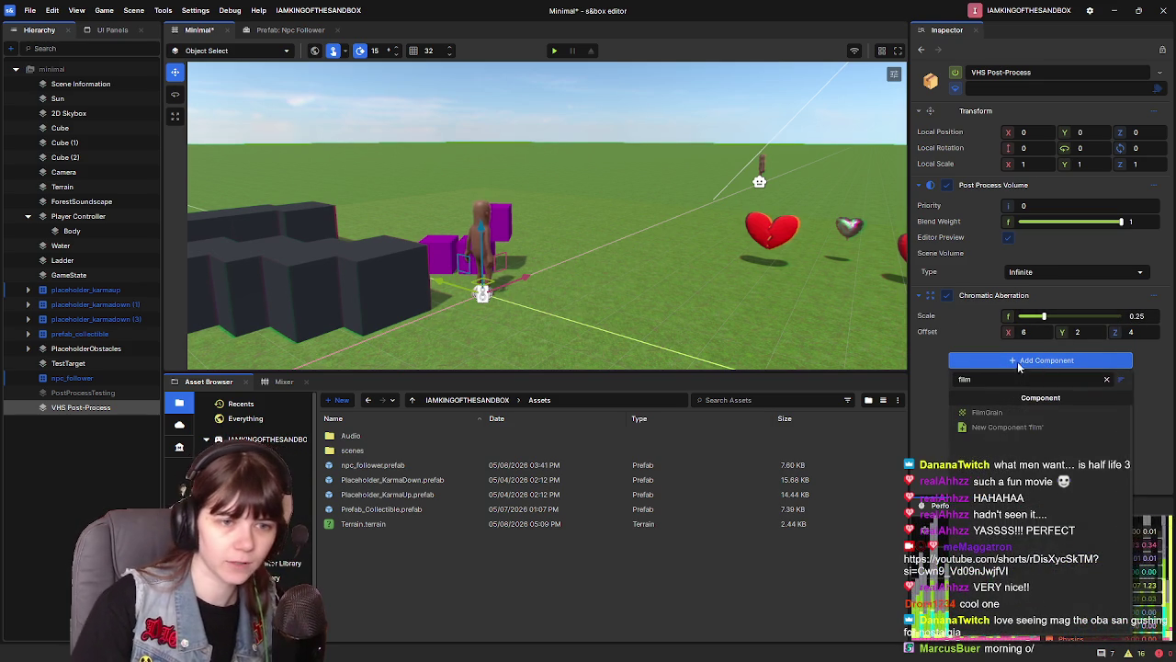
pyautogui.click(986, 412)
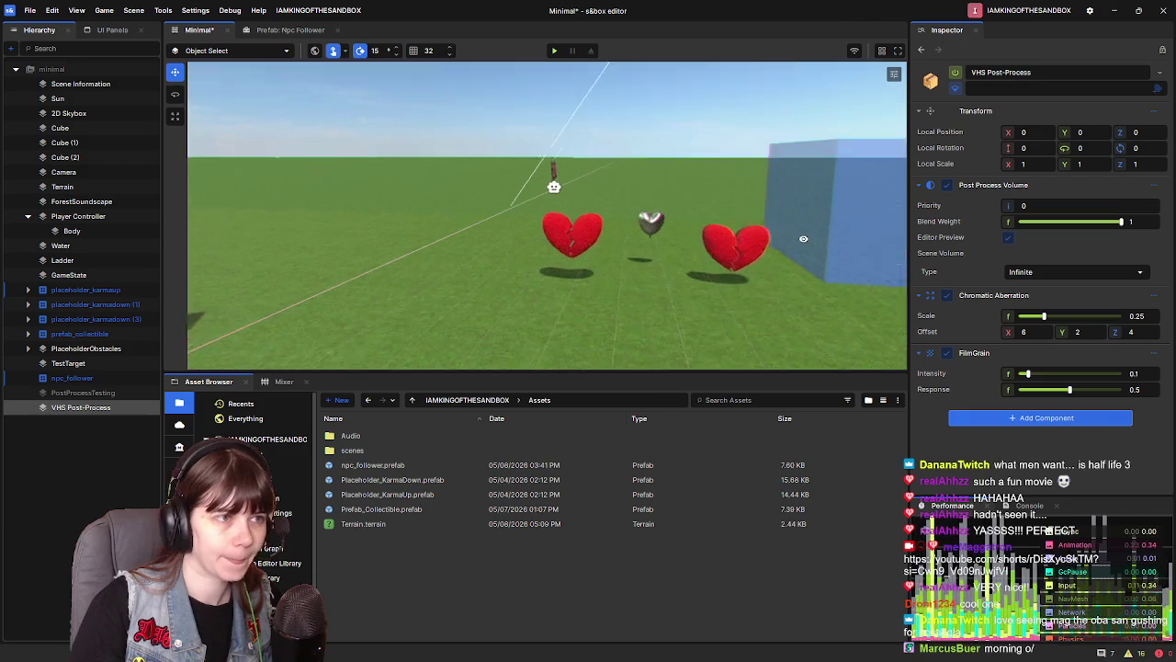
pyautogui.press('w')
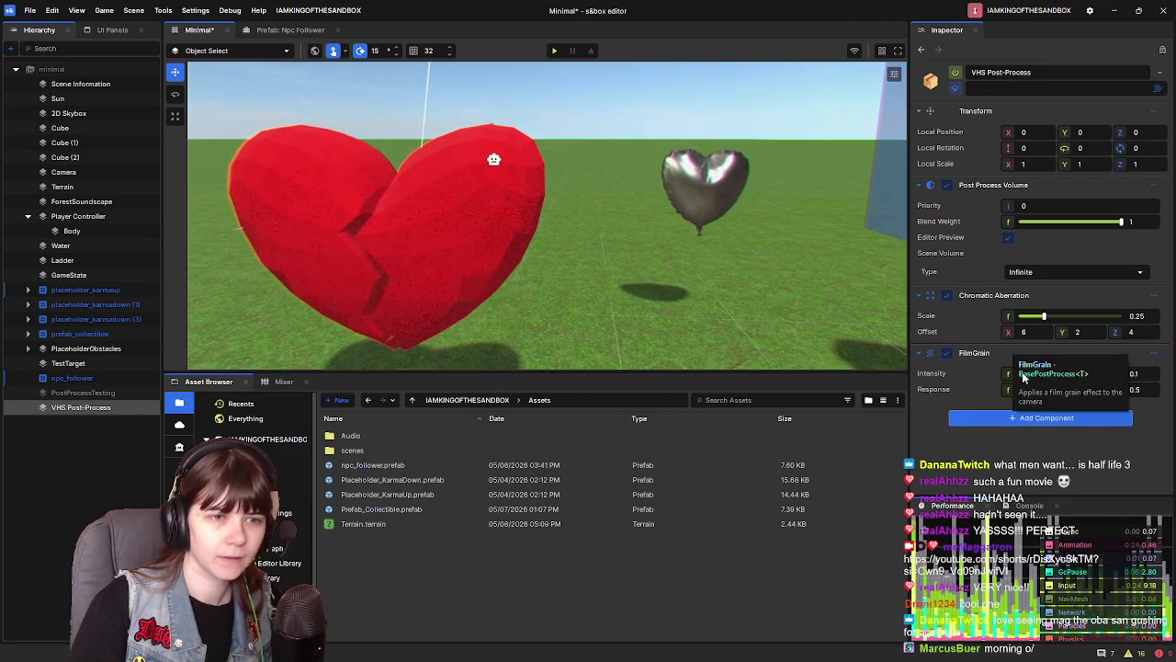
pyautogui.moveTo(1030, 373); pyautogui.dragTo(1040, 375)
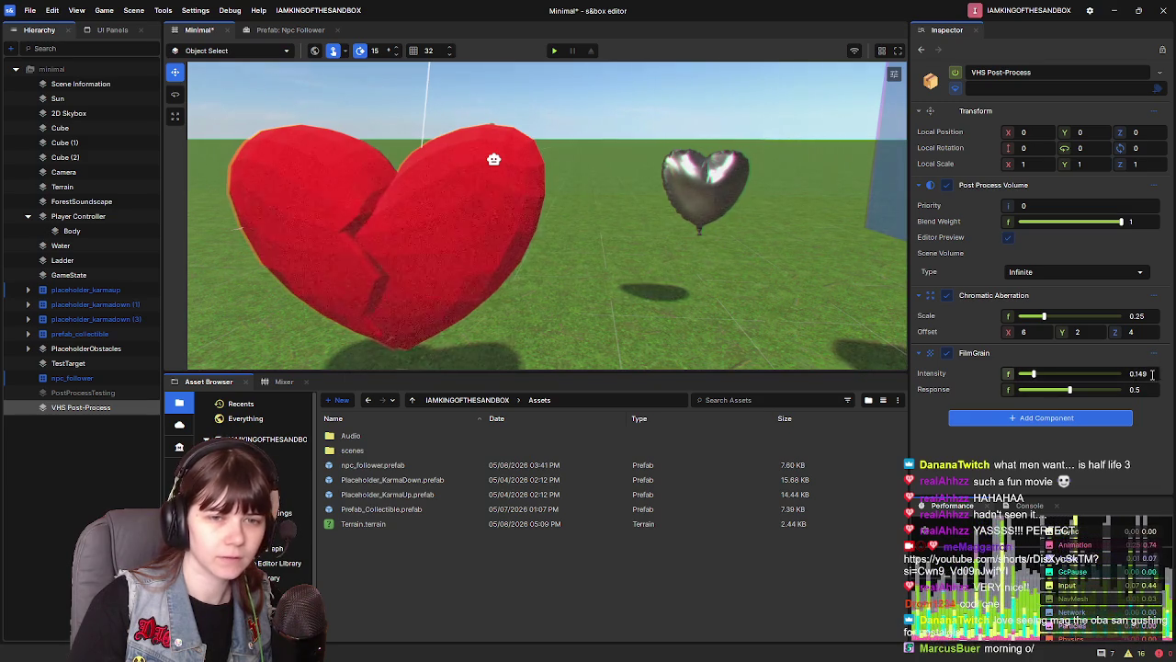
pyautogui.write('0.15')
pyautogui.press('Return')
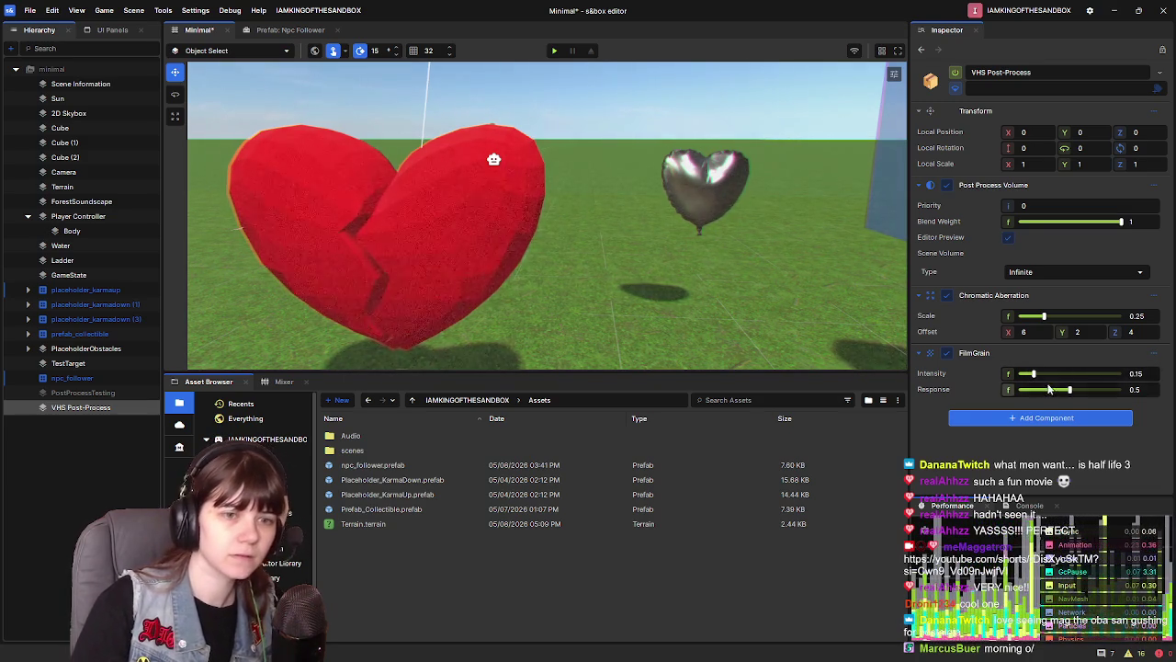
# Set the Film Grain Response to 0.118
pyautogui.moveTo(1068, 393); pyautogui.dragTo(972, 389)
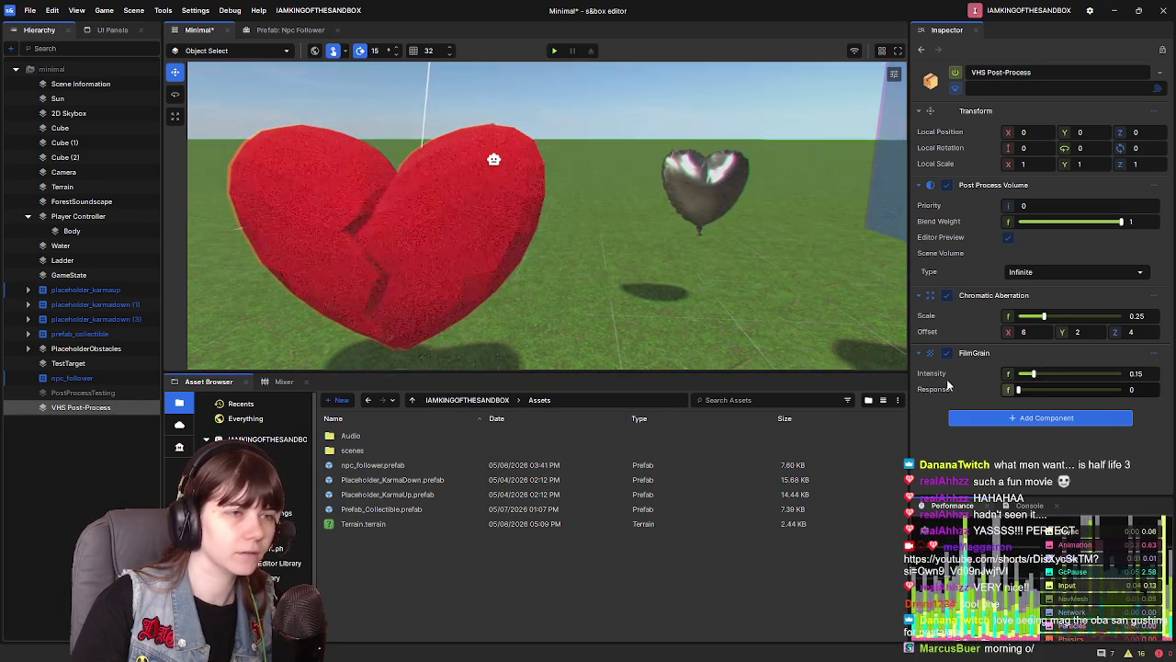
pyautogui.press('s')
pyautogui.press('w')
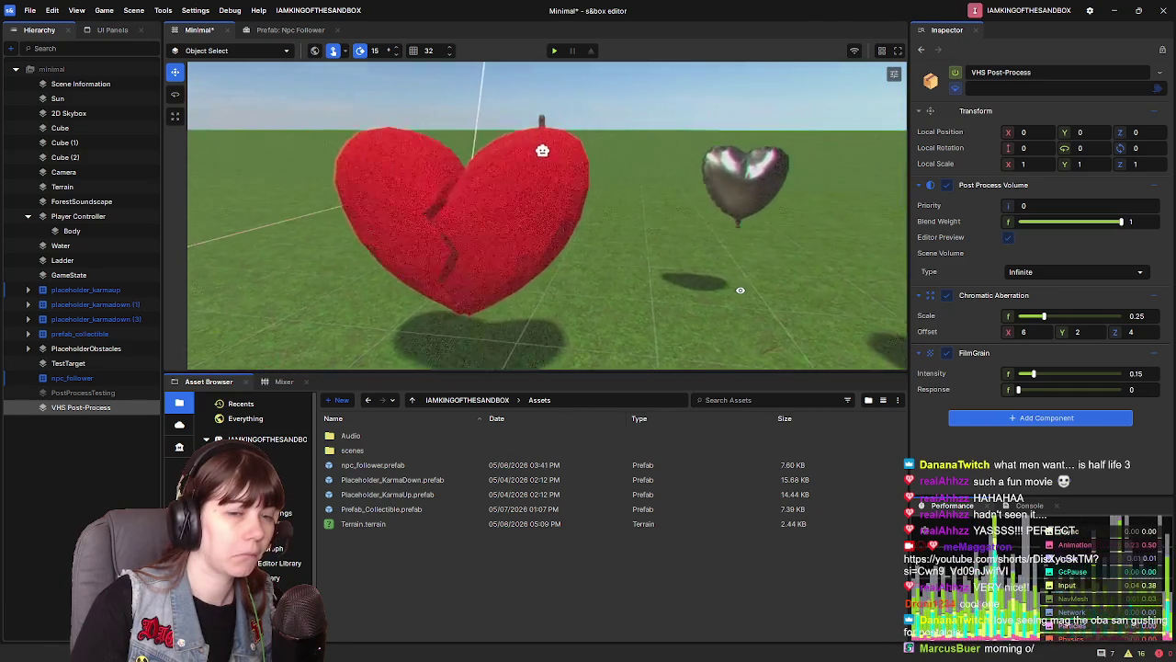
pyautogui.press('a')
pyautogui.press('s')
pyautogui.press('s')
pyautogui.press('w')
pyautogui.moveTo(1018, 389); pyautogui.dragTo(1030, 396)
pyautogui.write('0.118')
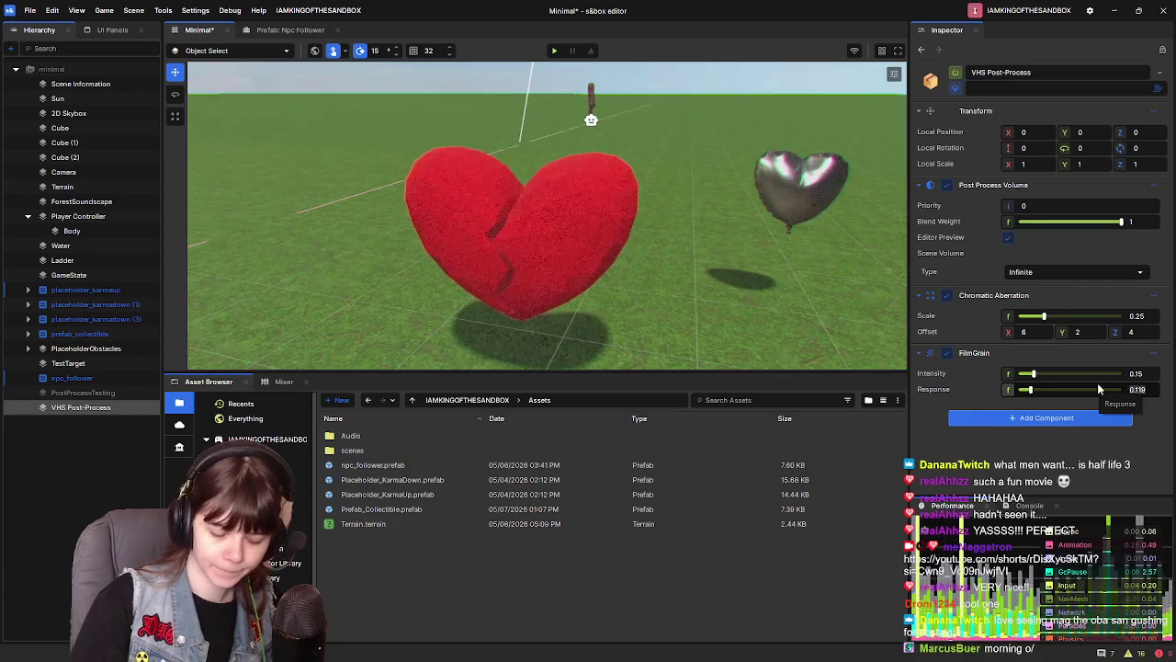
pyautogui.press('Return')
pyautogui.moveTo(692, 237)
pyautogui.mouseDown()
pyautogui.moveTo(733, 250)
pyautogui.moveTo(365, 188)
pyautogui.moveTo(331, 205)
pyautogui.moveTo(717, 215)
pyautogui.moveTo(648, 217)
pyautogui.mouseUp()
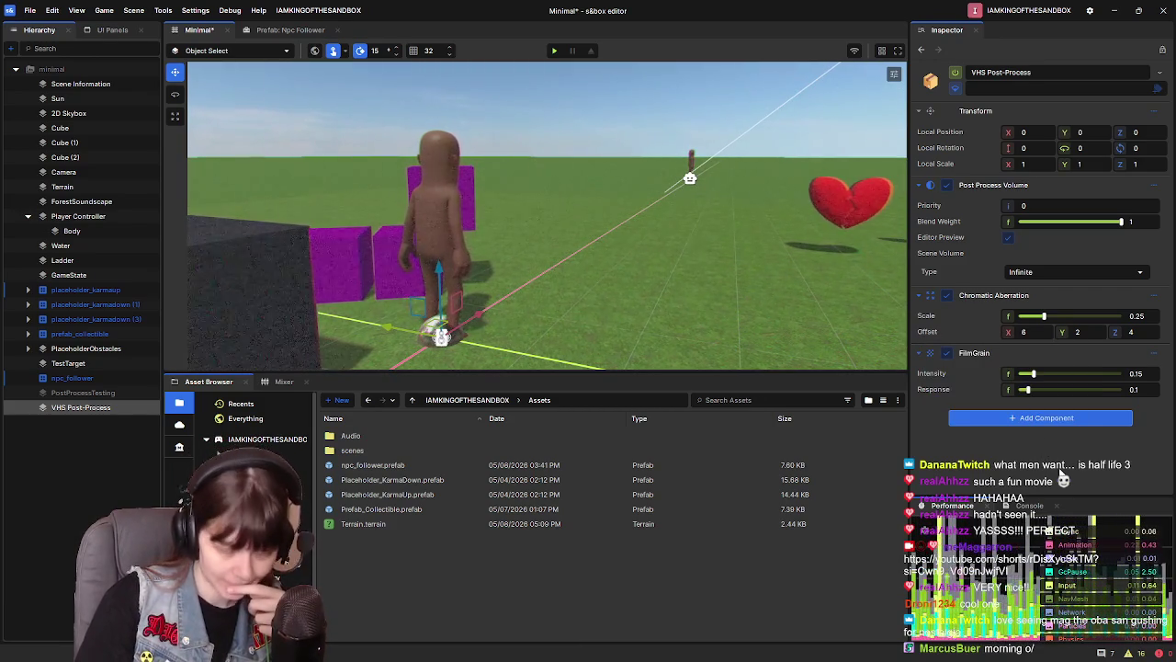
pyautogui.click(1066, 418)
pyautogui.write('pl')
pyautogui.write('xel')
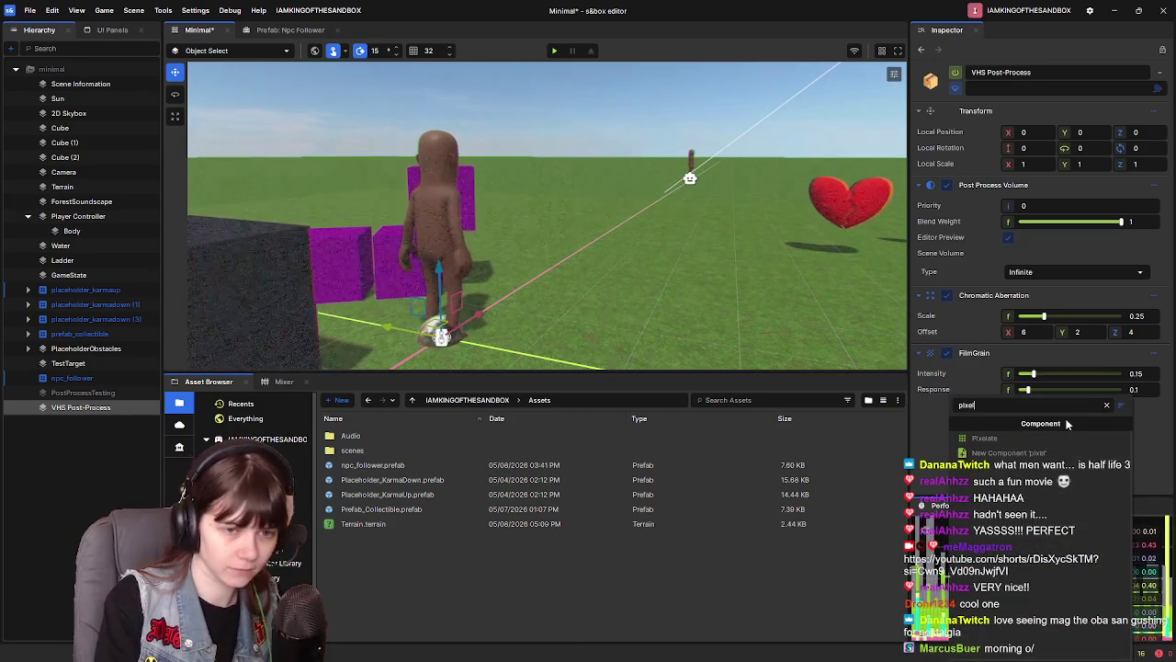
# Add a Pixelate component and lower its Scale to 0.1
pyautogui.press('Return')
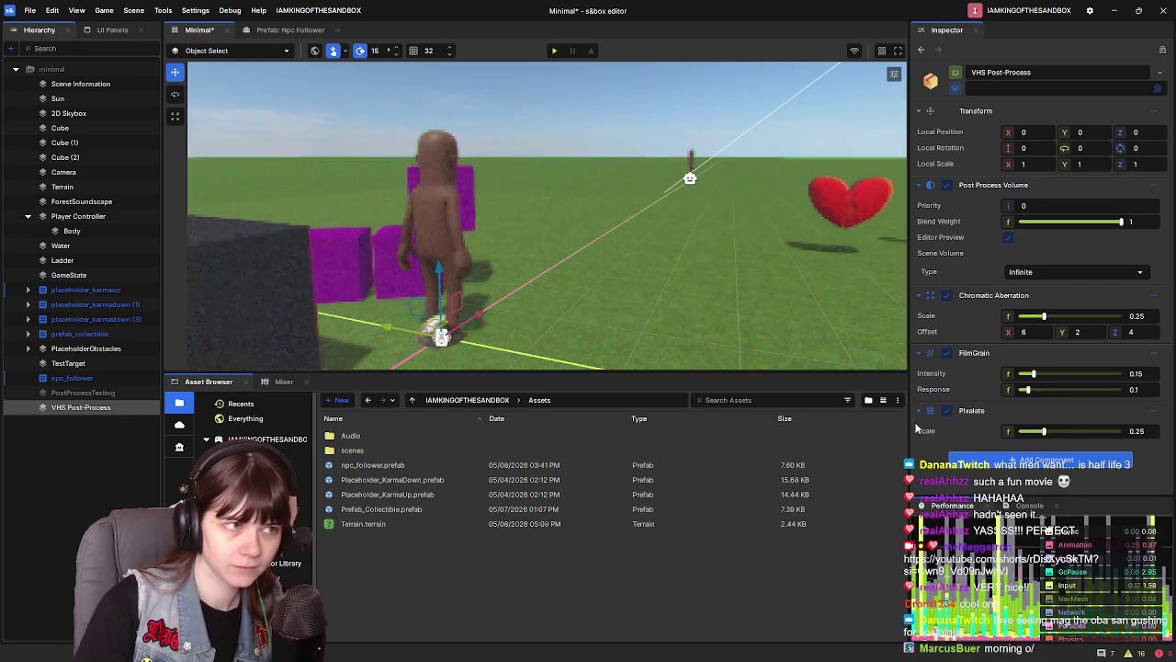
pyautogui.moveTo(576, 317)
pyautogui.mouseDown()
pyautogui.moveTo(646, 281)
pyautogui.moveTo(753, 183)
pyautogui.moveTo(690, 257)
pyautogui.moveTo(700, 242)
pyautogui.moveTo(465, 244)
pyautogui.moveTo(614, 204)
pyautogui.moveTo(559, 180)
pyautogui.moveTo(572, 189)
pyautogui.moveTo(551, 189)
pyautogui.moveTo(559, 135)
pyautogui.moveTo(535, 157)
pyautogui.mouseUp()
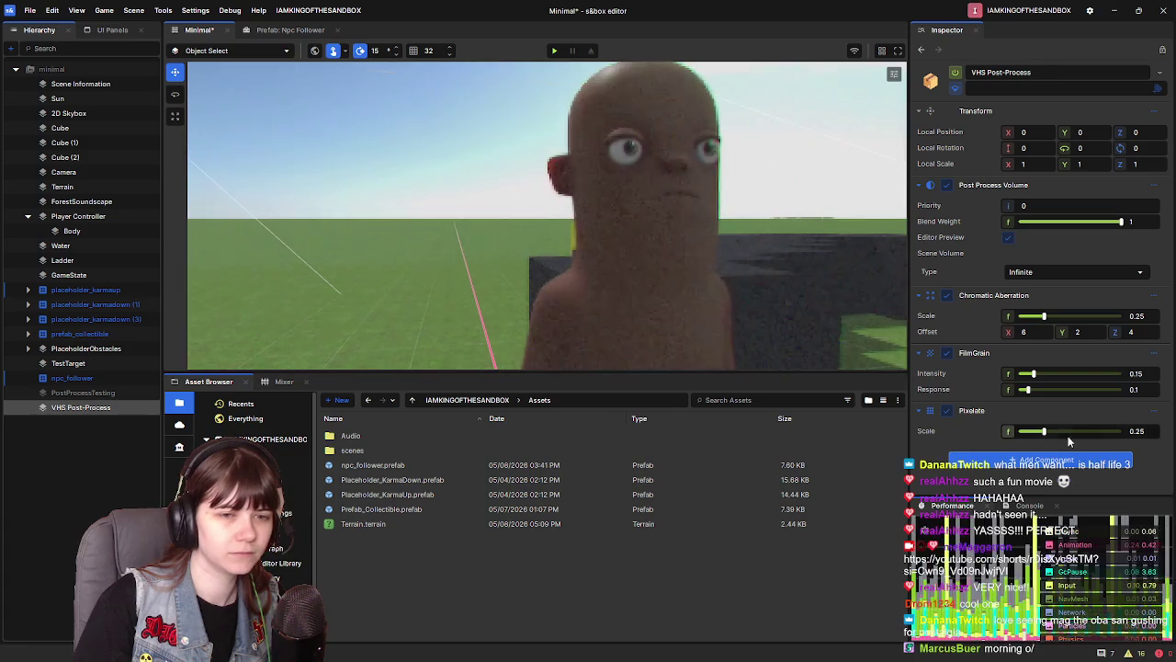
pyautogui.moveTo(1045, 433); pyautogui.dragTo(1033, 432)
pyautogui.moveTo(735, 221)
pyautogui.mouseDown()
pyautogui.moveTo(762, 231)
pyautogui.moveTo(706, 230)
pyautogui.mouseUp()
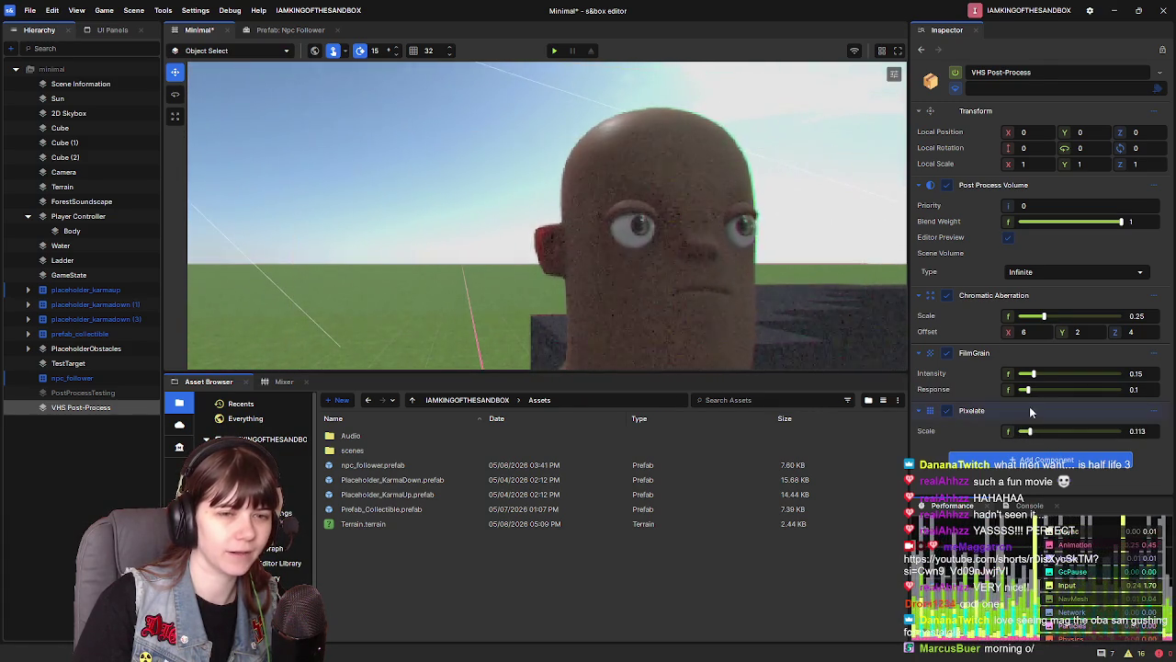
pyautogui.moveTo(1030, 438); pyautogui.dragTo(1026, 434)
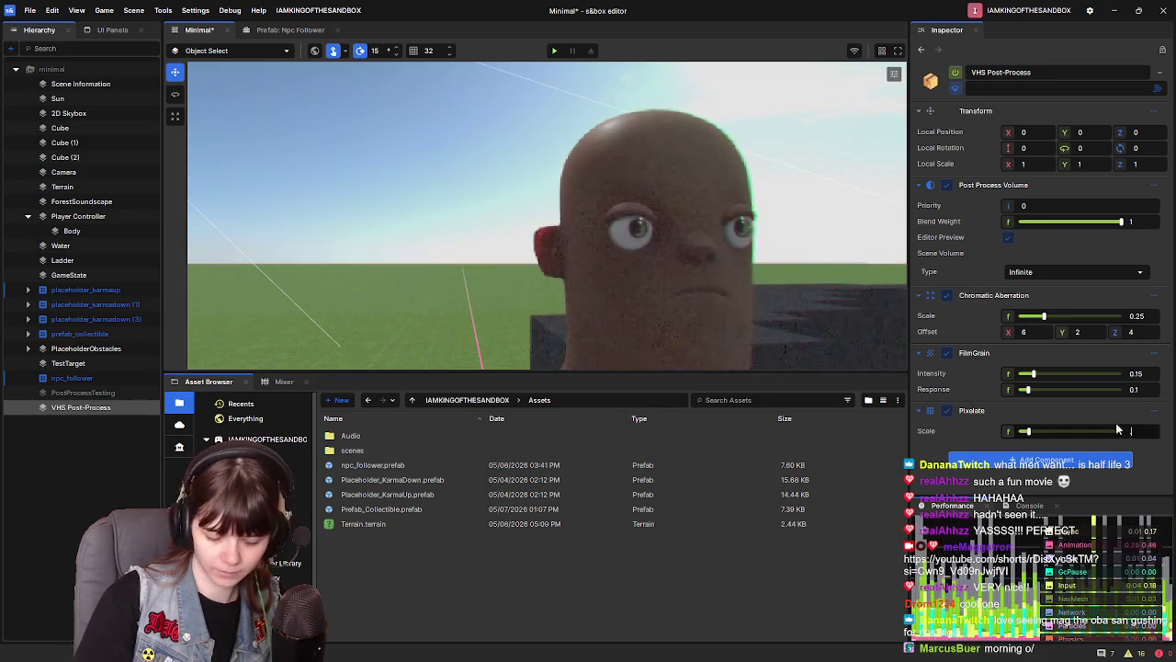
pyautogui.press('s')
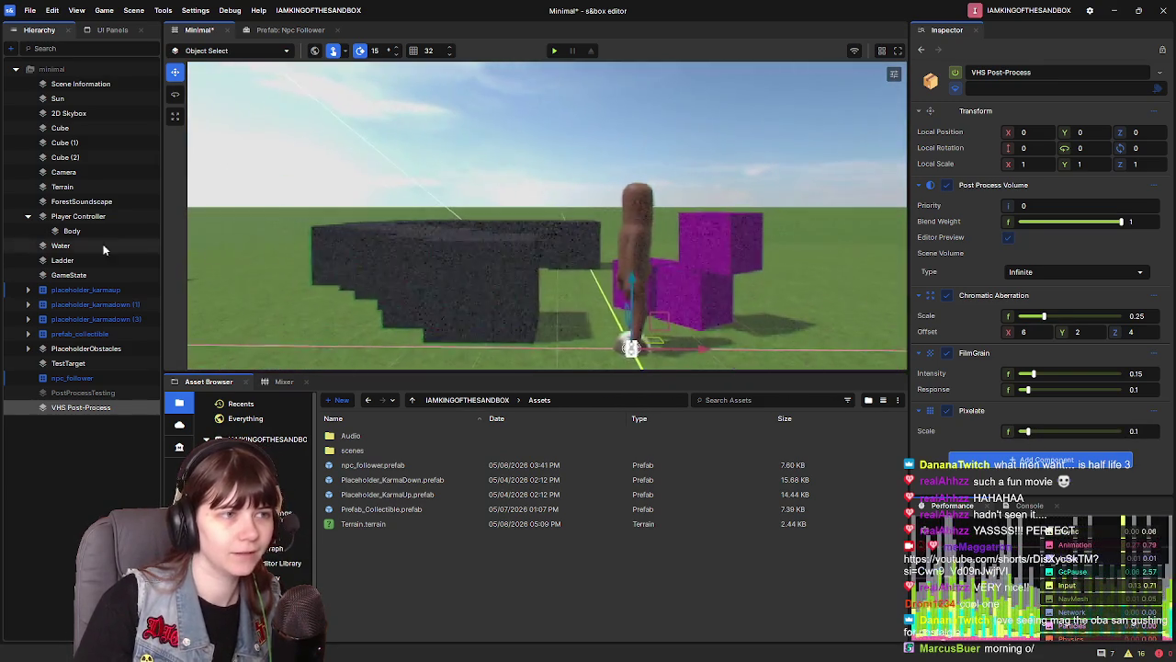
pyautogui.press('w')
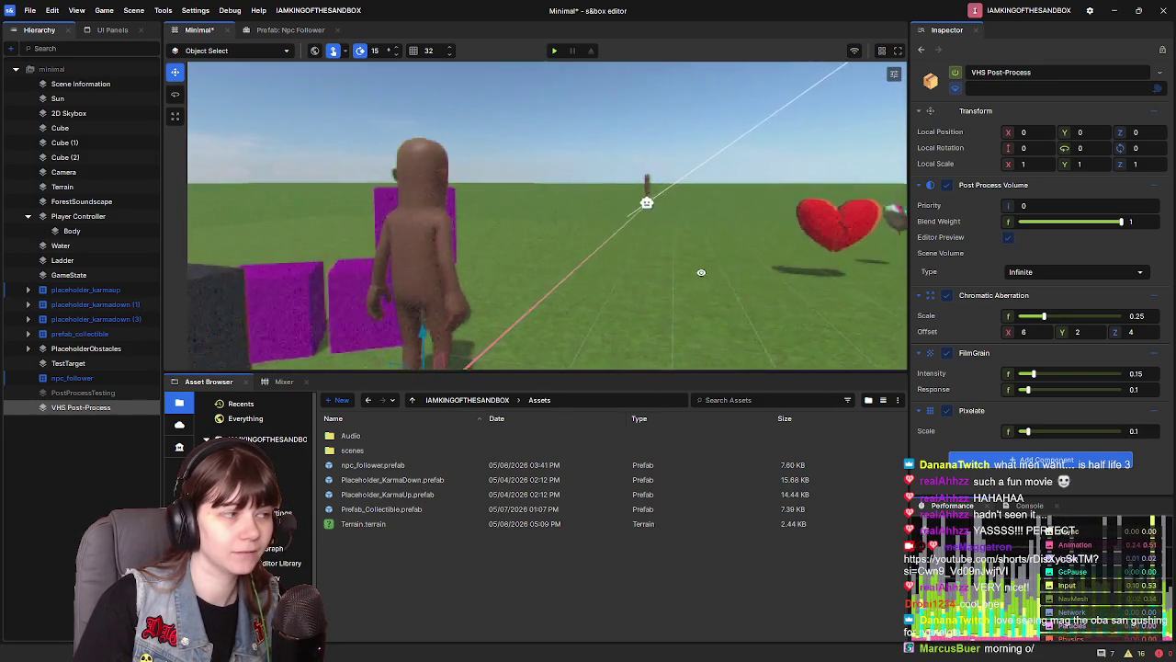
pyautogui.click(554, 53)
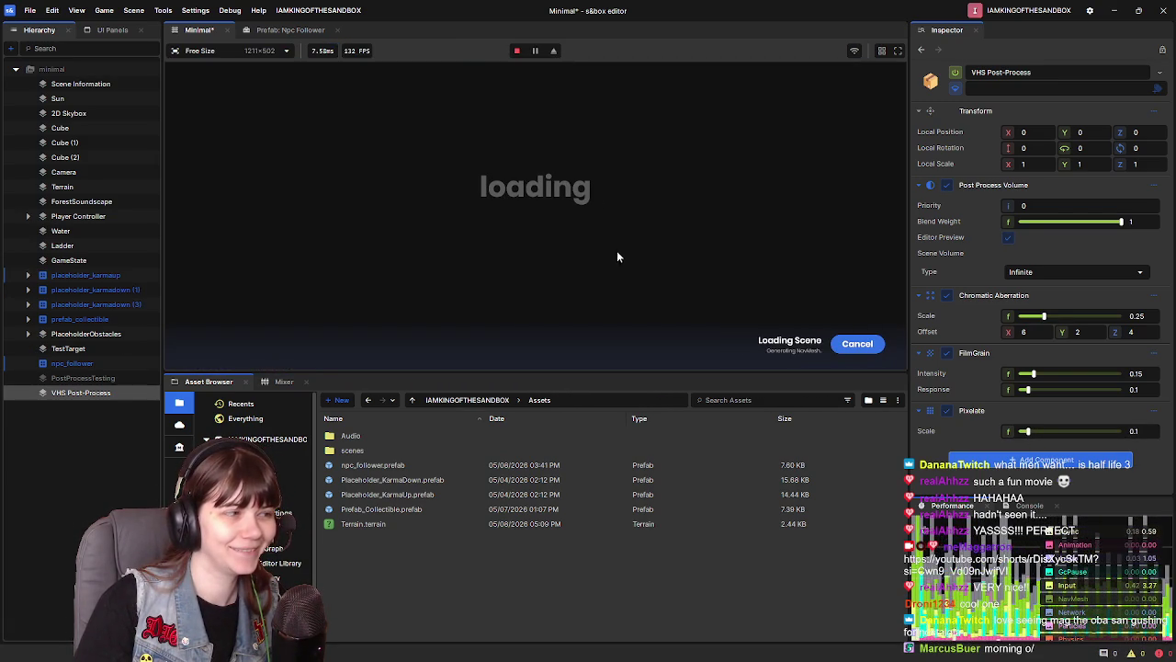
# Play-test the VHS look toward the red objects, then return and survey the scene
pyautogui.press('w')
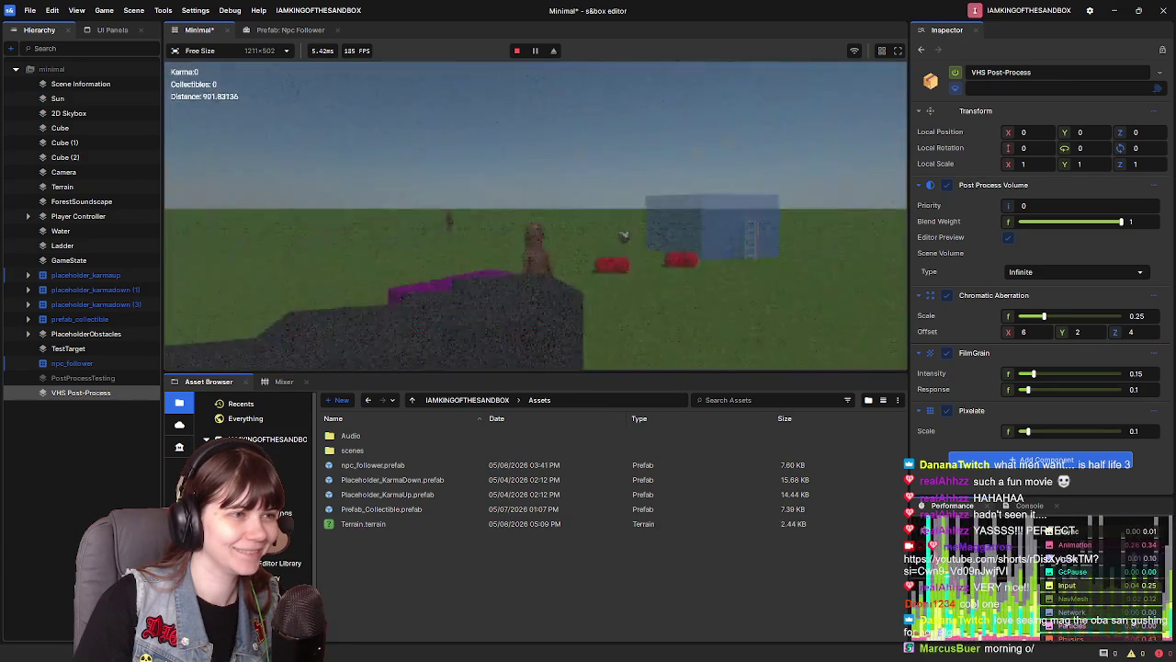
pyautogui.press('w')
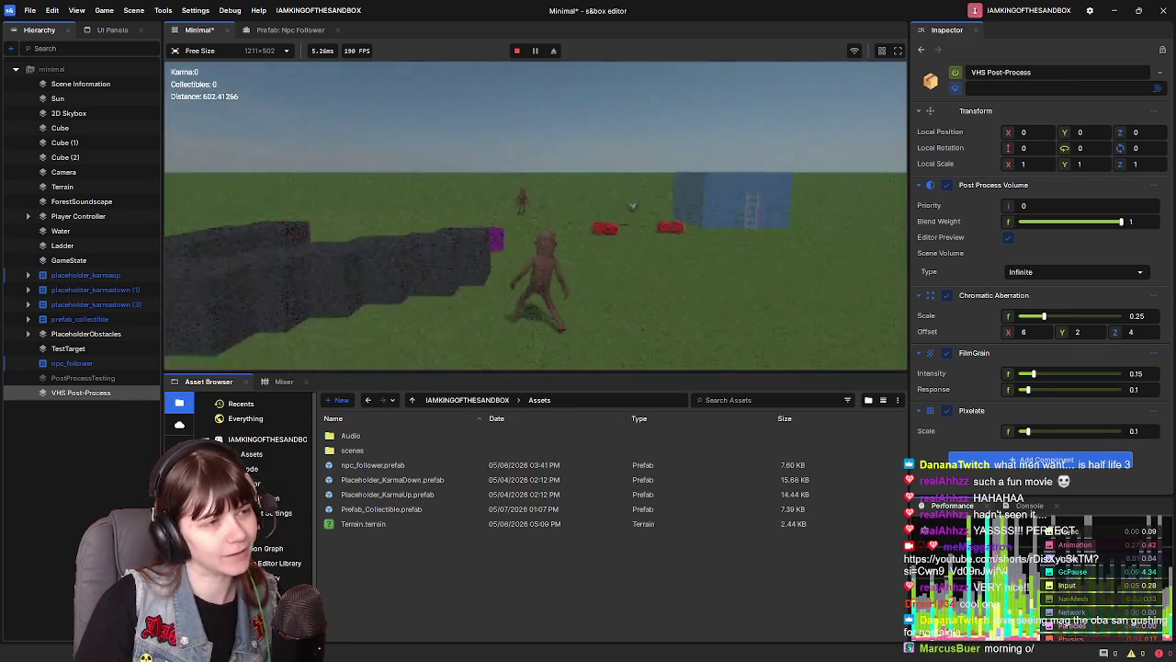
pyautogui.press('Escape')
pyautogui.click(318, 333)
pyautogui.press('s')
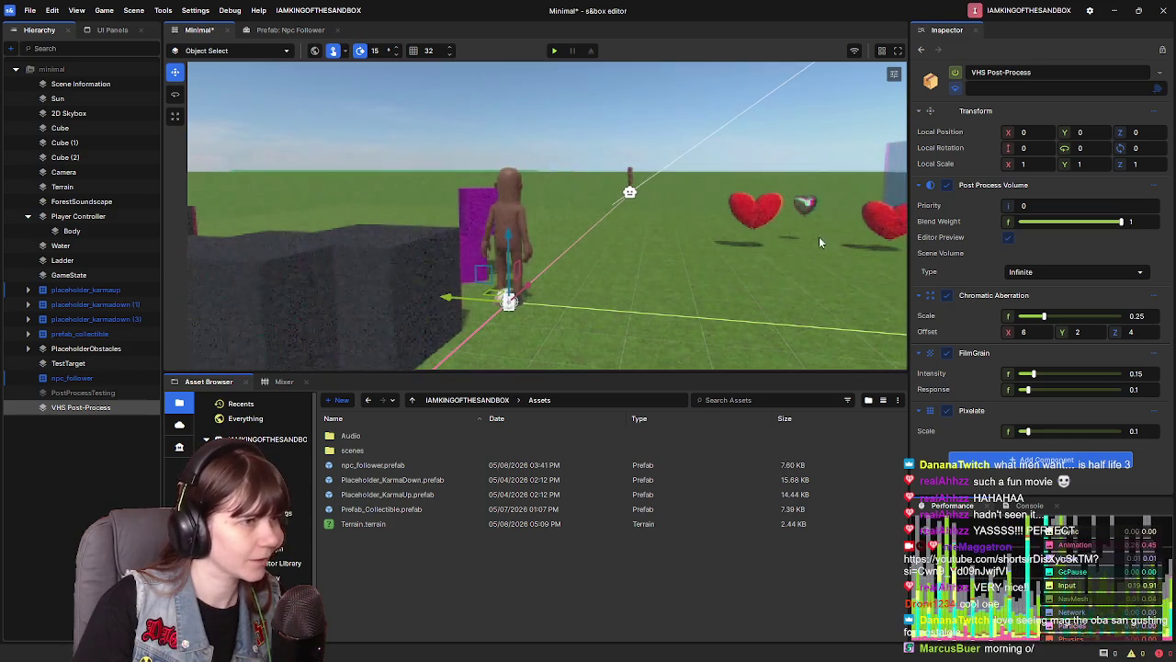
pyautogui.press('a')
pyautogui.press('e')
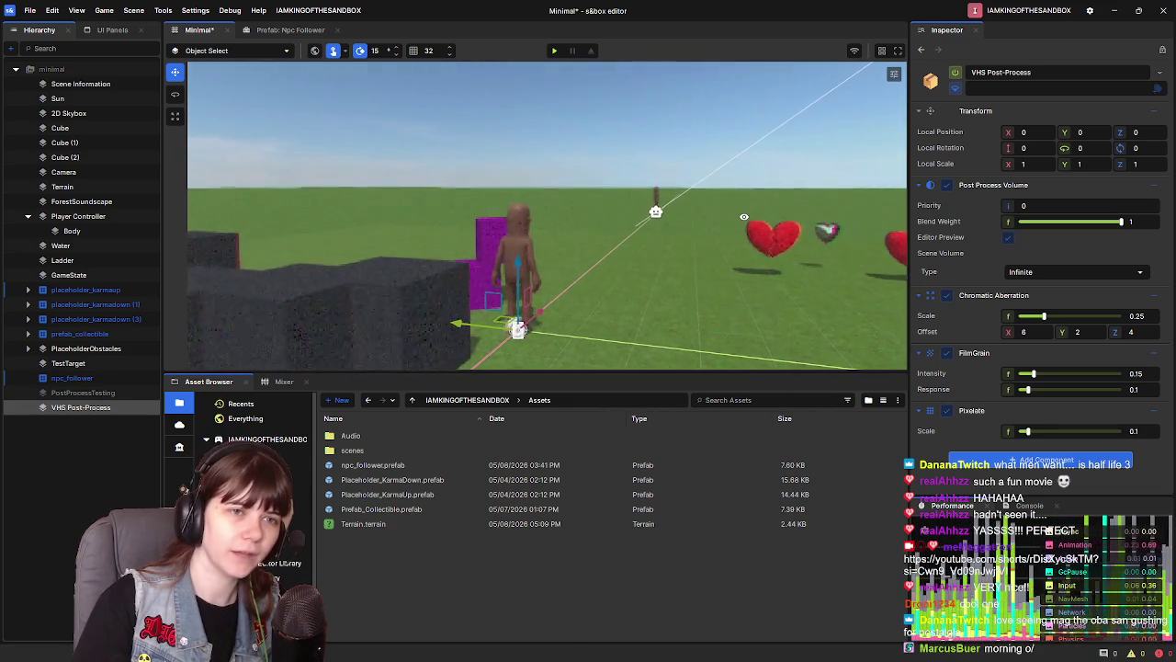
pyautogui.press('w')
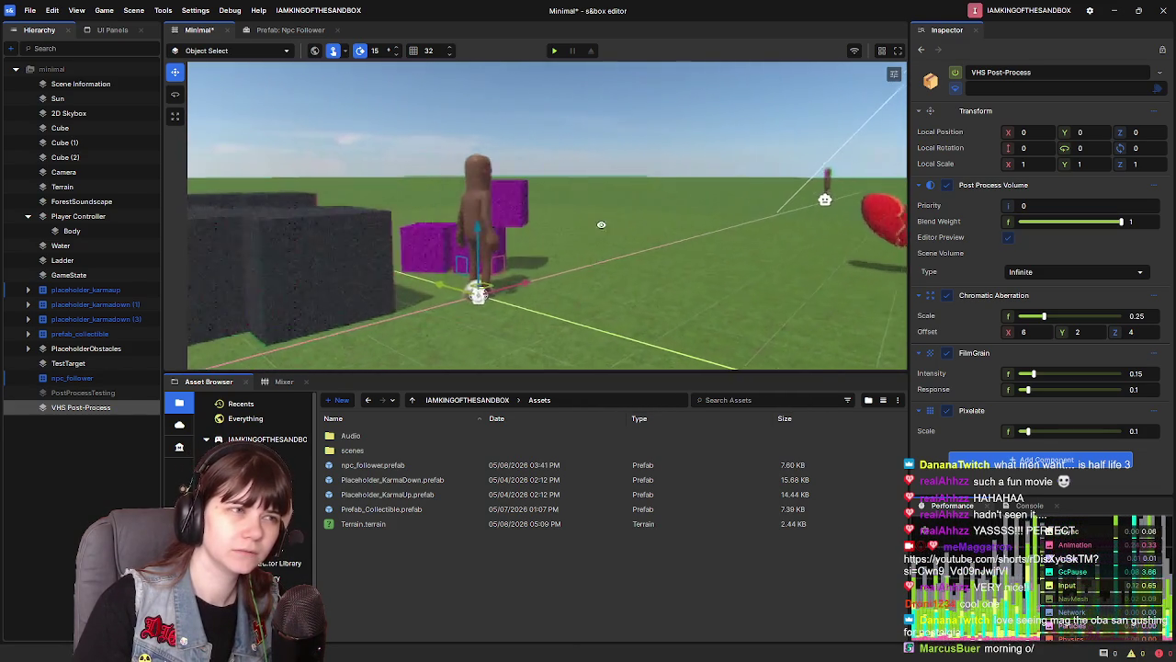
pyautogui.press('d')
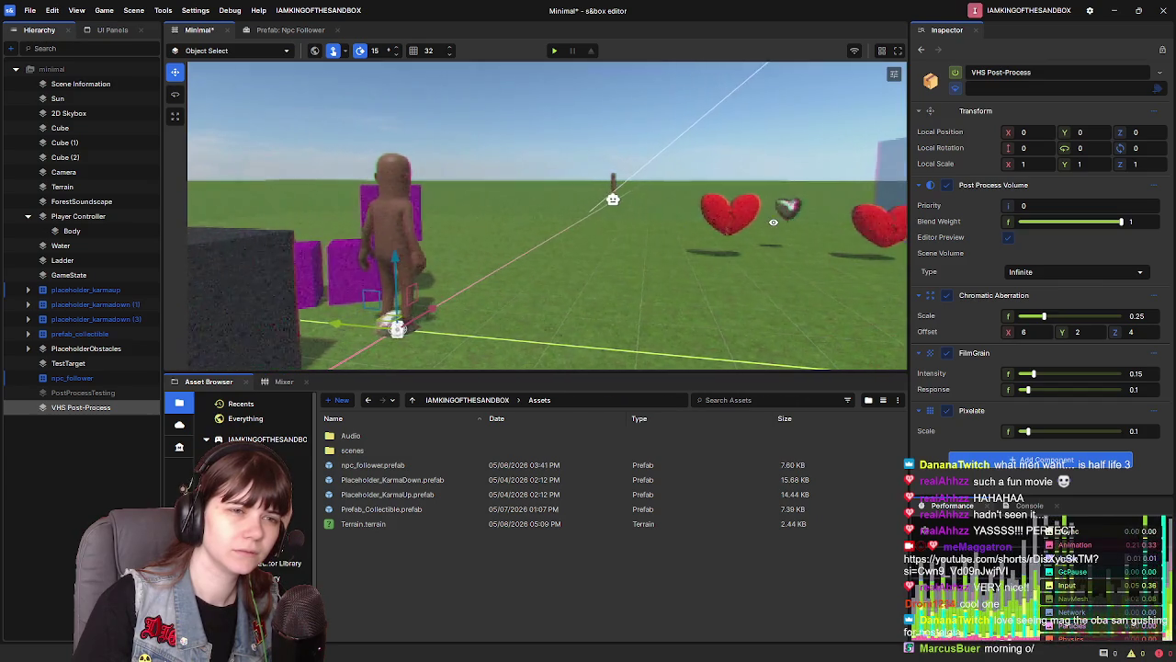
pyautogui.press('a')
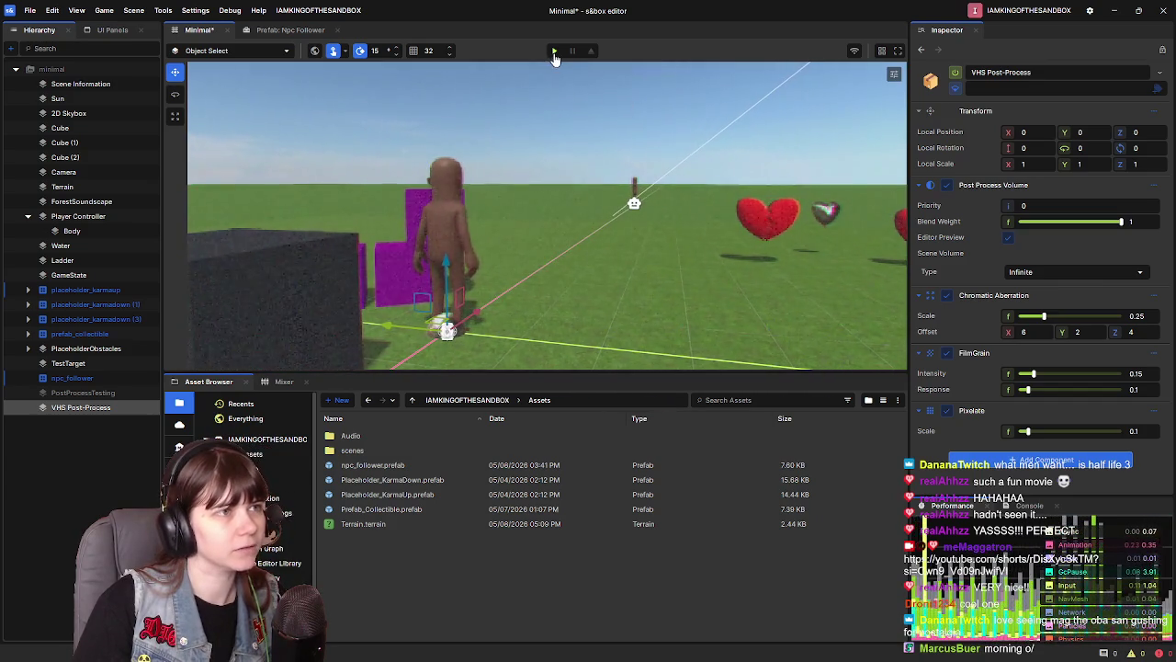
# Save the scene, play-test again walking forward, then leave back to the editor
pyautogui.hotkey('ctrl', 's')
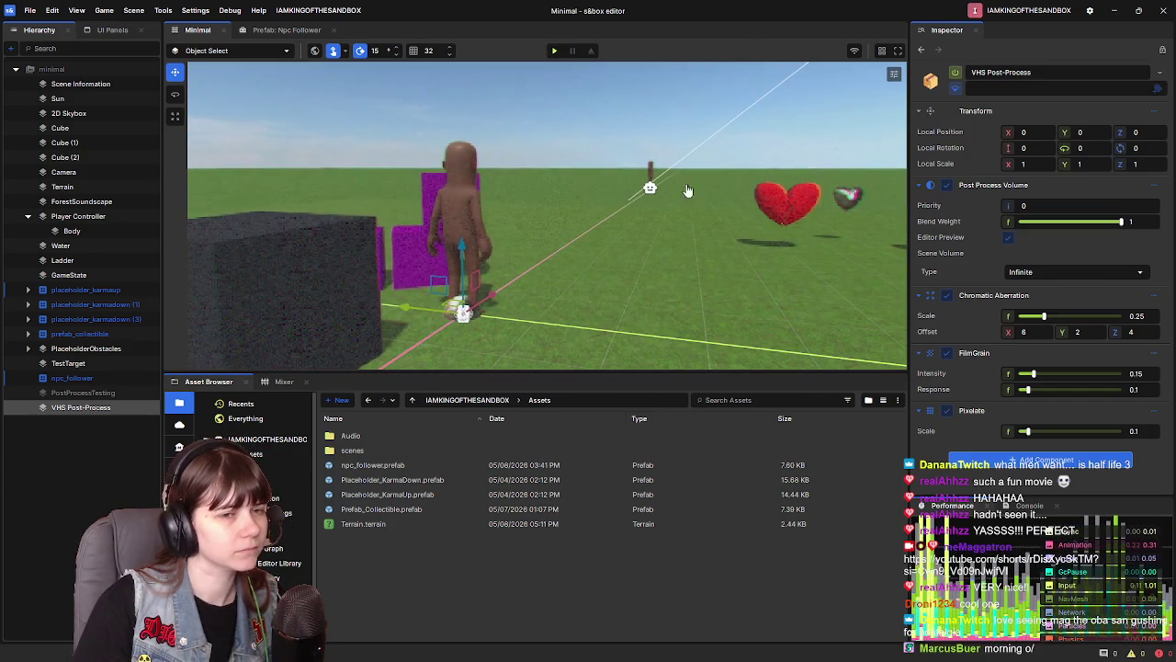
pyautogui.press('F5')
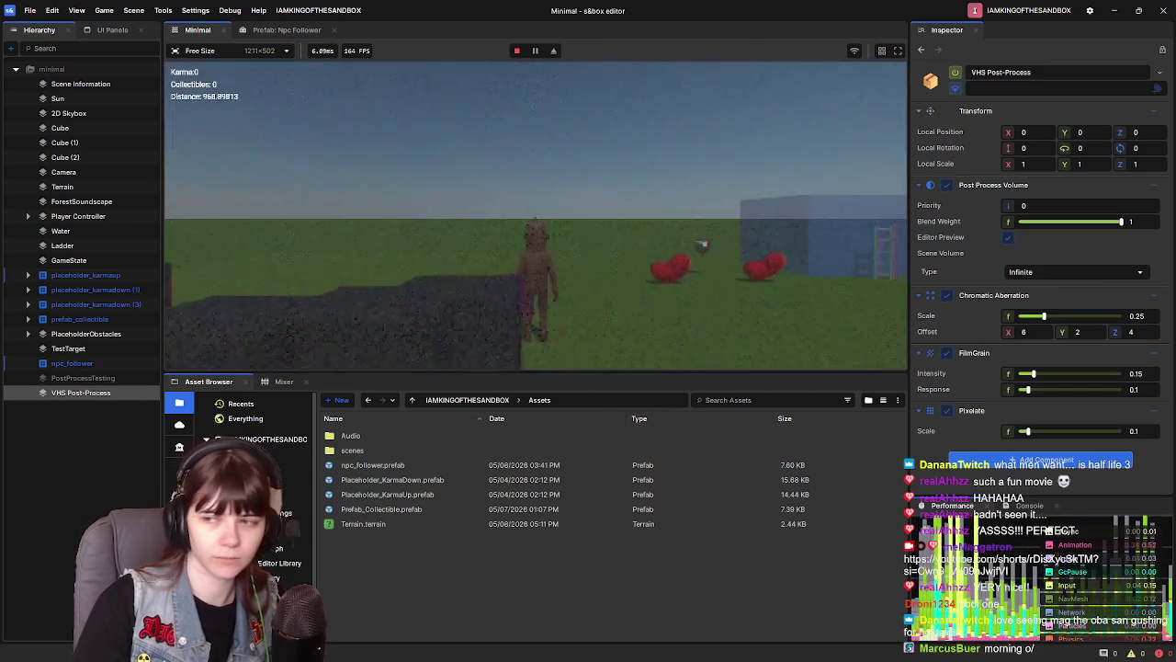
pyautogui.press('w')
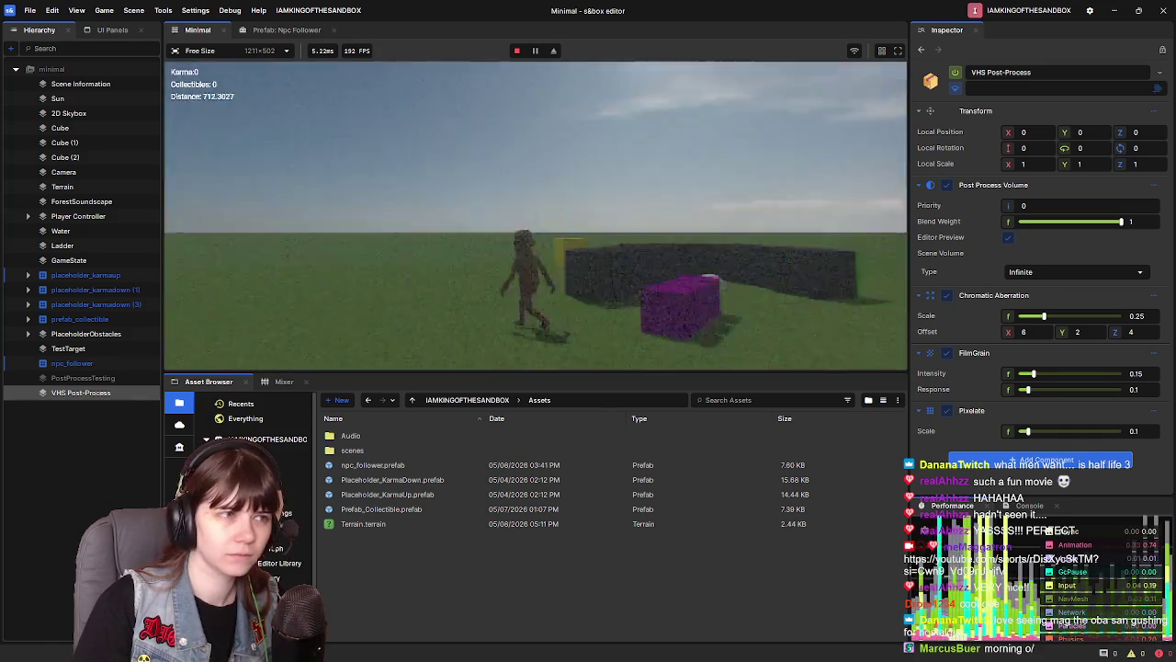
pyautogui.press('w')
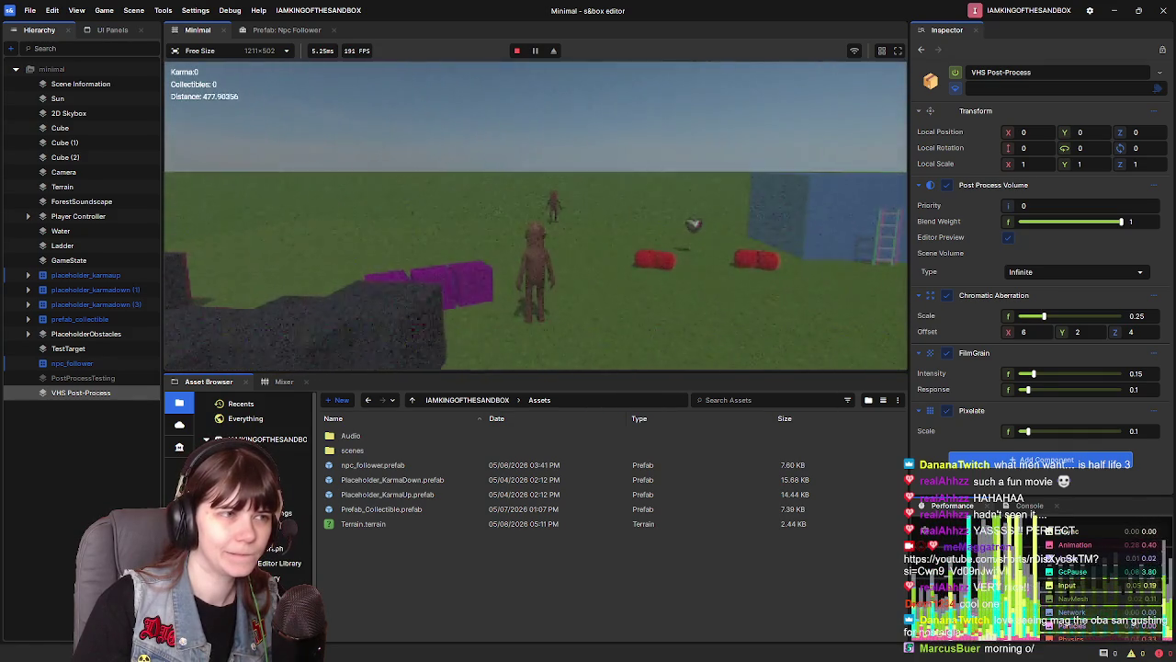
pyautogui.press('w')
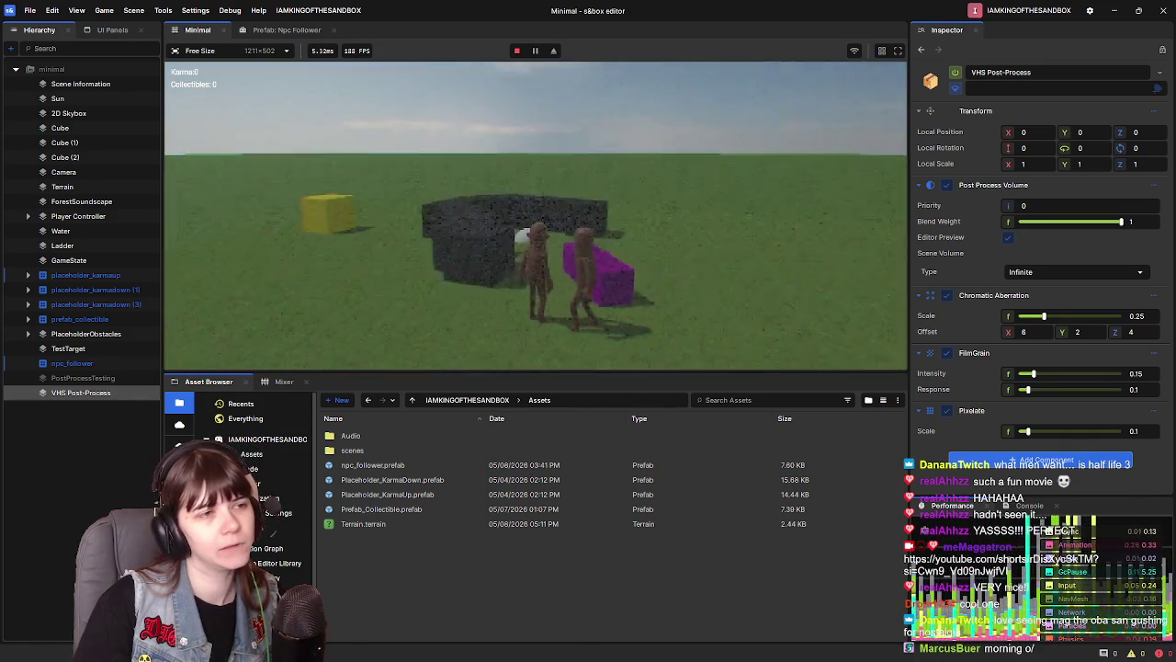
pyautogui.press('Escape')
pyautogui.click(341, 332)
pyautogui.moveTo(489, 196); pyautogui.dragTo(482, 212)
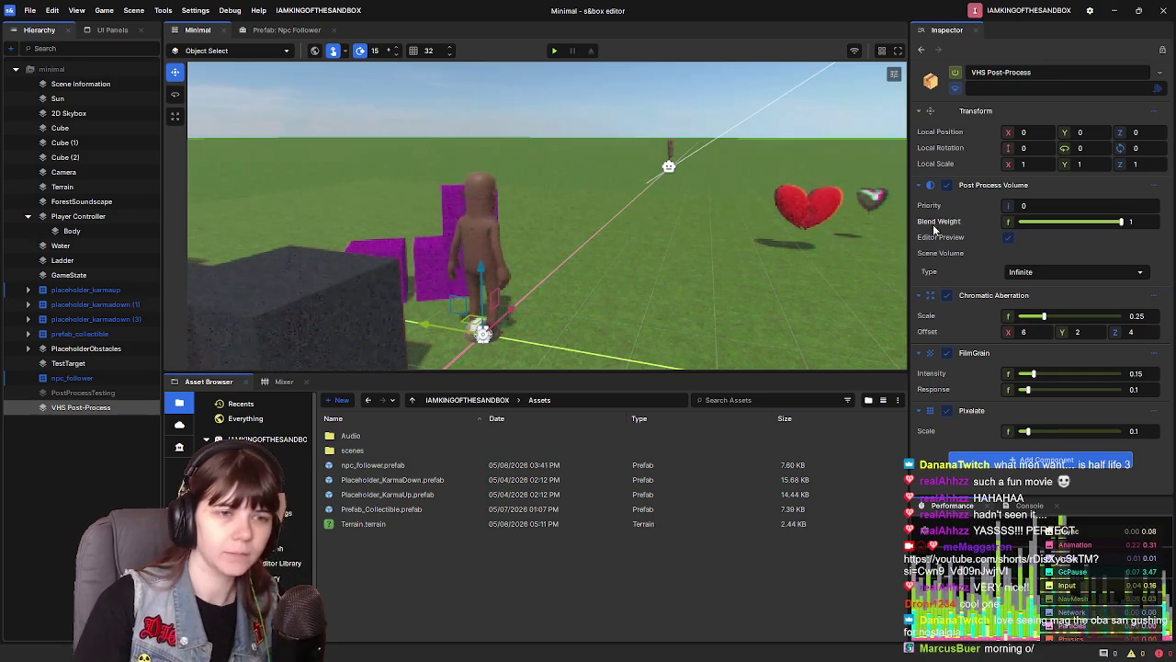
pyautogui.click(919, 410)
# Collapse the FilmGrain and Chromatic Aberration sections and add a Tone Mapping component
pyautogui.click(922, 349)
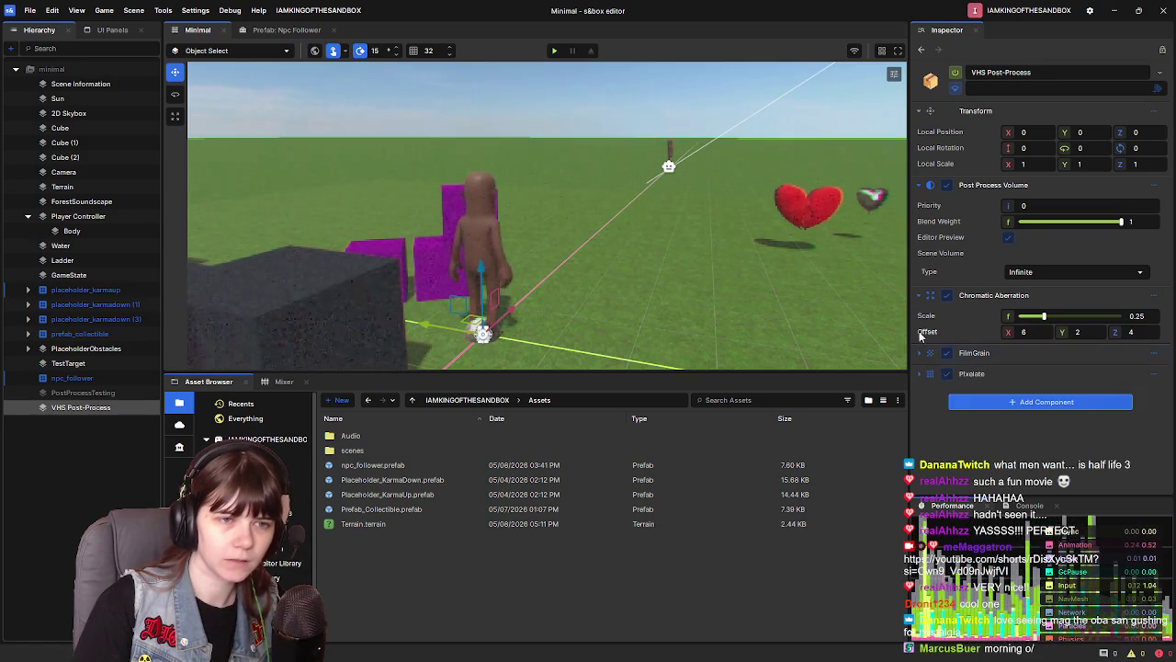
pyautogui.click(919, 295)
pyautogui.click(1001, 365)
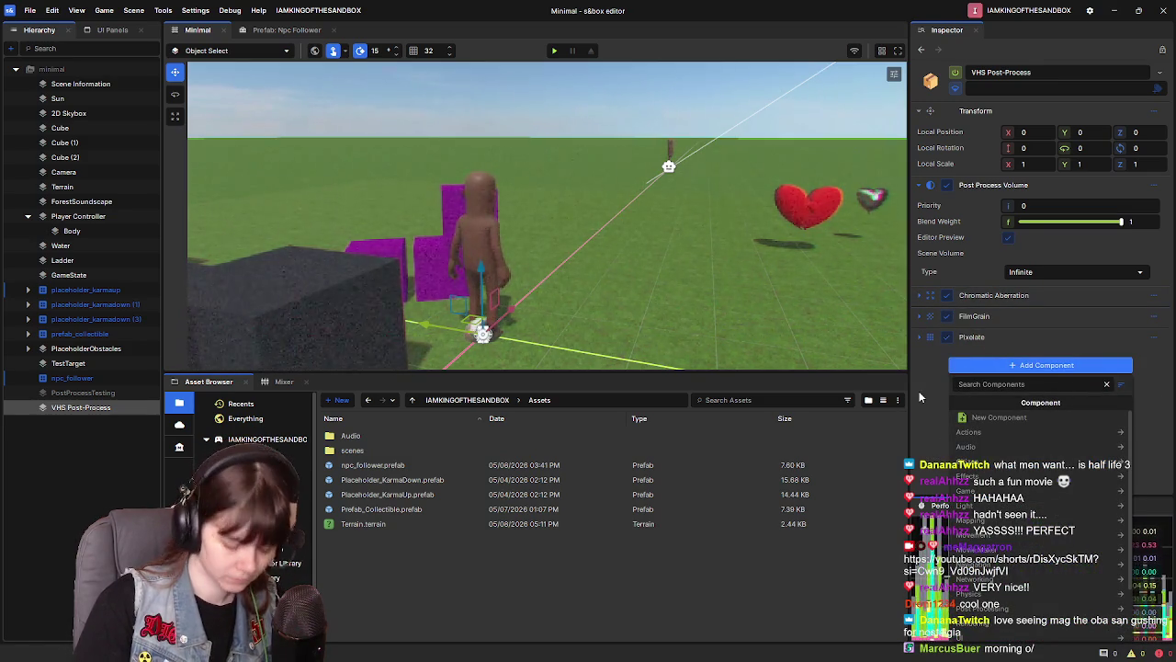
pyautogui.write('tone')
pyautogui.click(992, 418)
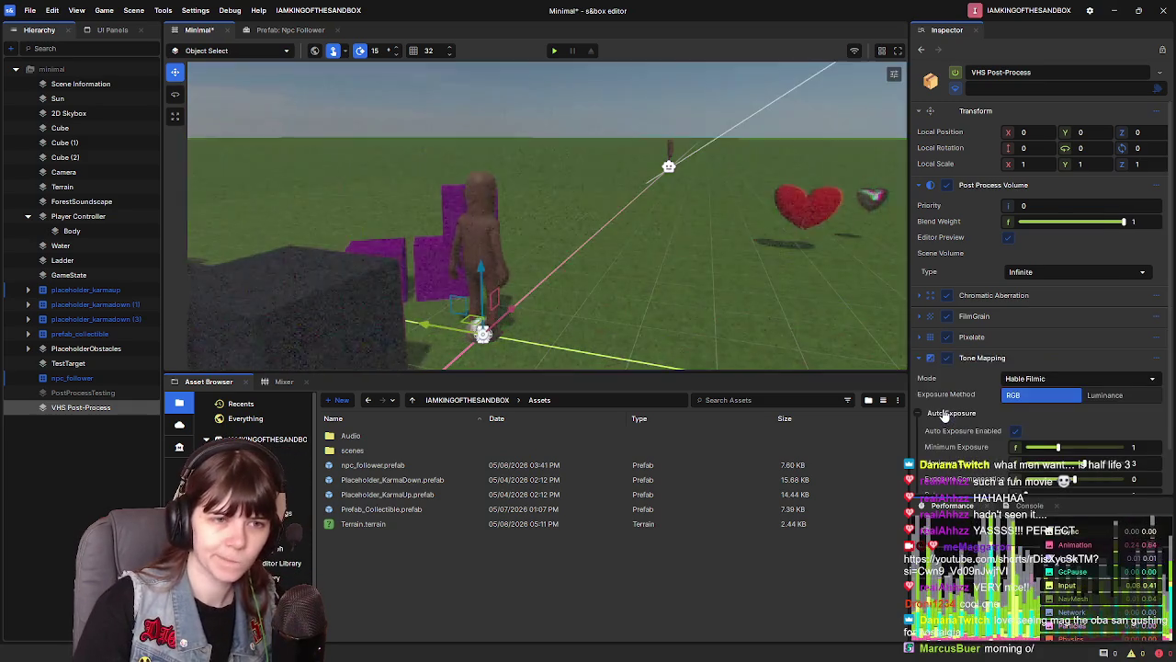
pyautogui.scroll(-2, 962, 415)
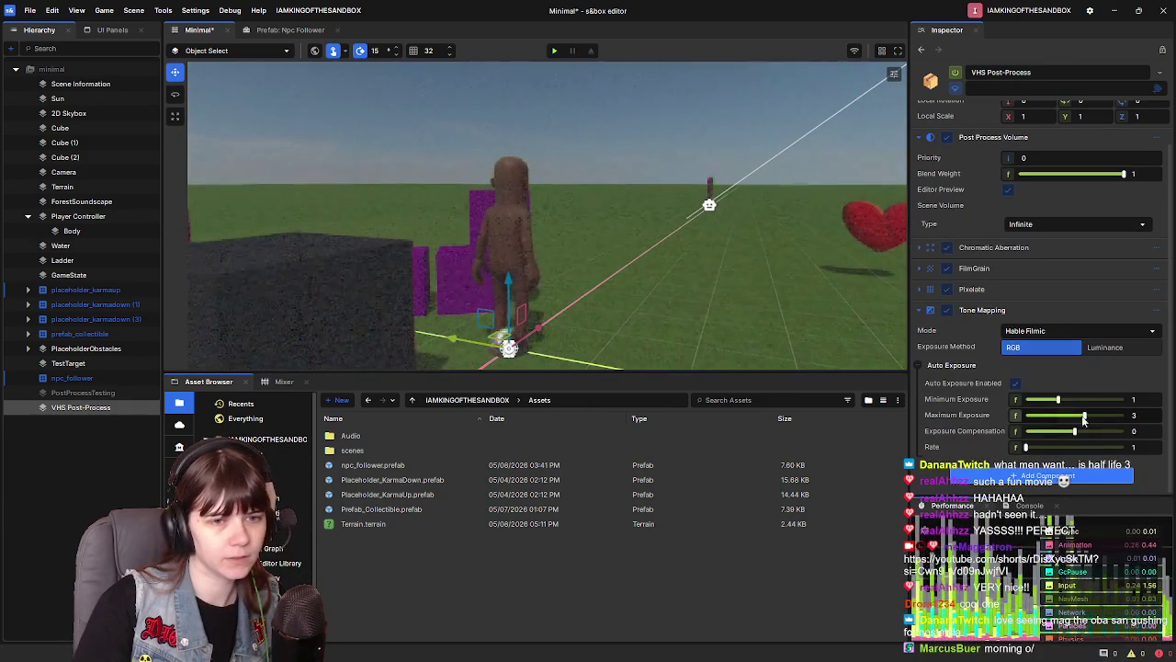
# Compare Luminance and RGB exposure, keep Hable Filmic mode, and disable Tone Mapping
pyautogui.click(1097, 353)
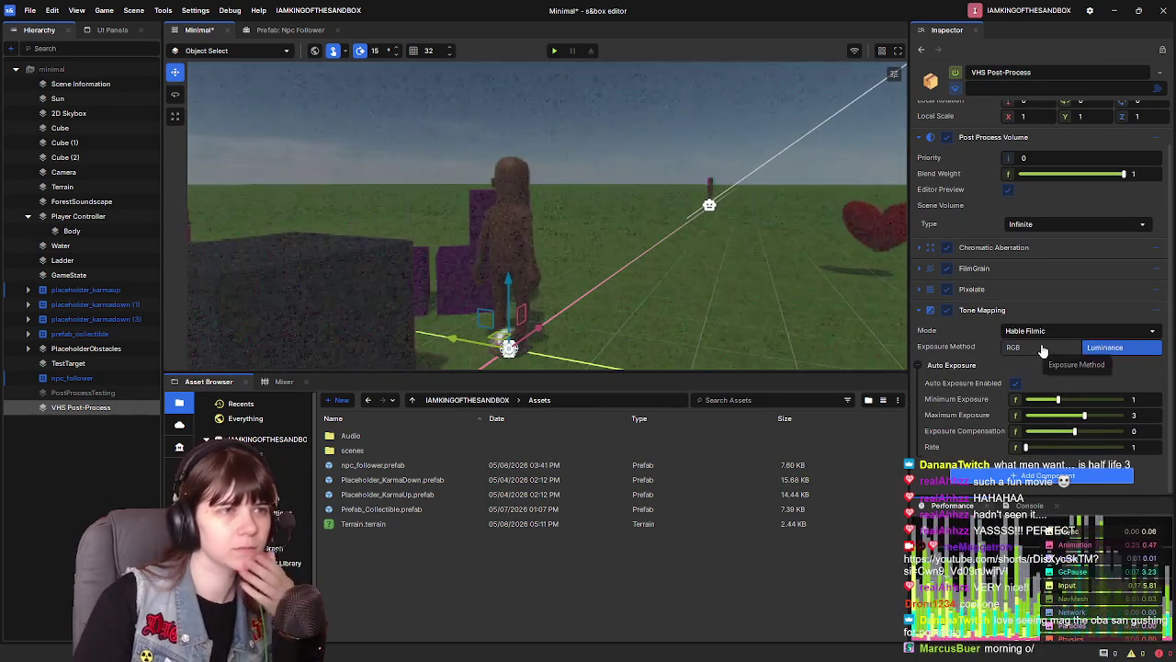
pyautogui.click(1052, 354)
pyautogui.click(1102, 350)
pyautogui.click(1047, 349)
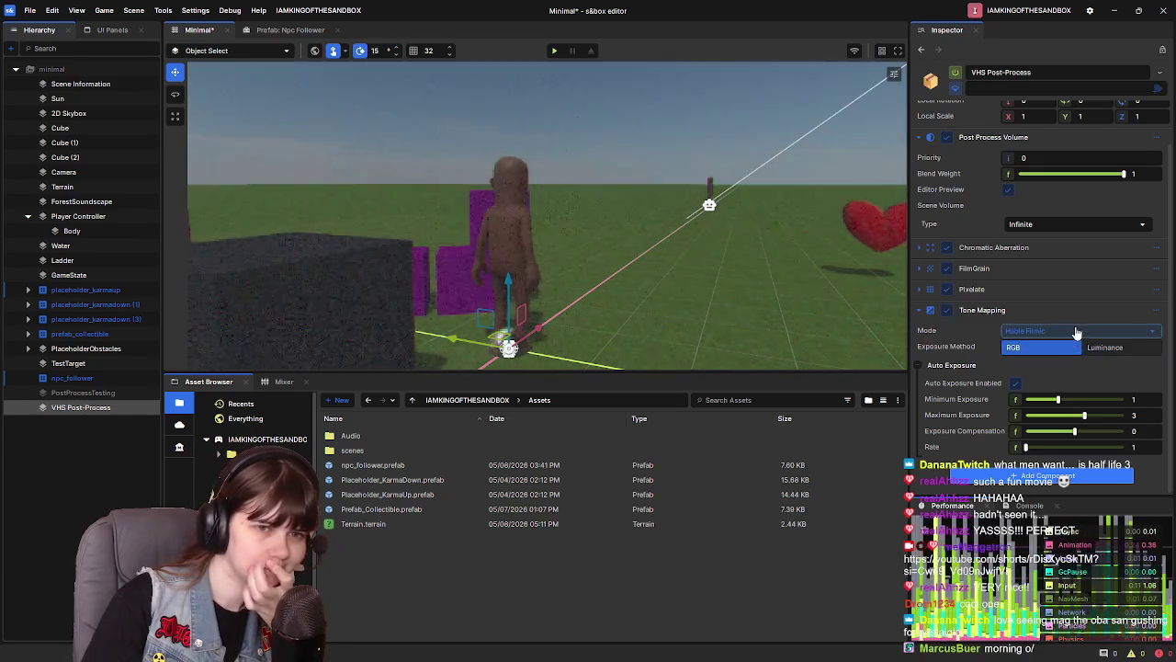
pyautogui.click(1071, 331)
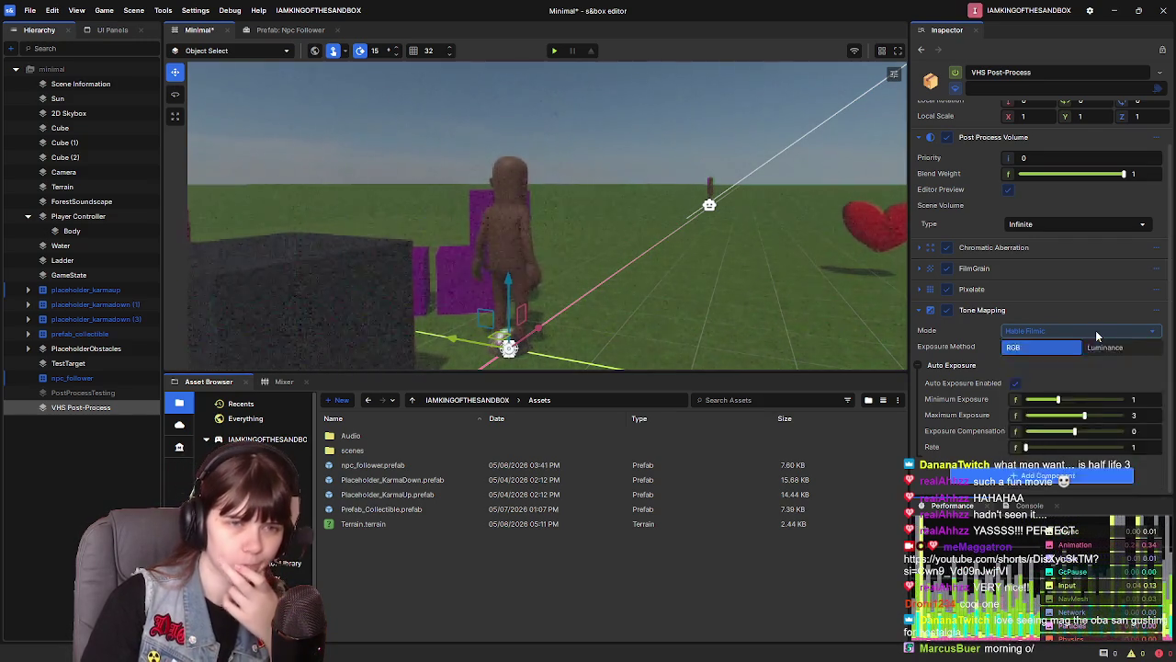
pyautogui.click(978, 333)
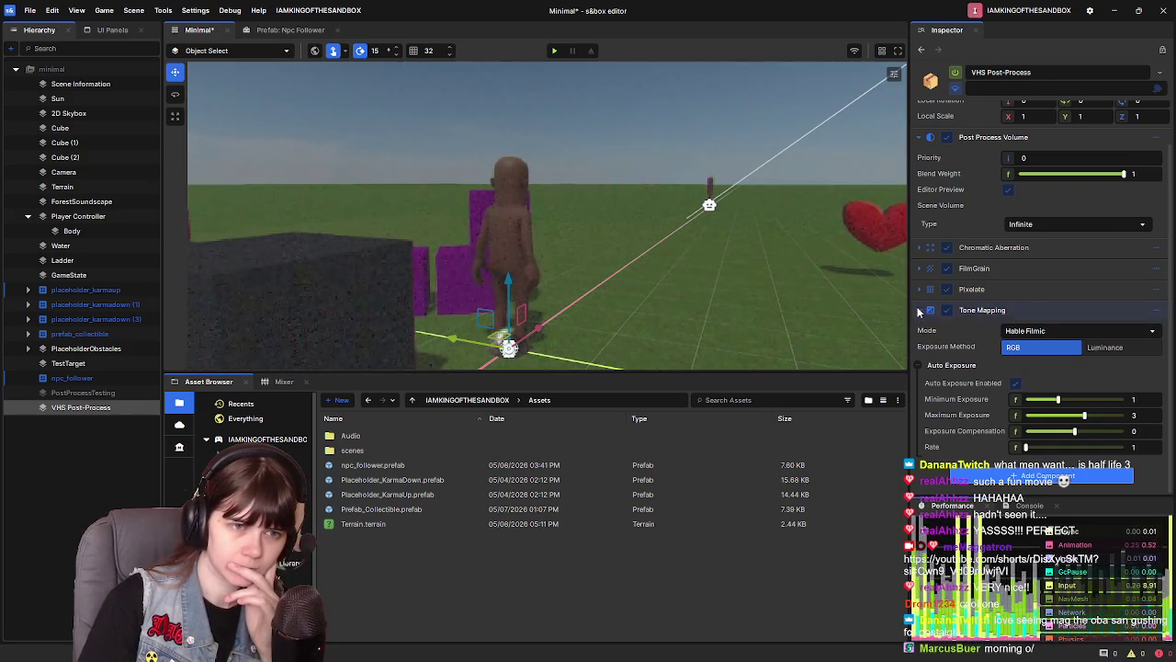
pyautogui.click(918, 311)
pyautogui.click(946, 358)
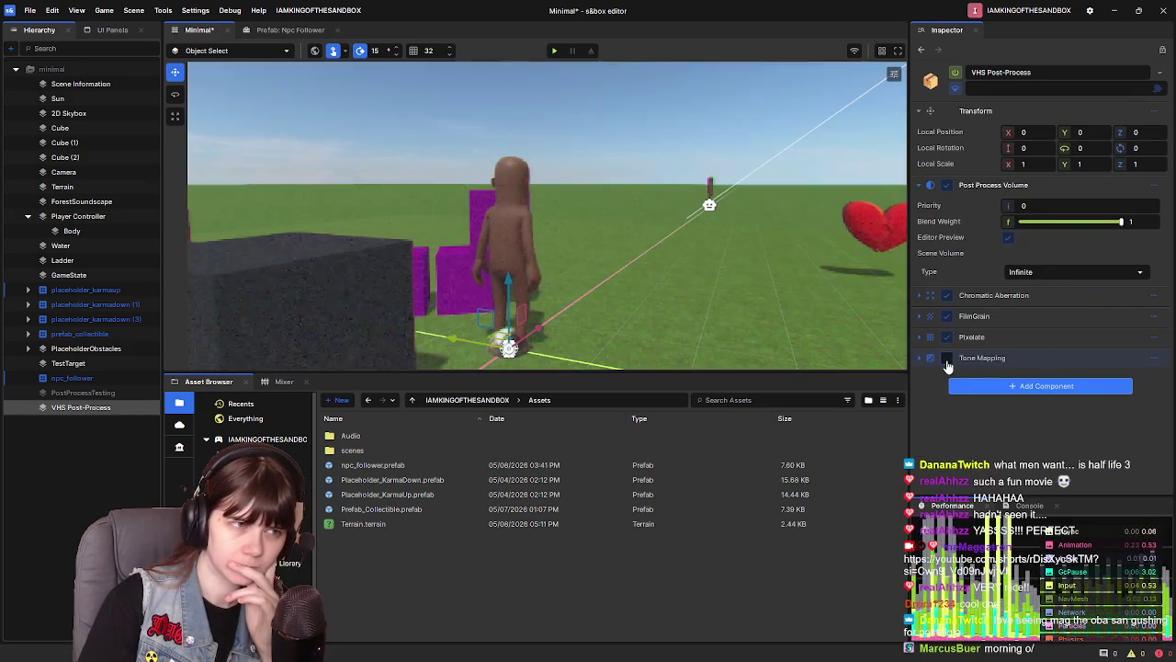
pyautogui.click(947, 358)
pyautogui.click(946, 359)
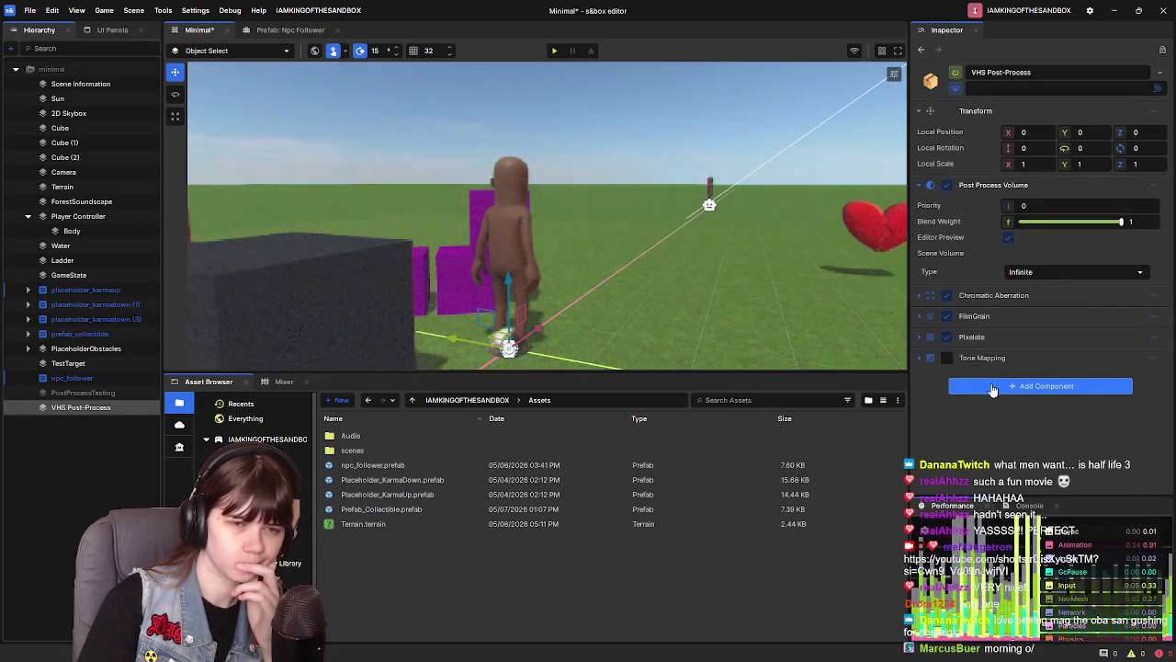
# Add a Color Grading component and turn off the volume's editor preview
pyautogui.click(992, 390)
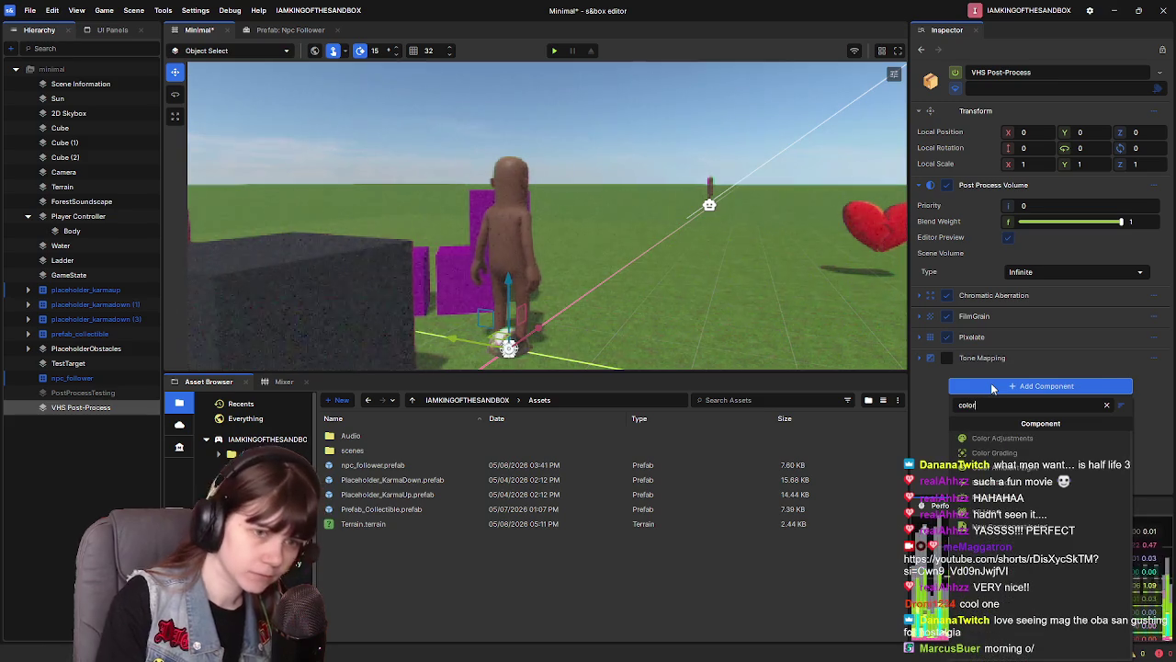
pyautogui.click(1034, 454)
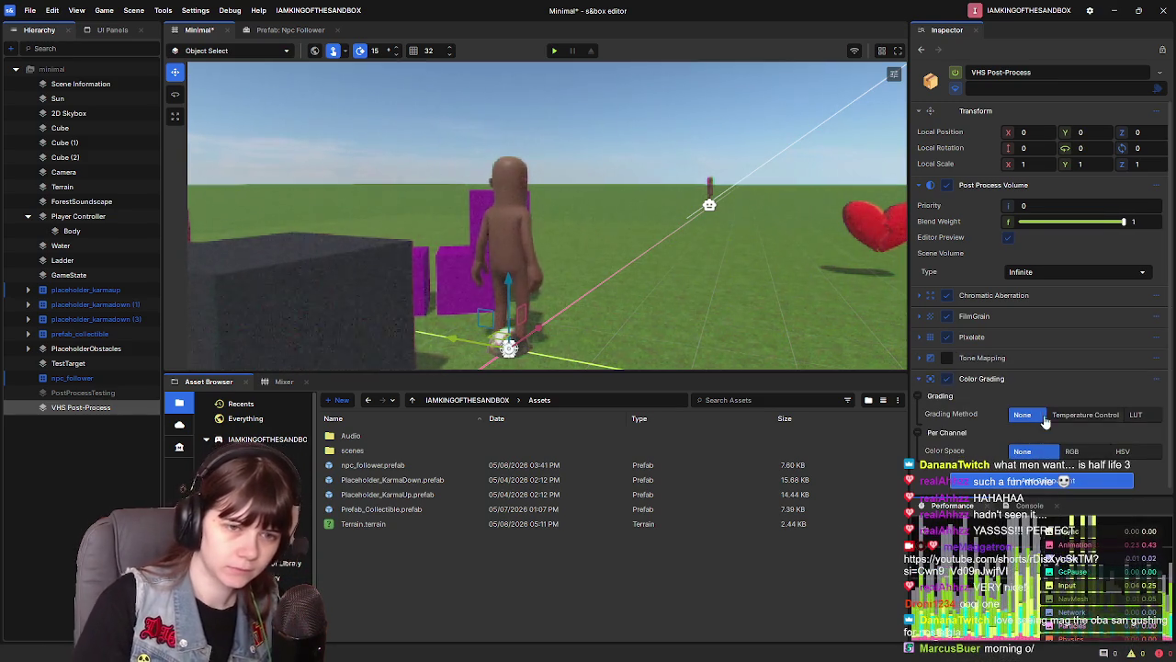
pyautogui.scroll(-3, 735, 308)
pyautogui.scroll(3, 735, 304)
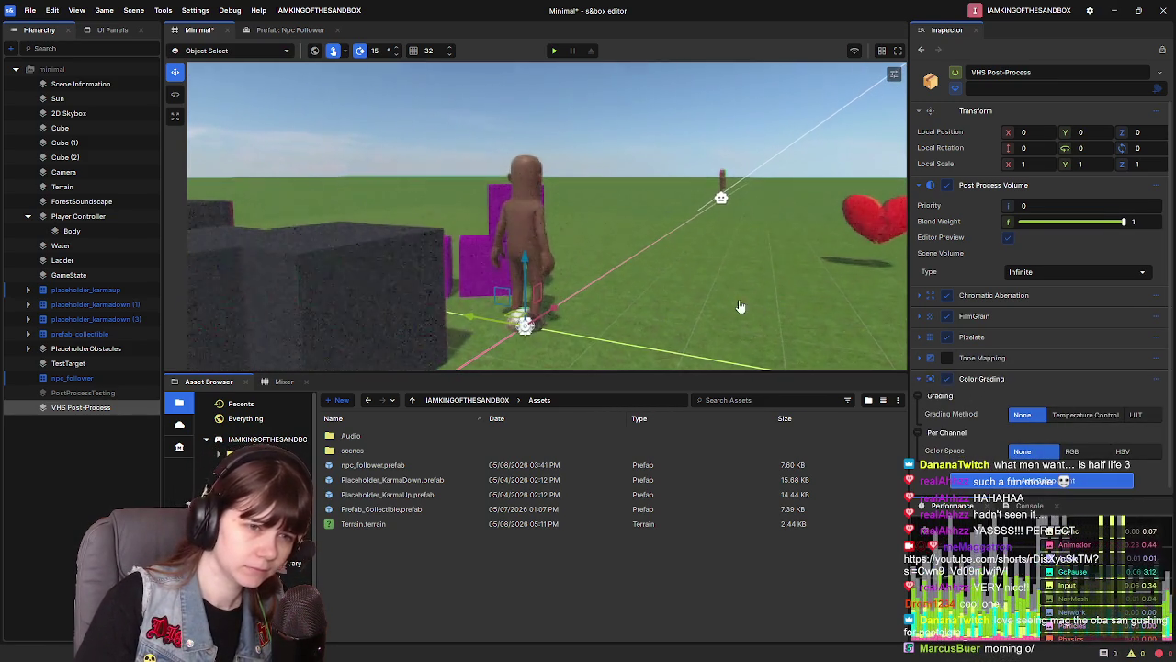
pyautogui.click(1008, 237)
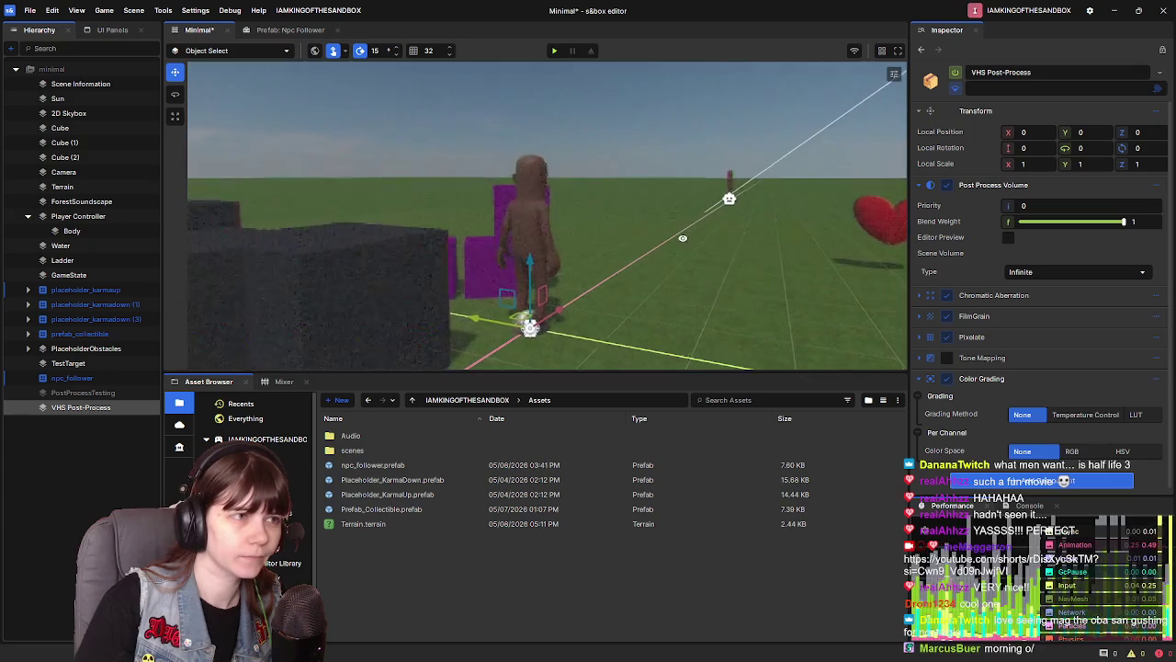
# Try HSV colour space and Temperature and LUT grading, returning grading method to None
pyautogui.scroll(-1, 990, 435)
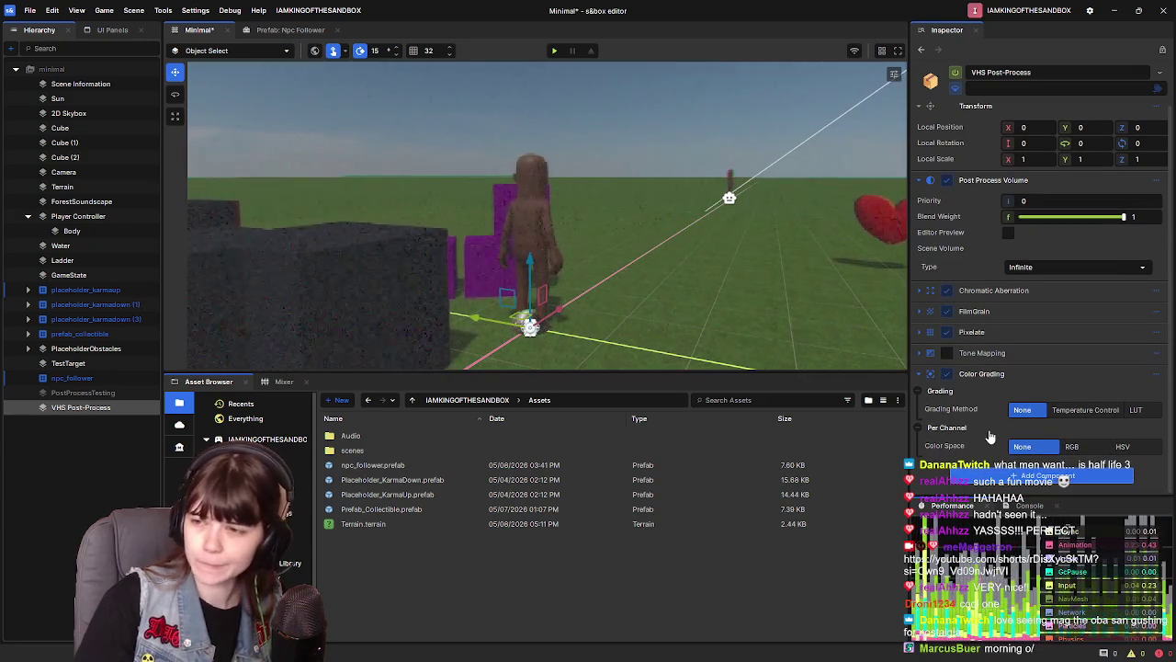
pyautogui.click(1075, 447)
pyautogui.click(1033, 448)
pyautogui.click(1123, 446)
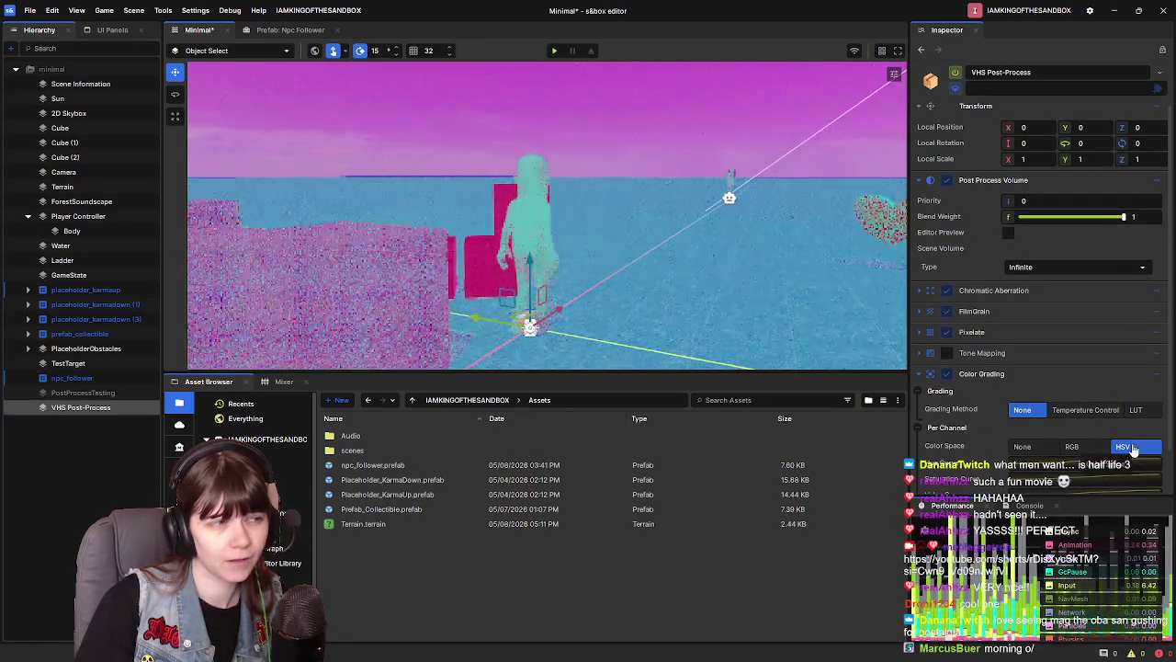
pyautogui.click(1085, 410)
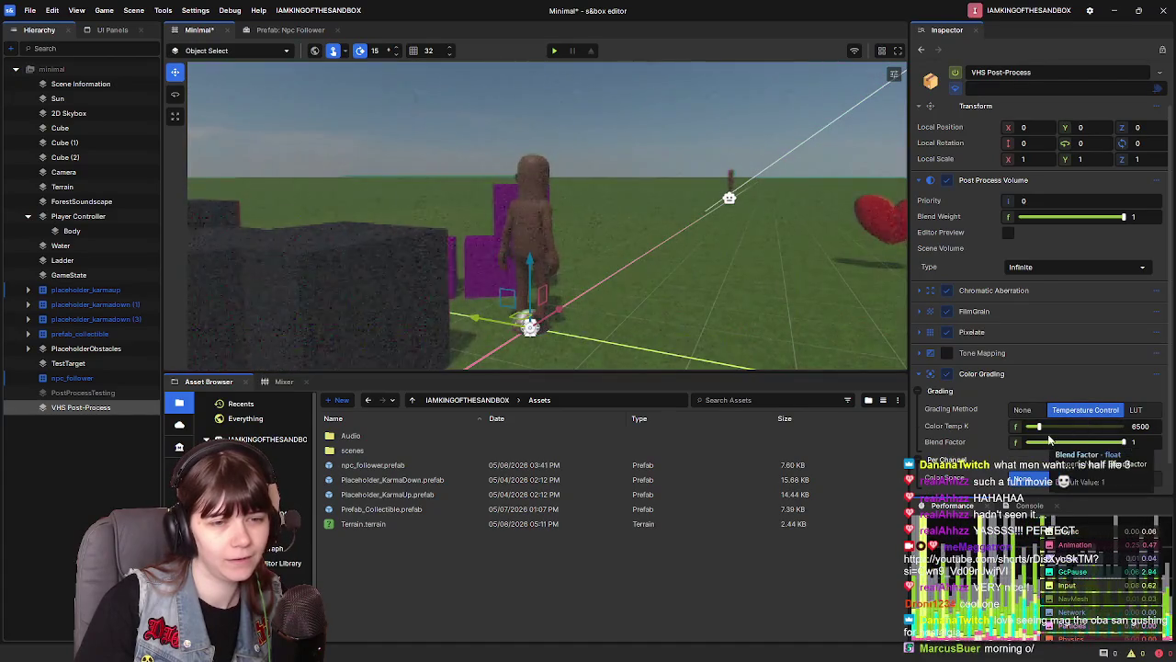
pyautogui.click(1135, 410)
pyautogui.click(1085, 410)
pyautogui.click(1024, 410)
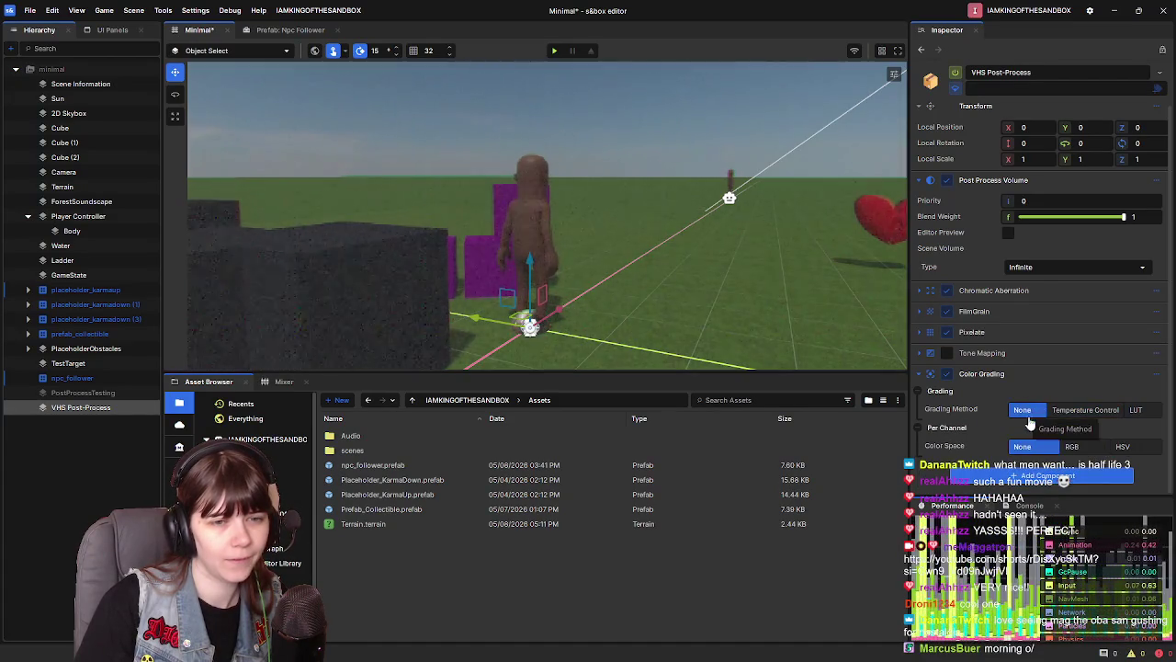
# Reset Color Grading's colour space to None and collapse its settings
pyautogui.click(1078, 449)
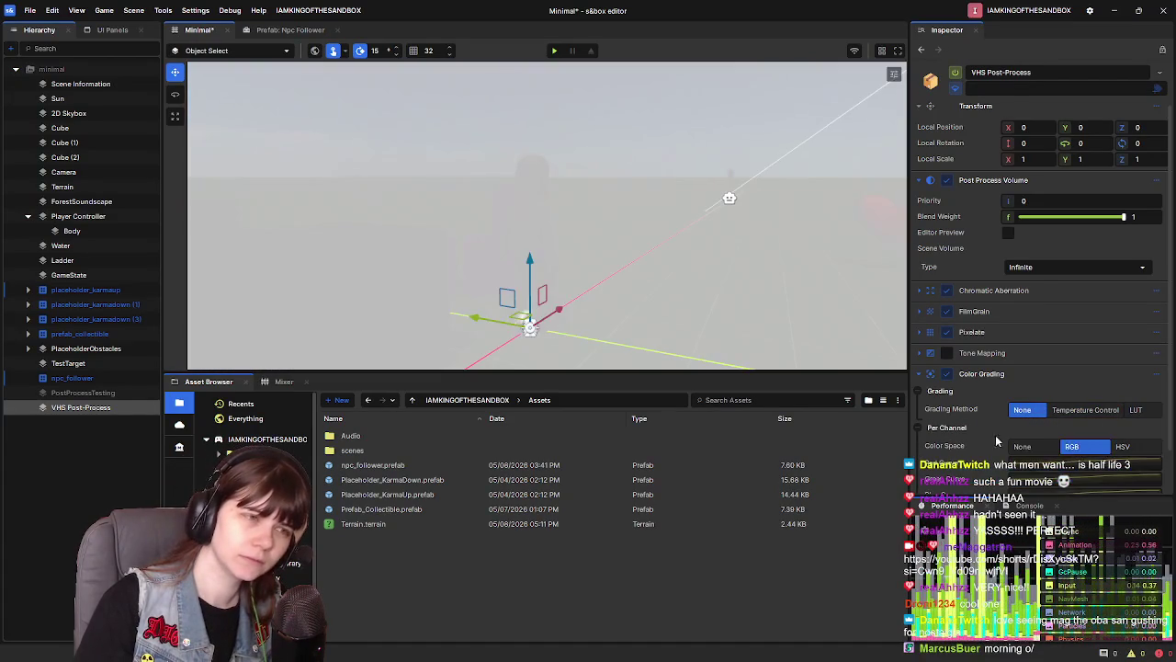
pyautogui.scroll(-2, 1001, 436)
pyautogui.click(1022, 394)
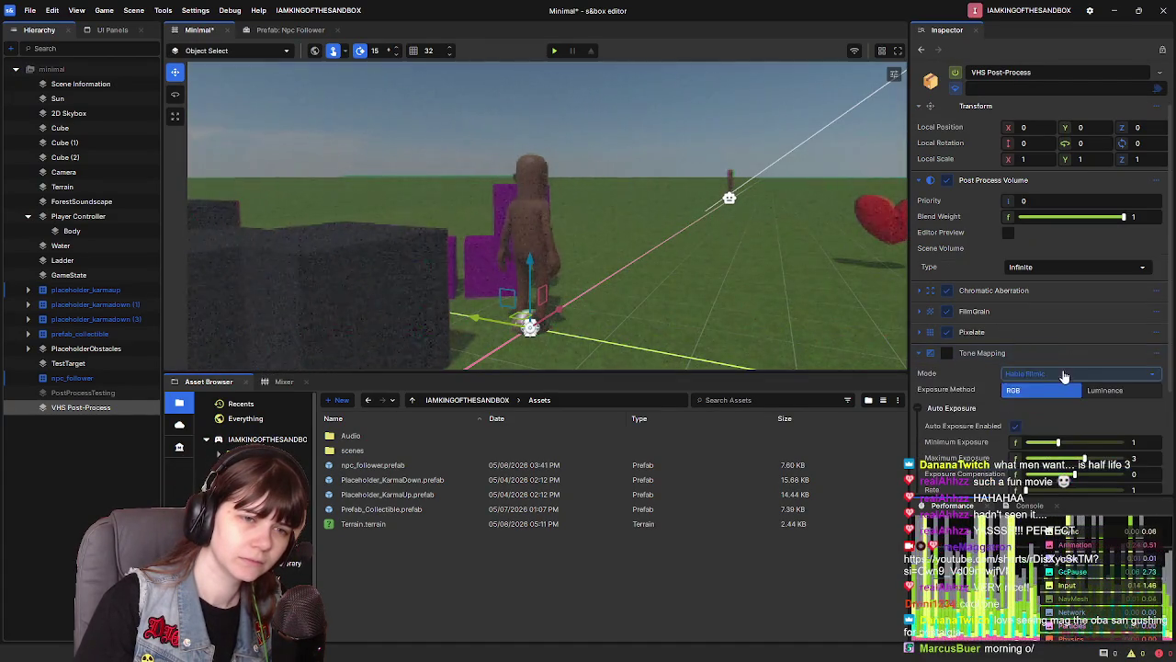
pyautogui.click(1032, 355)
pyautogui.scroll(-3, 1011, 372)
pyautogui.click(1004, 374)
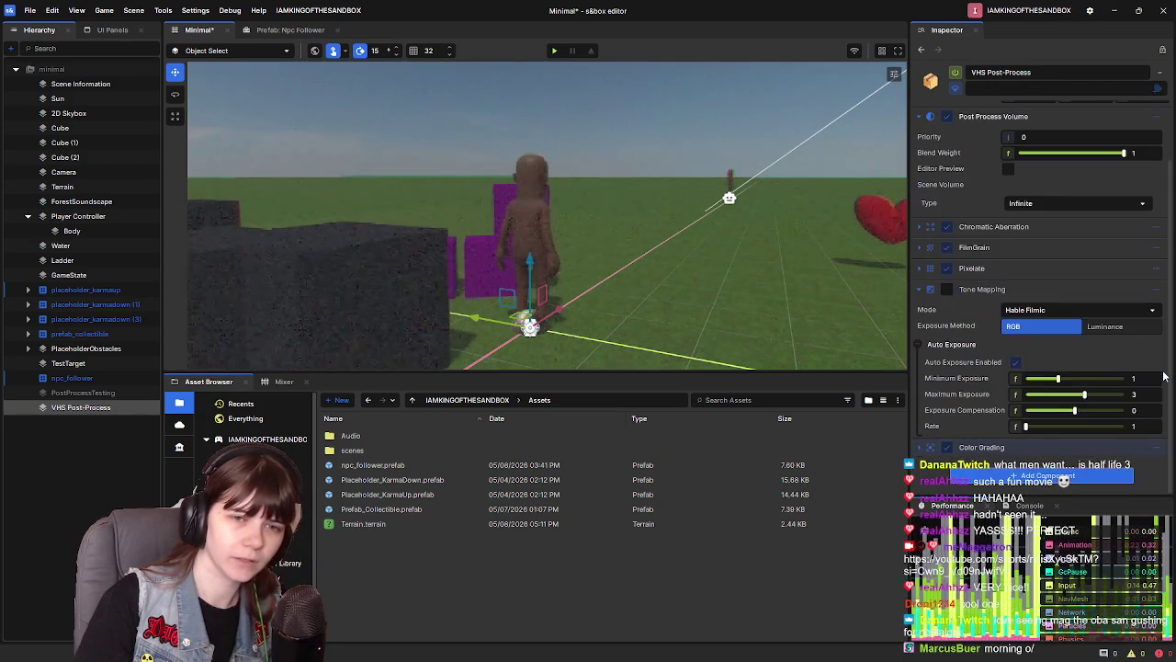
pyautogui.click(1155, 449)
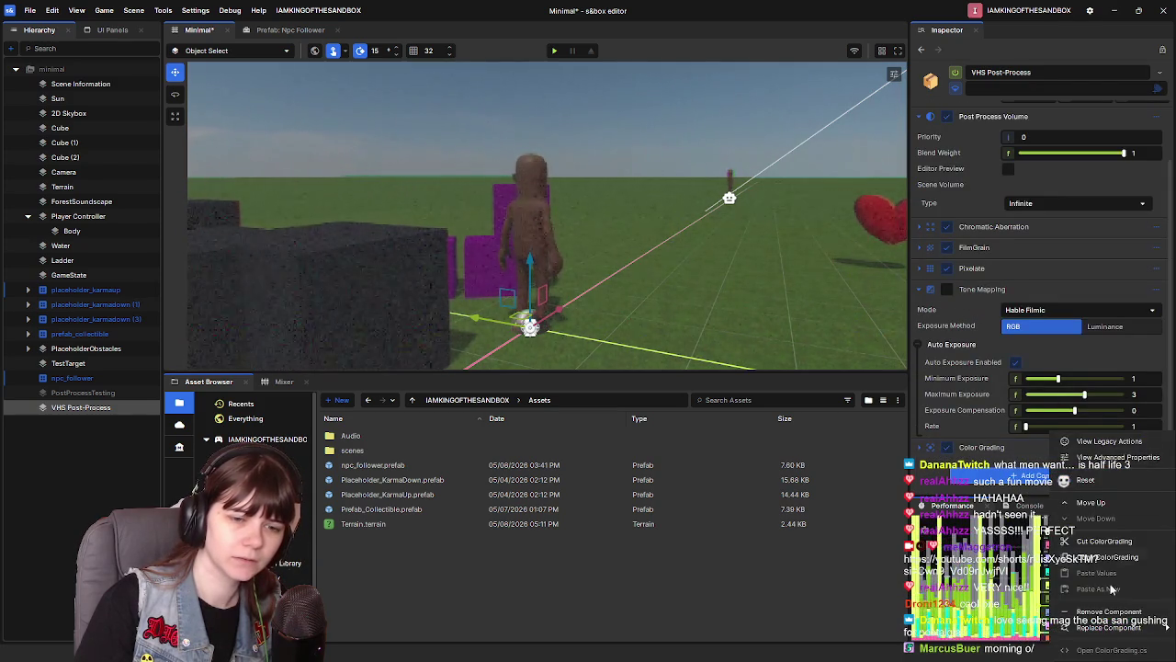
# Keep auto exposure on, set Maximum Exposure 5 and Rate 10, and save the scene
pyautogui.scroll(1, 1009, 441)
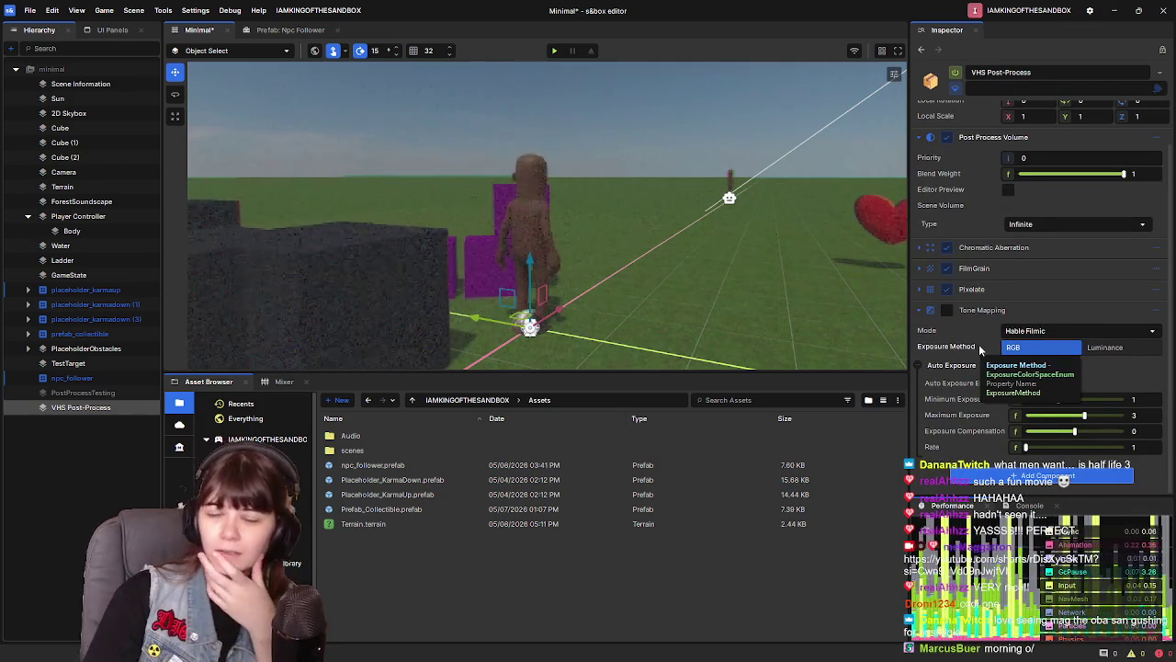
pyautogui.click(1016, 384)
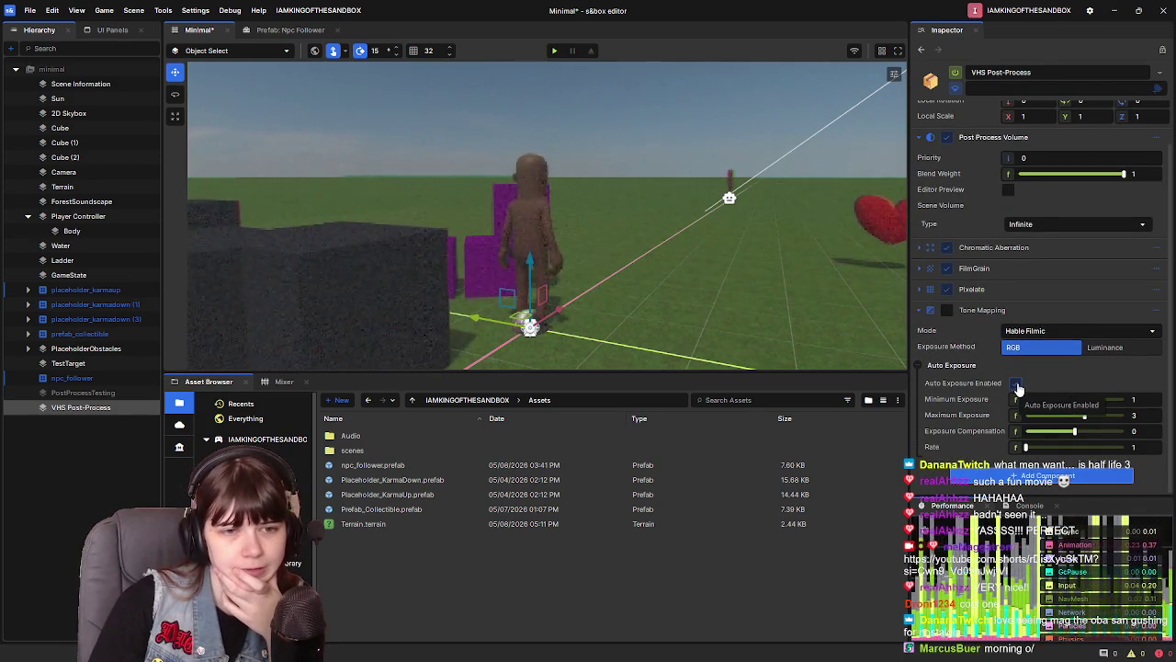
pyautogui.click(1016, 385)
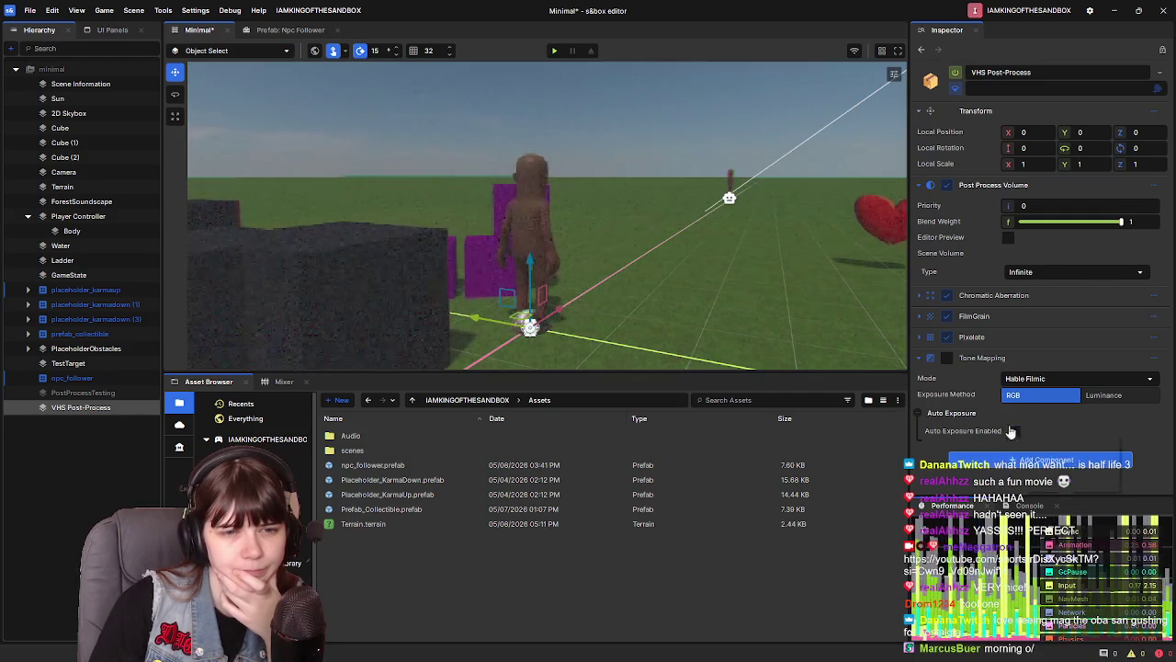
pyautogui.click(1016, 430)
pyautogui.scroll(-1, 1001, 358)
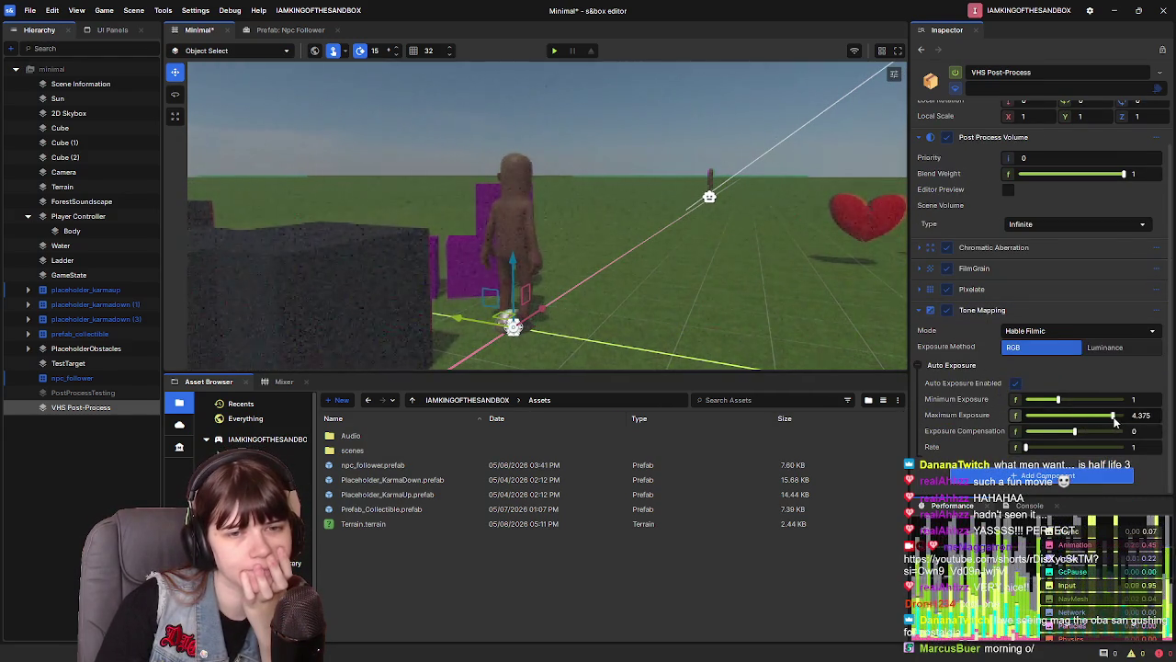
pyautogui.moveTo(1134, 417); pyautogui.dragTo(1148, 415)
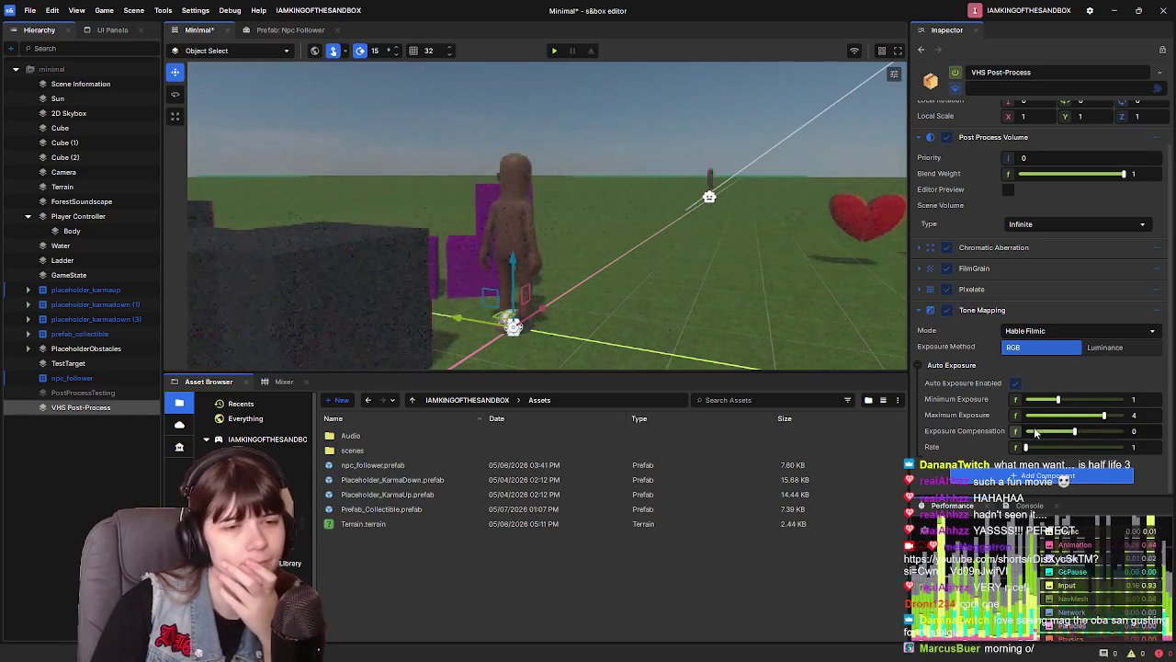
pyautogui.moveTo(1027, 449); pyautogui.dragTo(1155, 467)
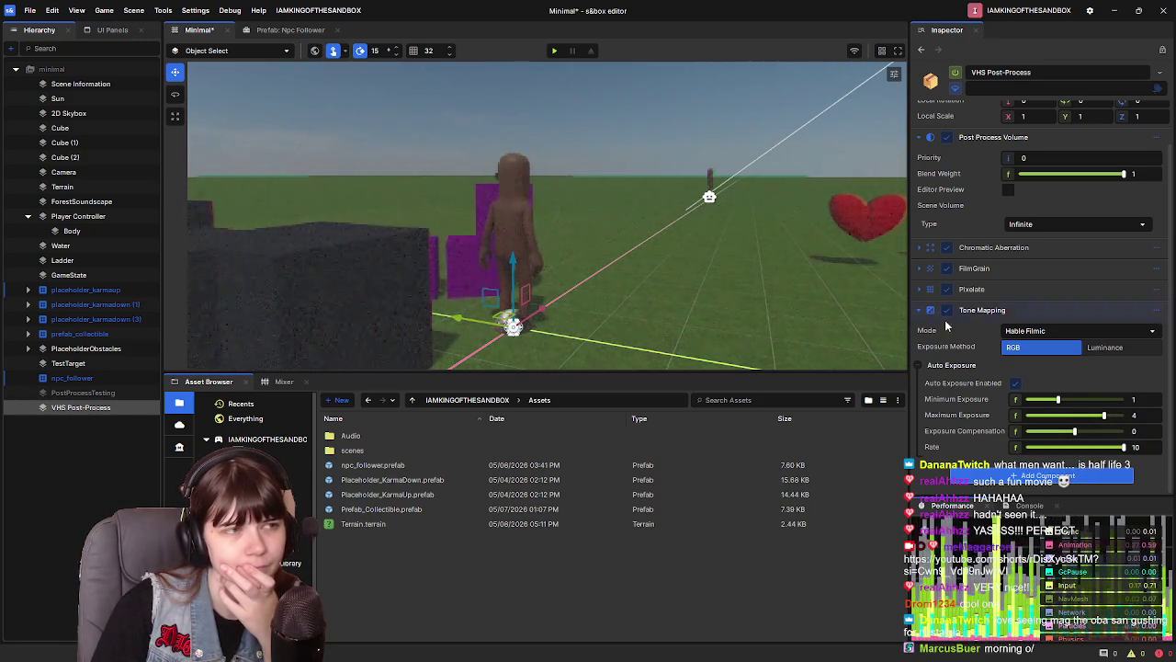
pyautogui.moveTo(1105, 415)
pyautogui.mouseDown()
pyautogui.moveTo(1071, 415)
pyautogui.moveTo(1147, 415)
pyautogui.moveTo(1116, 415)
pyautogui.mouseUp()
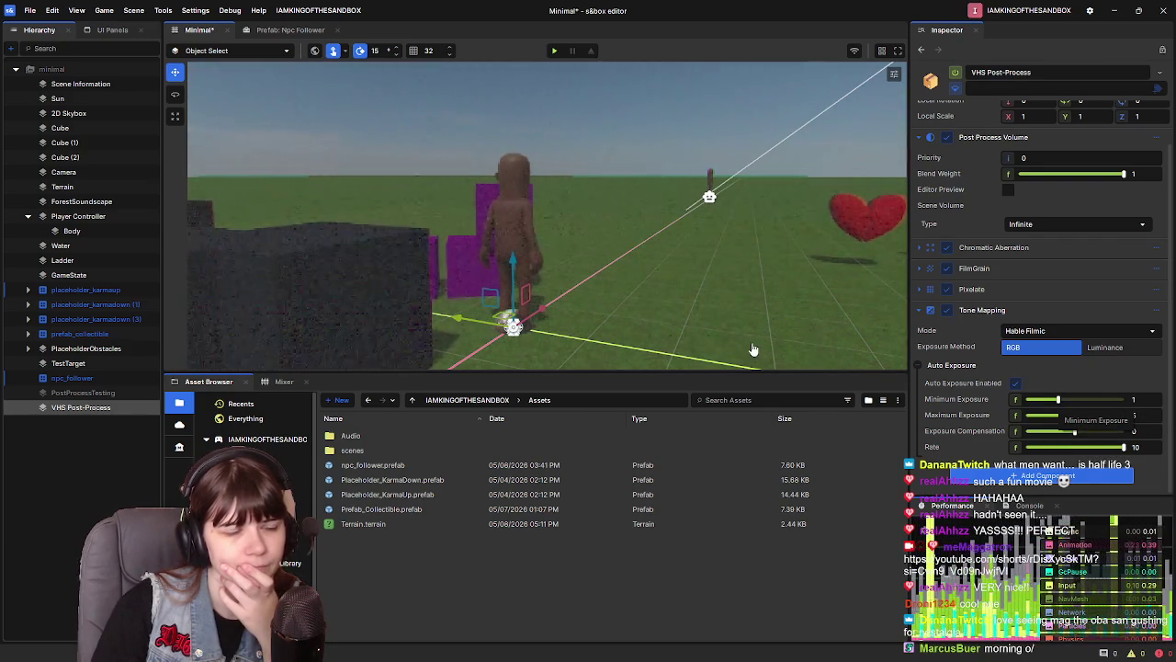
pyautogui.hotkey('ctrl', 's')
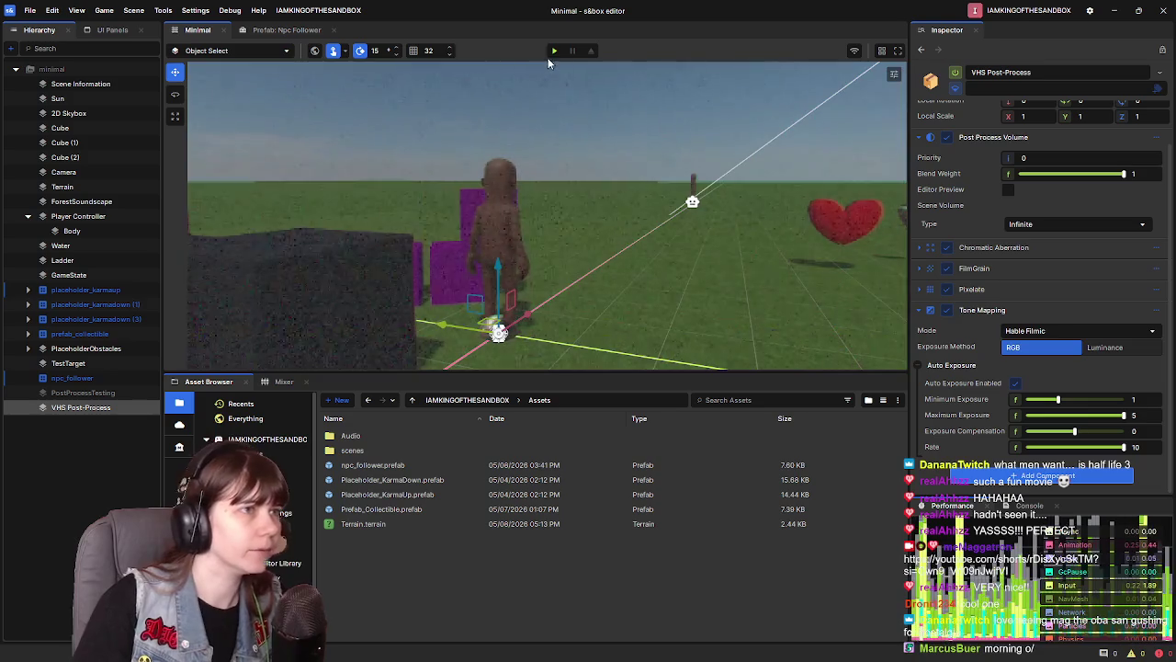
# Play-test, walking the character past the grass field and purple block, then leave
pyautogui.click(554, 50)
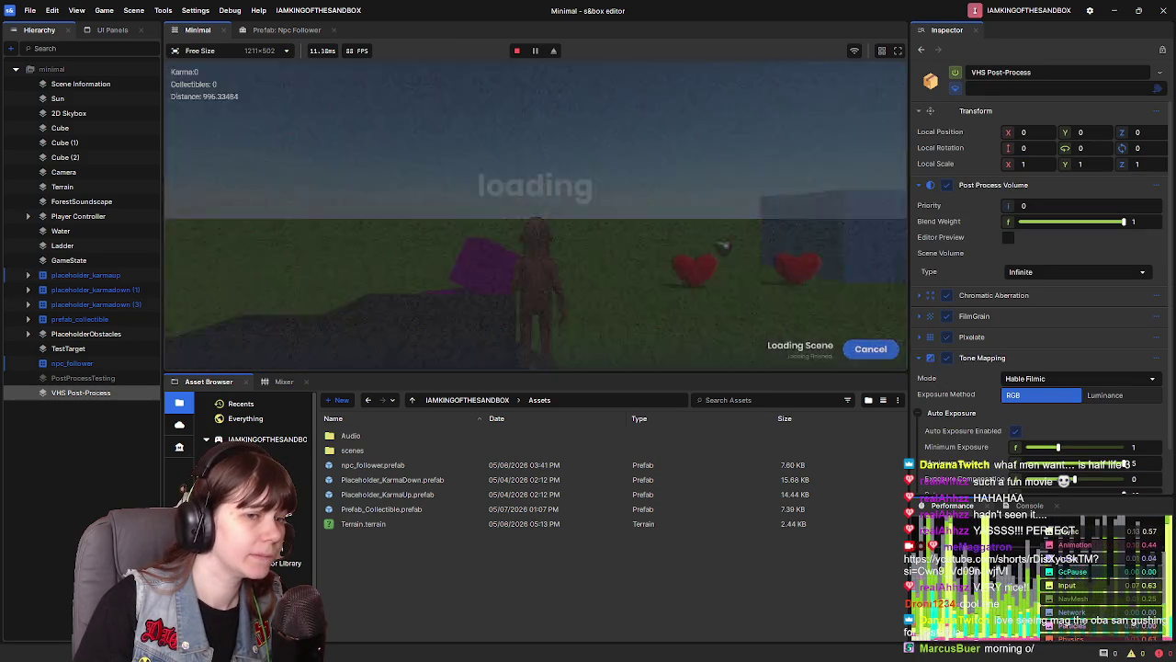
pyautogui.press('w')
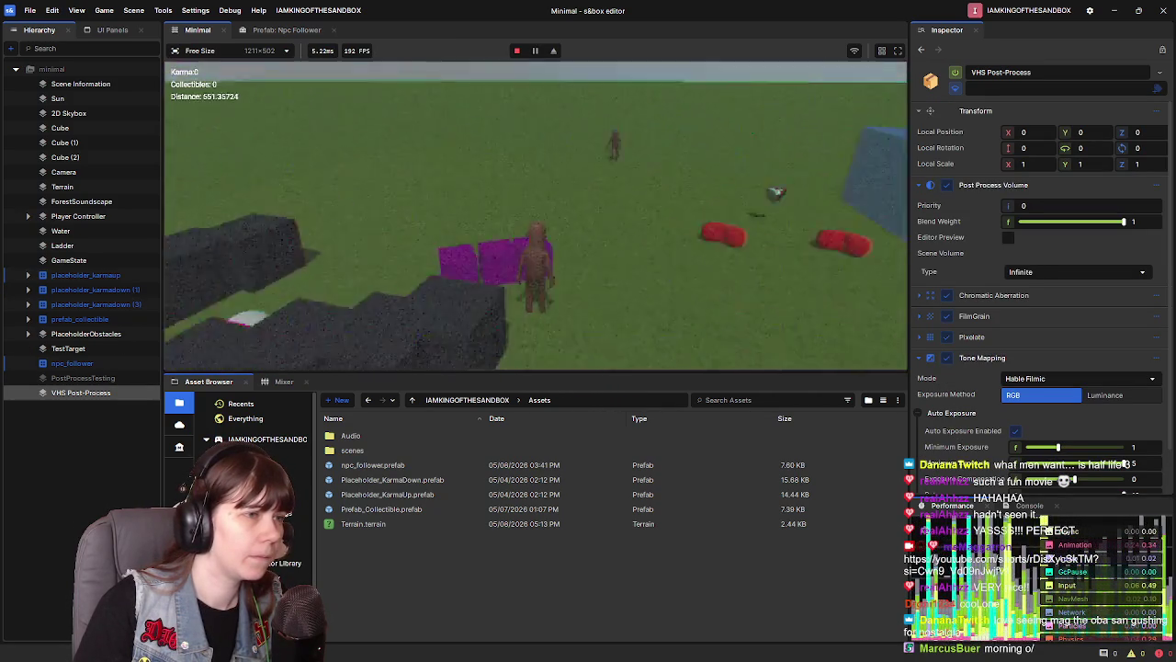
pyautogui.press('w')
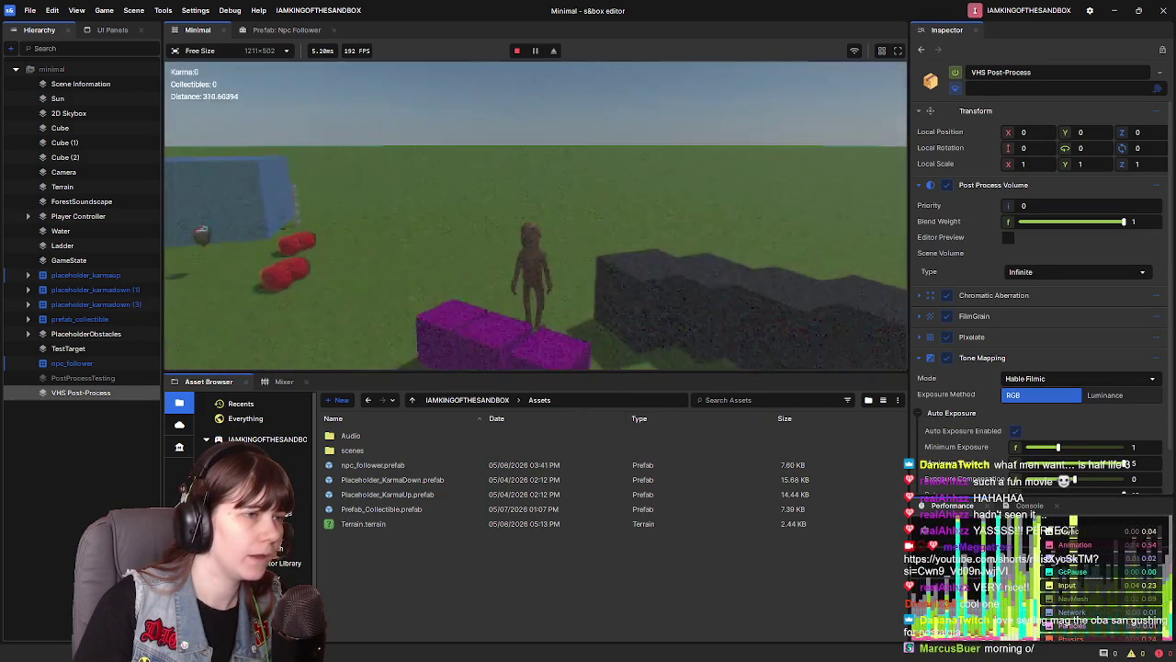
pyautogui.press('w')
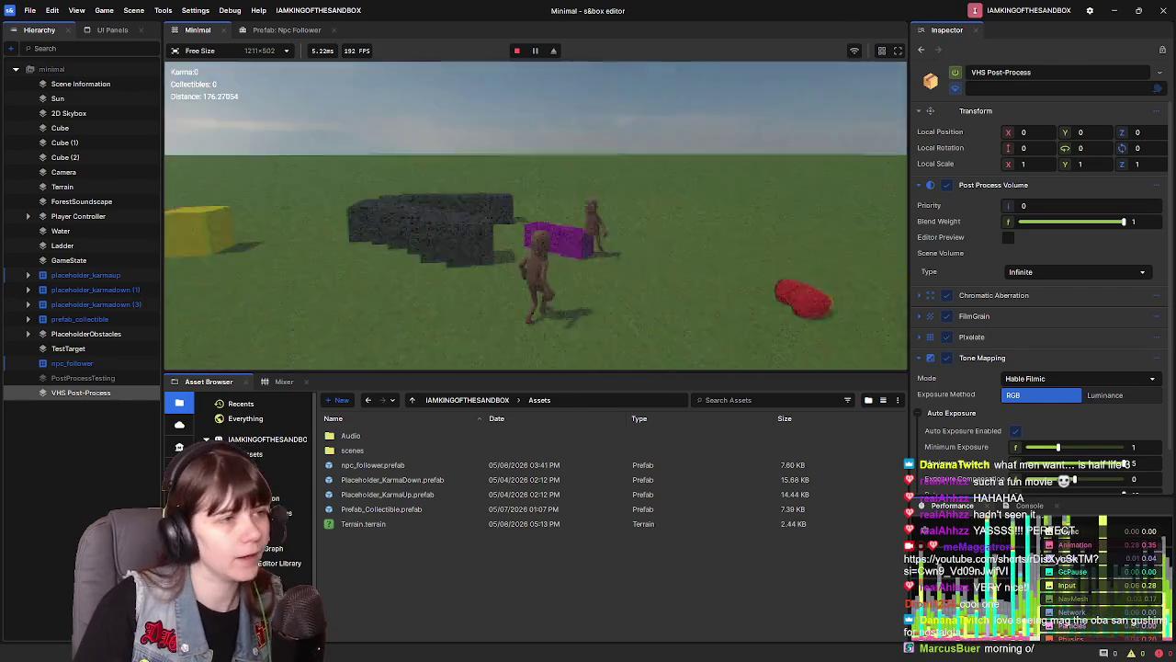
pyautogui.press('Escape')
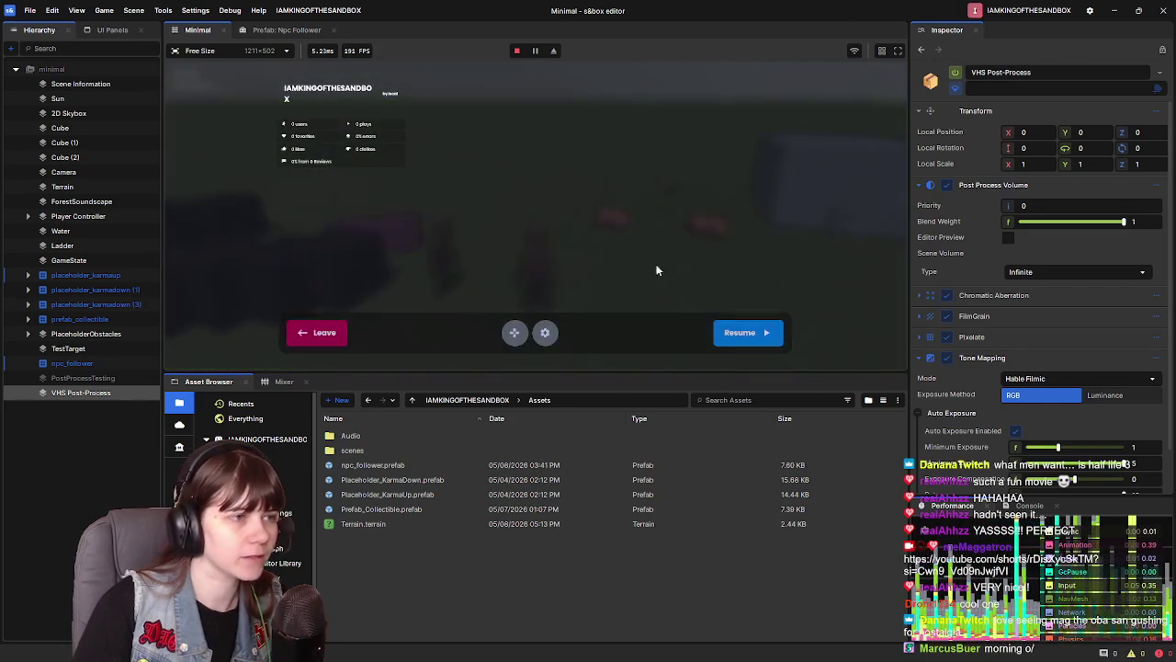
pyautogui.click(321, 332)
pyautogui.click(72, 378)
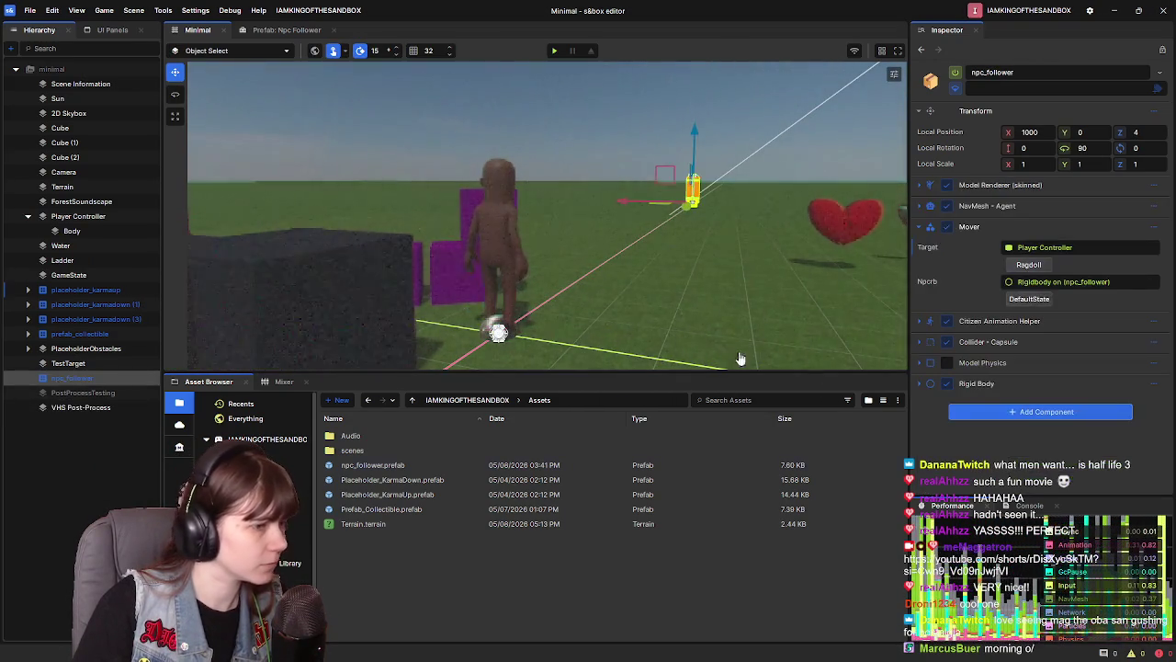
# Select Player Controller and uncheck Third Person in its Camera settings
pyautogui.click(81, 407)
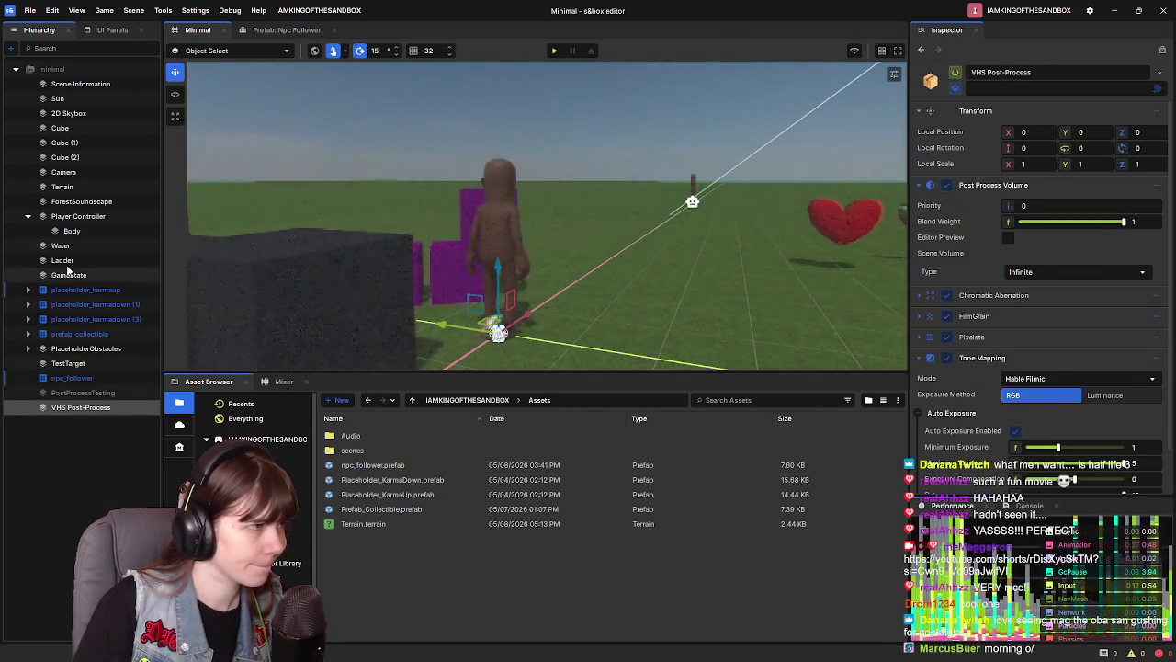
pyautogui.click(88, 218)
pyautogui.click(28, 216)
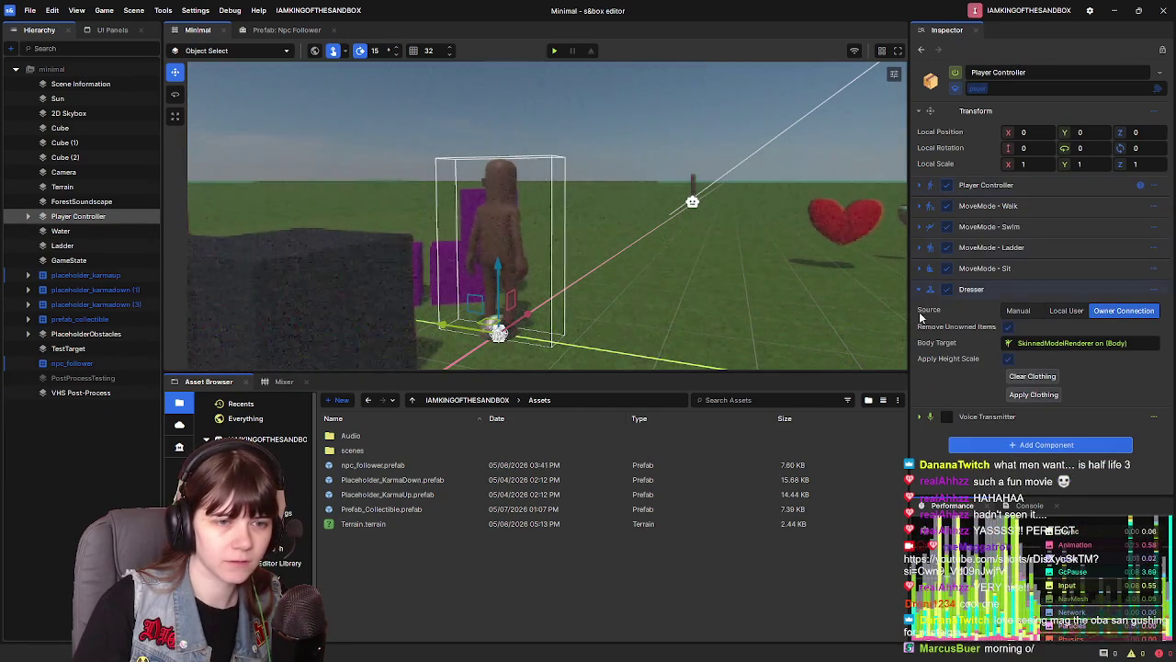
pyautogui.click(917, 418)
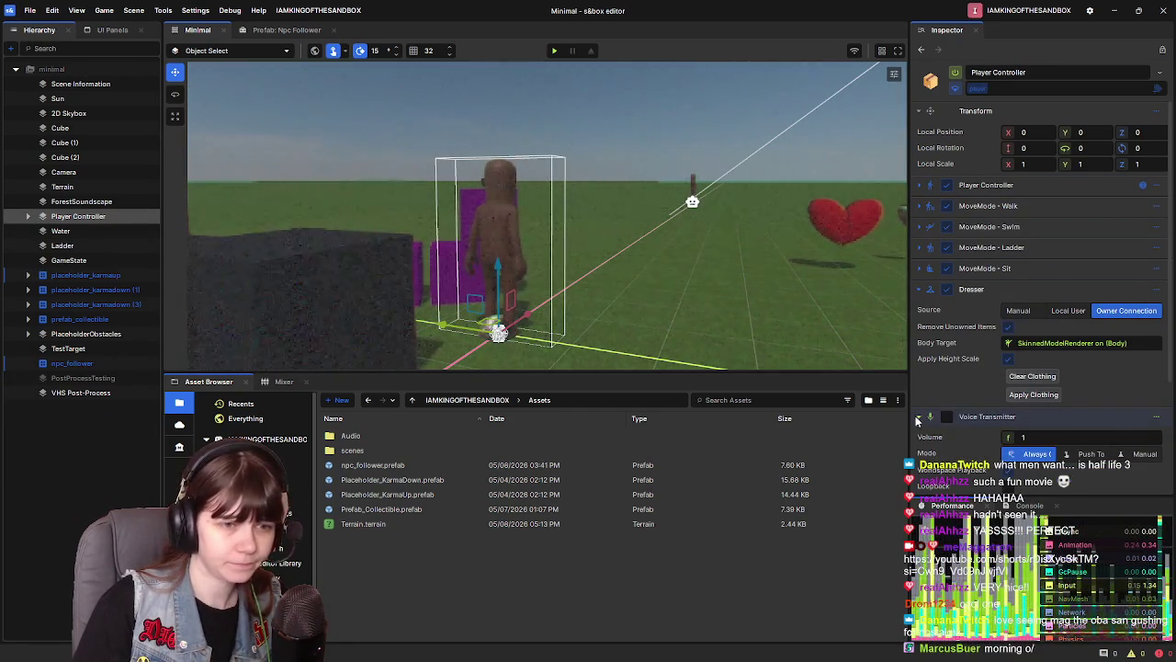
pyautogui.click(919, 418)
pyautogui.click(919, 290)
pyautogui.click(919, 184)
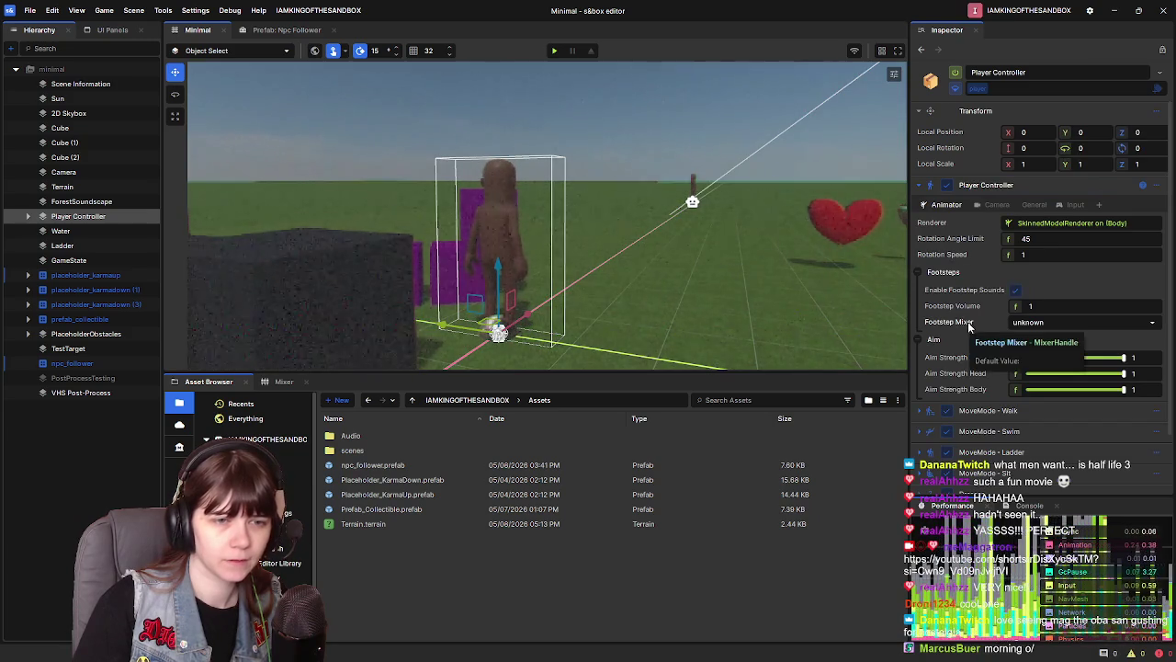
pyautogui.click(995, 204)
pyautogui.click(1010, 240)
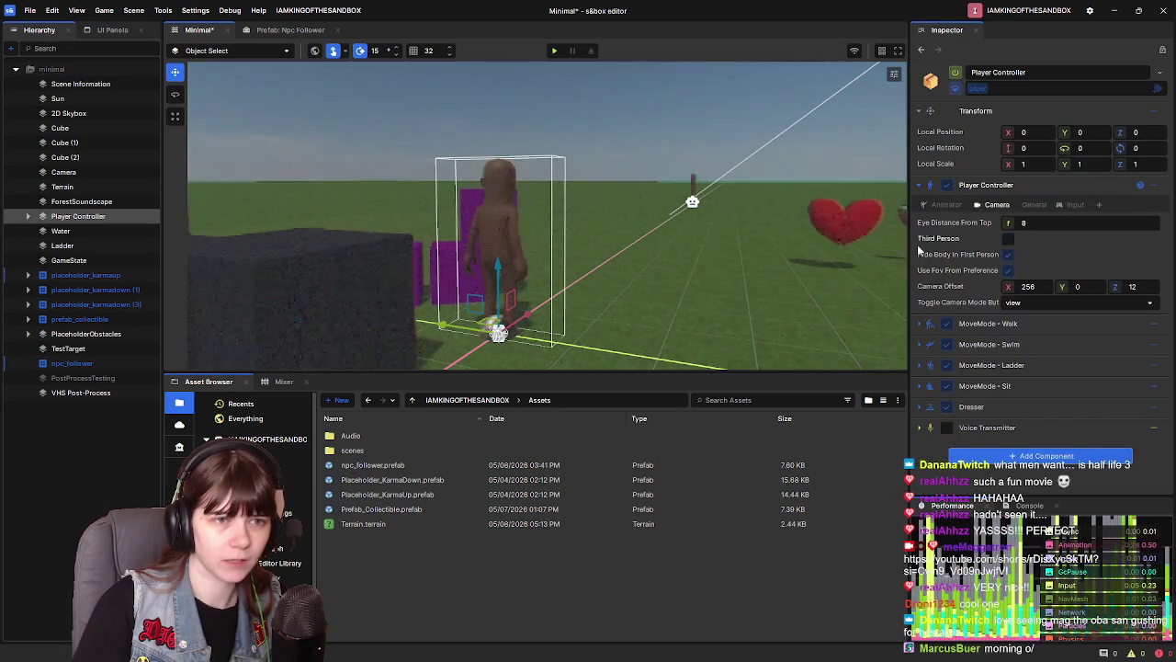
pyautogui.press('F5')
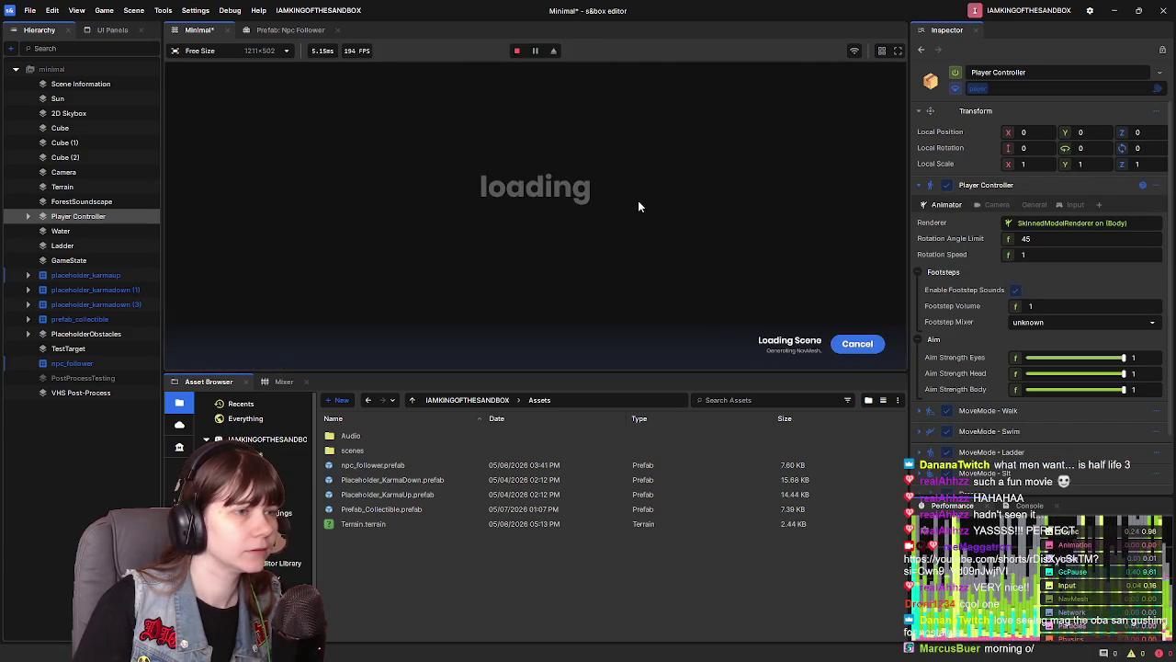
# Walk the first-person player past the cubes and red objects, then pause the game
pyautogui.press('w')
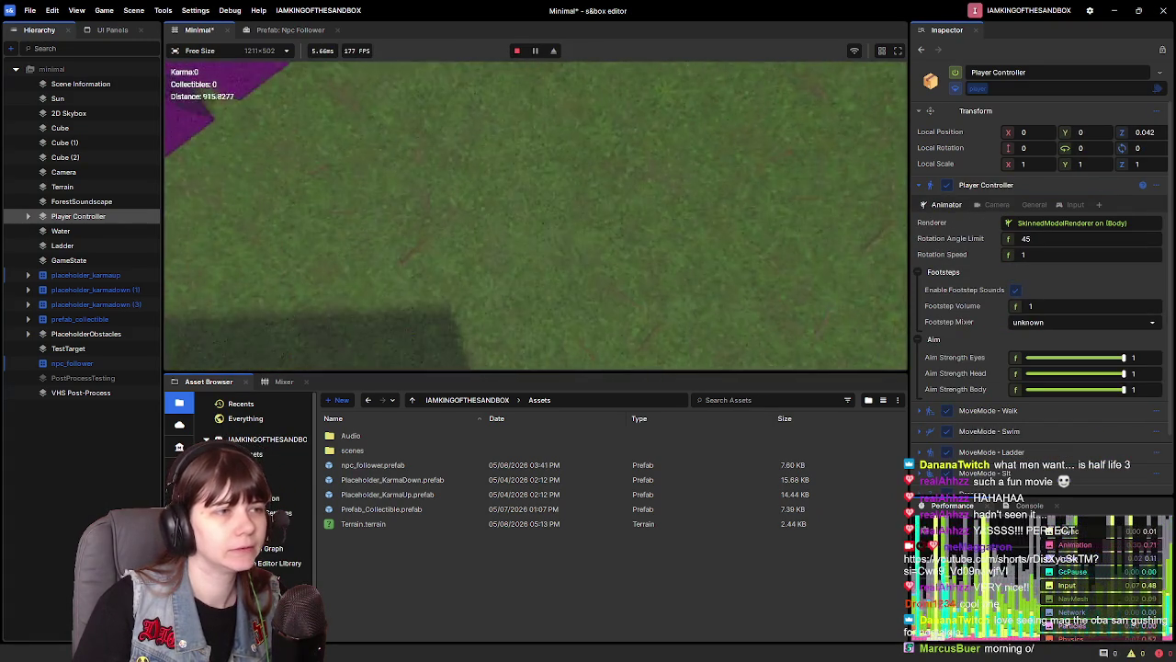
pyautogui.press('w')
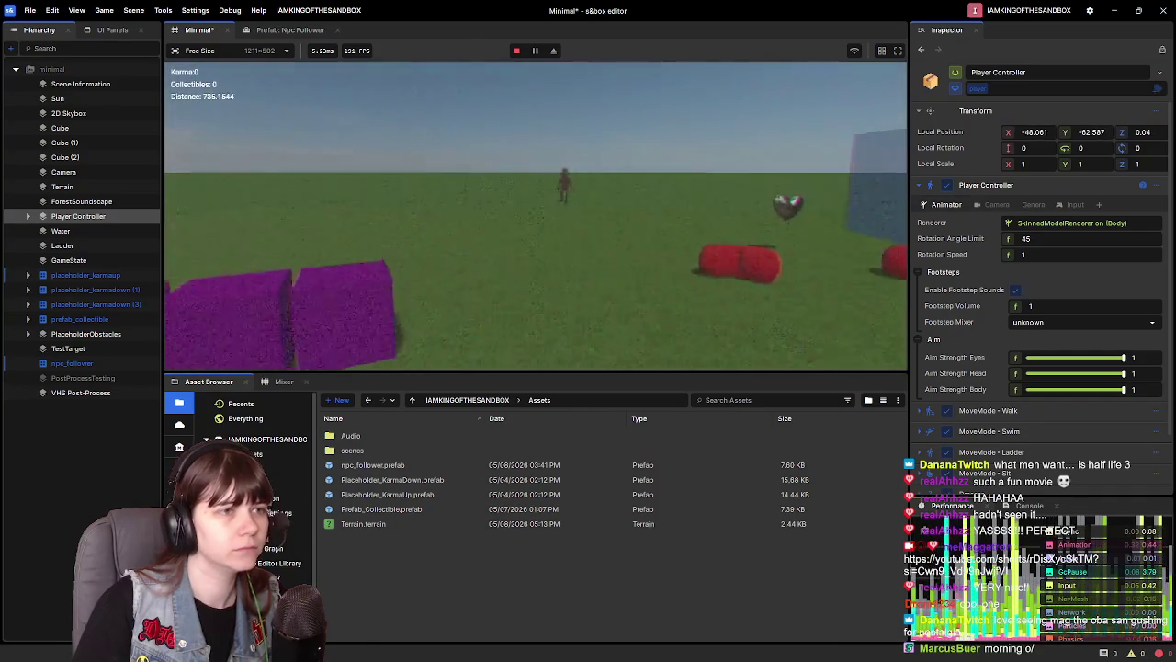
pyautogui.press('w')
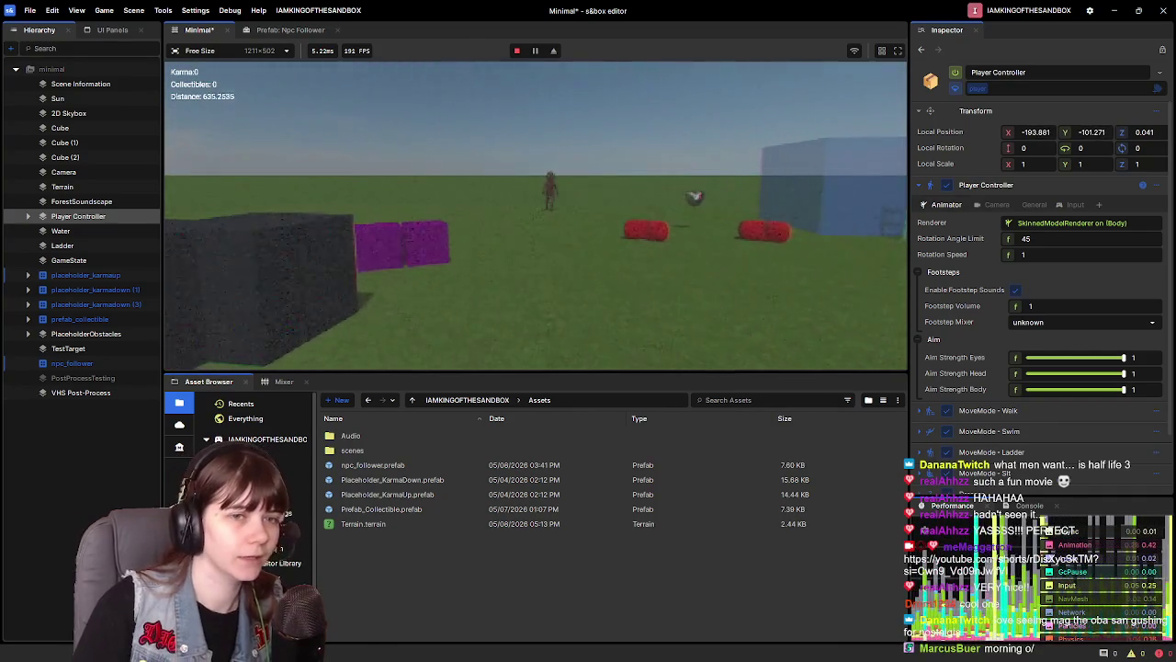
pyautogui.press('w')
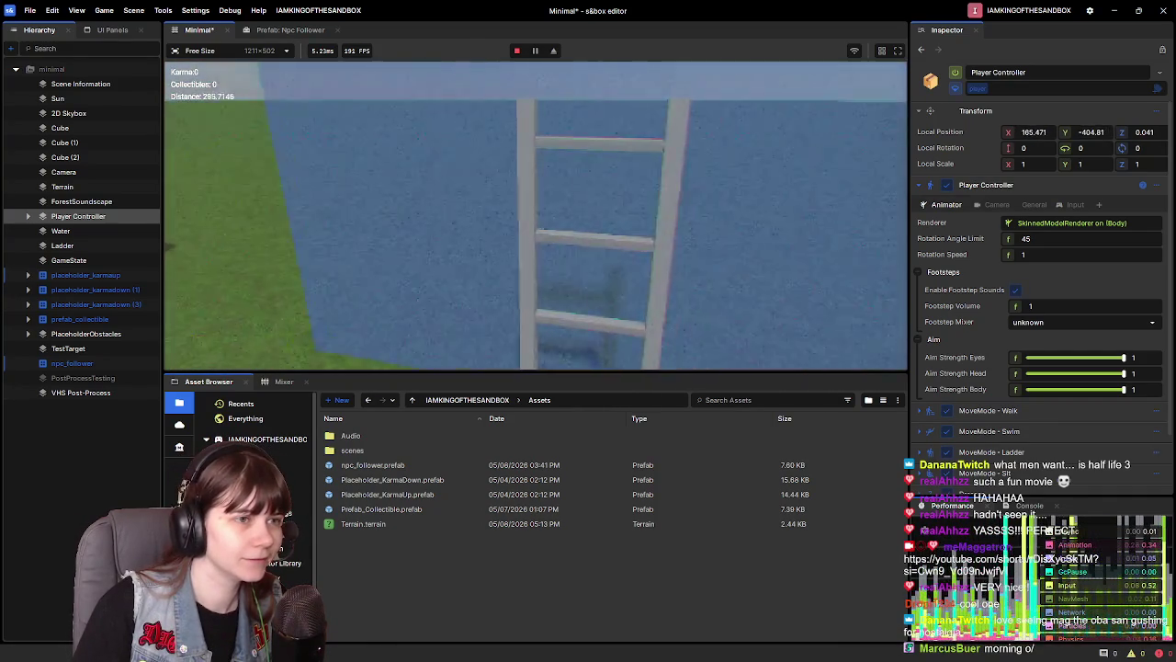
pyautogui.press('w')
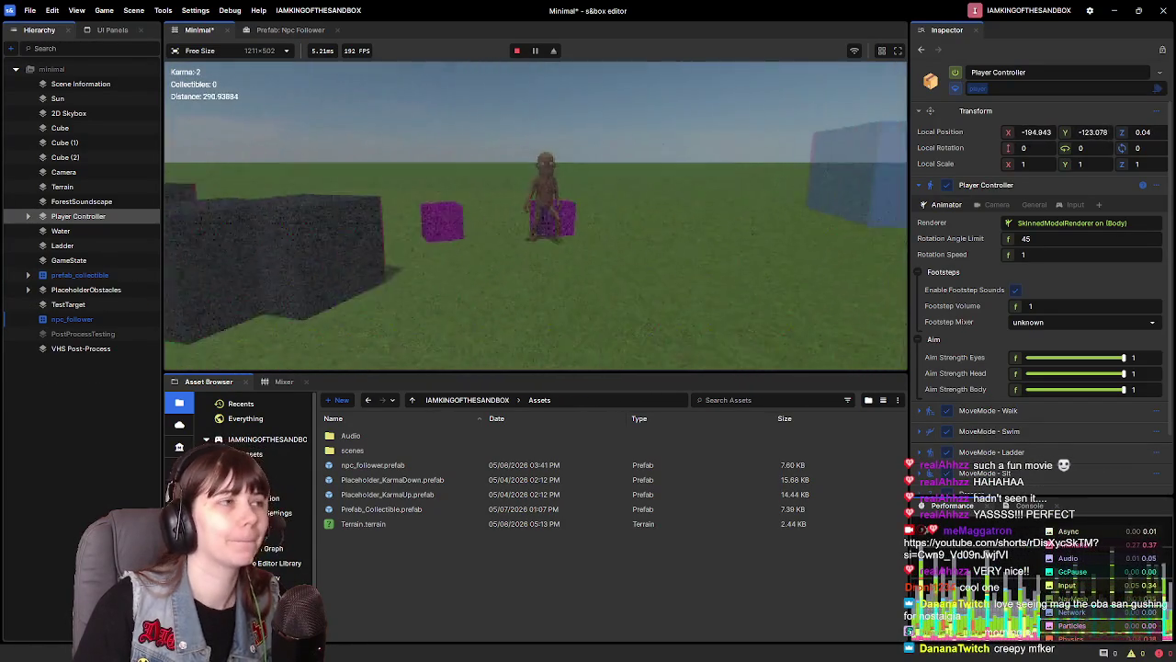
pyautogui.press('Escape')
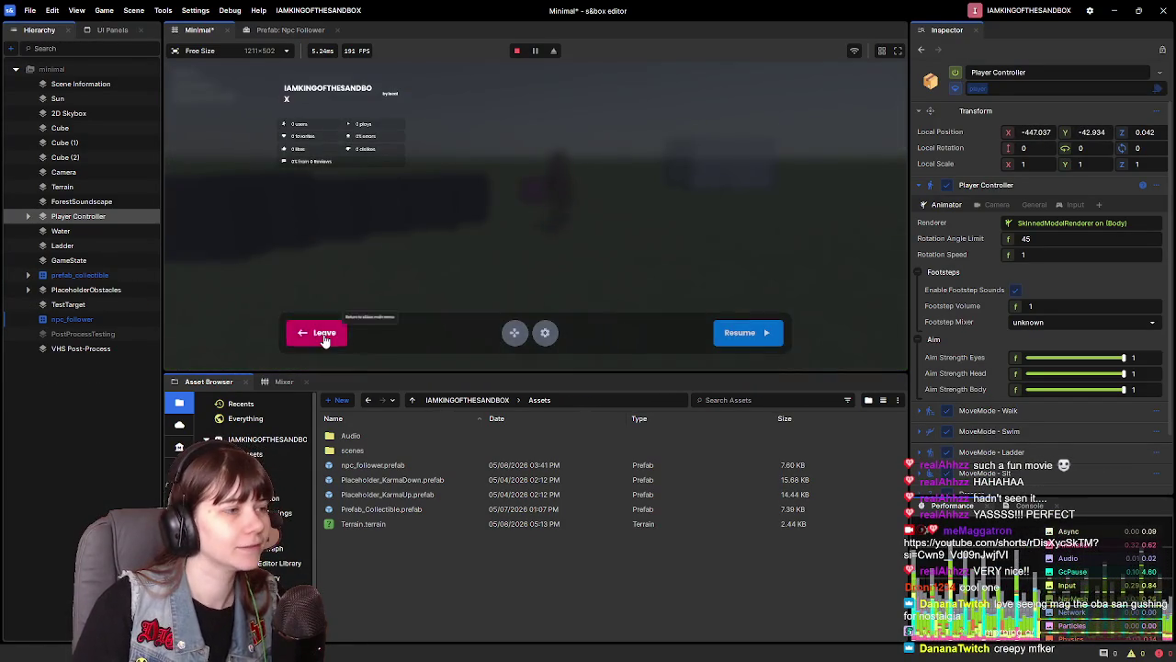
pyautogui.press('F5')
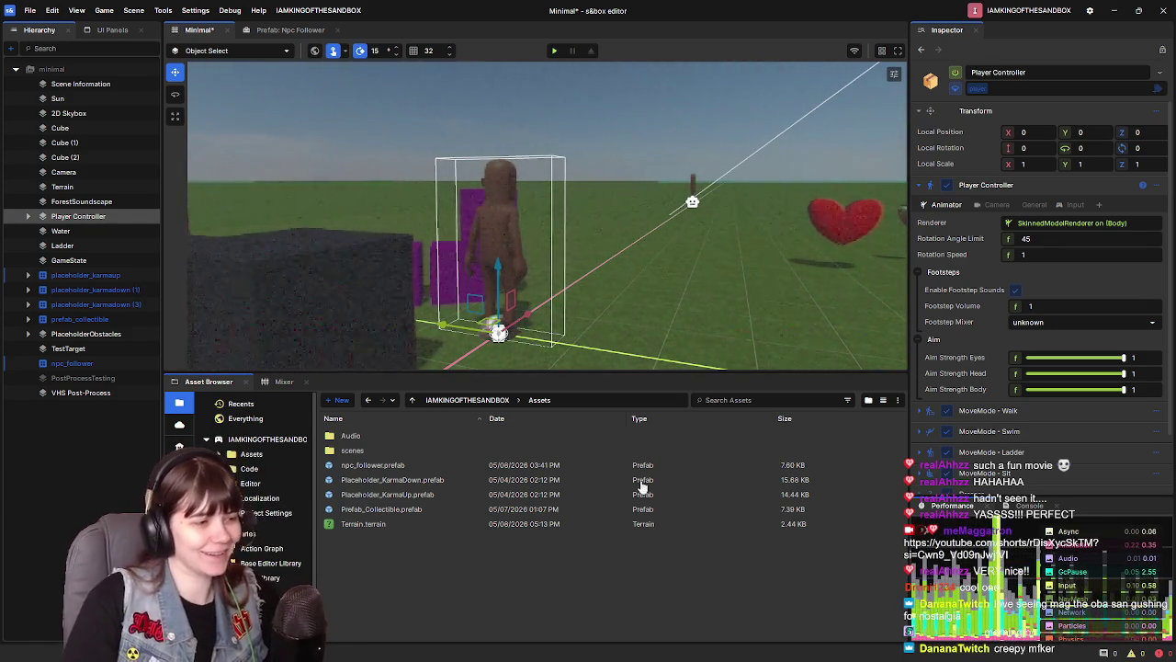
# Disable VHS Post-Process, re-enable PostProcessTesting, and expand its Post Process Volume settings
pyautogui.moveTo(647, 276)
pyautogui.mouseDown()
pyautogui.moveTo(622, 272)
pyautogui.moveTo(628, 254)
pyautogui.moveTo(649, 264)
pyautogui.moveTo(630, 288)
pyautogui.mouseUp()
pyautogui.click(96, 393)
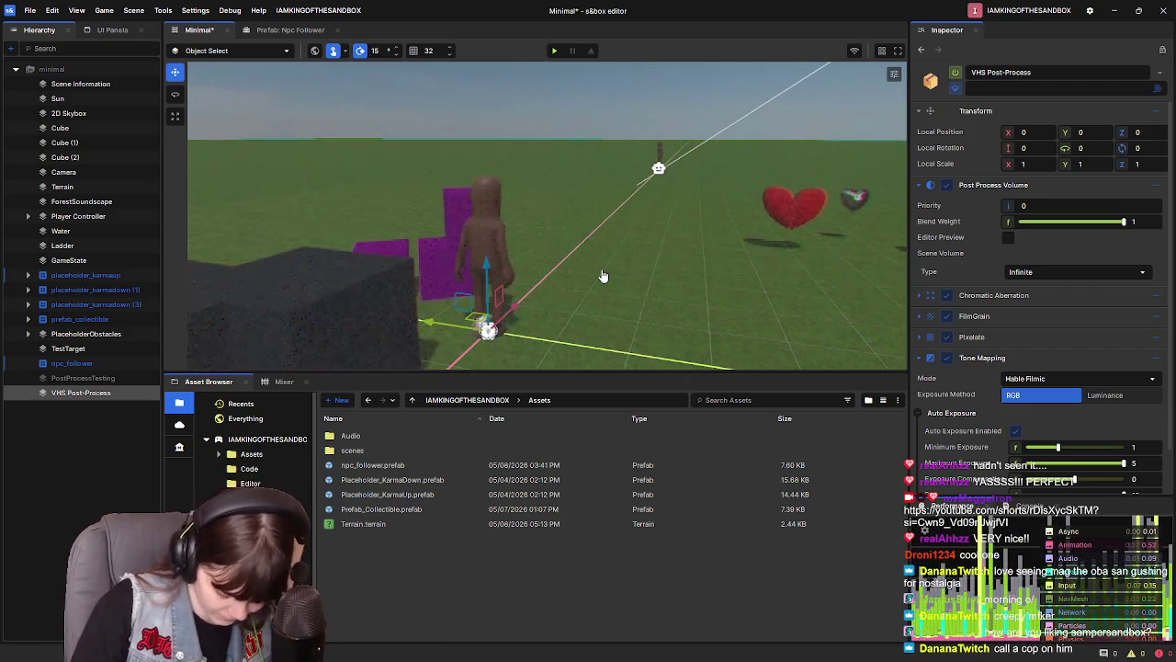
pyautogui.click(955, 73)
pyautogui.click(88, 363)
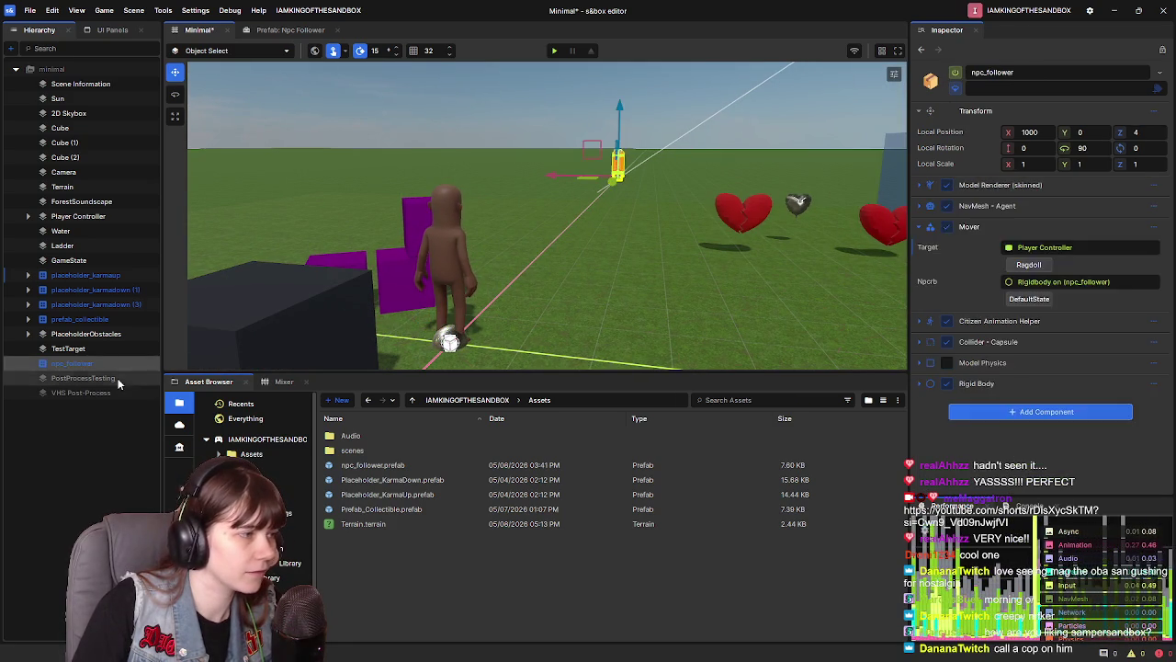
pyautogui.click(118, 379)
pyautogui.click(955, 73)
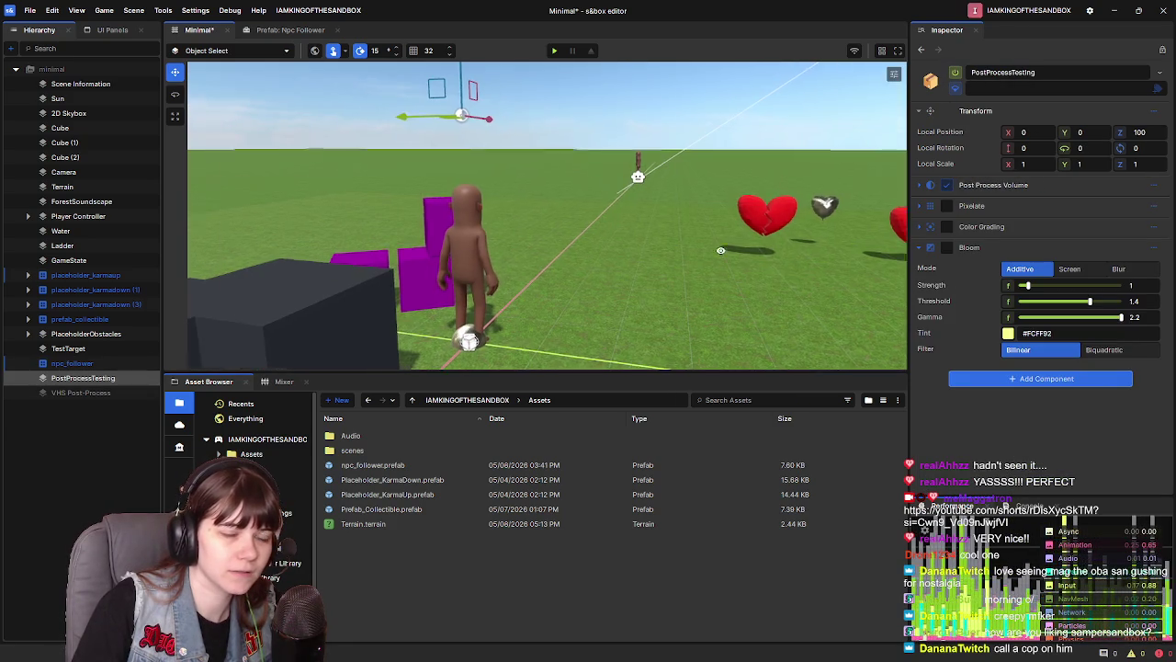
pyautogui.click(921, 189)
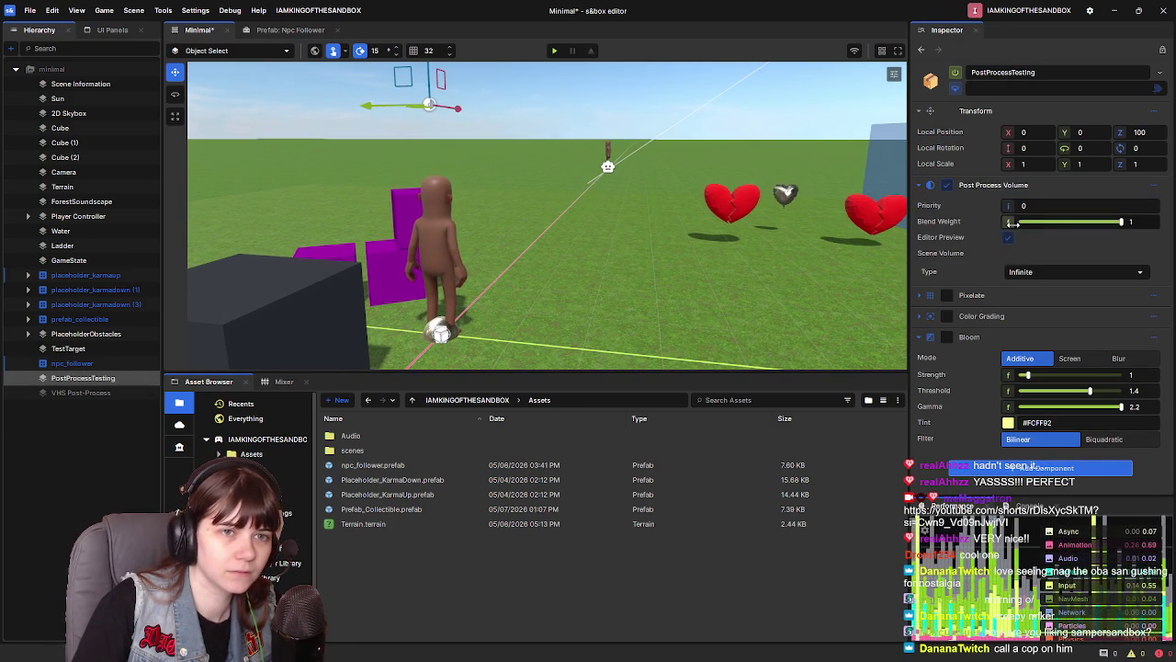
# Add a Blit Overlay component, found by searching 'blit', and collapse the Bloom component
pyautogui.click(921, 188)
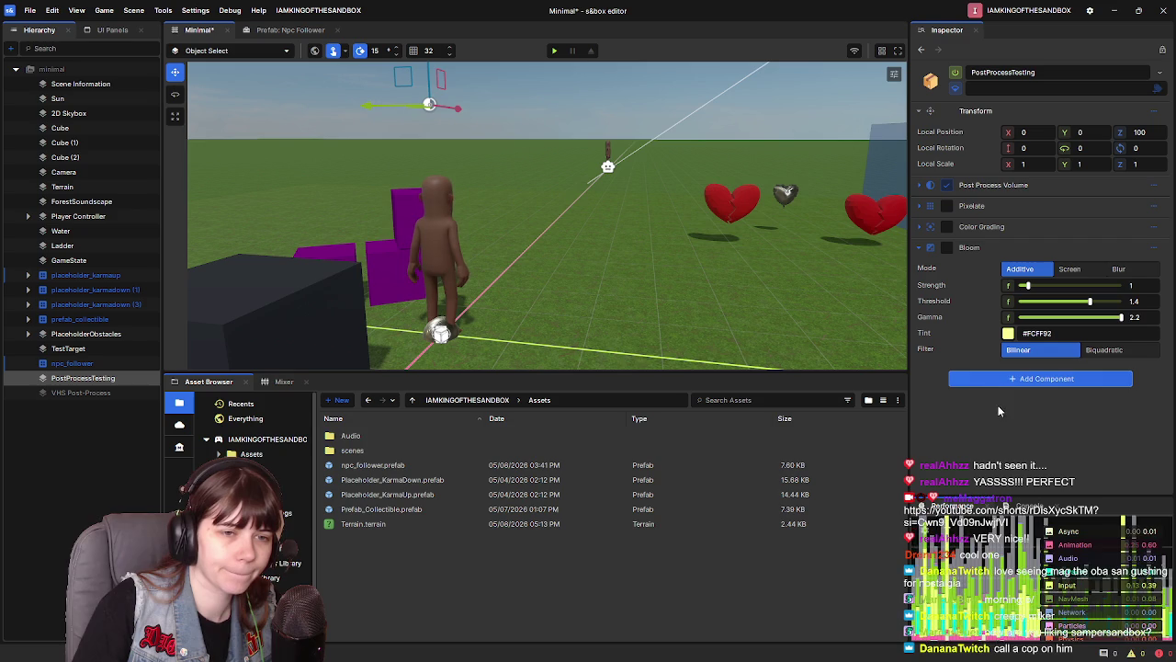
pyautogui.click(979, 378)
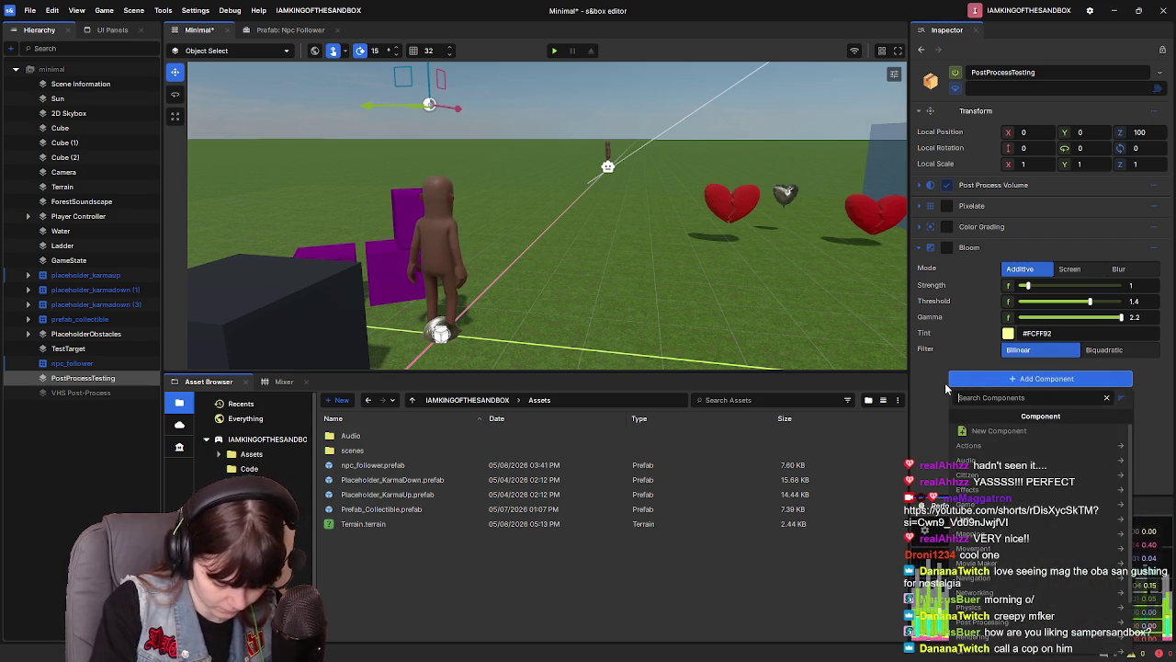
pyautogui.write('blit')
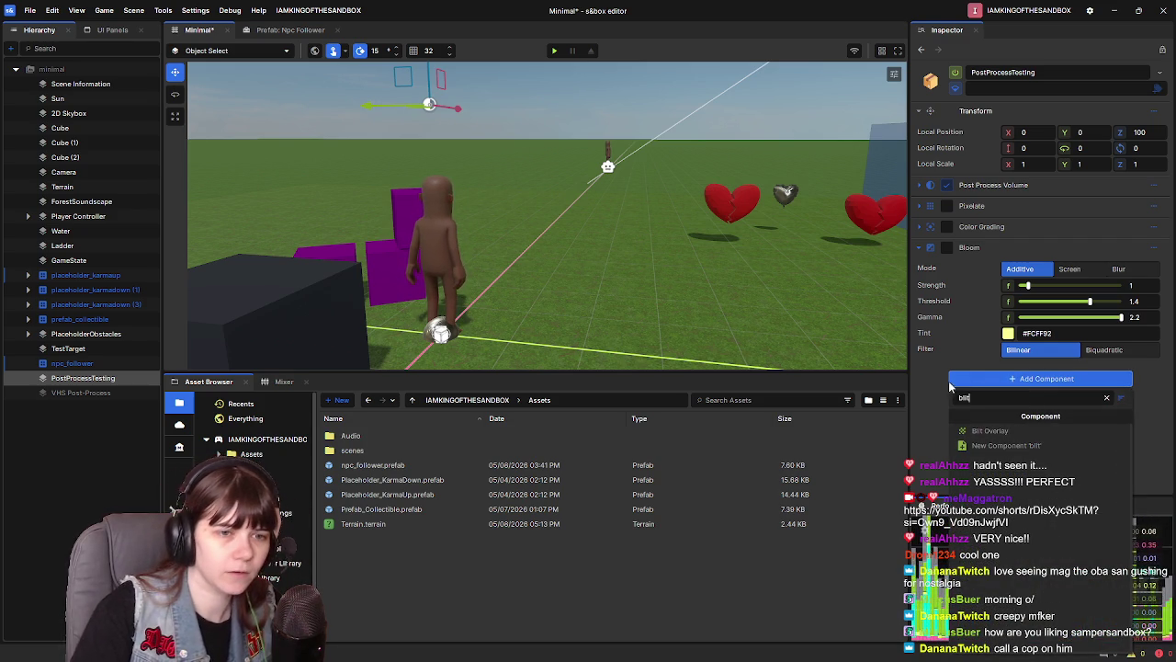
pyautogui.click(972, 430)
pyautogui.click(919, 247)
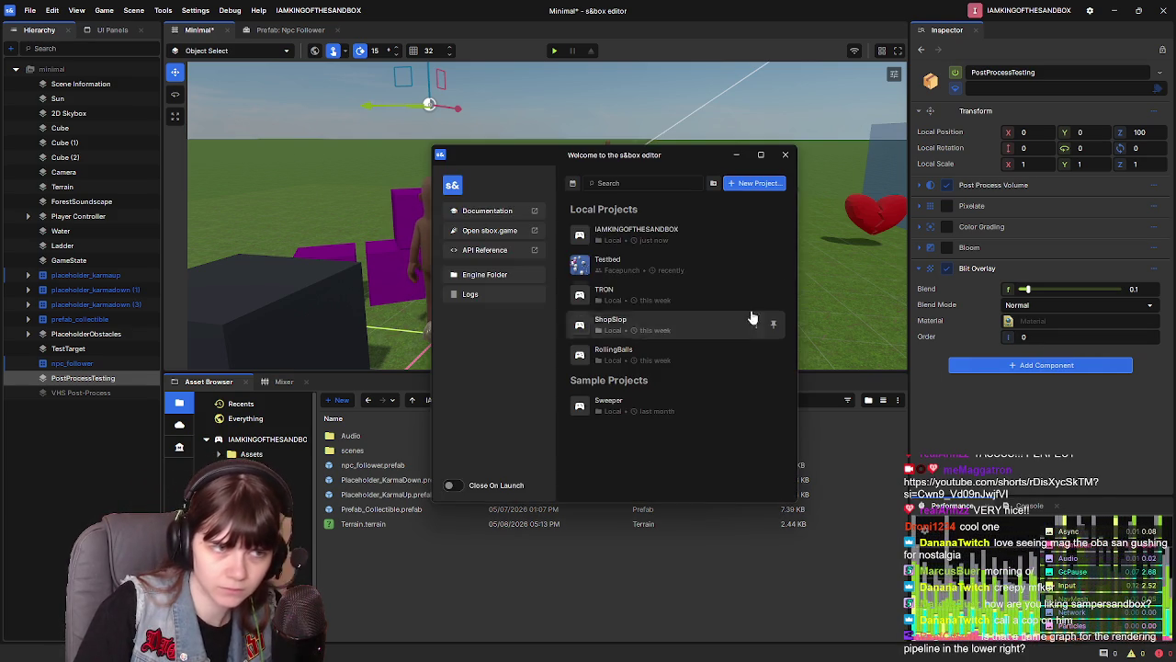
# Launch the Testbed local project from the Welcome window and enlarge the Performance graph panel
pyautogui.click(654, 264)
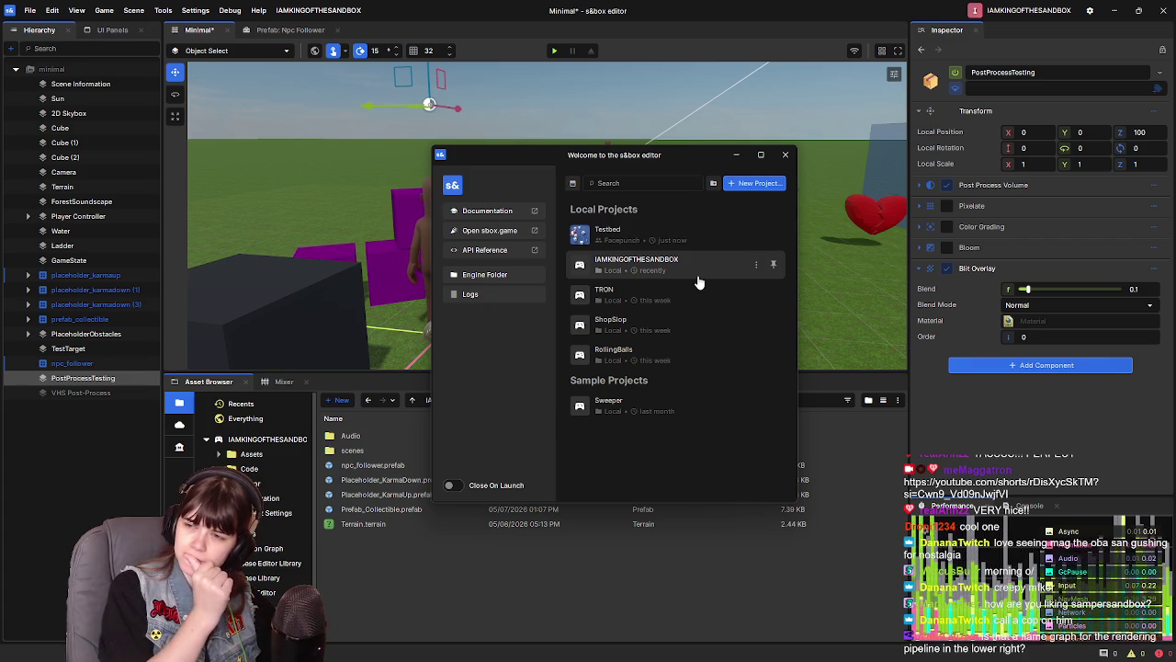
pyautogui.click(698, 282)
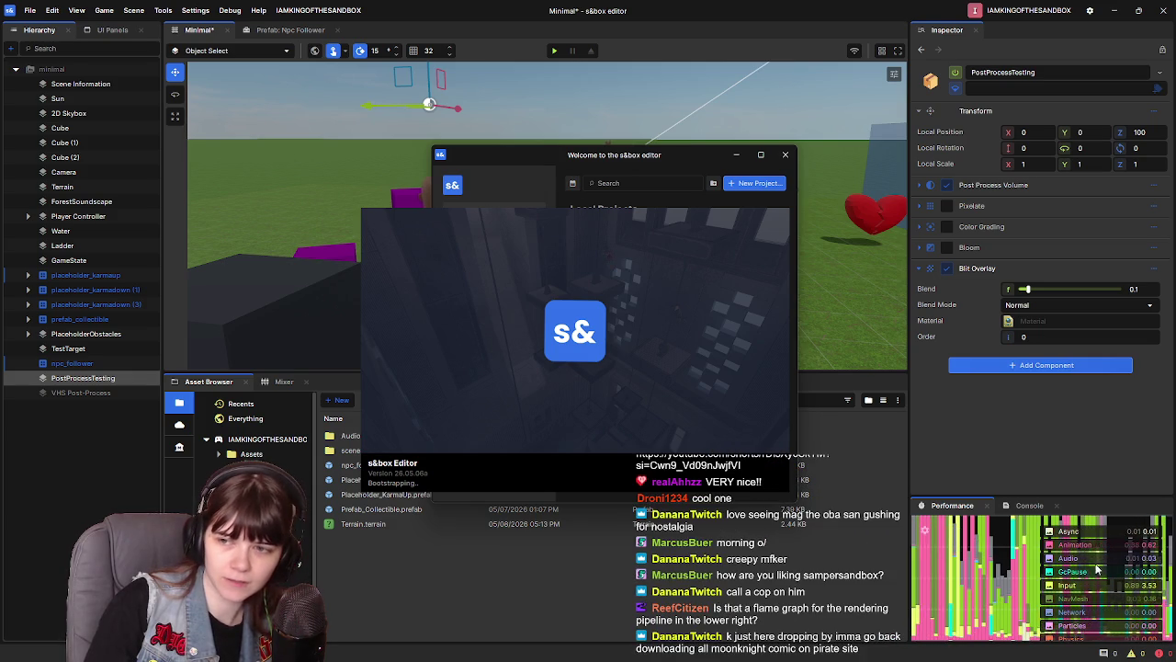
pyautogui.moveTo(1057, 504)
pyautogui.mouseDown()
pyautogui.moveTo(1055, 464)
pyautogui.moveTo(1082, 432)
pyautogui.moveTo(1080, 368)
pyautogui.moveTo(1080, 422)
pyautogui.mouseUp()
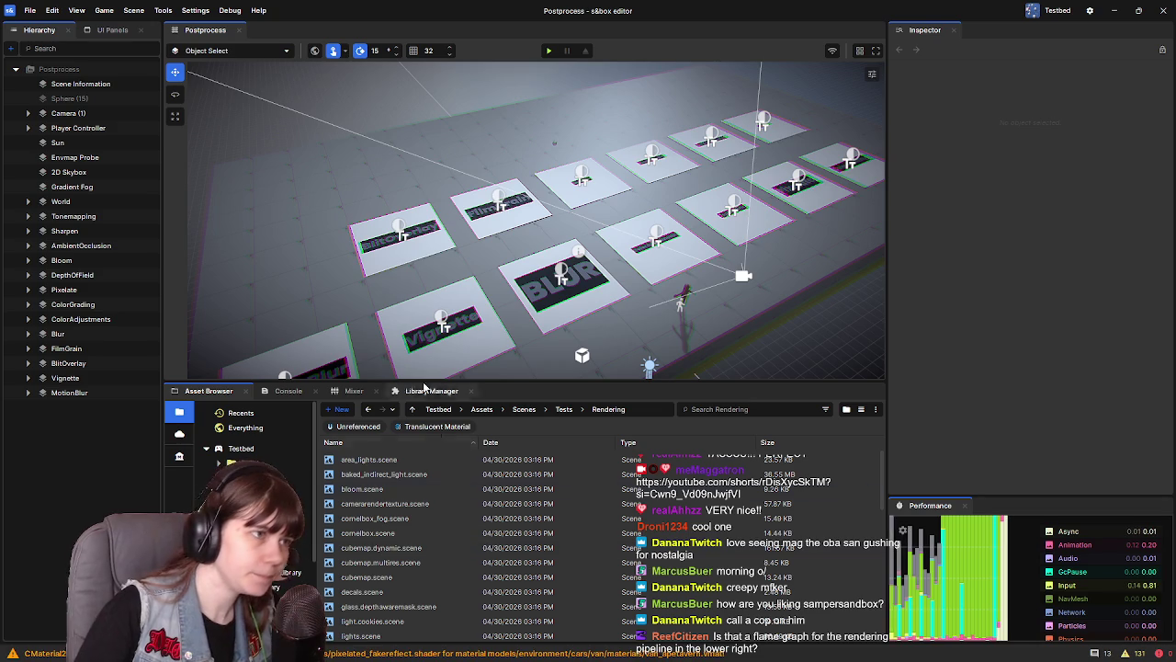
# Frame the BlitOverlay example's cube, check its materials, then select the BlitOverlay object
pyautogui.click(375, 248)
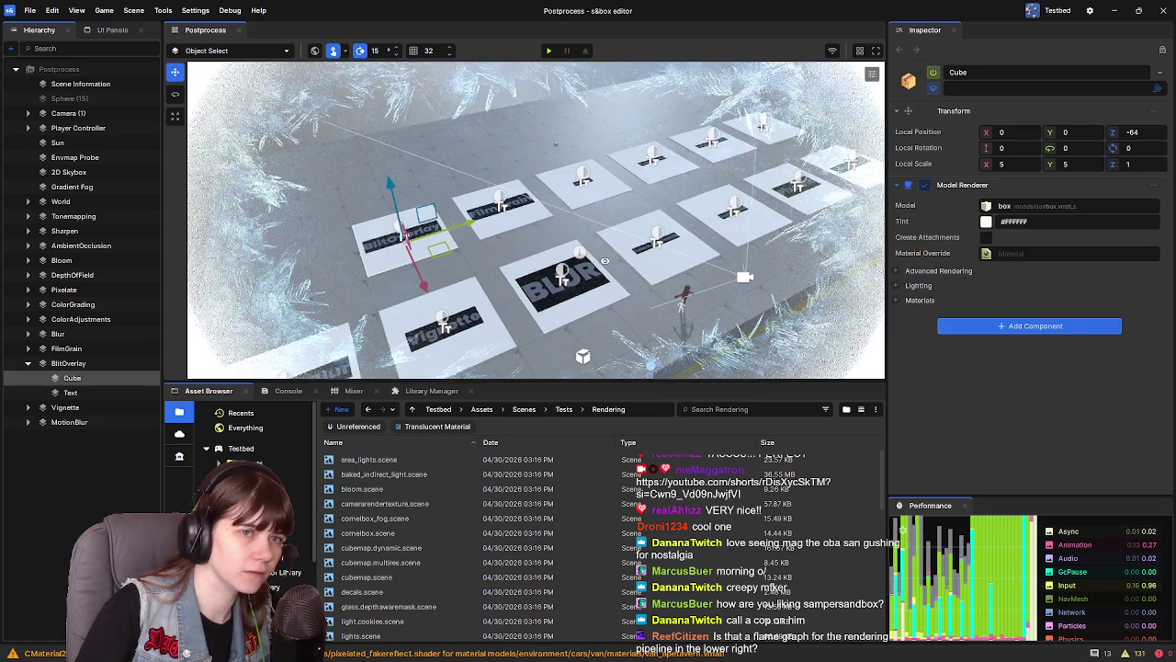
pyautogui.press('f')
pyautogui.moveTo(445, 230); pyautogui.dragTo(483, 249)
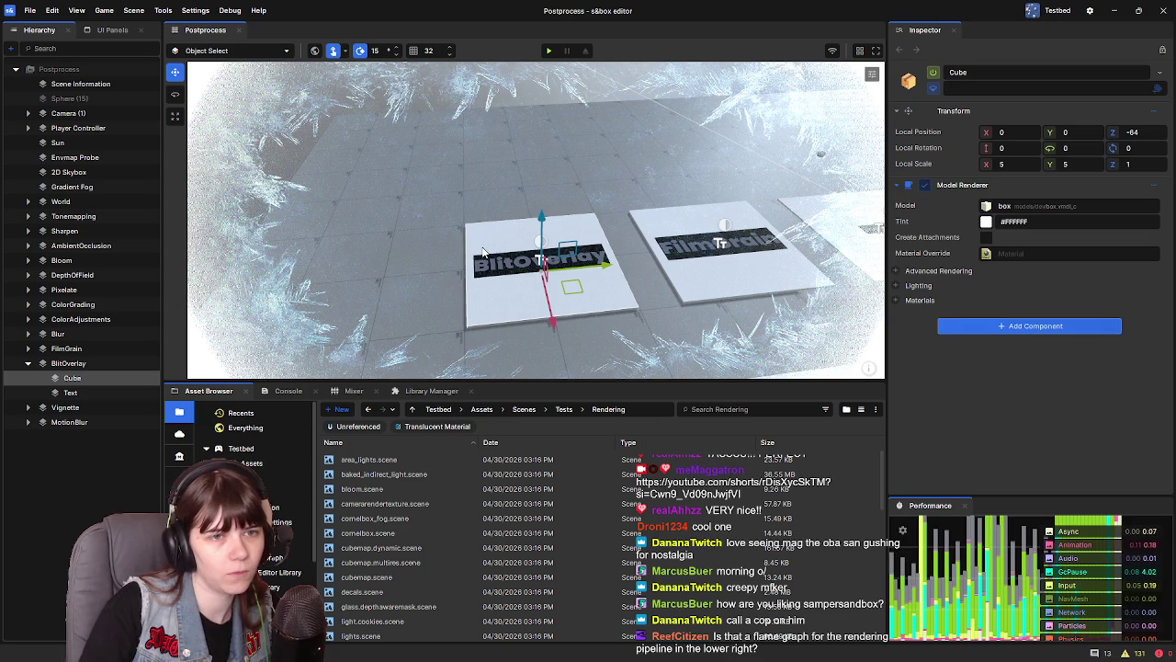
pyautogui.click(911, 300)
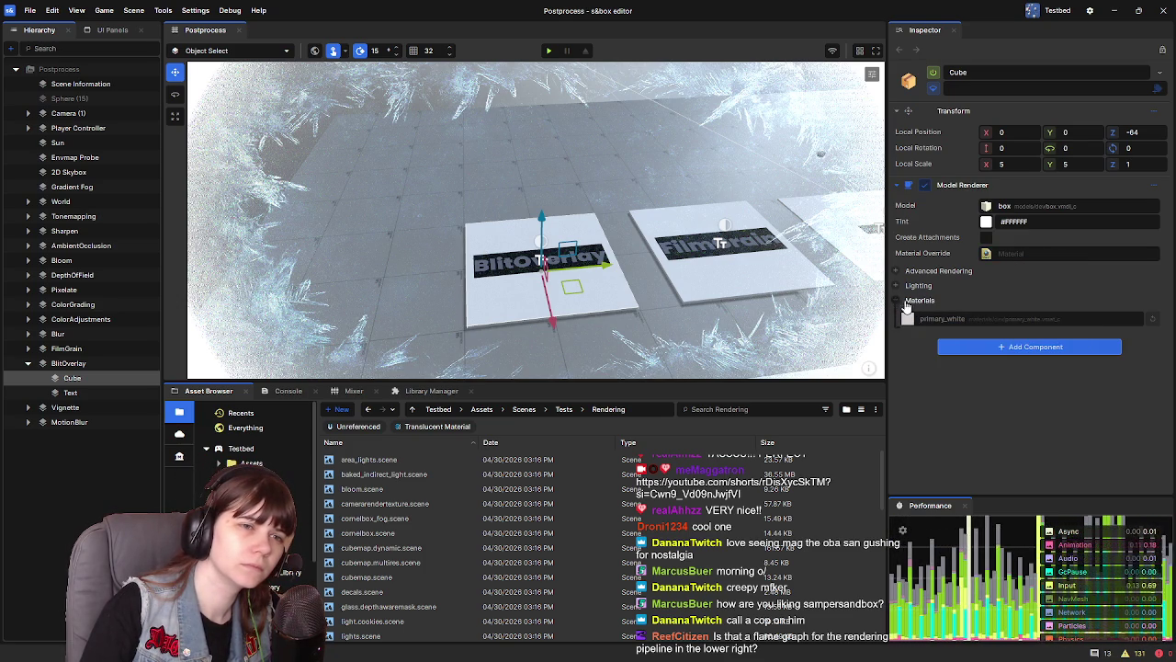
pyautogui.click(898, 301)
pyautogui.click(112, 364)
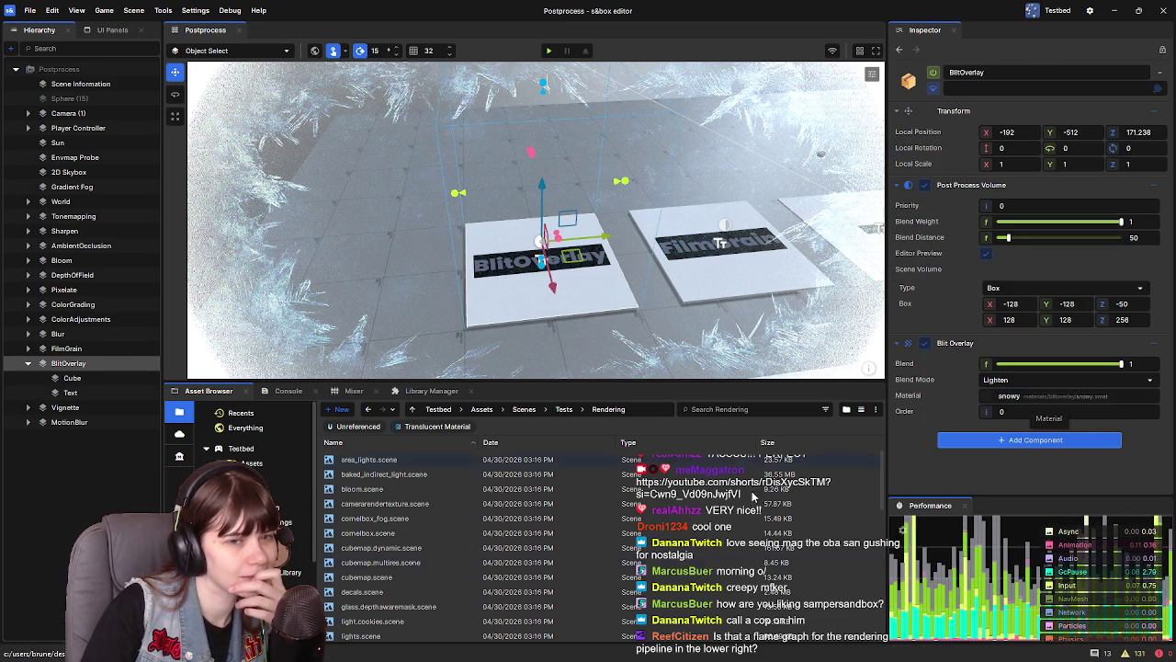
# Browse the Testbed Assets to the materials/blitoverlay folder
pyautogui.scroll(-1, 243, 459)
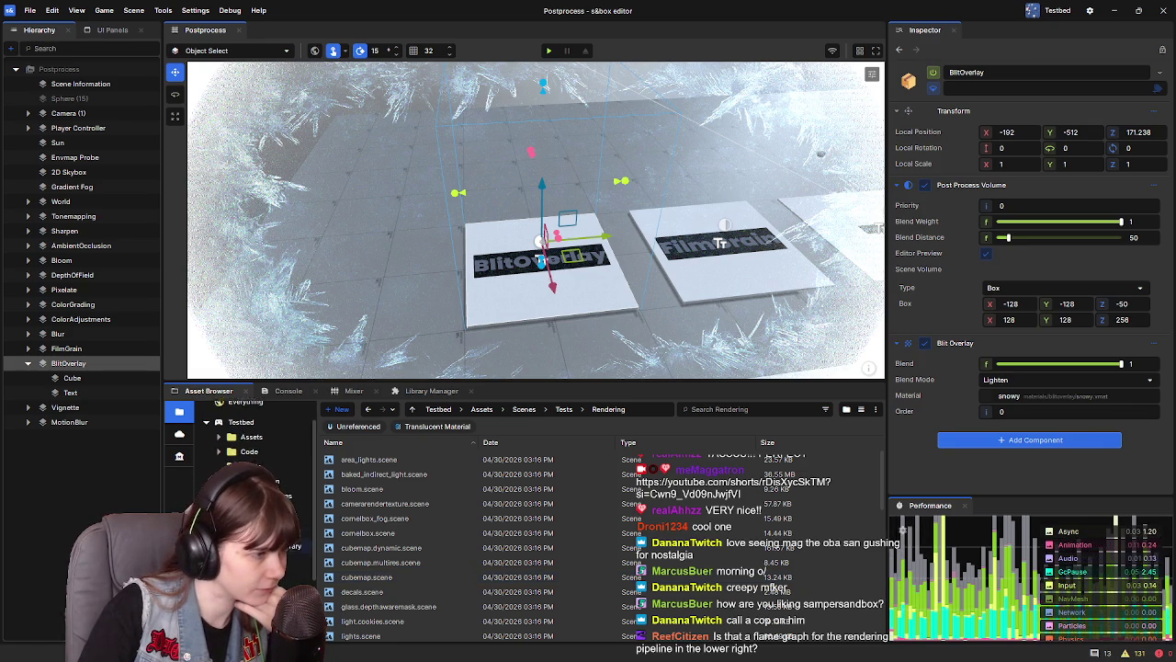
pyautogui.scroll(1, 243, 460)
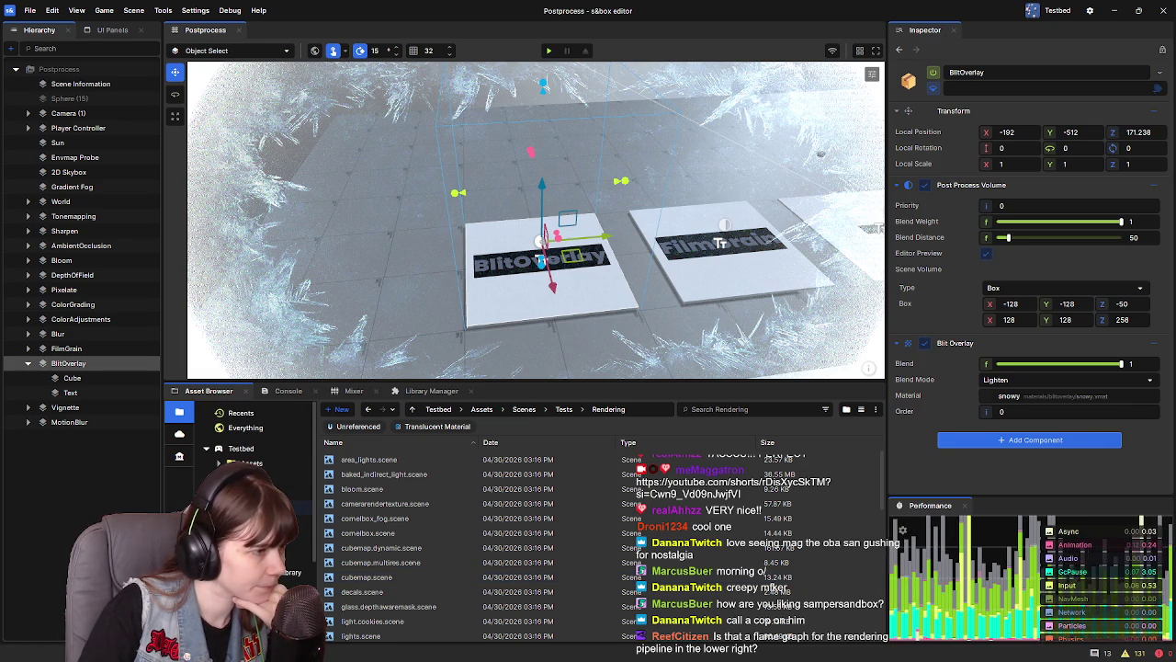
pyautogui.click(252, 463)
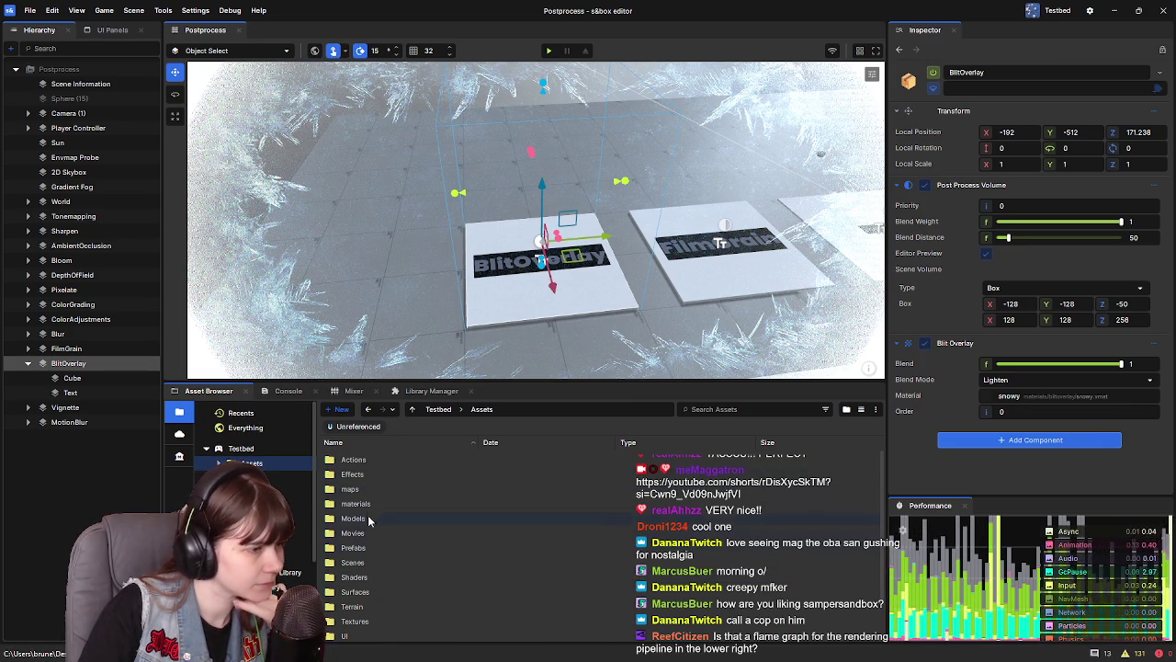
pyautogui.doubleClick(368, 504)
pyautogui.doubleClick(376, 461)
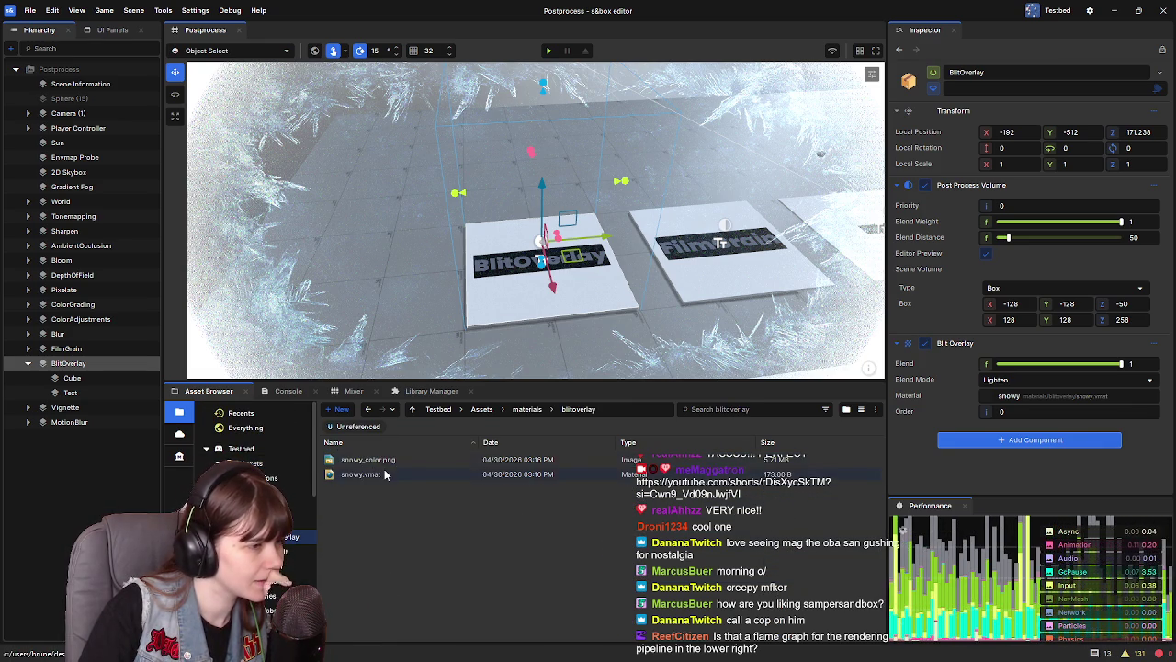
# Inspect snowy_color.png and snowy.vmat, viewing the material in the Material Editor before closing it
pyautogui.click(388, 473)
pyautogui.click(395, 461)
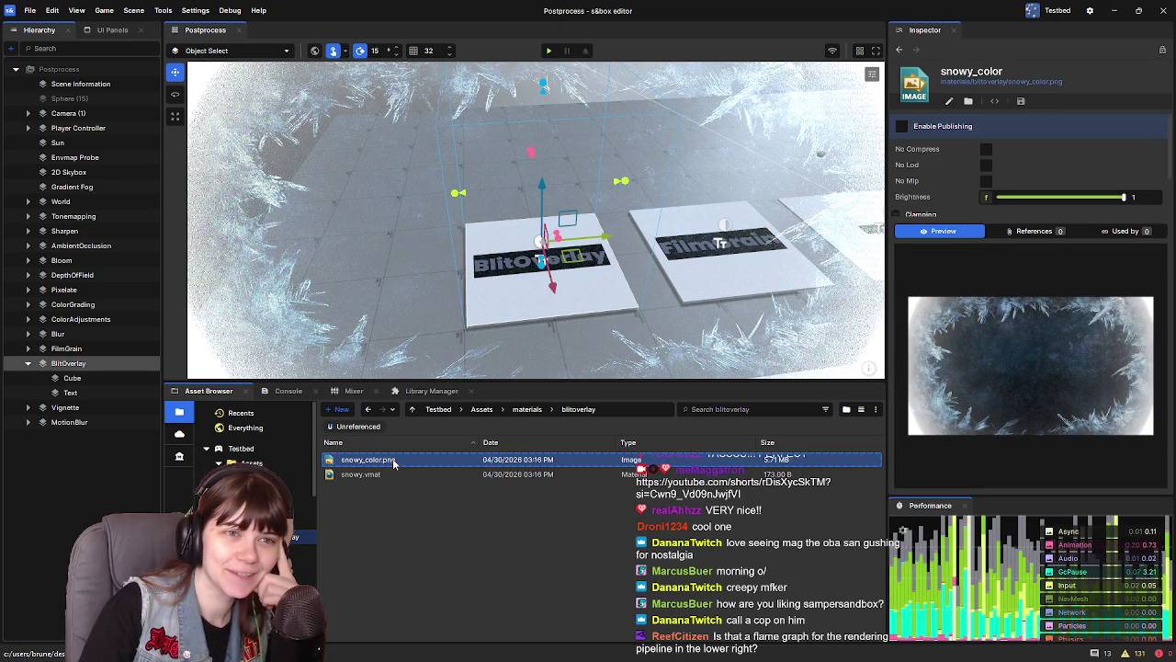
pyautogui.click(403, 474)
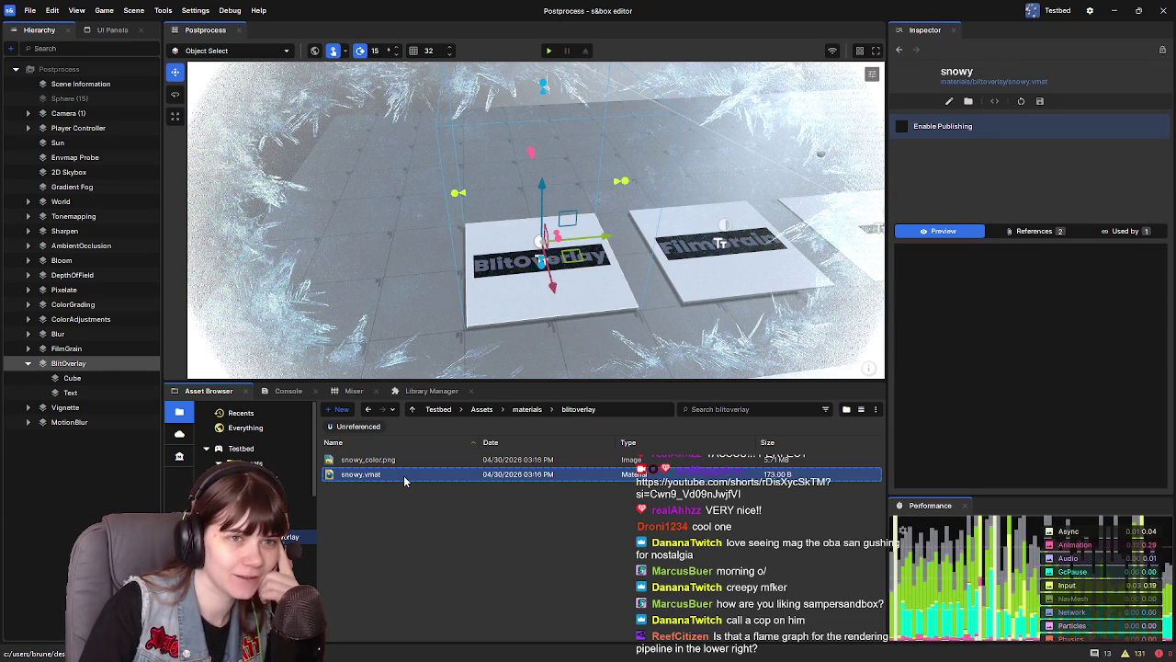
pyautogui.doubleClick(404, 479)
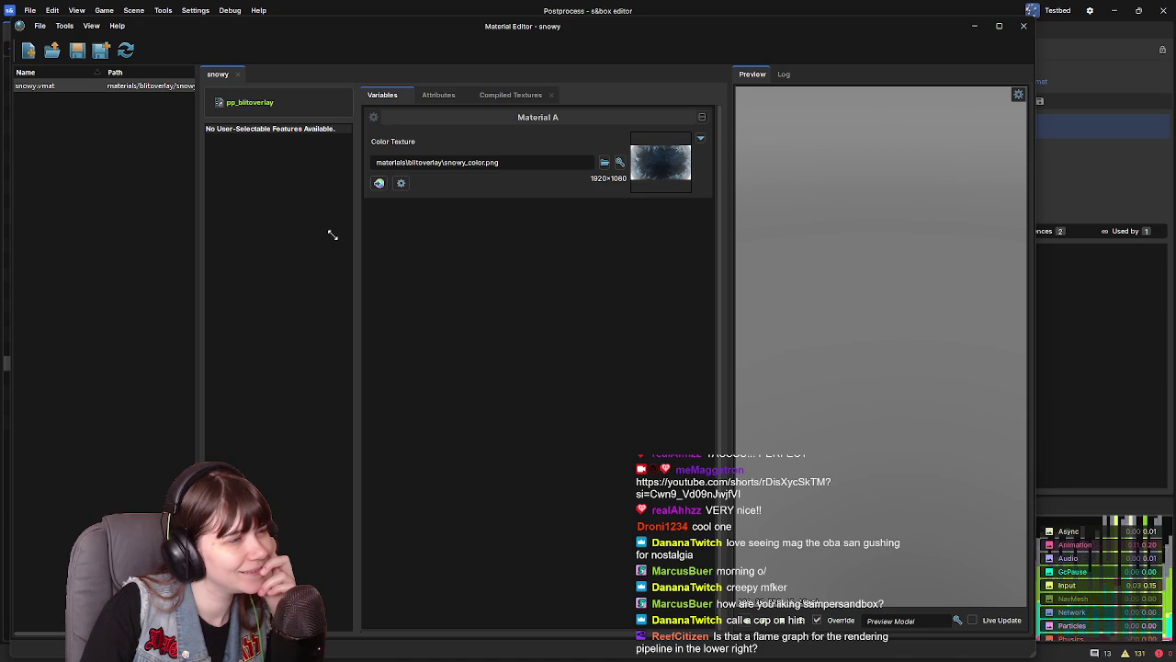
pyautogui.click(1024, 26)
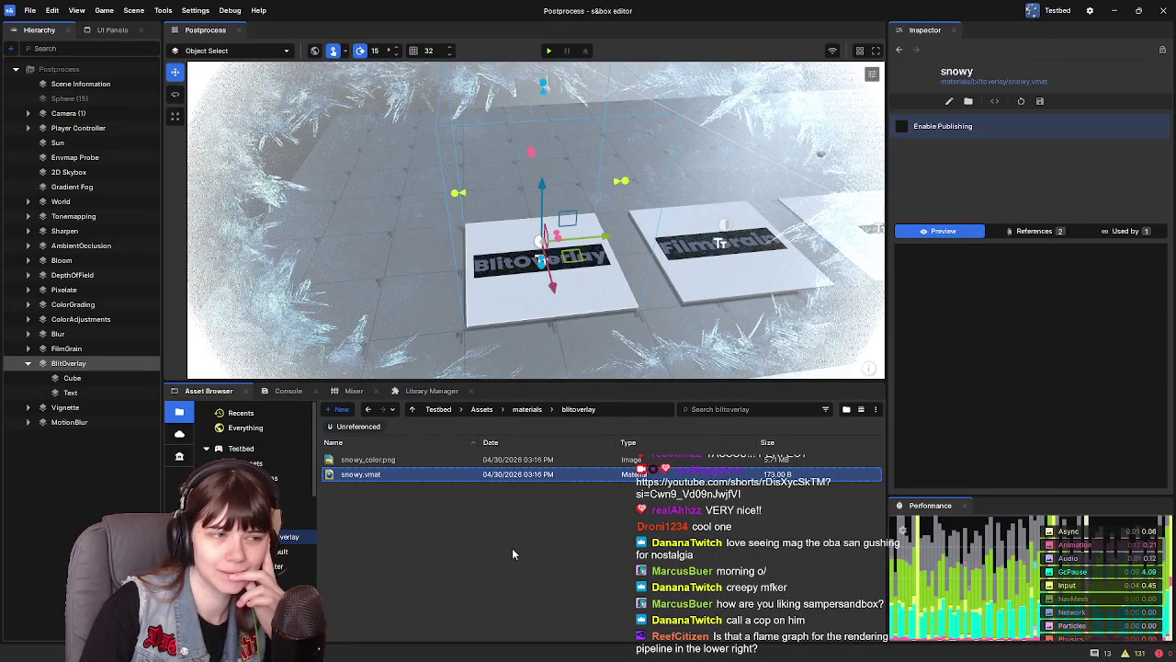
# Bring up the snowy.vmat context menu and switch to the Minimal project's scene
pyautogui.rightClick(489, 476)
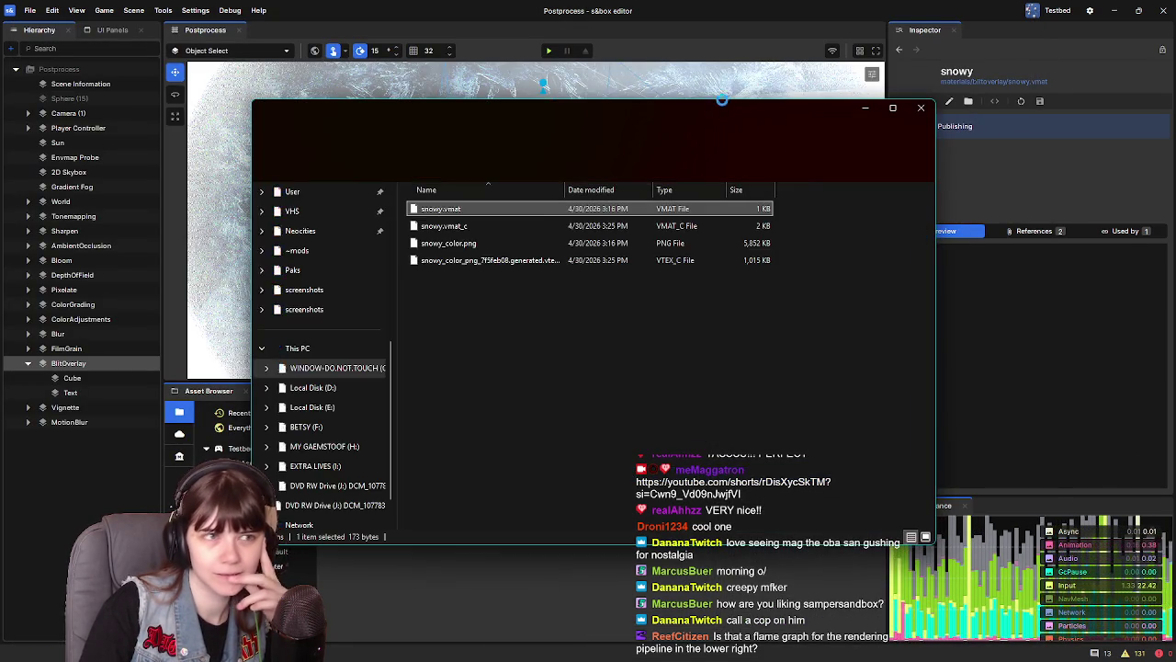
pyautogui.moveTo(708, 112); pyautogui.dragTo(1175, 112)
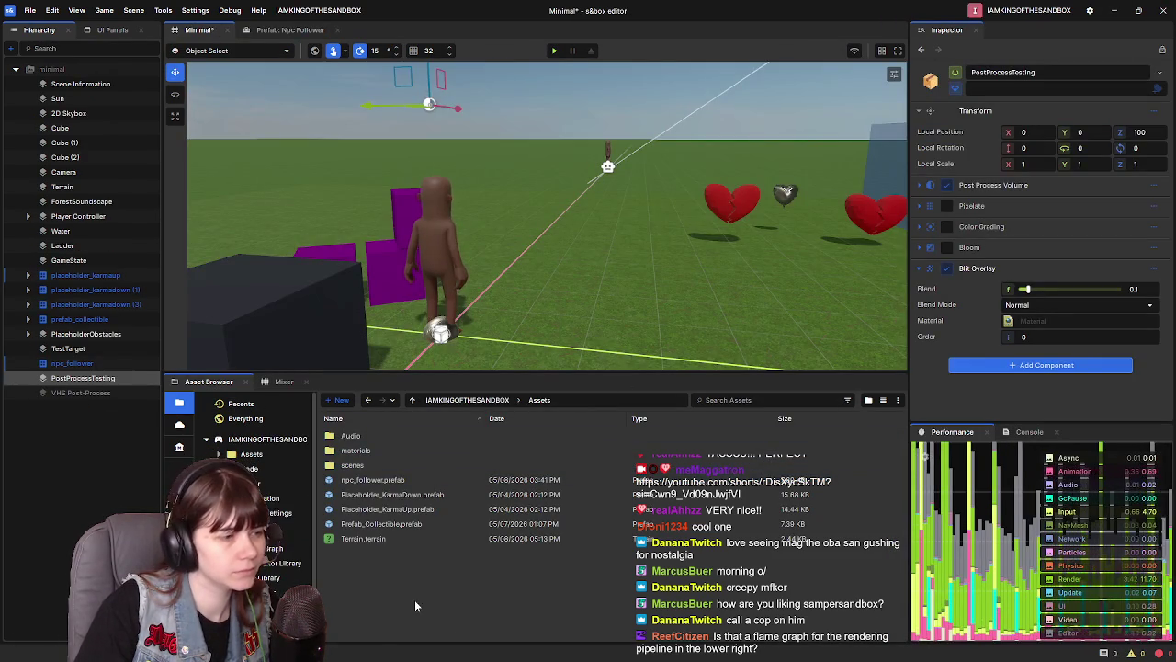
# Assign snowy.vmat from materials/blitoverlay to the Blit Overlay's Material slot
pyautogui.doubleClick(354, 453)
pyautogui.doubleClick(368, 436)
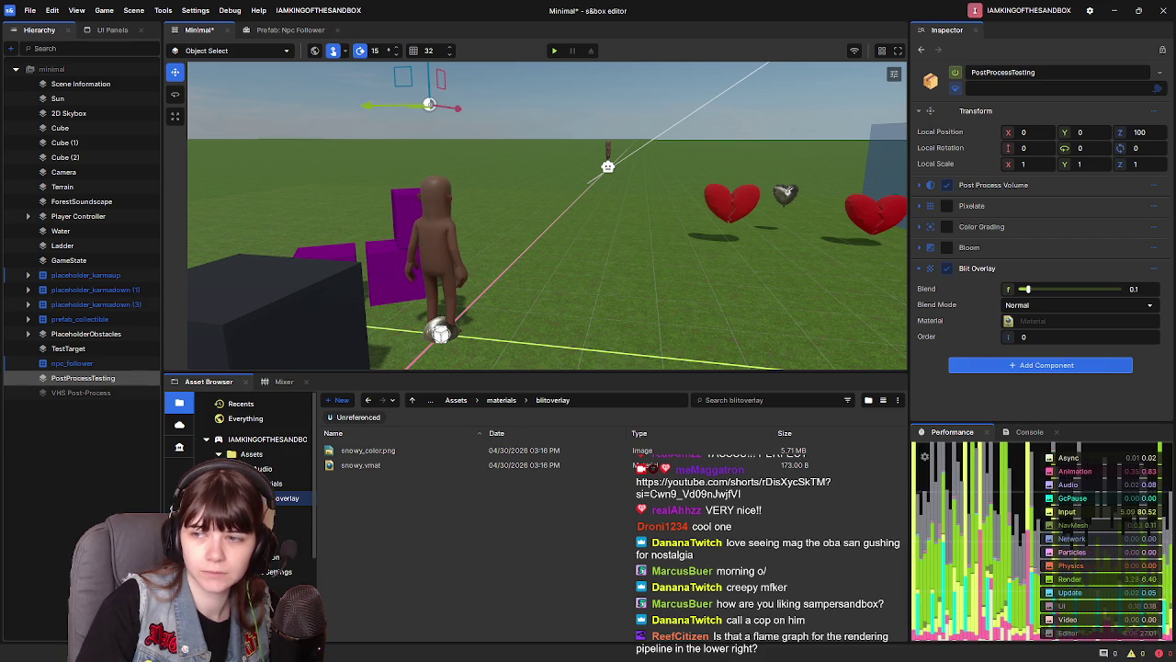
pyautogui.moveTo(366, 465); pyautogui.dragTo(1056, 322)
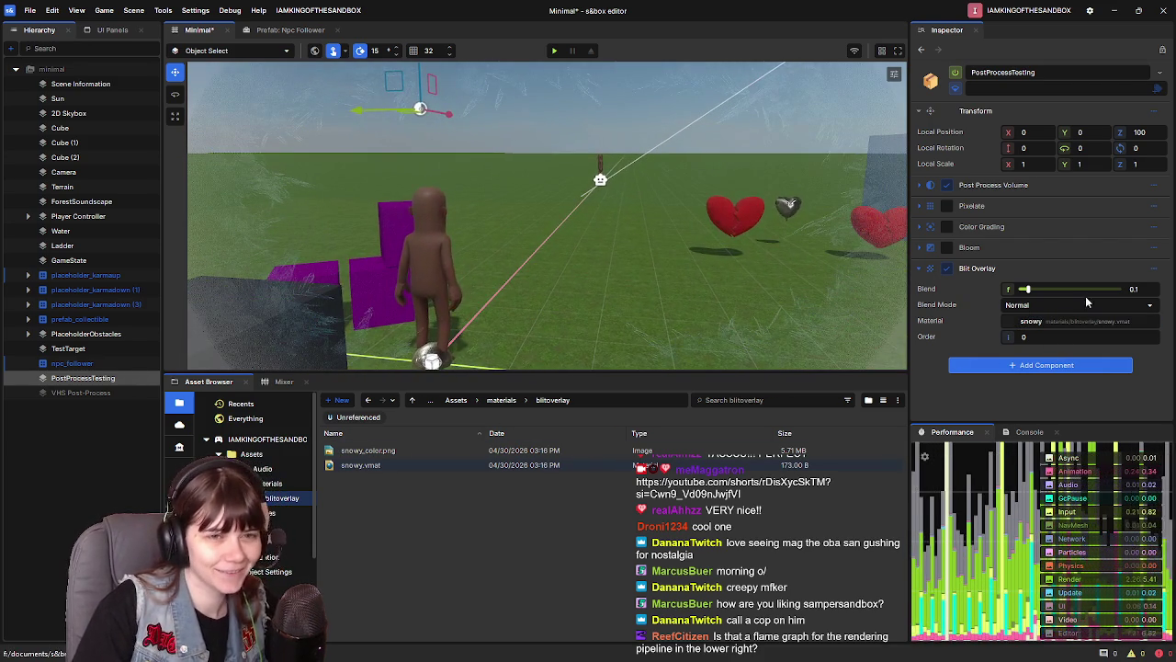
# Set Blend to 1, trying Lighten, Multiply and Premultiplied Alpha modes before settling on Lighten
pyautogui.moveTo(1027, 288)
pyautogui.mouseDown()
pyautogui.moveTo(1126, 289)
pyautogui.moveTo(1112, 298)
pyautogui.moveTo(1006, 296)
pyautogui.moveTo(1125, 288)
pyautogui.moveTo(1011, 289)
pyautogui.mouseUp()
pyautogui.click(1006, 304)
pyautogui.click(1037, 350)
pyautogui.click(1020, 304)
pyautogui.click(1024, 342)
pyautogui.click(1020, 304)
pyautogui.click(1028, 364)
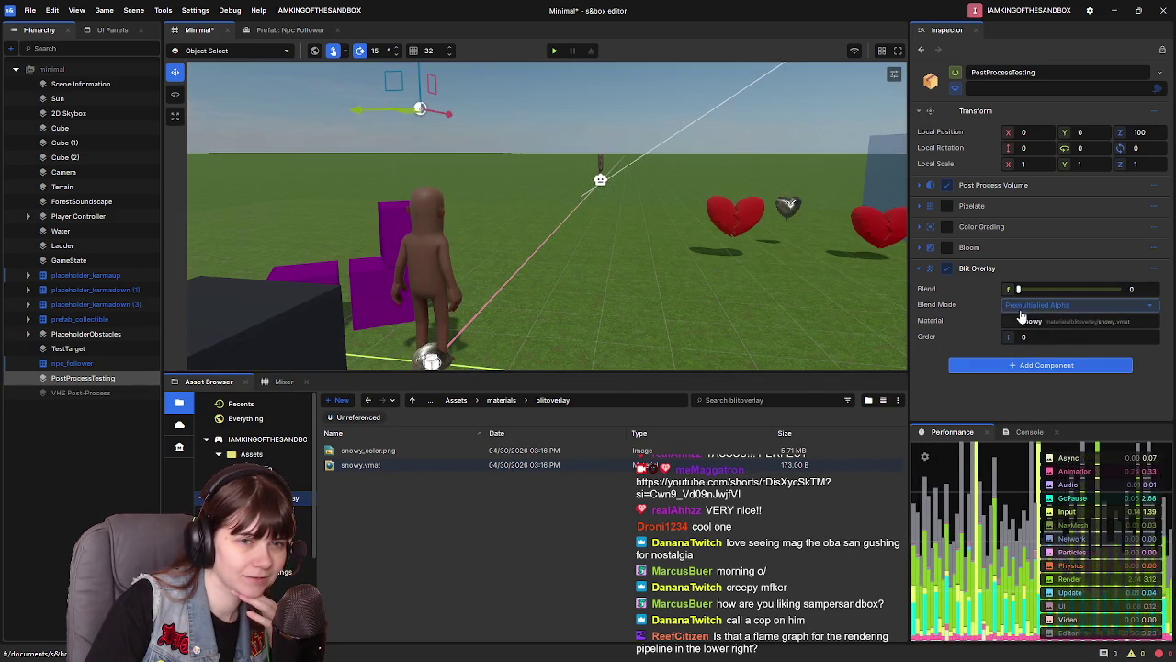
pyautogui.click(1018, 309)
pyautogui.moveTo(1018, 290); pyautogui.dragTo(1153, 299)
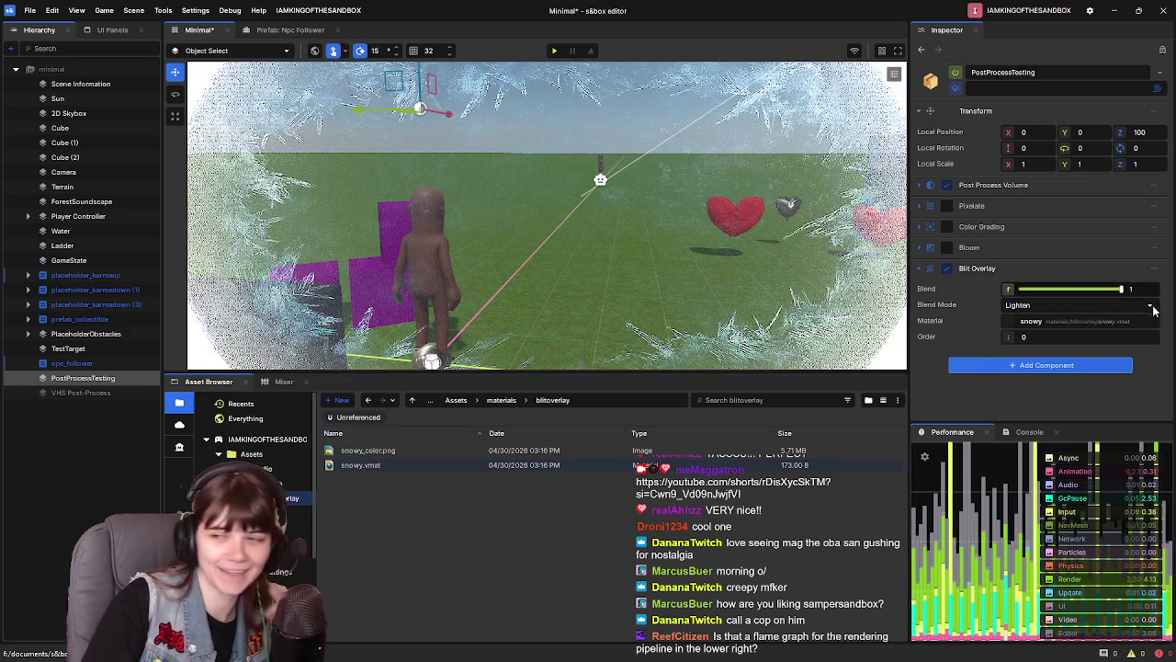
# Switch off the snowy Blit Overlay component
pyautogui.scroll(-5, 547, 216)
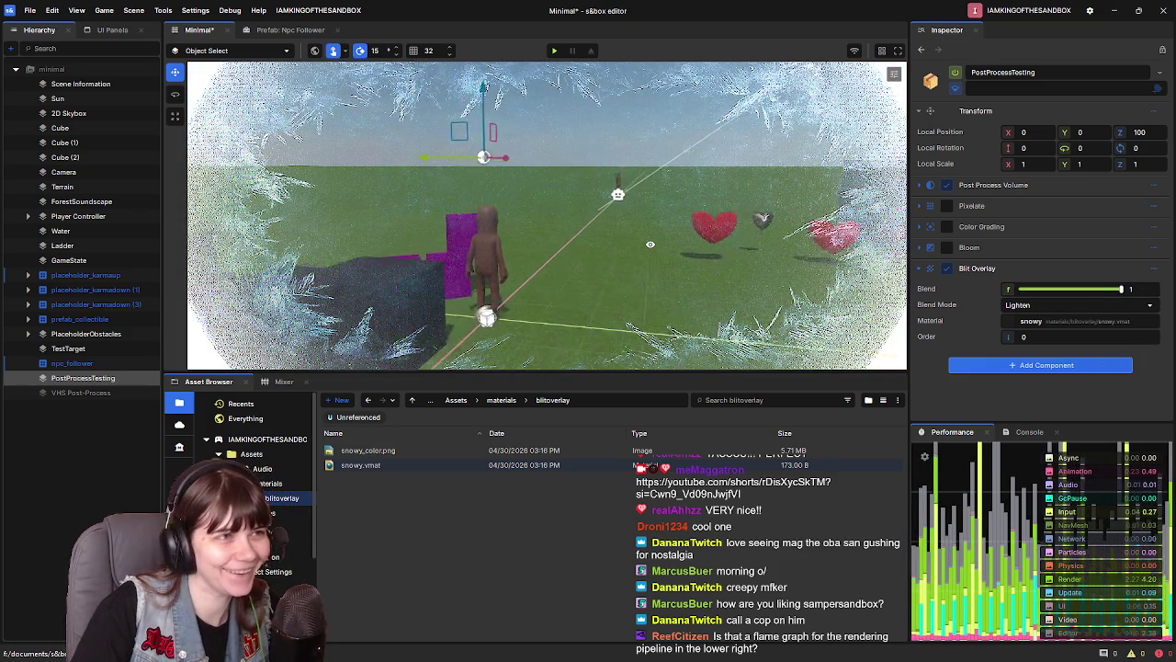
pyautogui.scroll(2, 671, 253)
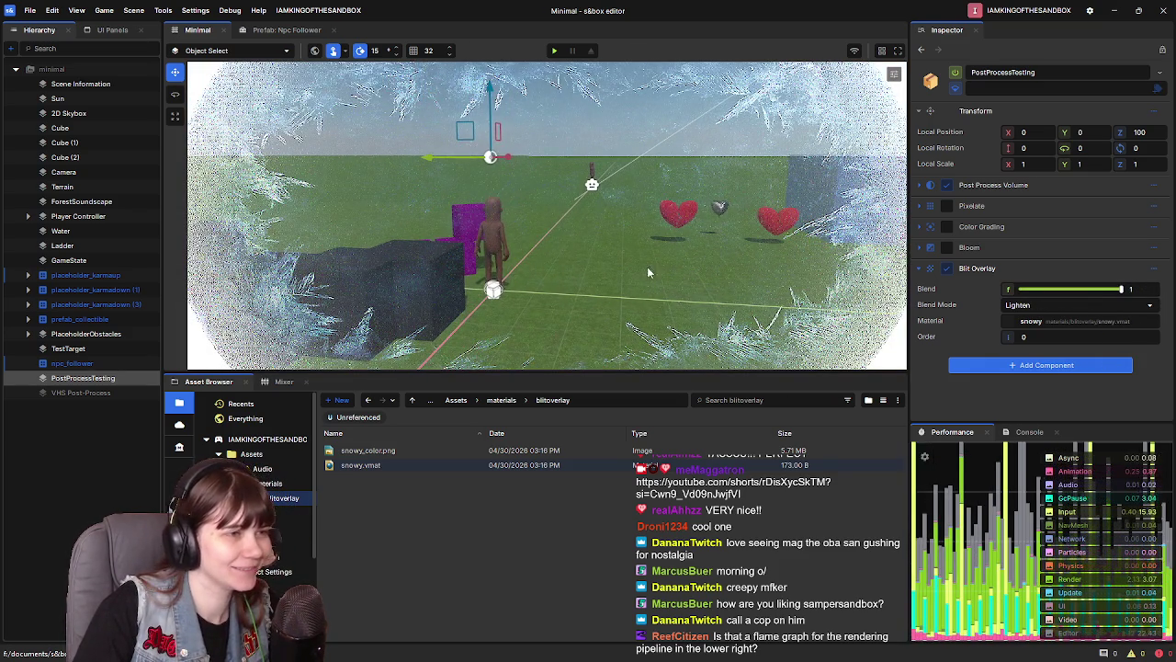
pyautogui.click(947, 269)
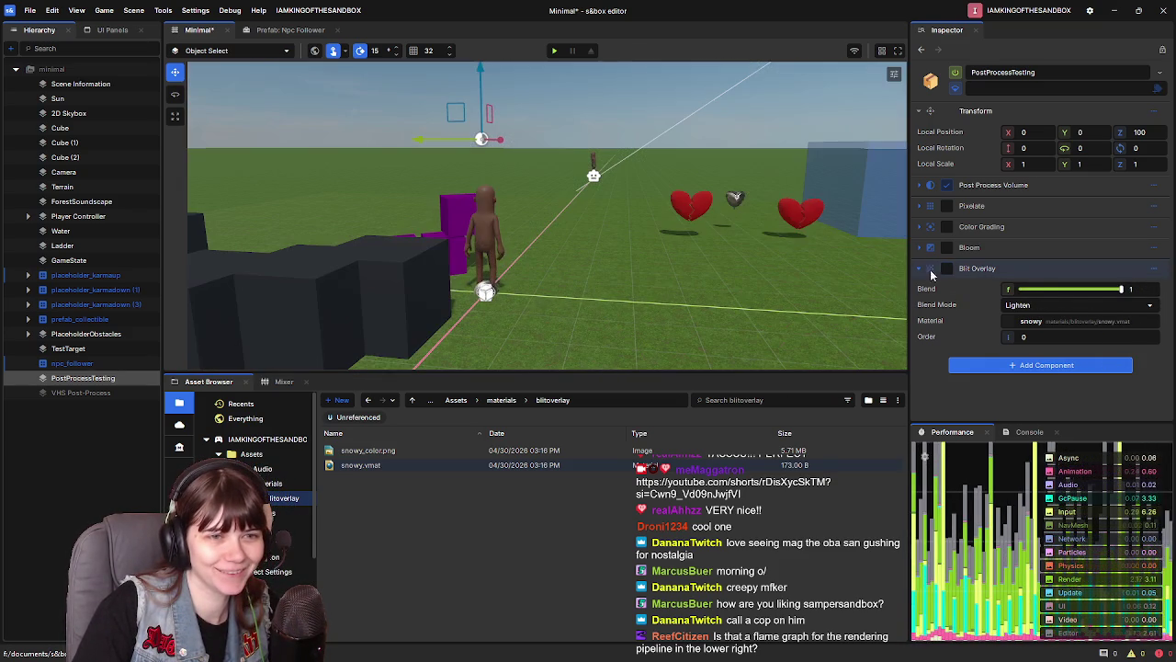
# Add a black Vignette to PostProcessTesting and drag its Roundness down to 0.314
pyautogui.click(919, 268)
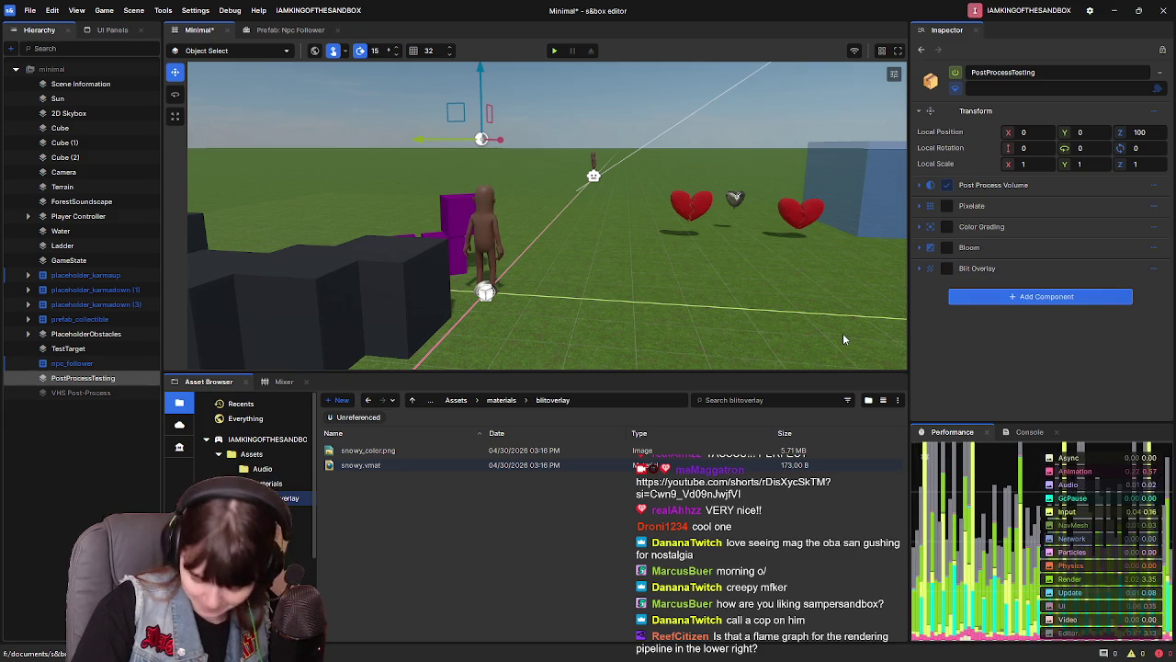
pyautogui.click(1015, 296)
pyautogui.write('vignette')
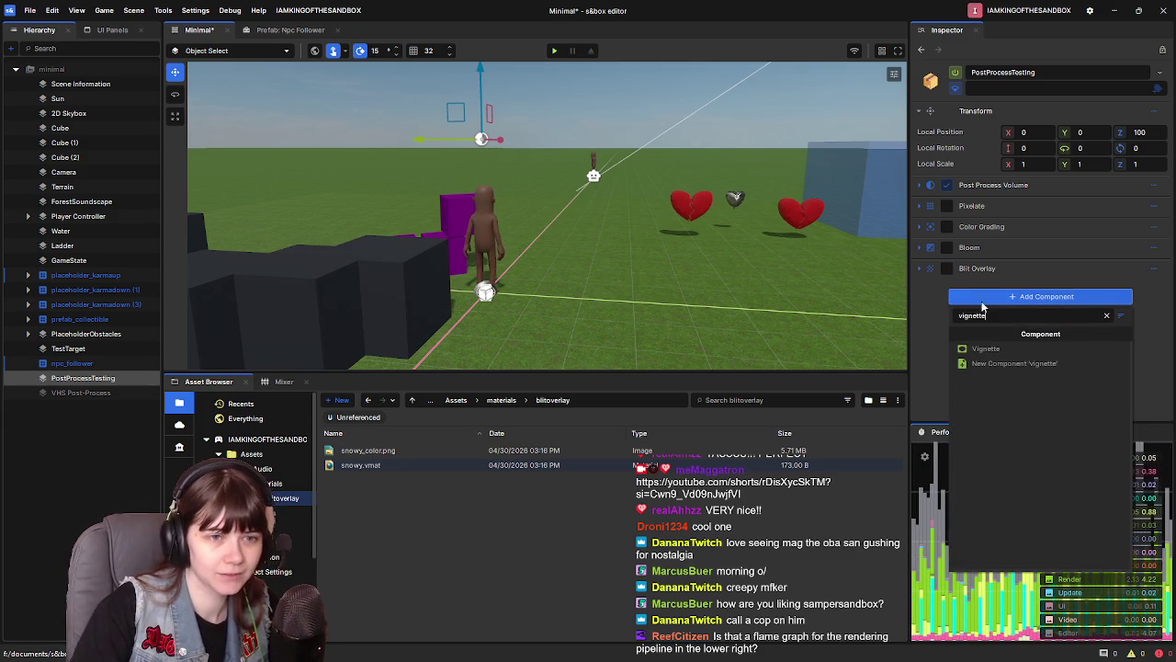
pyautogui.click(992, 347)
pyautogui.scroll(5, 700, 241)
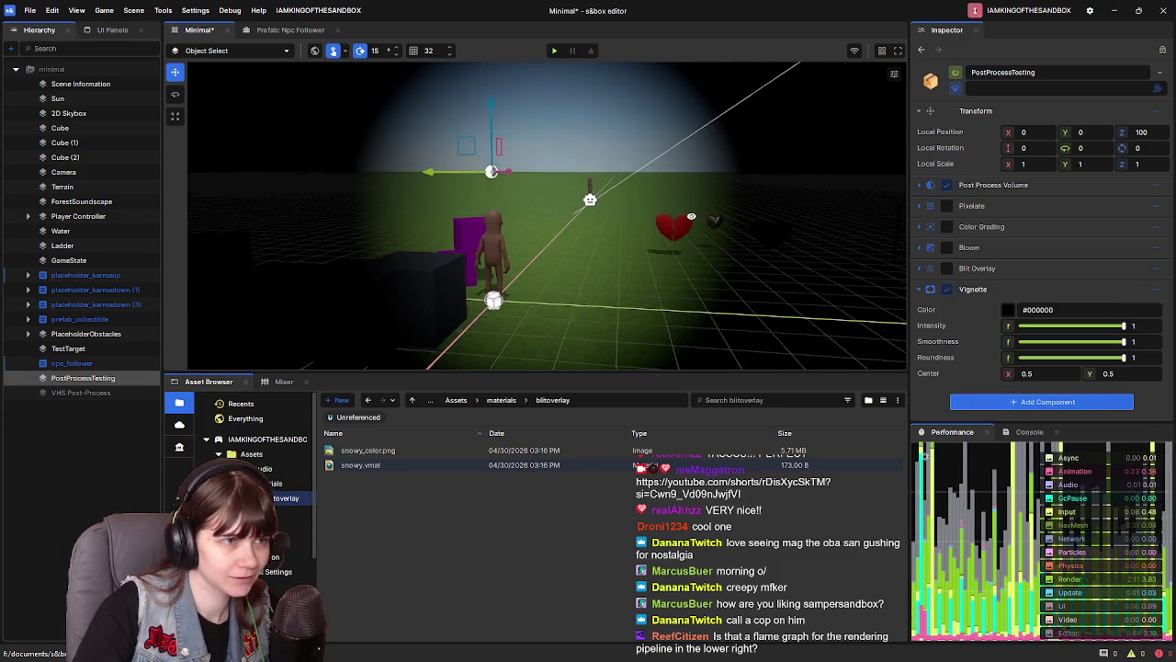
pyautogui.scroll(3, 724, 214)
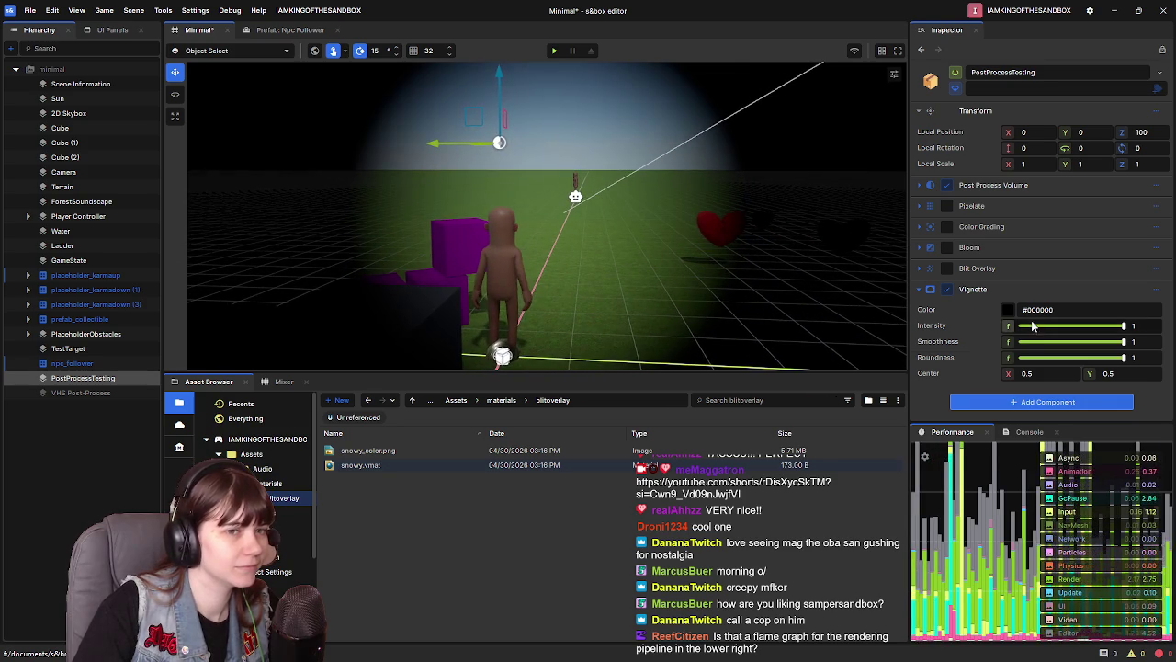
pyautogui.moveTo(1123, 357)
pyautogui.mouseDown()
pyautogui.moveTo(1005, 360)
pyautogui.moveTo(1051, 361)
pyautogui.mouseUp()
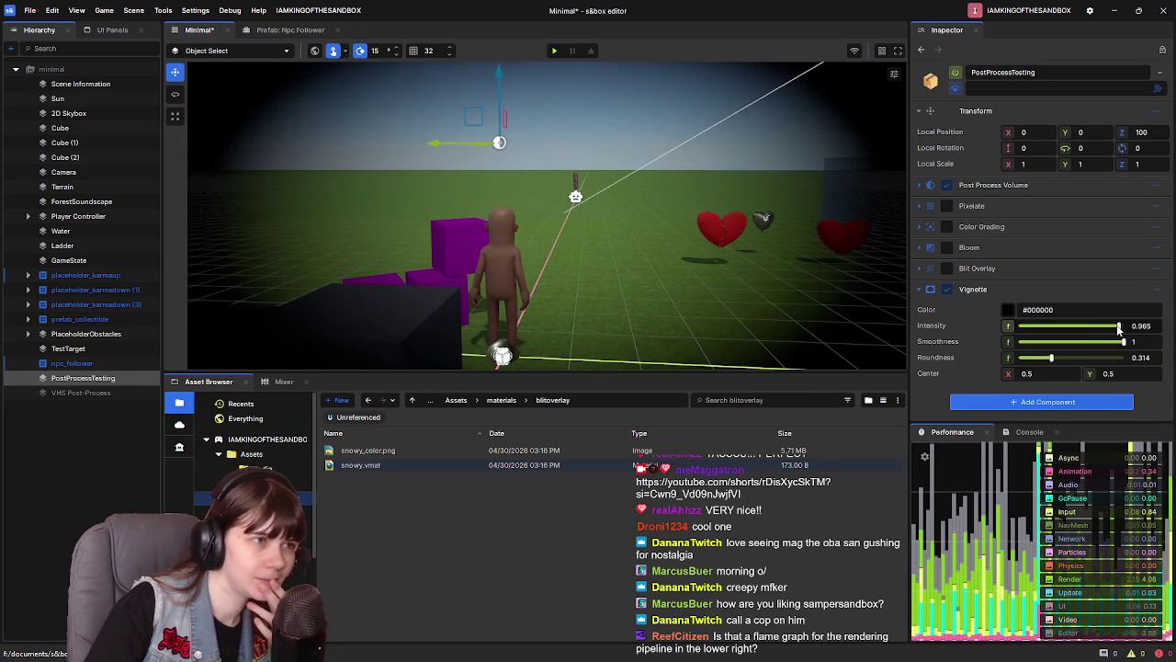
pyautogui.click(32, 439)
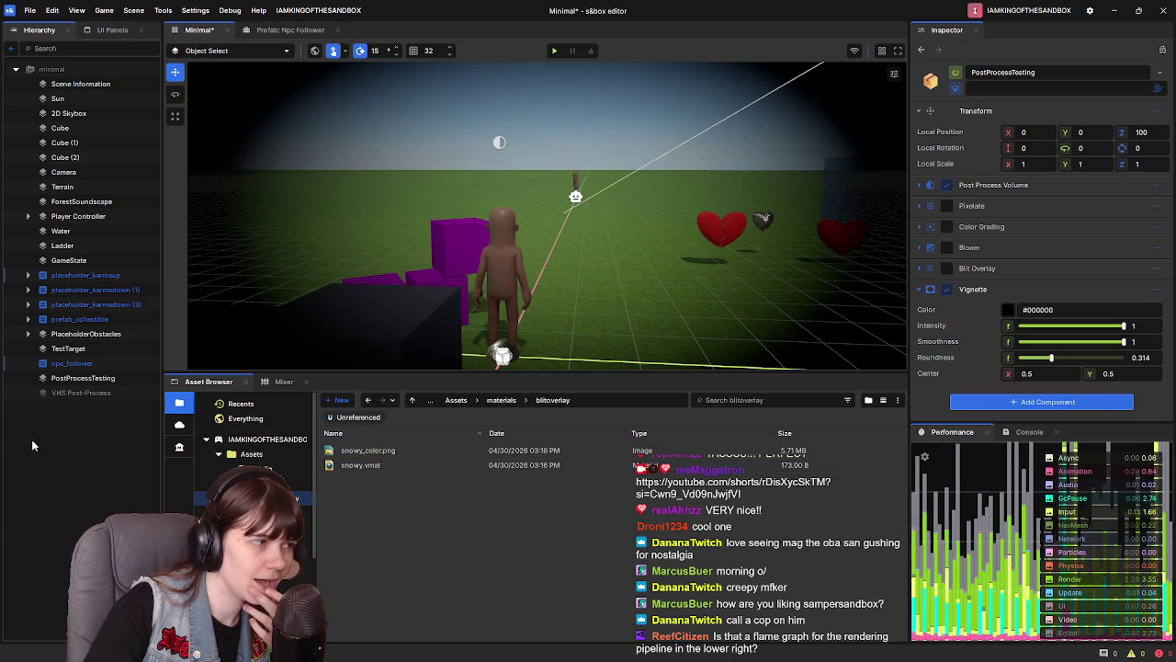
# Create a new empty GameObject from the Hierarchy's context menu
pyautogui.rightClick(54, 430)
pyautogui.moveTo(92, 520)
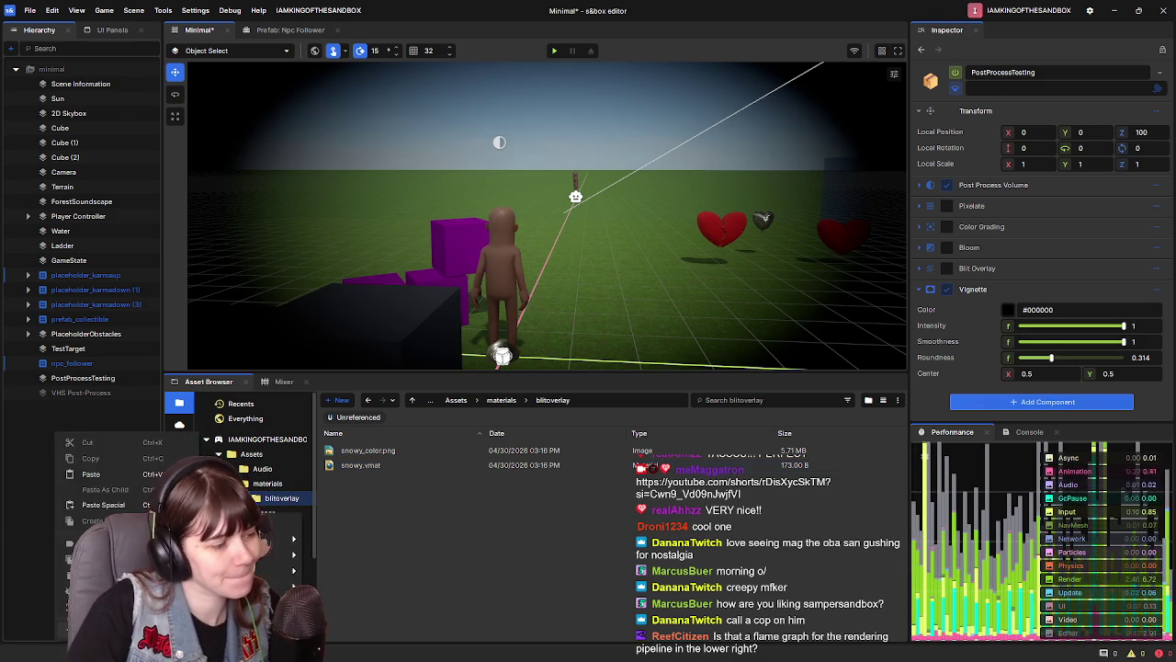
pyautogui.click(276, 536)
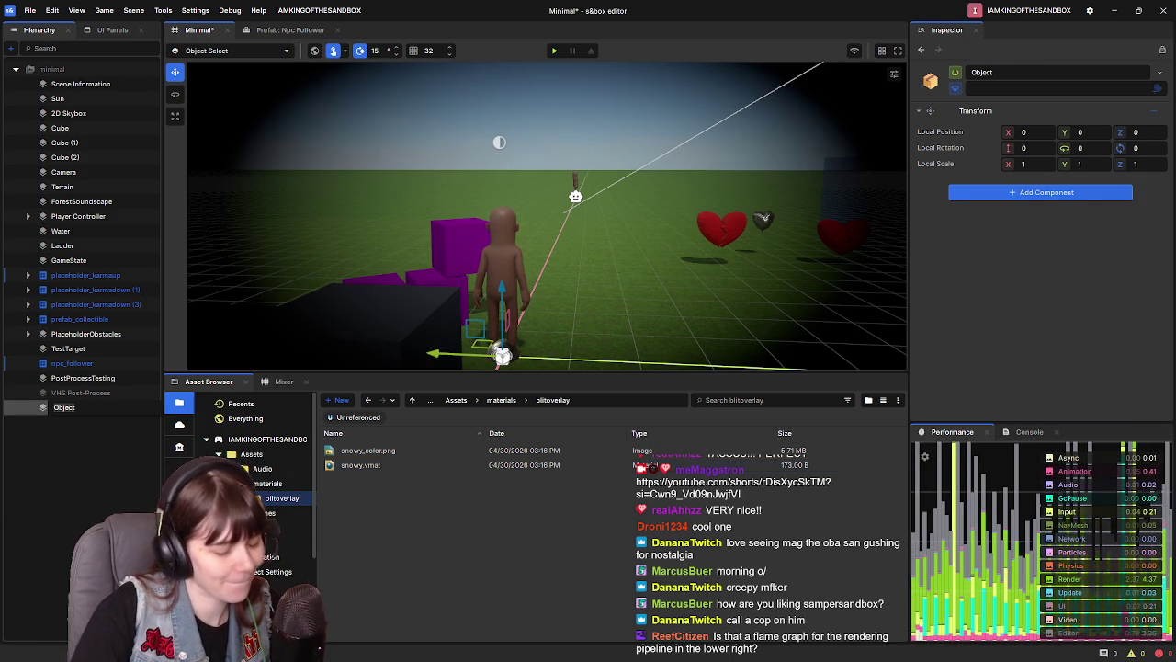
# Start naming it 'Spaghetti Western Post-Process', correcting typos along the way
pyautogui.press('Return')
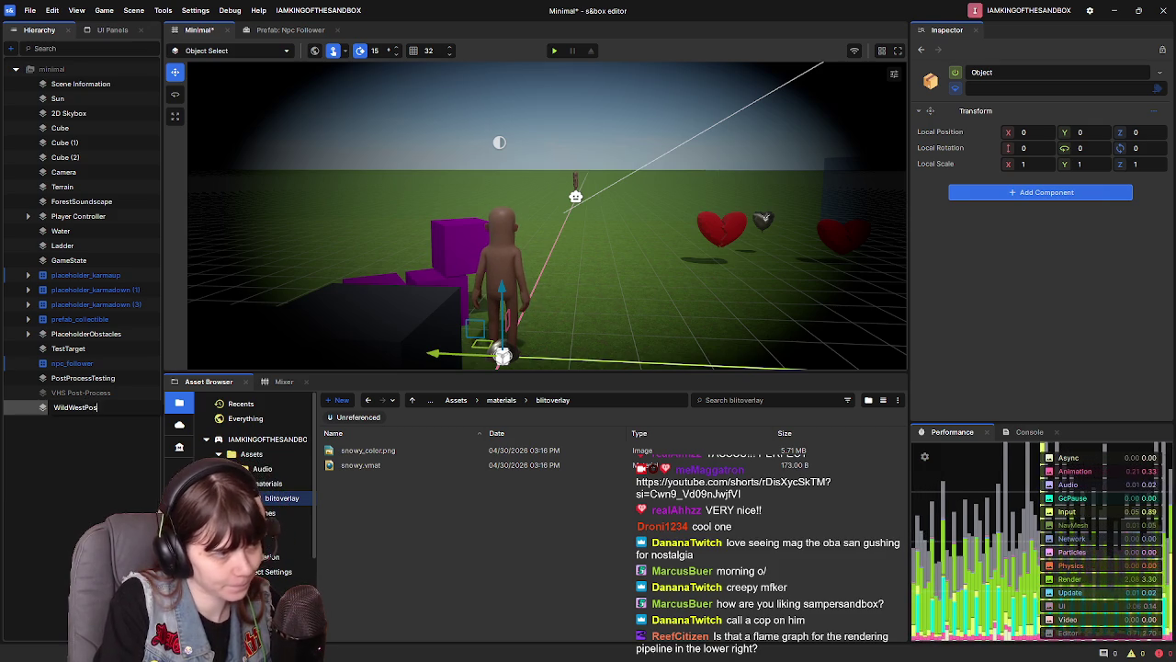
pyautogui.press('BackSpace')
pyautogui.press('BackSpace')
pyautogui.press('BackSpace')
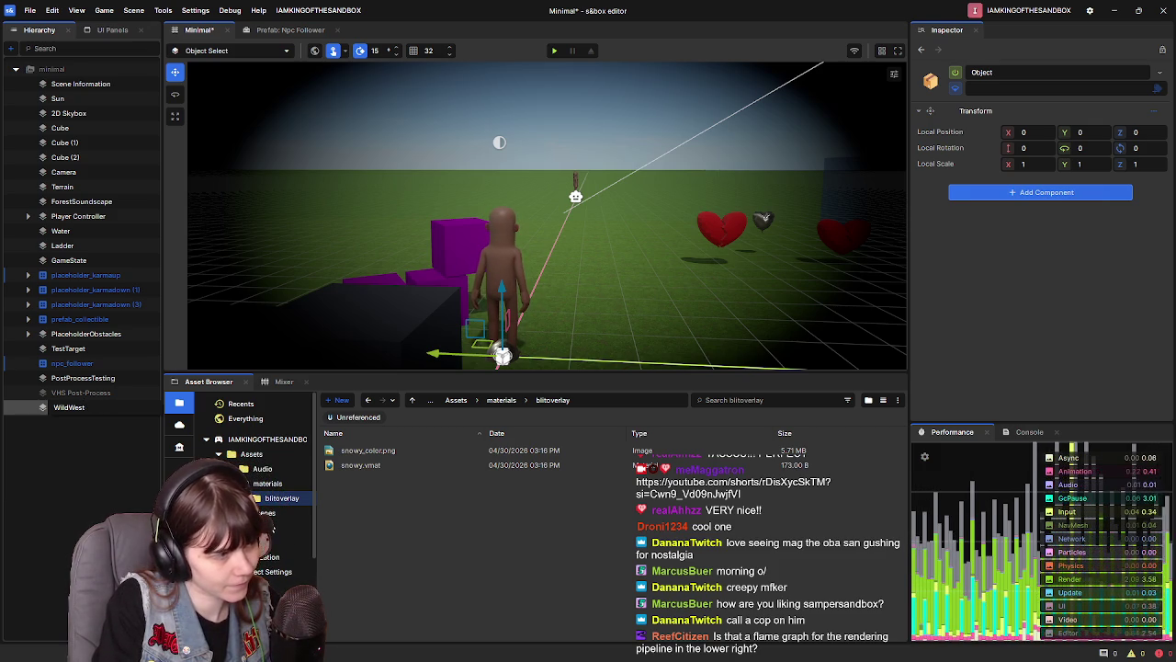
pyautogui.press('BackSpace')
pyautogui.press('BackSpace')
pyautogui.press('BackSpace')
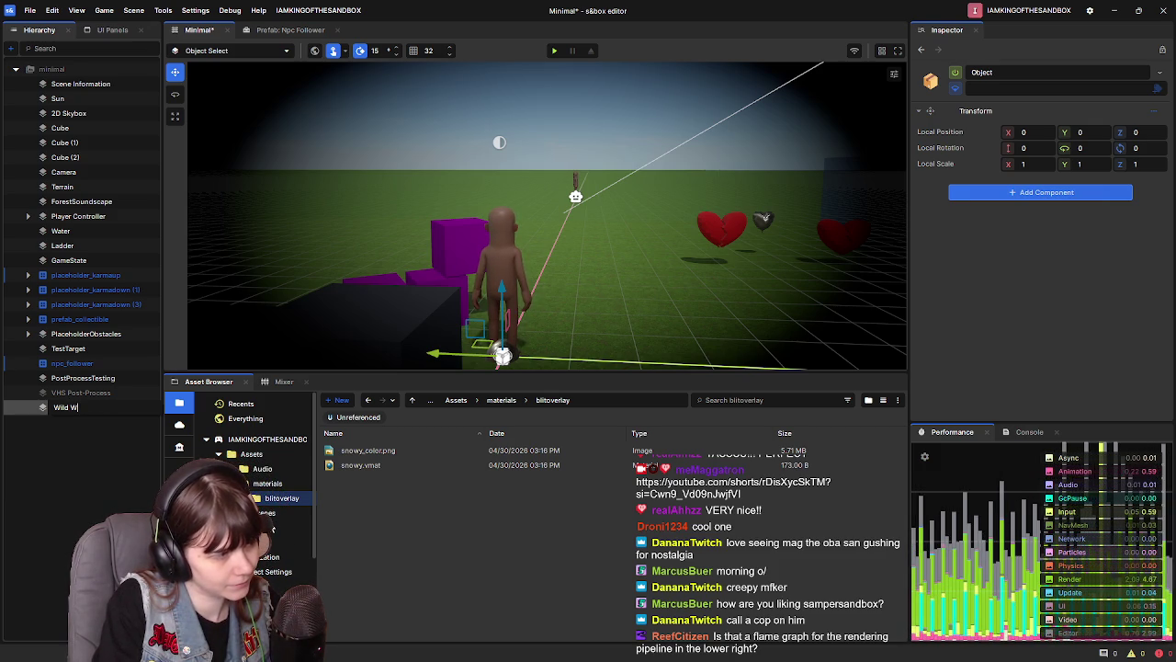
pyautogui.write('West Post Proce')
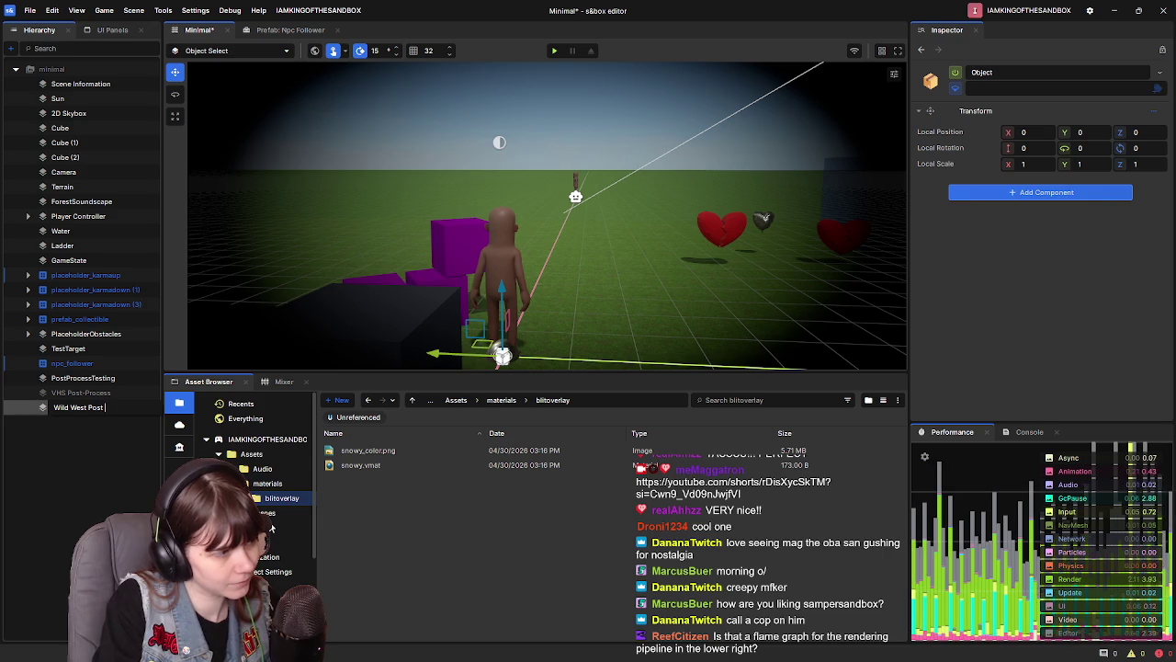
pyautogui.press('BackSpace')
pyautogui.press('BackSpace')
pyautogui.press('BackSpace')
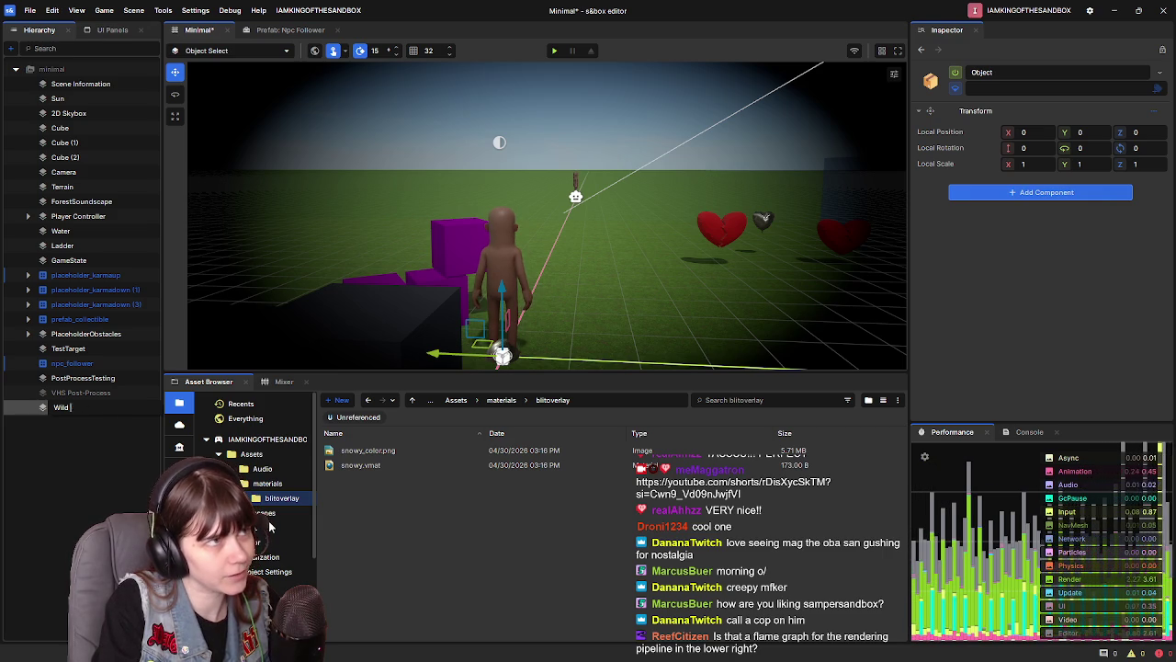
pyautogui.write('Sp')
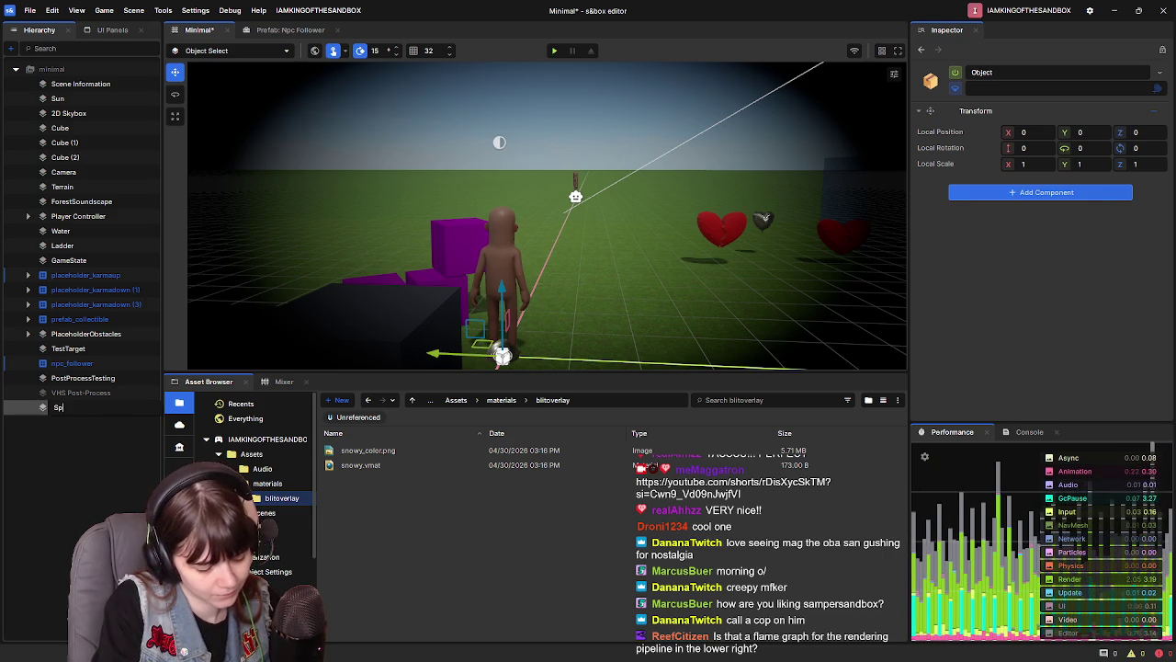
pyautogui.write('aghetti ')
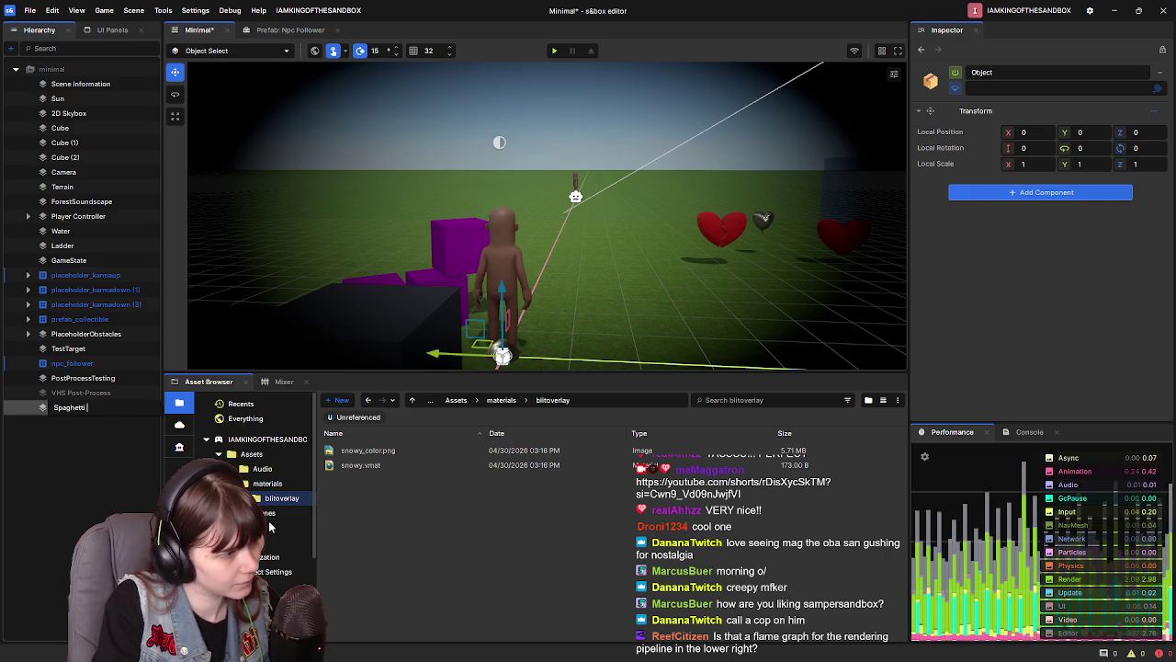
pyautogui.write('Western P')
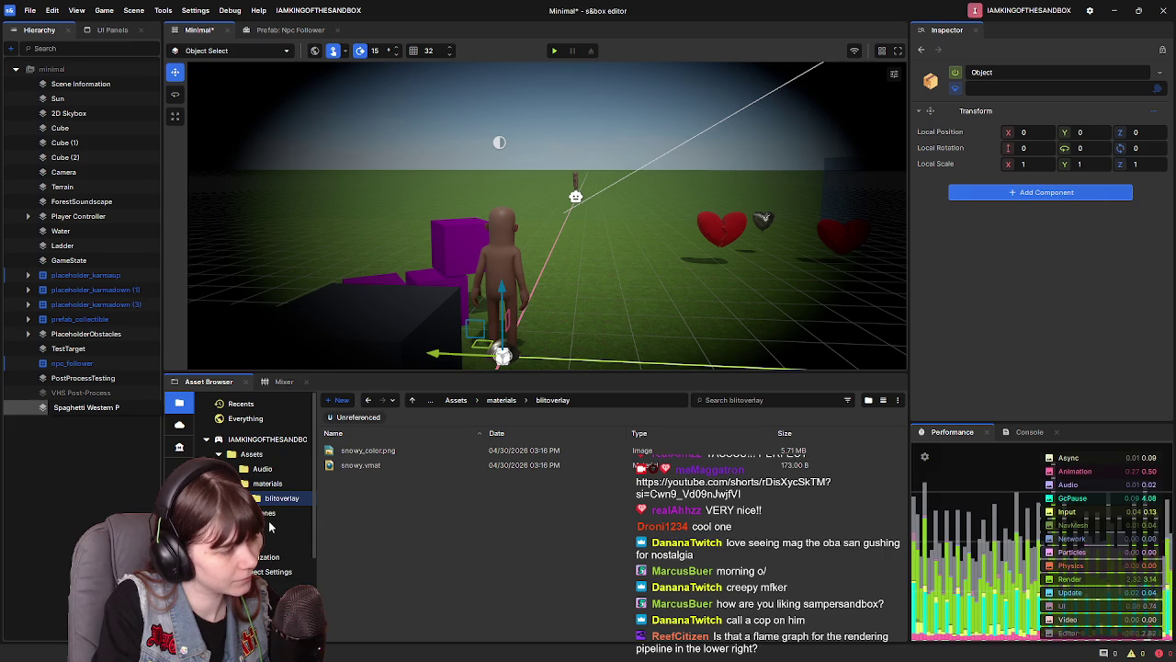
pyautogui.write('ost-Propce')
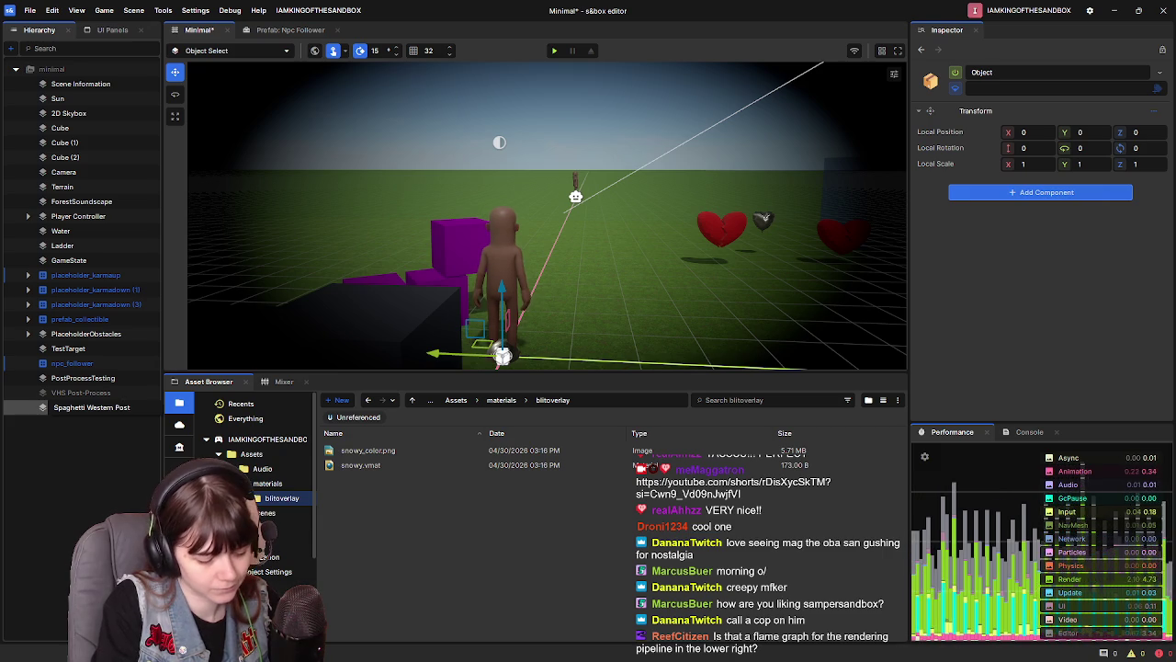
pyautogui.press('BackSpace')
pyautogui.press('BackSpace')
pyautogui.press('BackSpace')
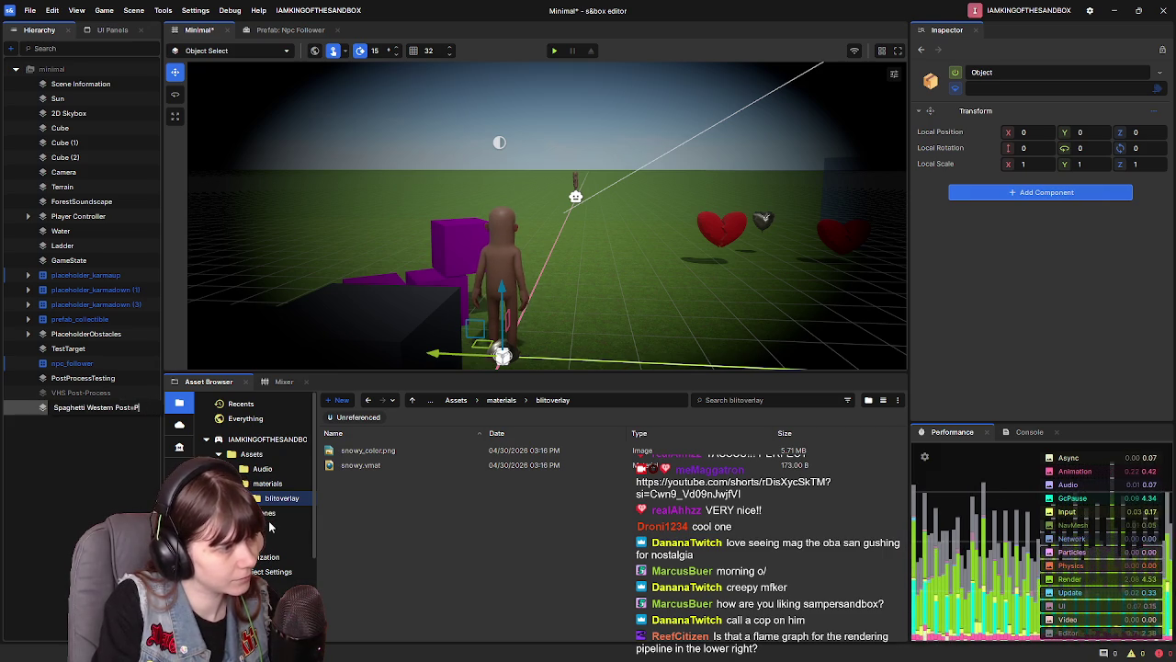
# Commit the name 'Spaghetti Western Post-Process', add a Post Process Volume, and turn off the test vignette
pyautogui.write('-Process')
pyautogui.press('Return')
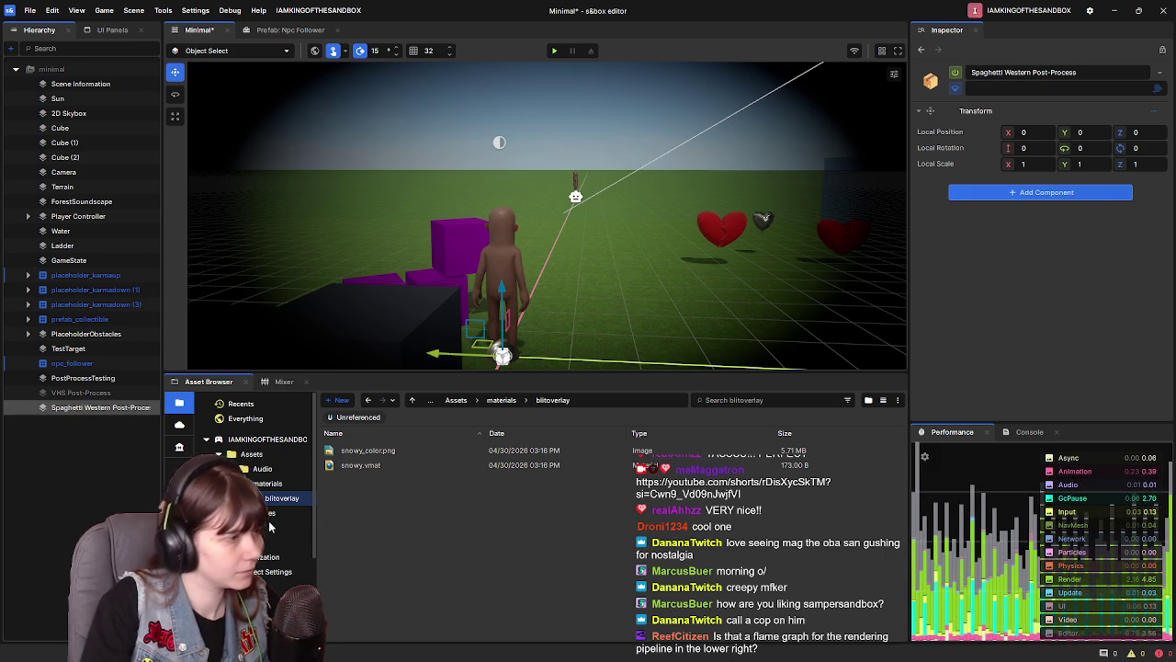
pyautogui.click(1040, 192)
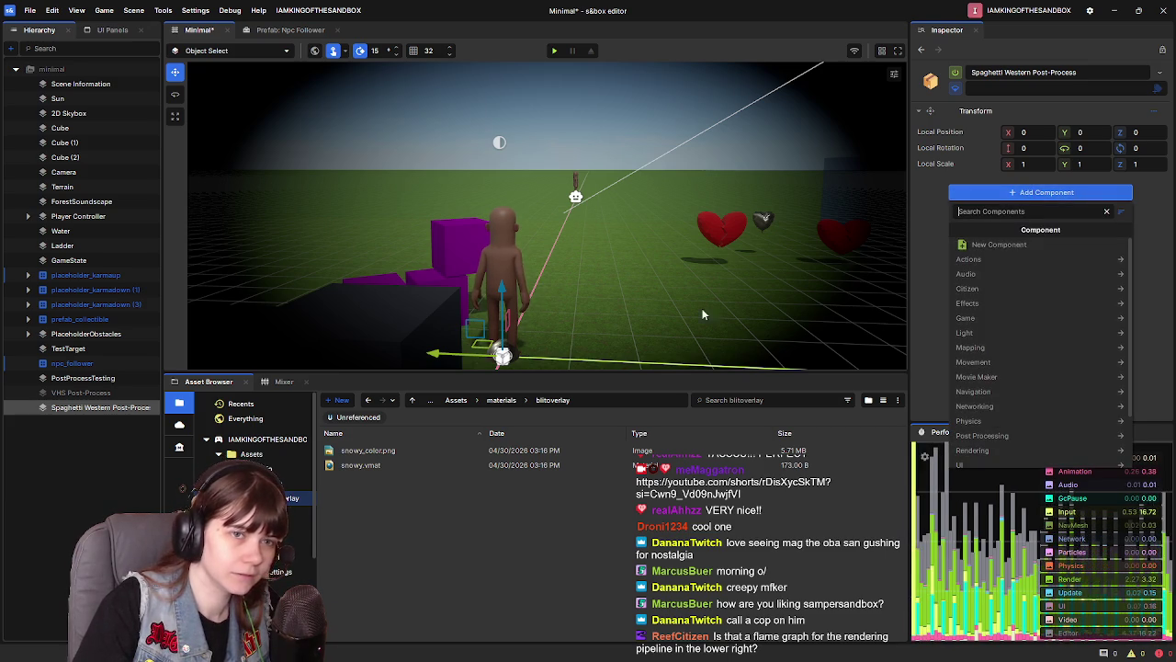
pyautogui.press('Up')
pyautogui.press('Up')
pyautogui.click(930, 288)
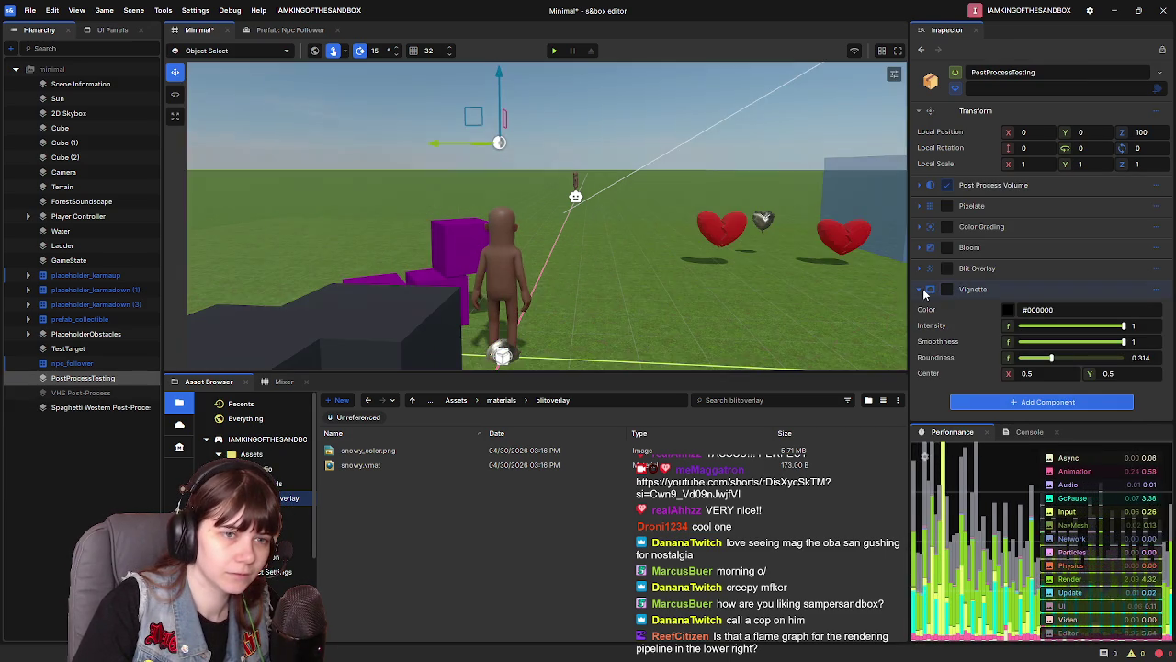
pyautogui.click(917, 288)
# Add a Vignette component to the Spaghetti Western Post-Process object
pyautogui.click(126, 407)
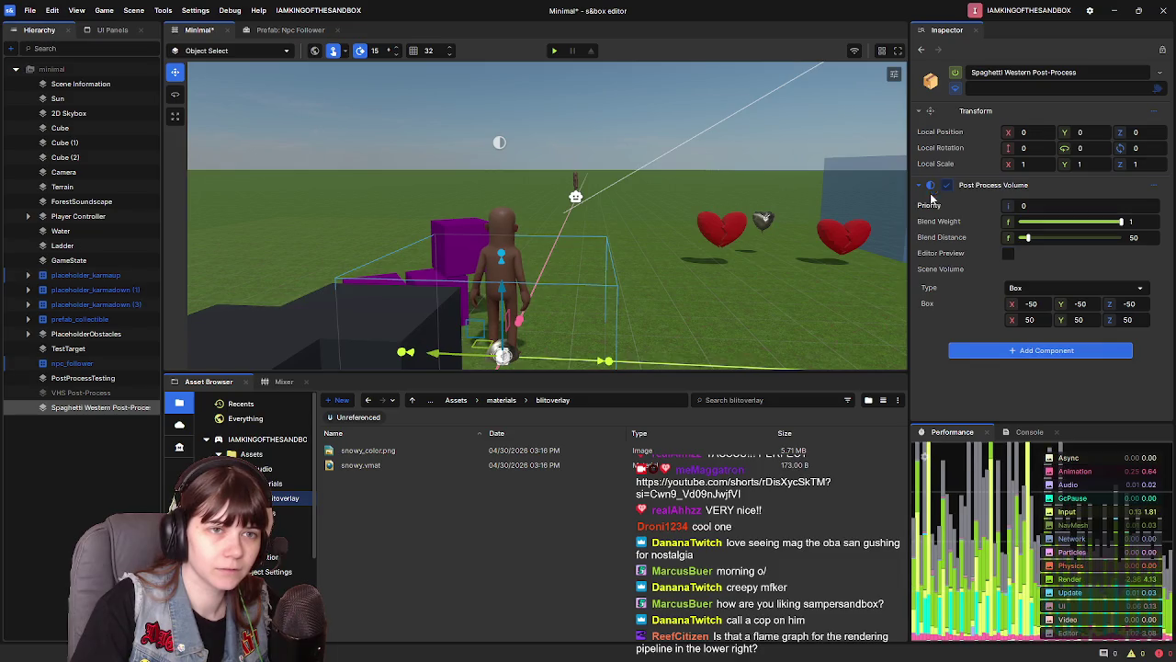
pyautogui.click(921, 186)
pyautogui.click(983, 213)
pyautogui.write('vignette')
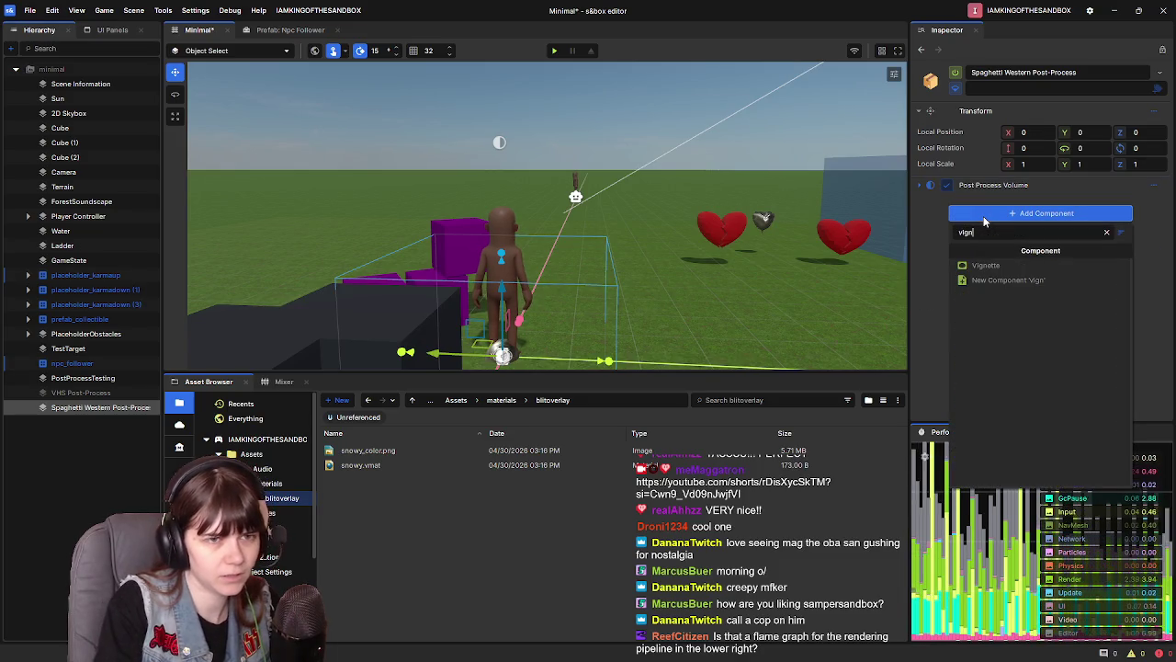
pyautogui.click(999, 270)
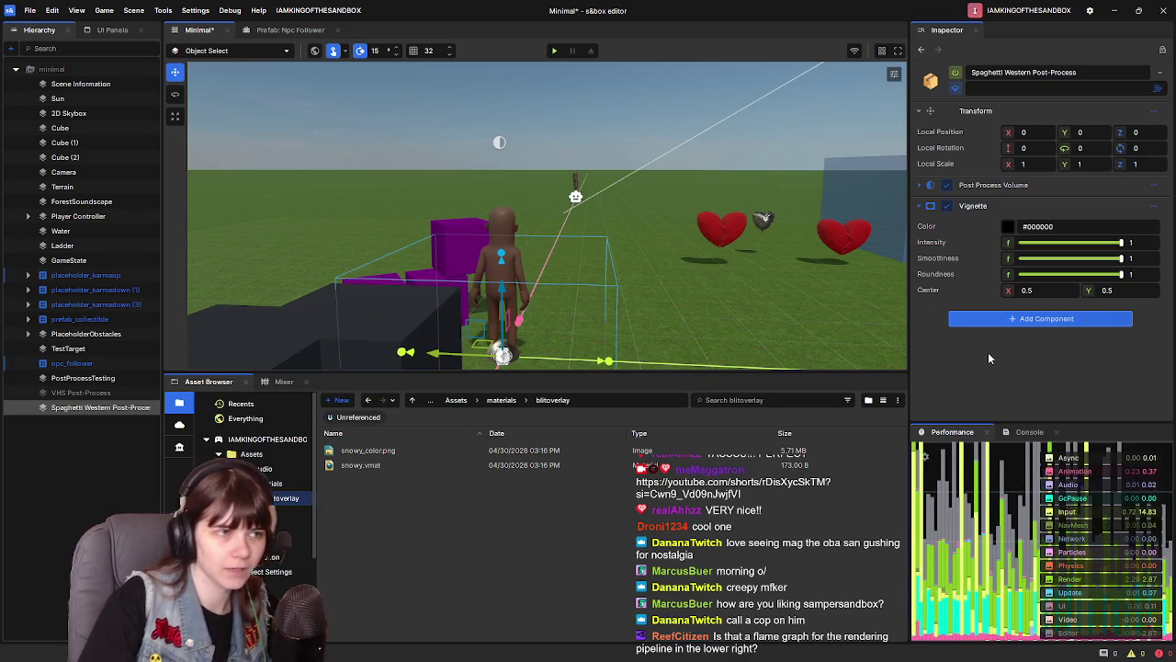
# Toggle PostProcessTesting's Vignette, then briefly disable and re-enable the new post-process object
pyautogui.click(81, 378)
pyautogui.click(947, 290)
pyautogui.click(101, 407)
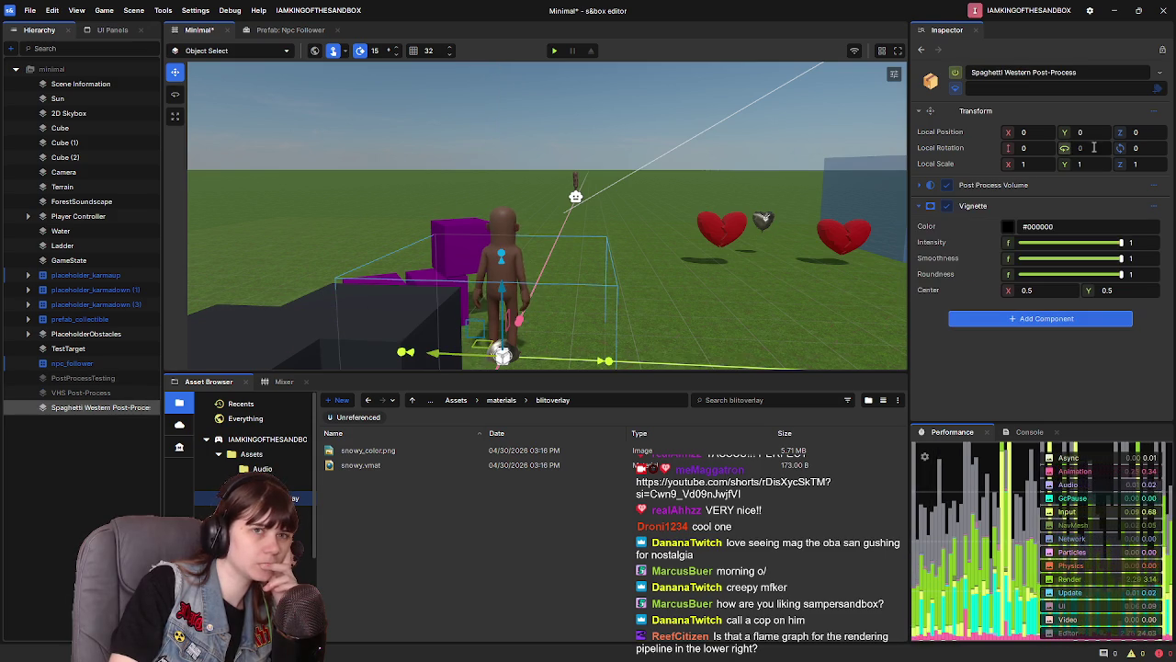
pyautogui.click(954, 72)
pyautogui.click(954, 73)
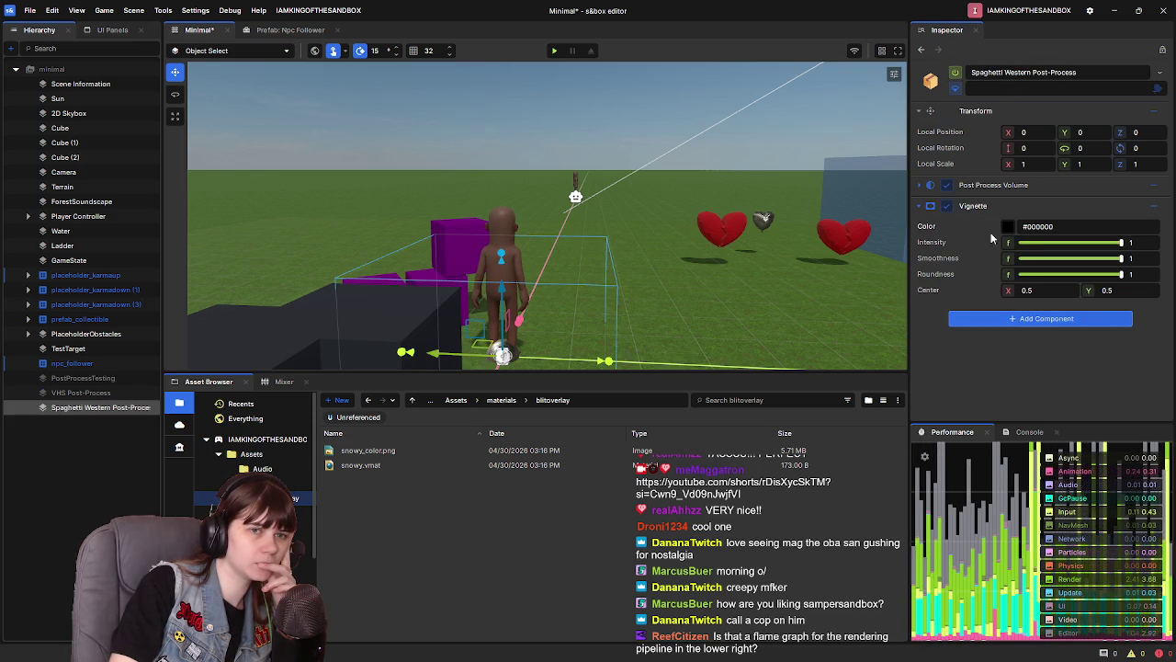
# Set the Post Process Volume type to Infinite and save the scene
pyautogui.click(945, 193)
pyautogui.scroll(-1, 1020, 230)
pyautogui.click(1029, 235)
pyautogui.click(1045, 336)
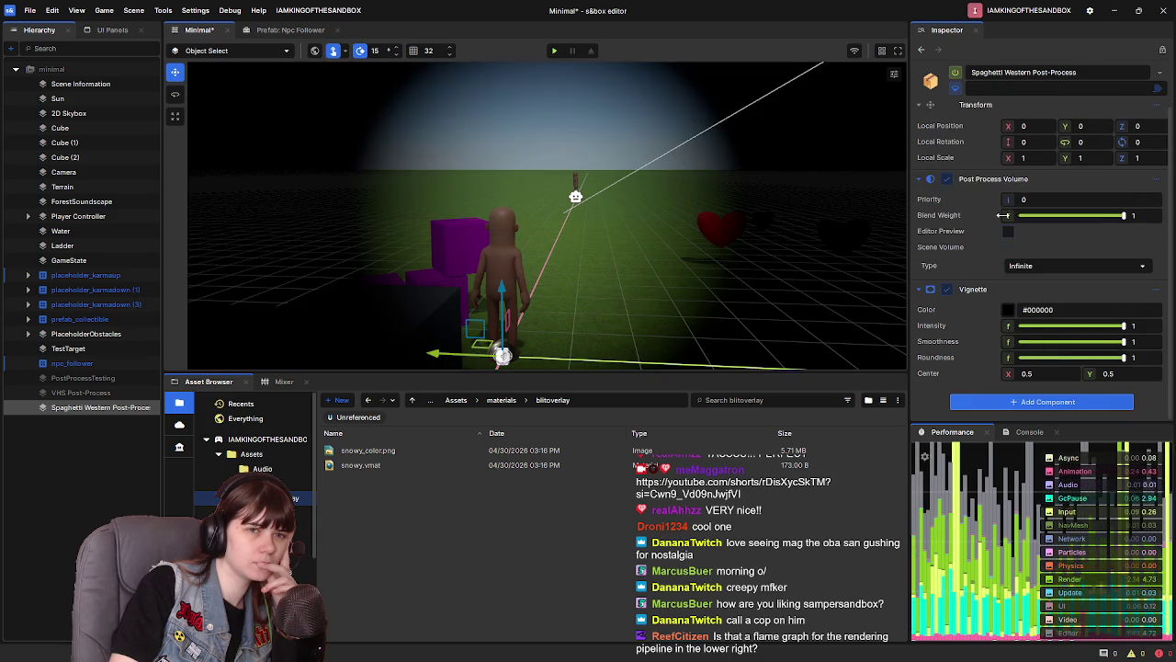
pyautogui.click(923, 178)
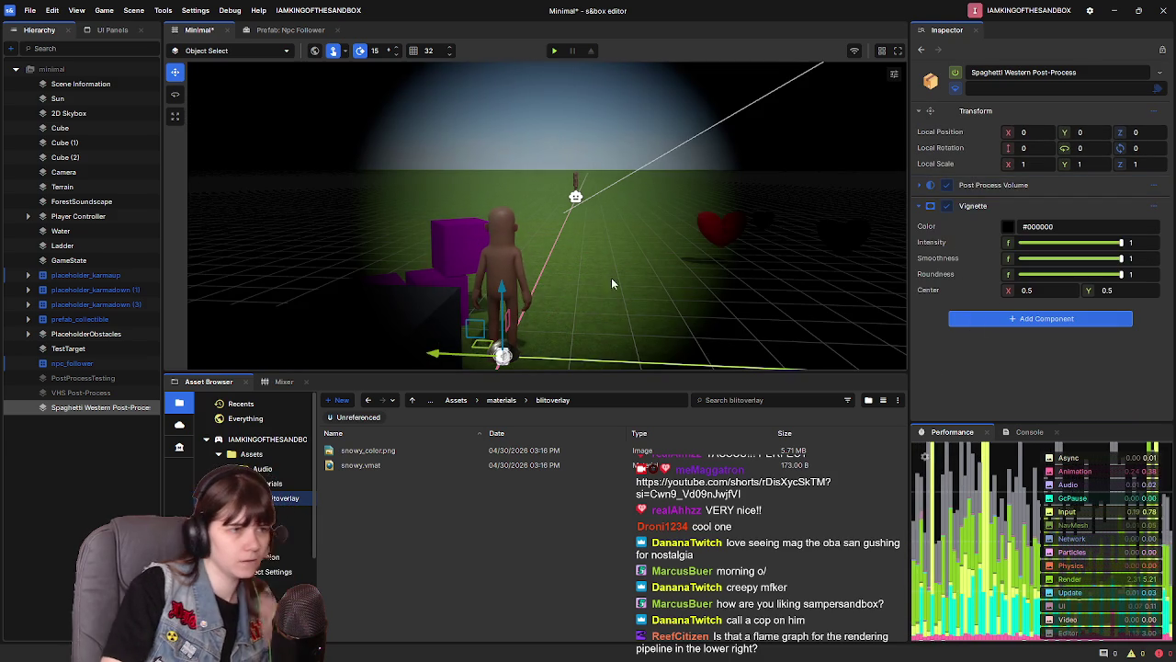
pyautogui.hotkey('ctrl', 's')
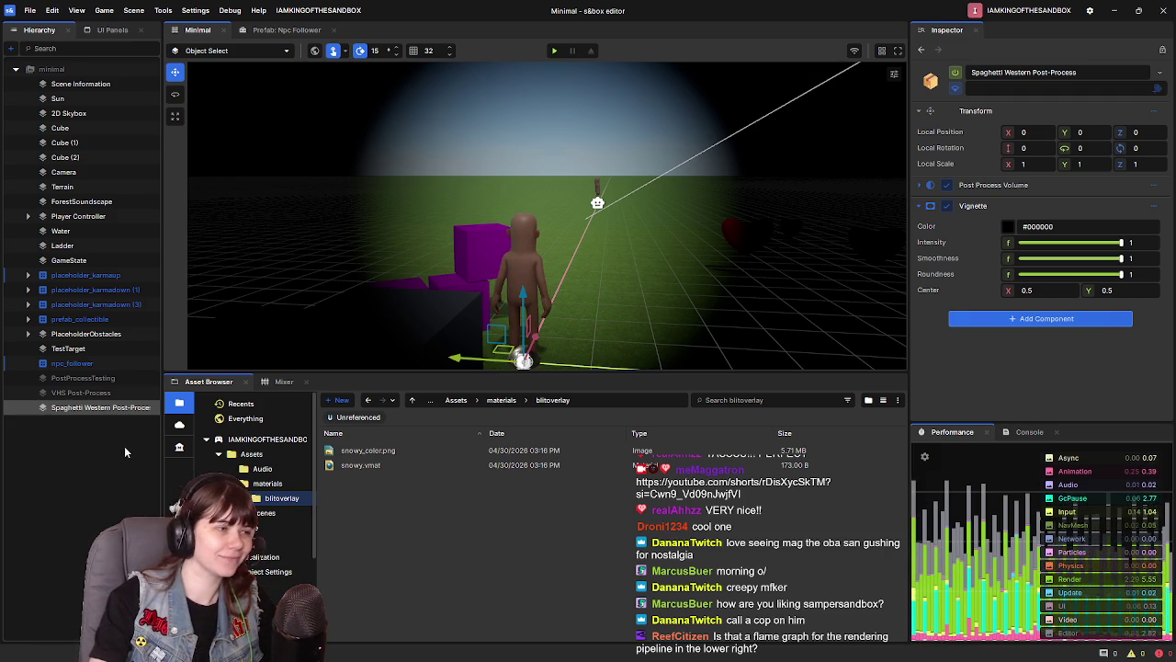
pyautogui.click(956, 71)
# Enable the VHS Post-Process effect and enlarge the scene view to look at the hearts
pyautogui.click(81, 392)
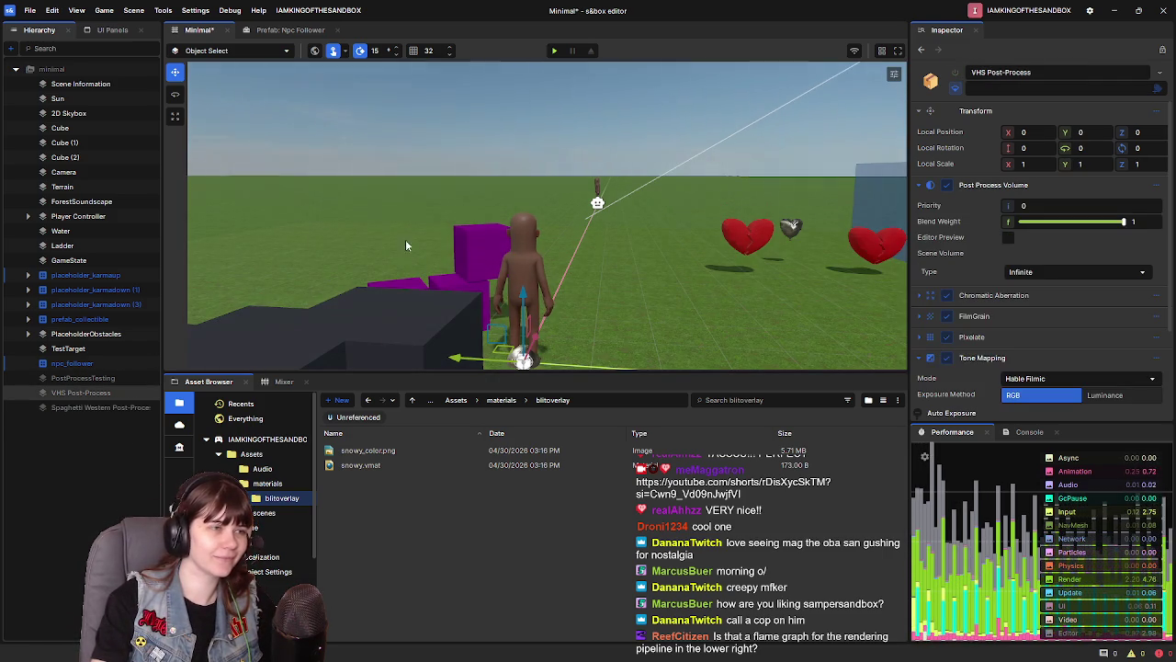
pyautogui.click(955, 72)
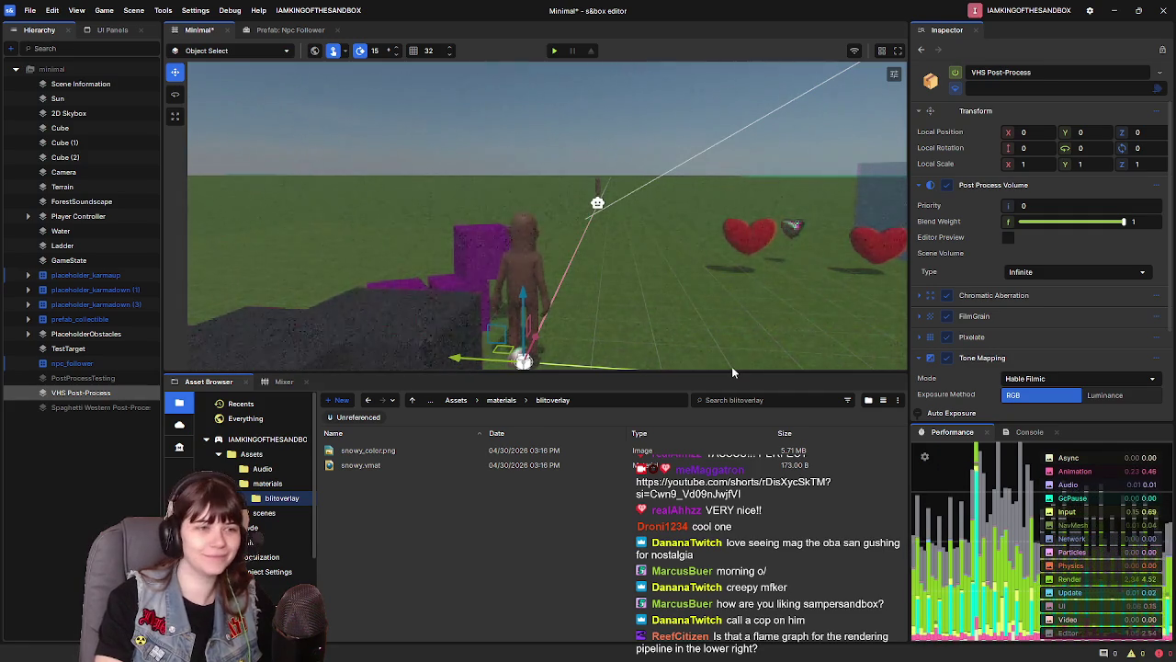
pyautogui.moveTo(735, 372); pyautogui.dragTo(734, 512)
pyautogui.scroll(5, 713, 405)
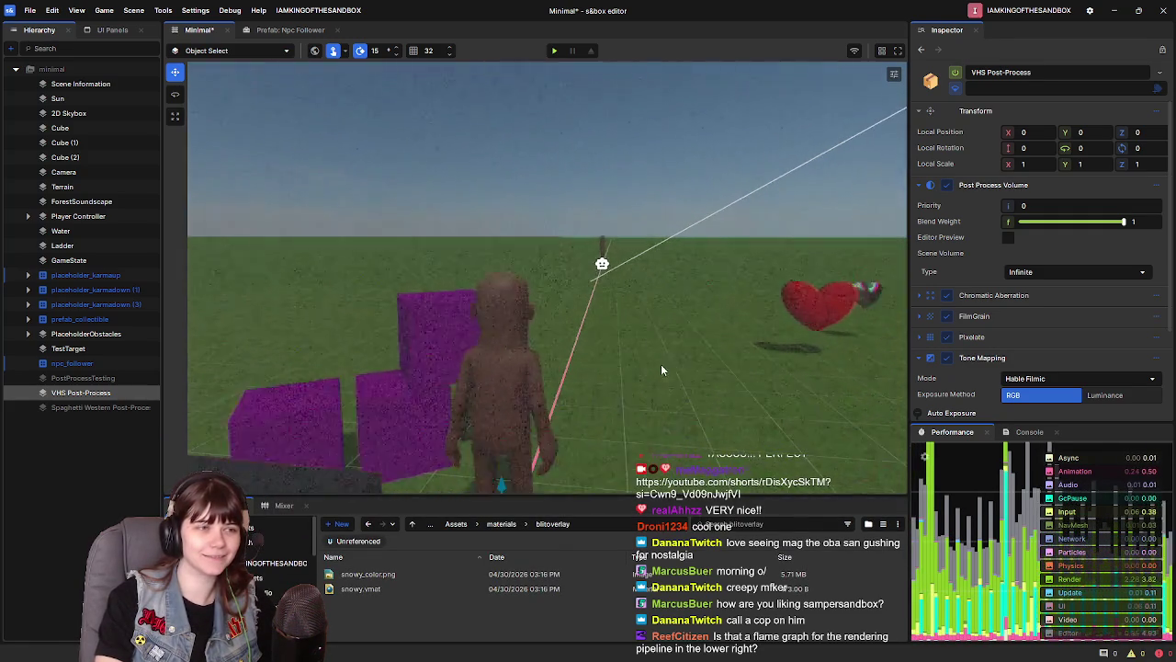
pyautogui.scroll(8, 591, 351)
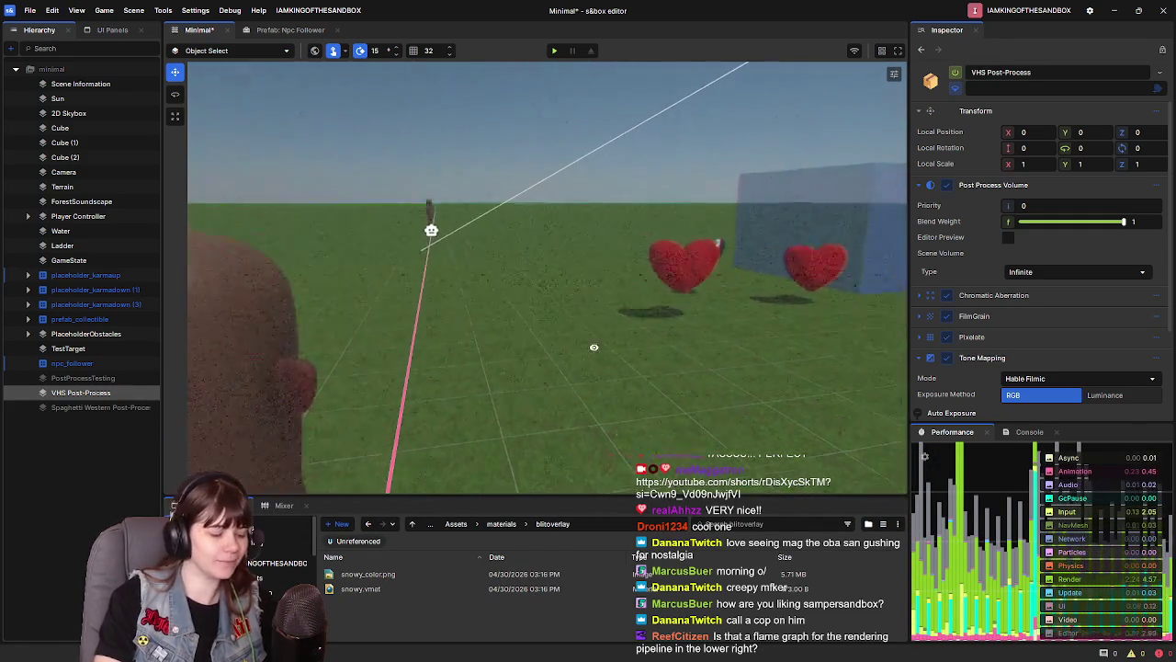
pyautogui.scroll(-3, 618, 282)
pyautogui.scroll(5, 661, 304)
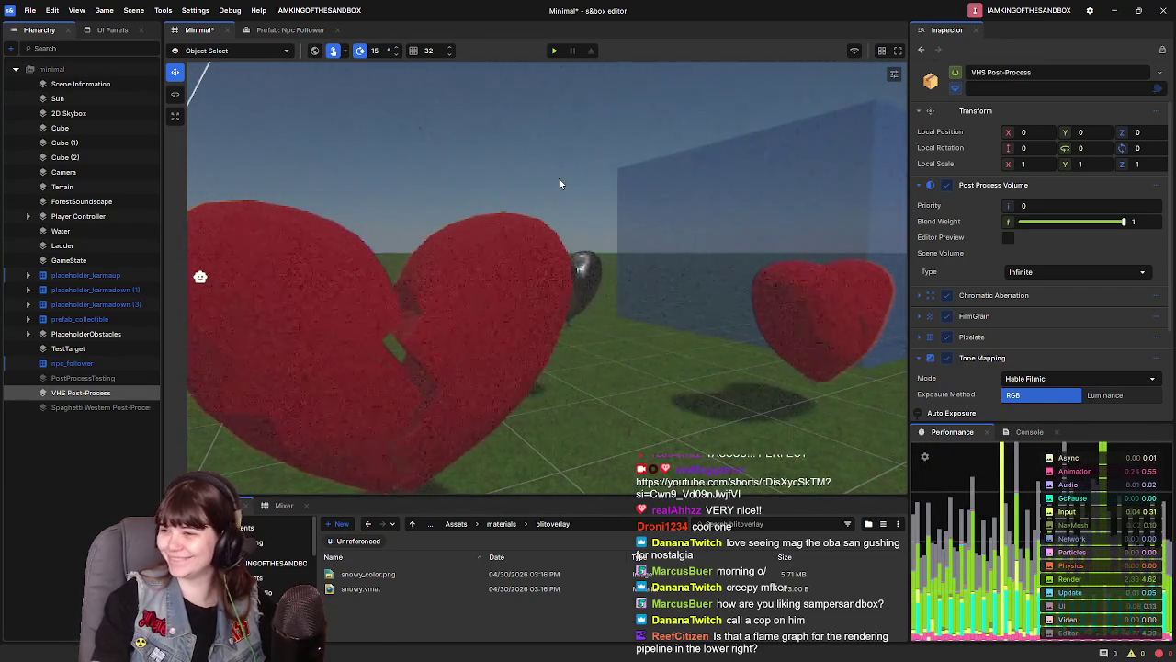
pyautogui.moveTo(558, 184)
pyautogui.mouseDown()
pyautogui.moveTo(478, 198)
pyautogui.moveTo(552, 188)
pyautogui.moveTo(515, 184)
pyautogui.moveTo(523, 208)
pyautogui.mouseUp()
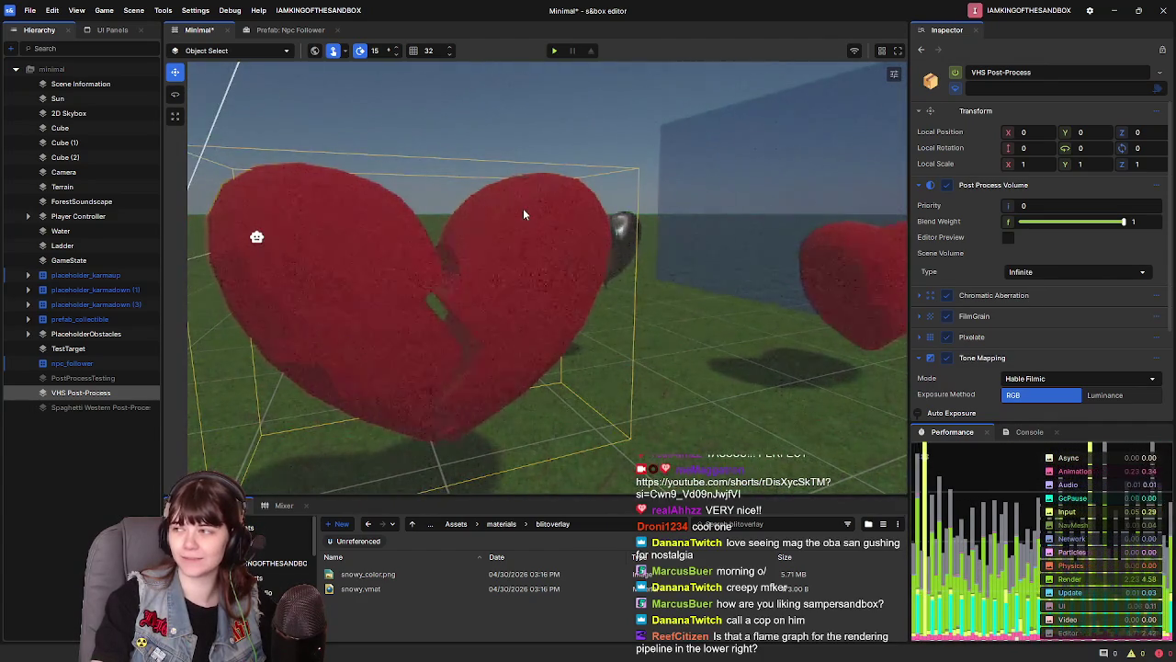
# Expand FilmGrain and tune its Response to 0.65 while checking the red heart
pyautogui.click(948, 316)
pyautogui.scroll(-1, 1005, 332)
pyautogui.moveTo(1030, 315); pyautogui.dragTo(1127, 327)
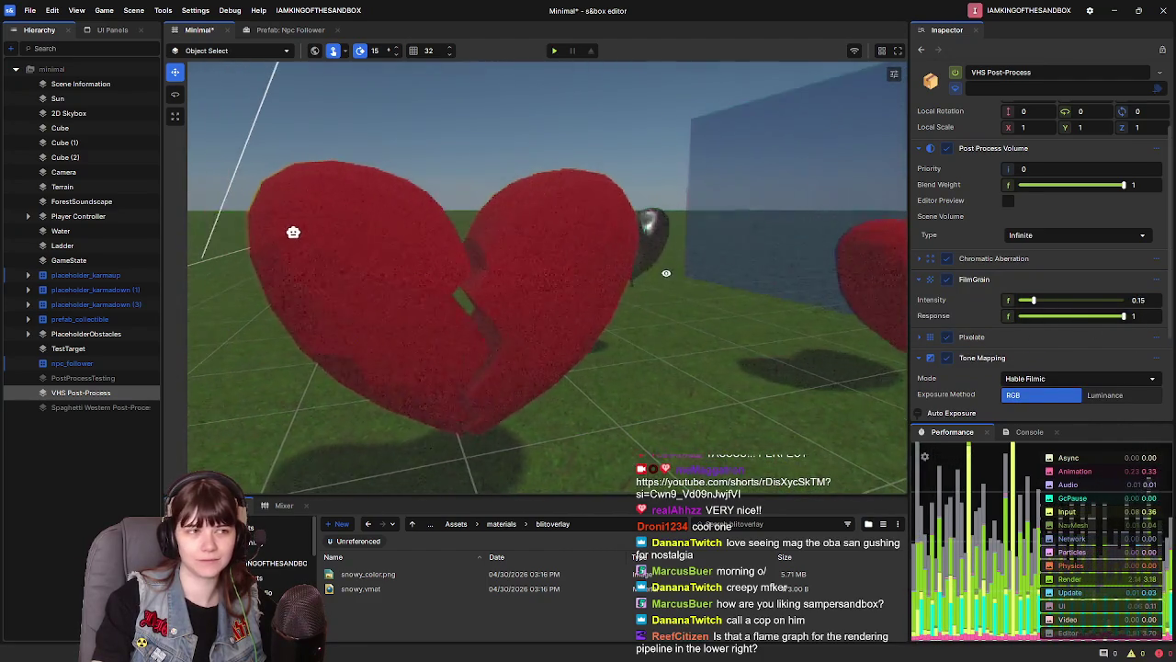
pyautogui.press('w')
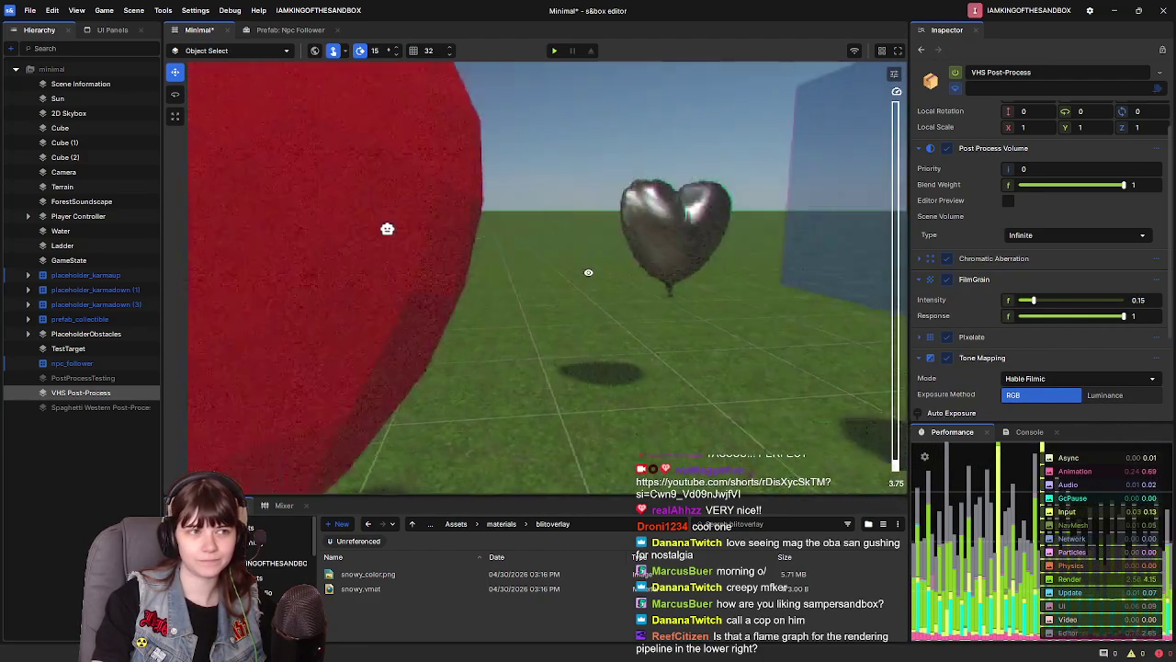
pyautogui.press('s')
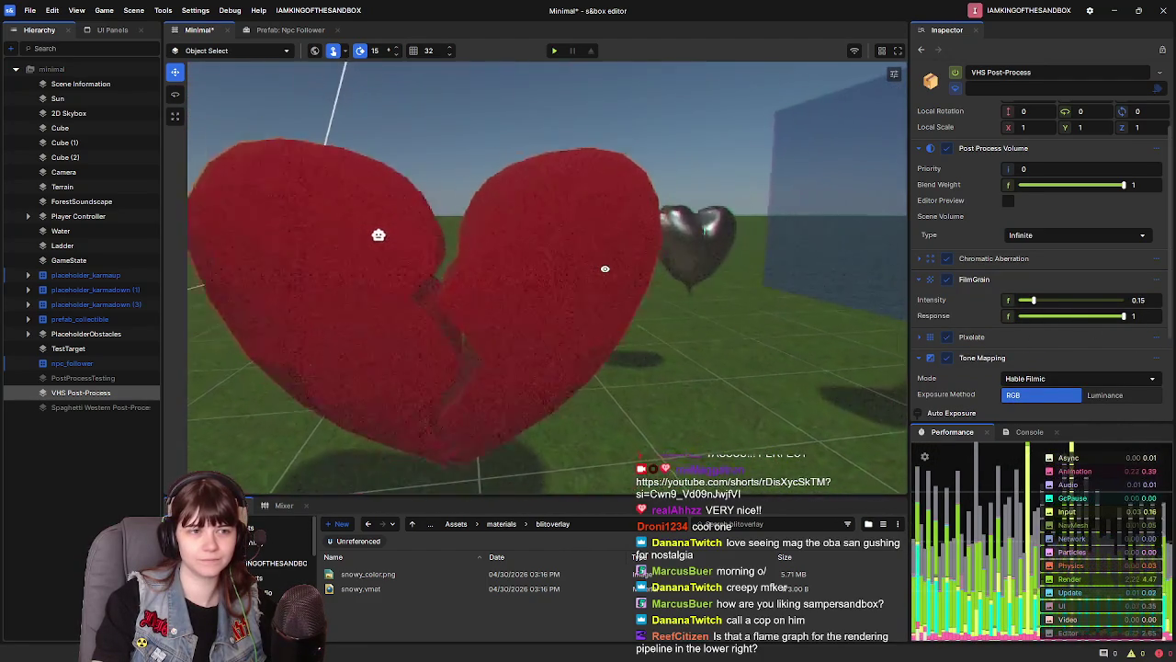
pyautogui.moveTo(1123, 316); pyautogui.dragTo(1072, 318)
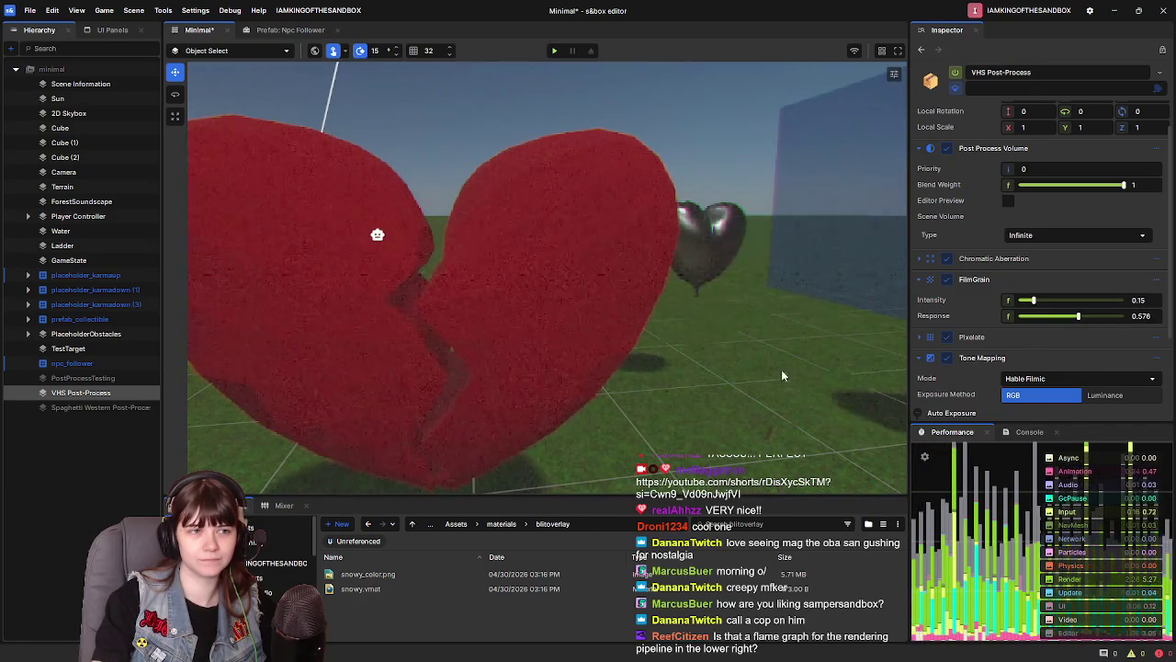
pyautogui.press('w')
pyautogui.press('w')
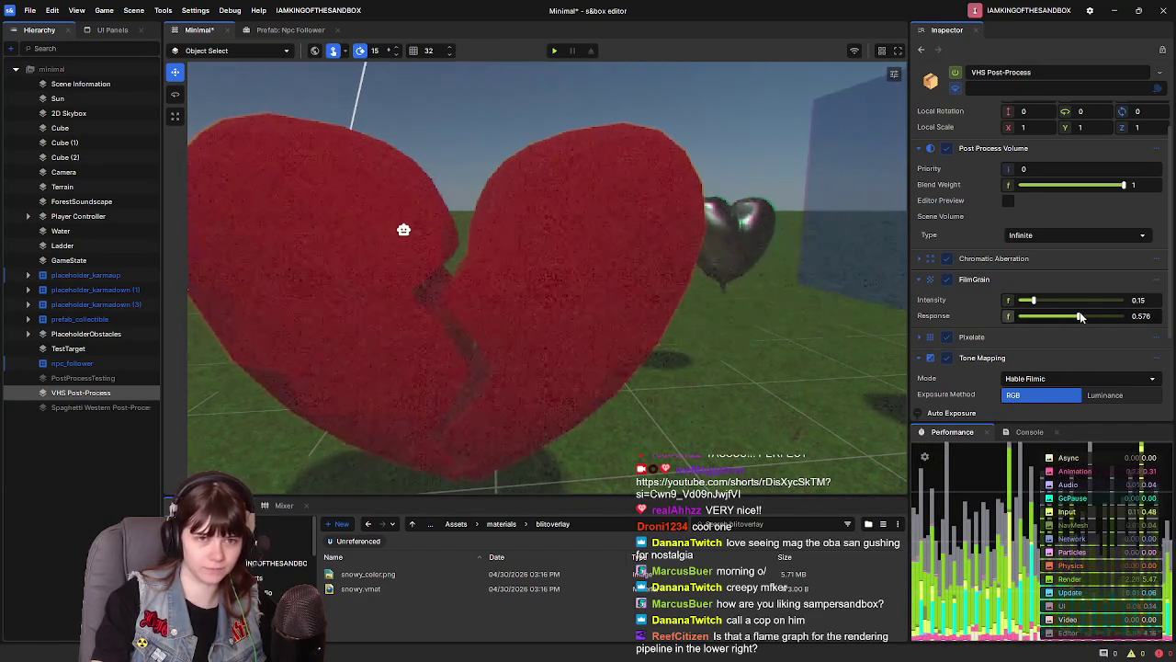
pyautogui.moveTo(1078, 317); pyautogui.dragTo(1087, 319)
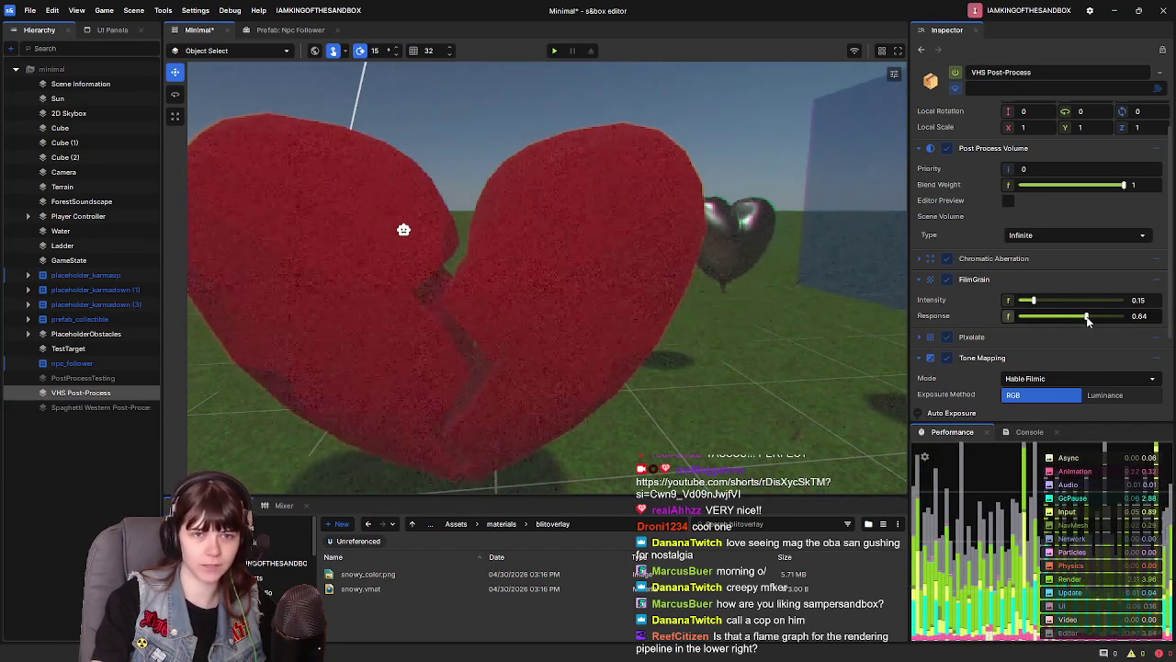
pyautogui.click(1140, 315)
pyautogui.write('0.65')
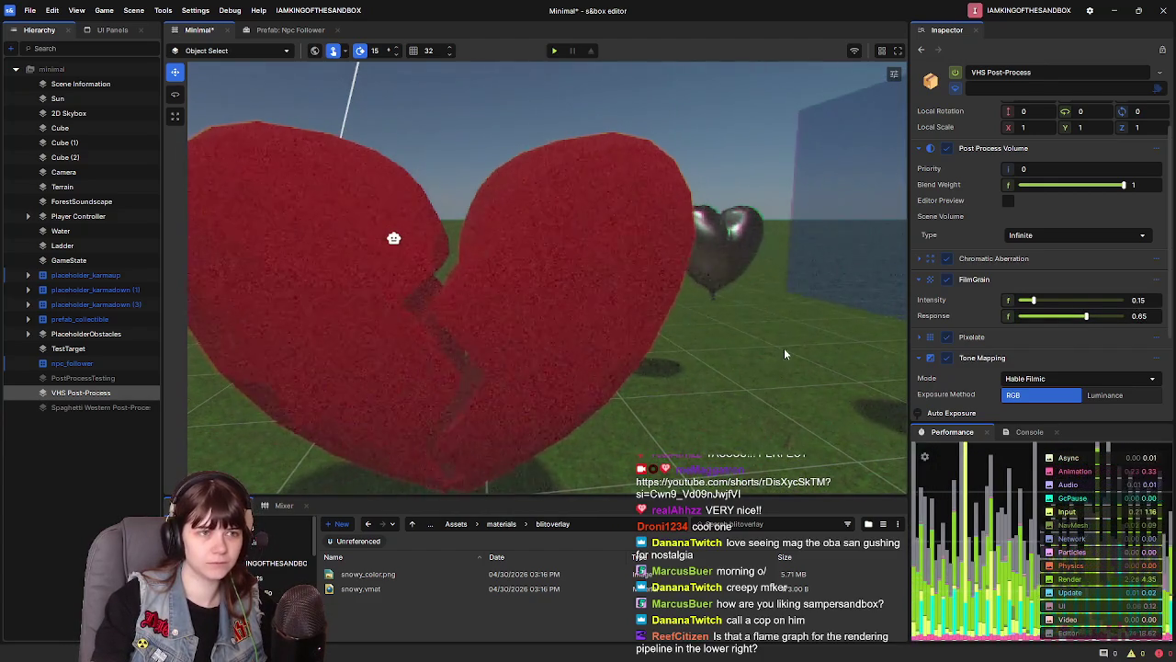
# Fly around the scene, collapse FilmGrain and Tone Mapping, and select Spaghetti Western Post-Process
pyautogui.moveTo(658, 354); pyautogui.dragTo(753, 354)
pyautogui.press('w')
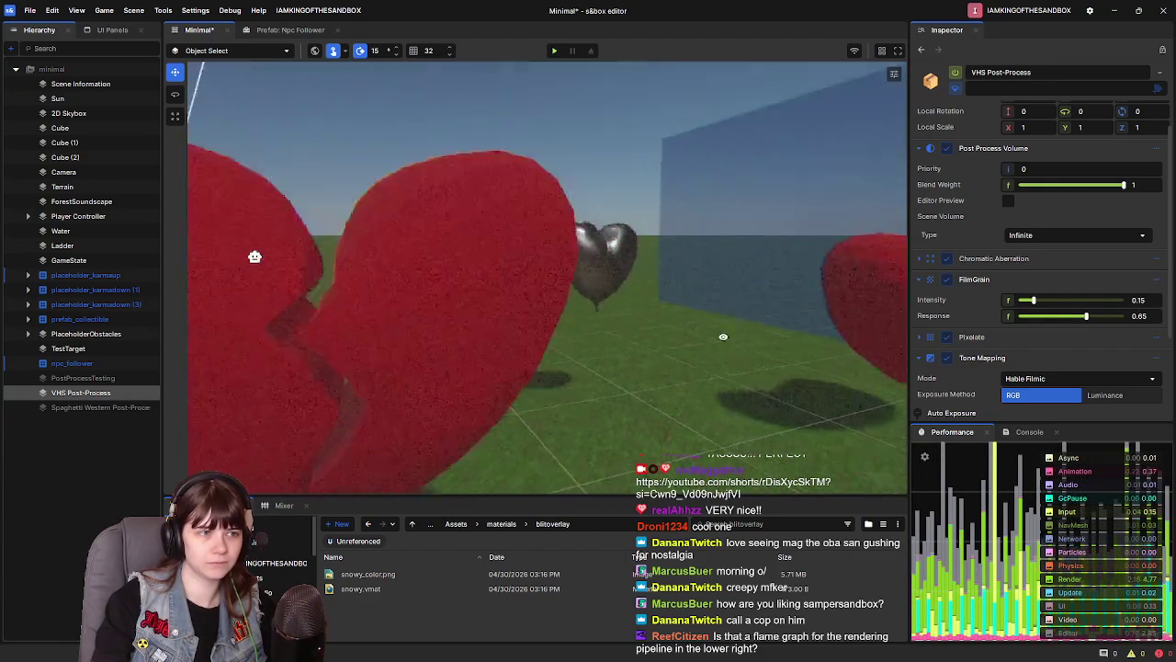
pyautogui.press('s')
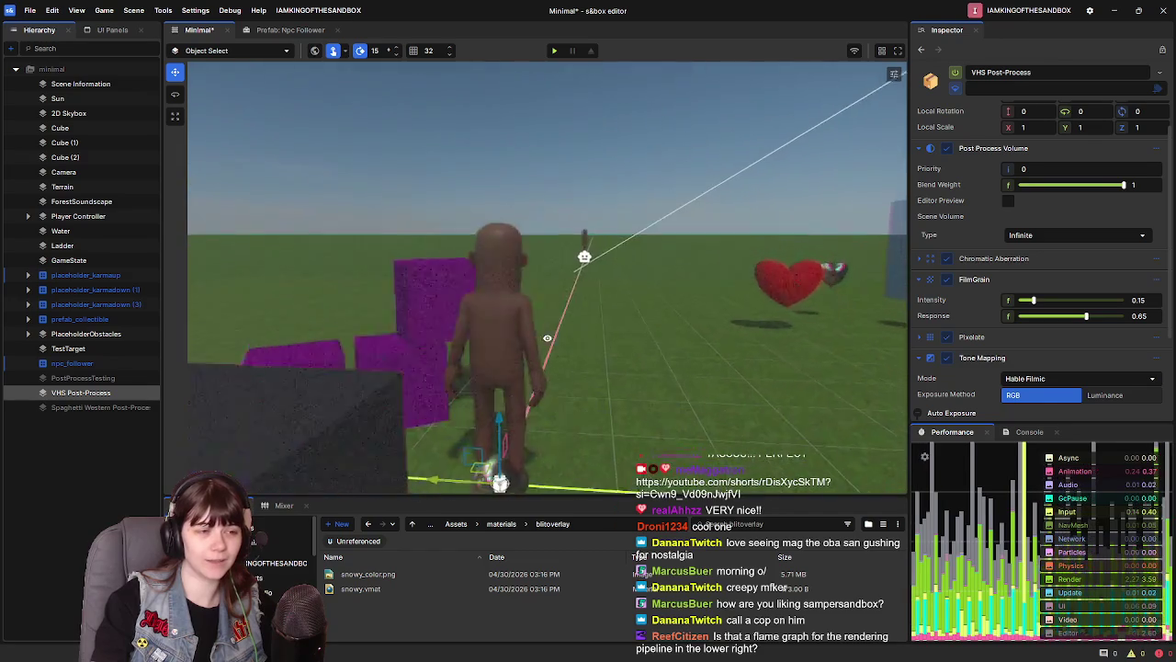
pyautogui.moveTo(629, 310); pyautogui.dragTo(629, 309)
pyautogui.press('w')
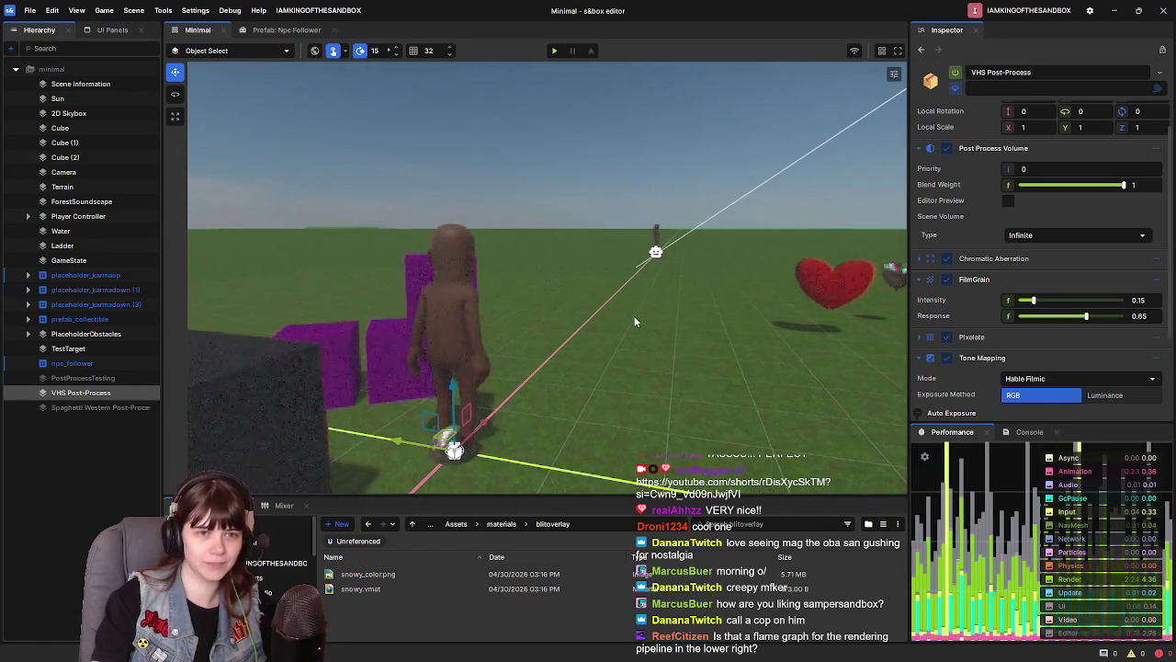
pyautogui.click(920, 279)
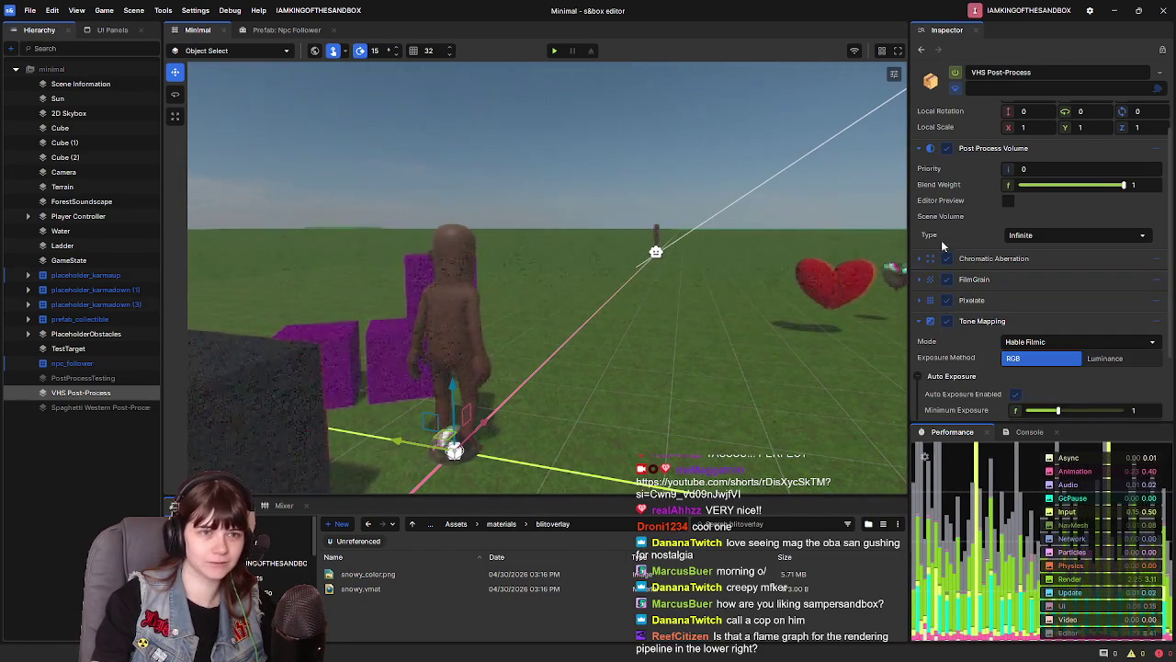
pyautogui.click(919, 322)
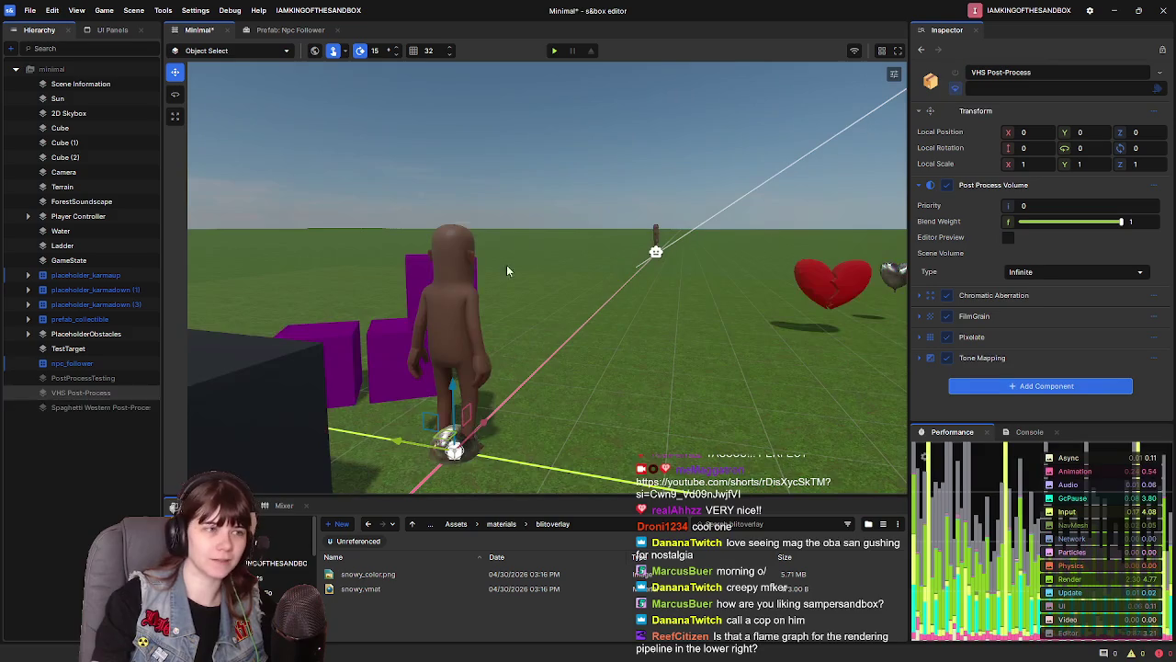
pyautogui.click(79, 407)
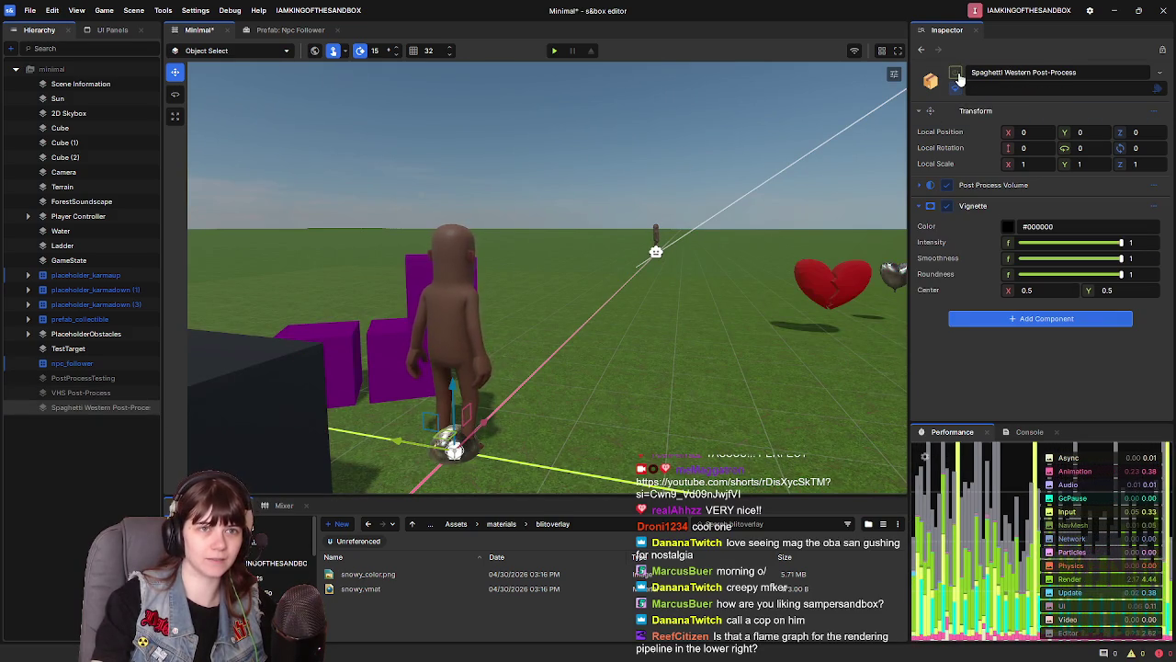
# Save the Minimal scene with Ctrl+S
pyautogui.hotkey('ctrl', 's')
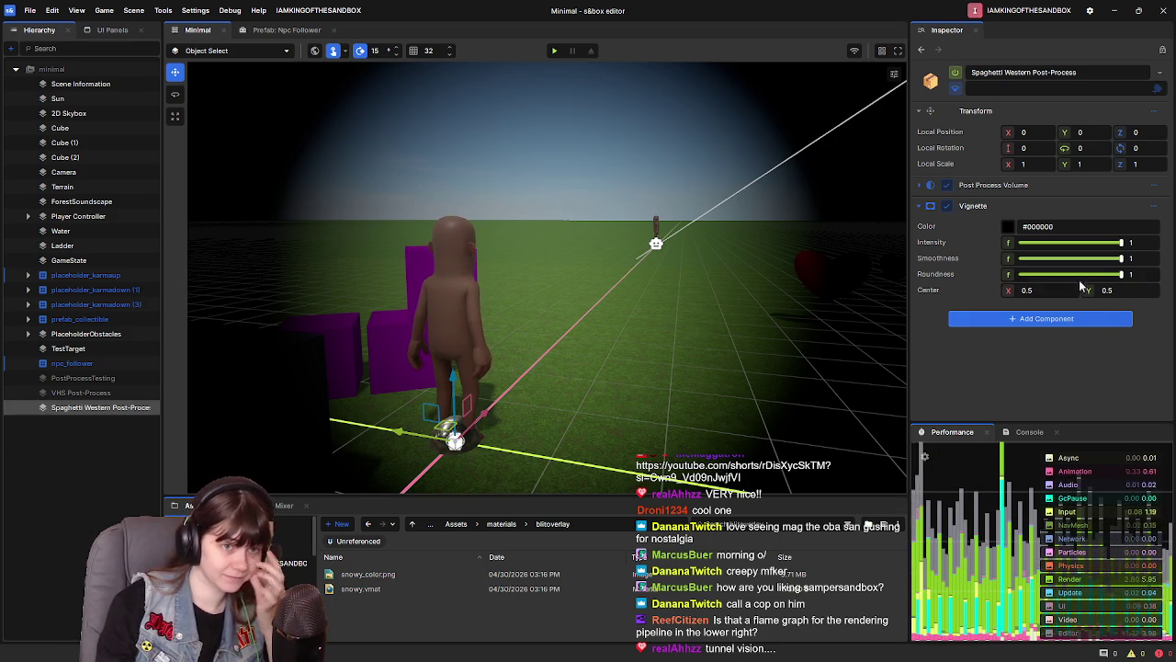
# Raise vignette intensity to about 1.5 and harden its edge, keeping the centre at 0.5
pyautogui.moveTo(1120, 260); pyautogui.dragTo(987, 258)
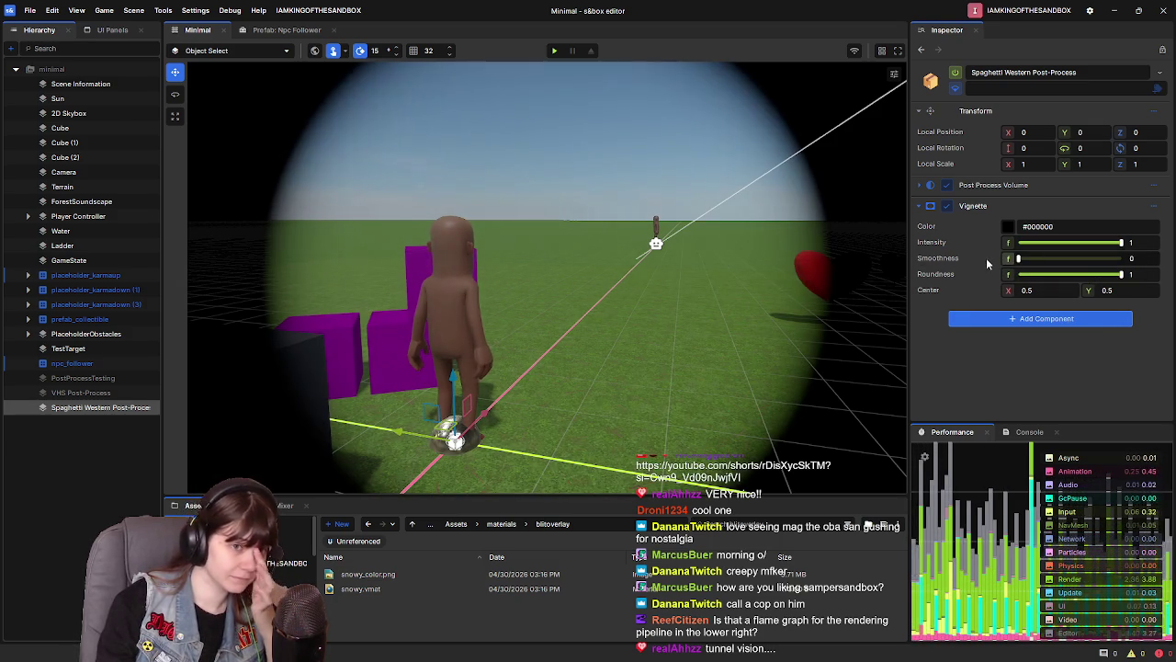
pyautogui.moveTo(1120, 275); pyautogui.dragTo(1063, 276)
pyautogui.moveTo(1117, 242)
pyautogui.mouseDown()
pyautogui.moveTo(1020, 243)
pyautogui.moveTo(1130, 242)
pyautogui.mouseUp()
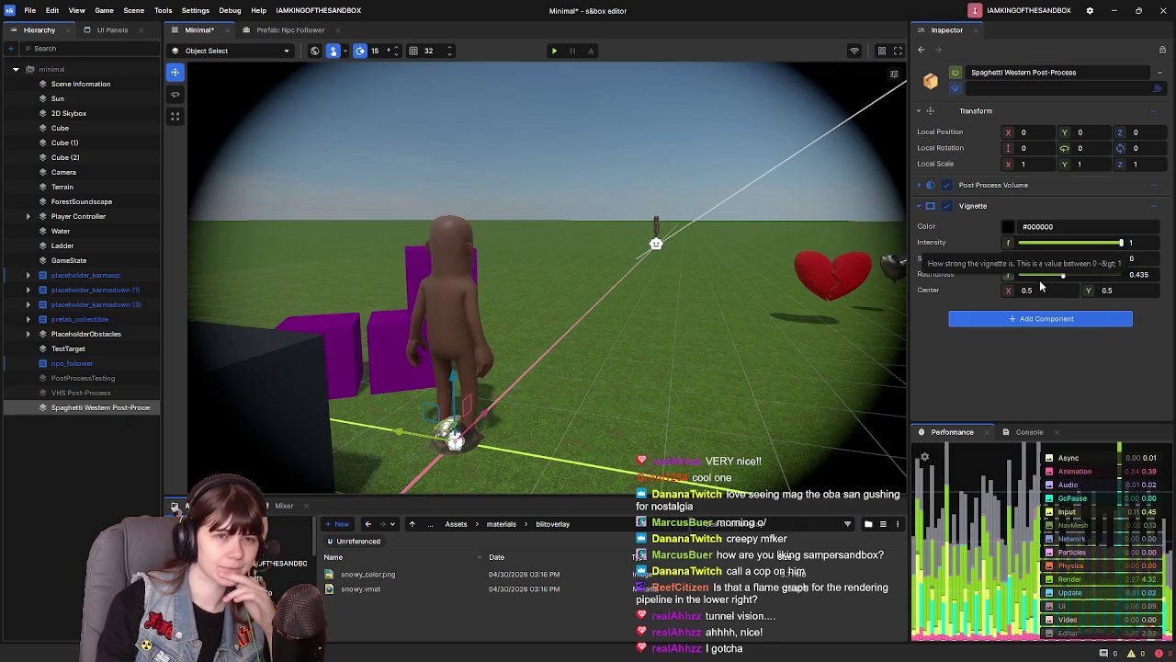
pyautogui.moveTo(1010, 289)
pyautogui.mouseDown()
pyautogui.moveTo(1034, 290)
pyautogui.moveTo(1012, 289)
pyautogui.mouseUp()
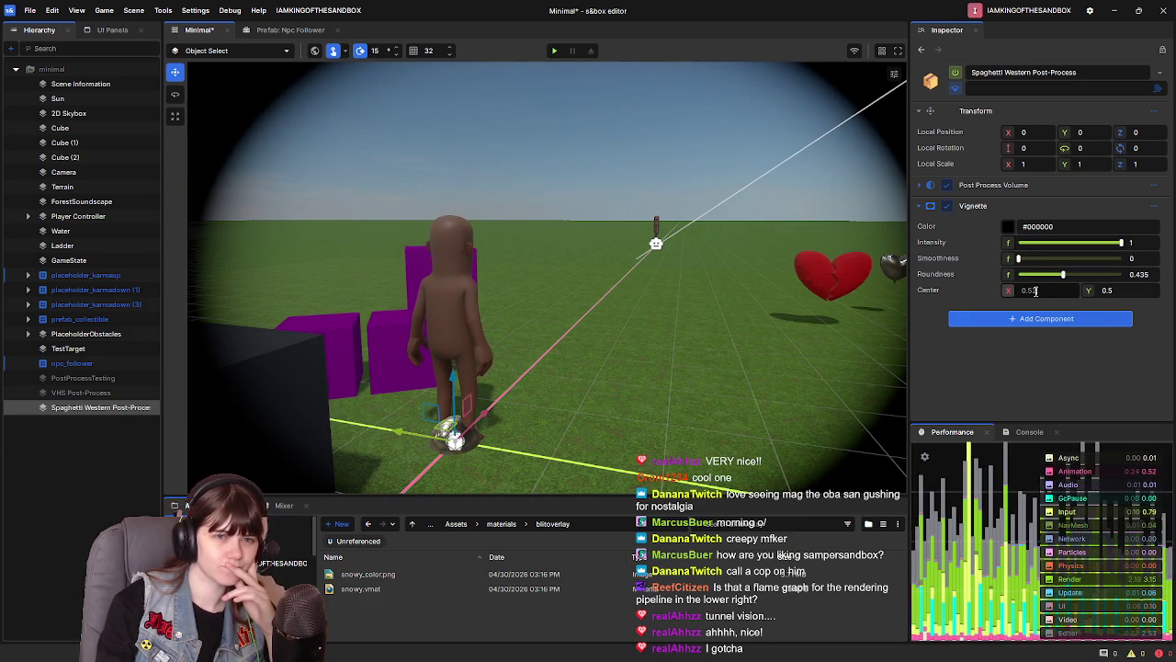
pyautogui.hotkey('ctrl', 'z')
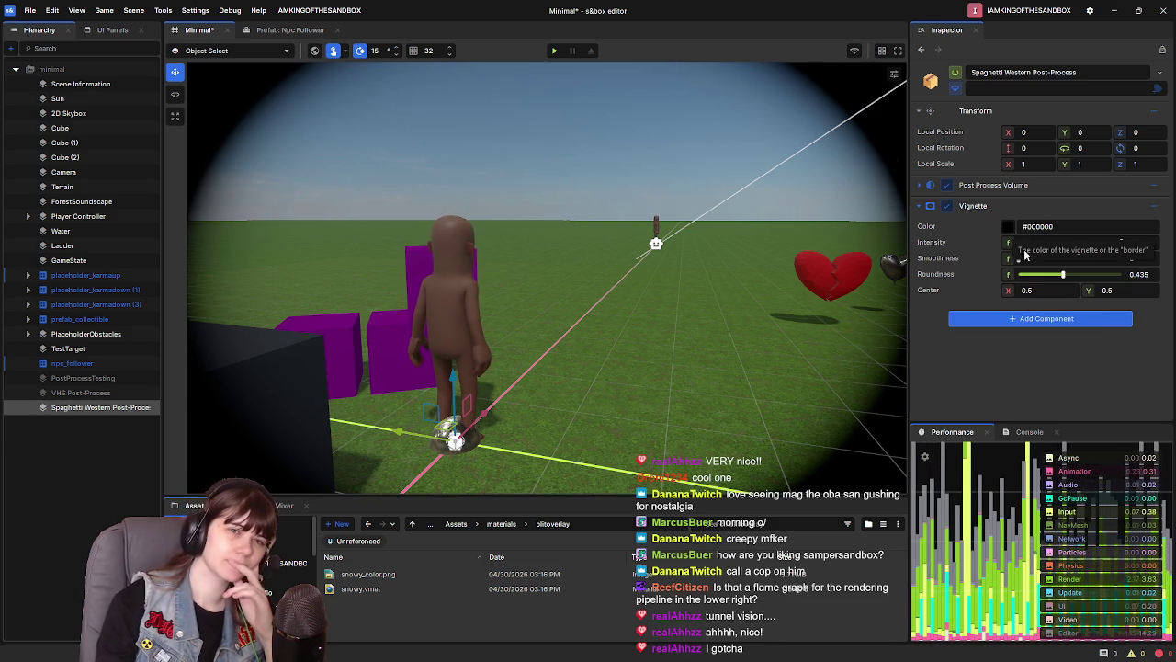
pyautogui.moveTo(1009, 242)
pyautogui.mouseDown()
pyautogui.moveTo(1066, 242)
pyautogui.moveTo(1012, 243)
pyautogui.moveTo(1054, 258)
pyautogui.moveTo(1018, 258)
pyautogui.mouseUp()
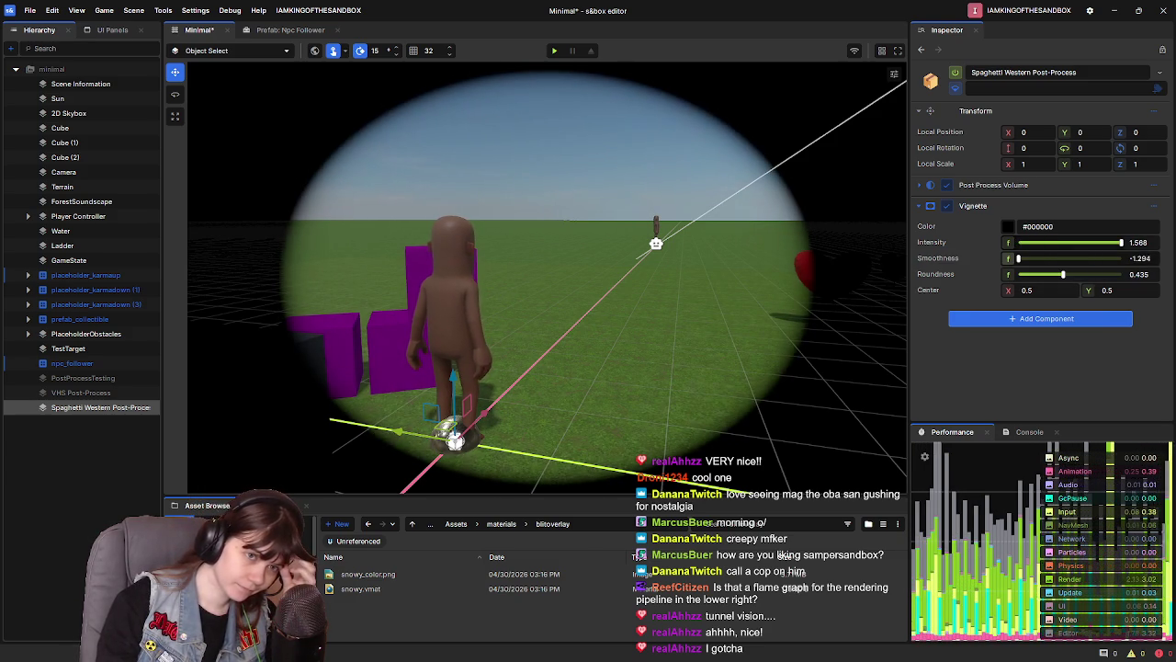
# Enter 0 for vignette smoothness and type 0 into roundness
pyautogui.click(1140, 258)
pyautogui.write('0')
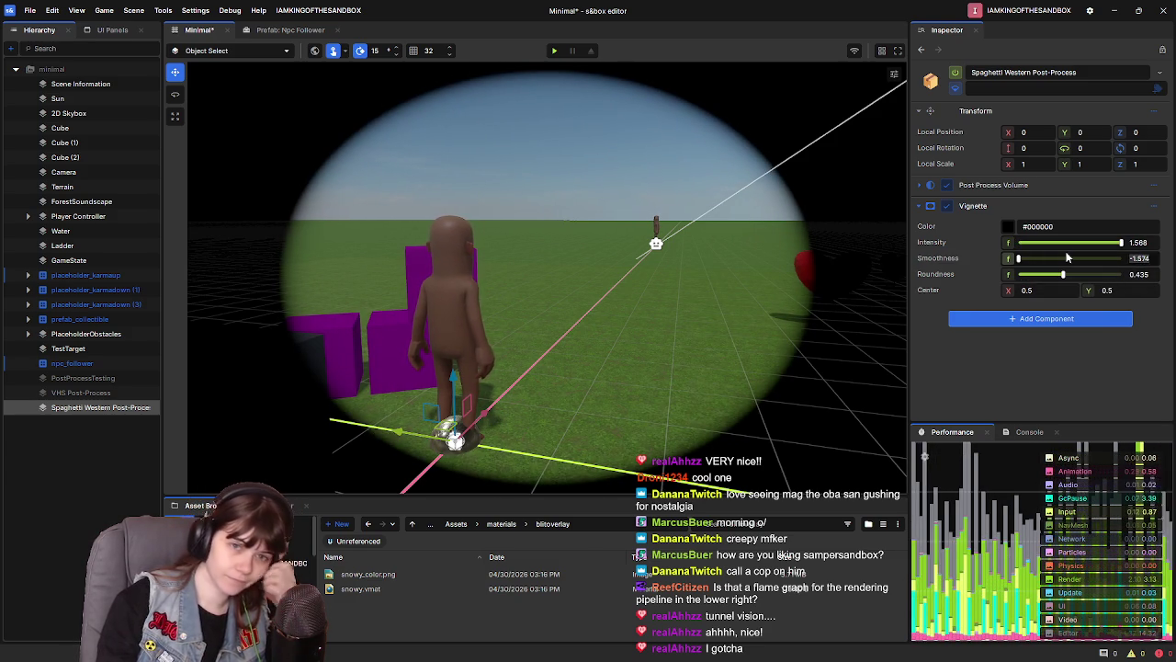
pyautogui.press('Return')
pyautogui.moveTo(1063, 274); pyautogui.dragTo(1021, 274)
pyautogui.click(1152, 273)
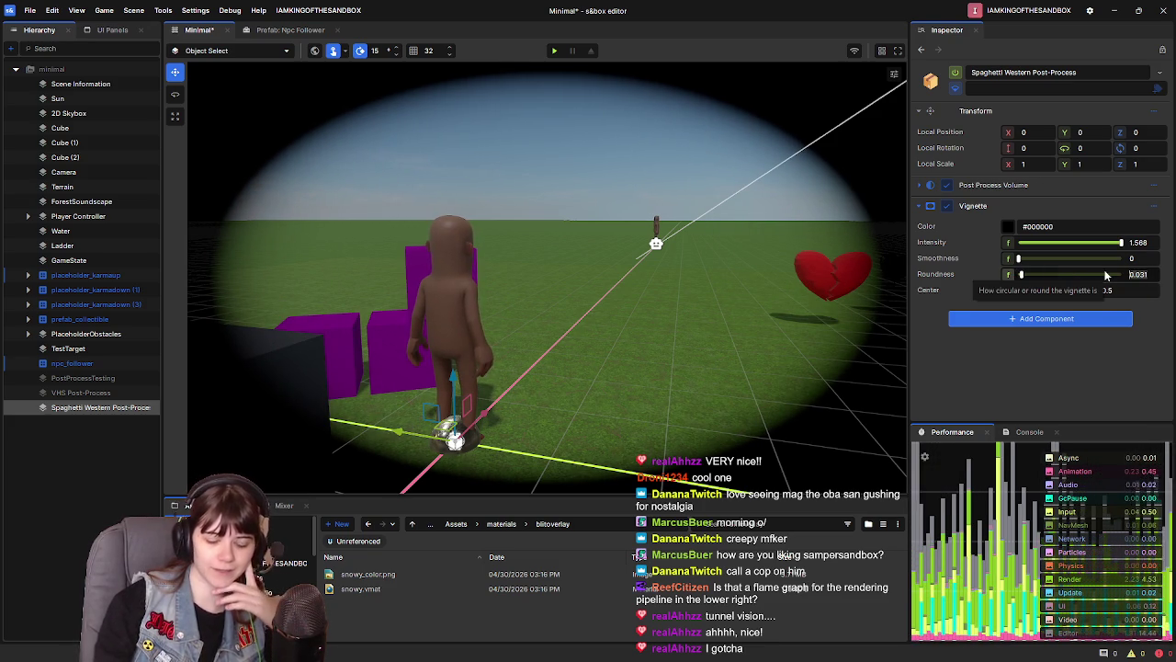
pyautogui.write('.0')
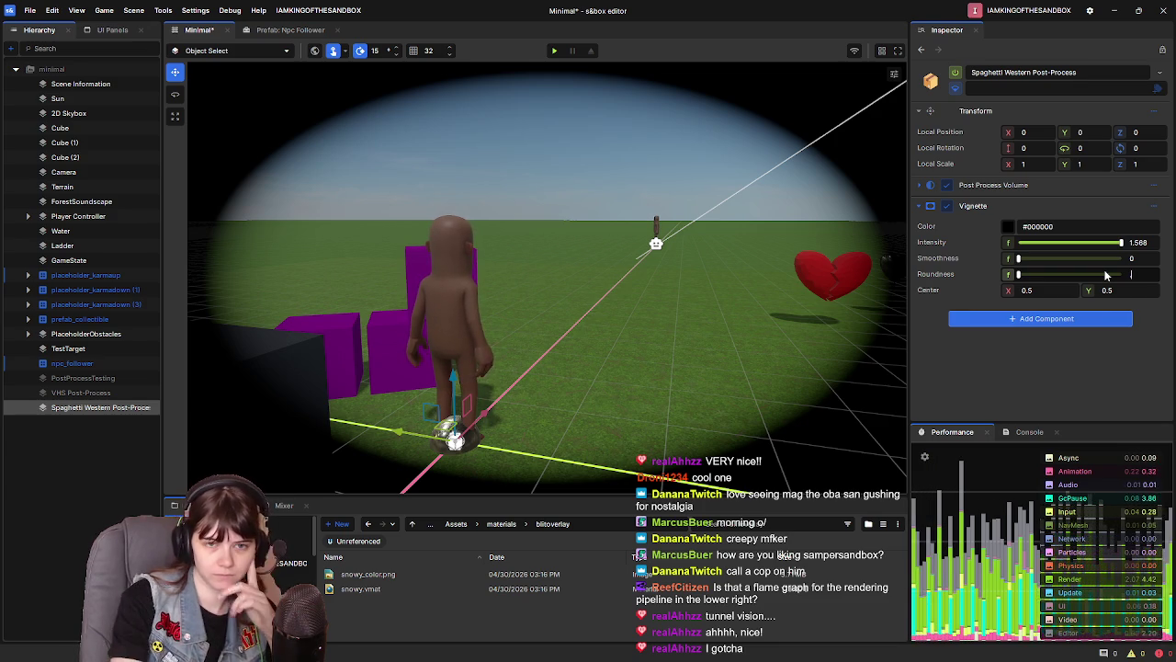
# Confirm roundness 0, return smoothness to 1, and set vignette intensity to 1.5
pyautogui.press('Return')
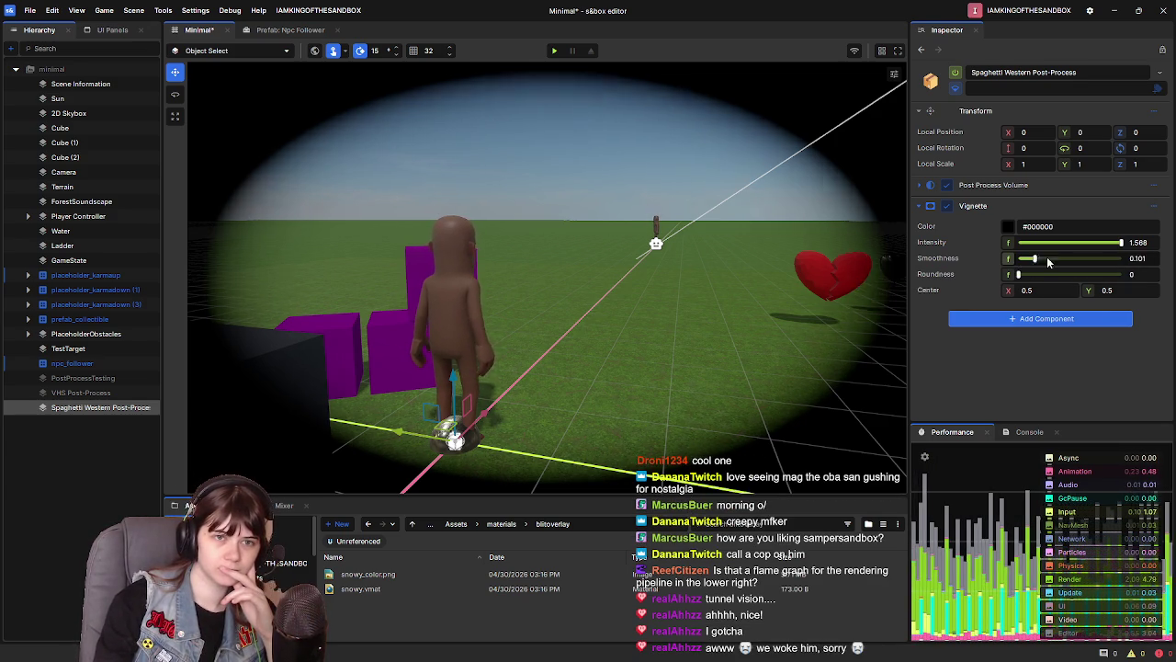
pyautogui.moveTo(1033, 258); pyautogui.dragTo(1158, 260)
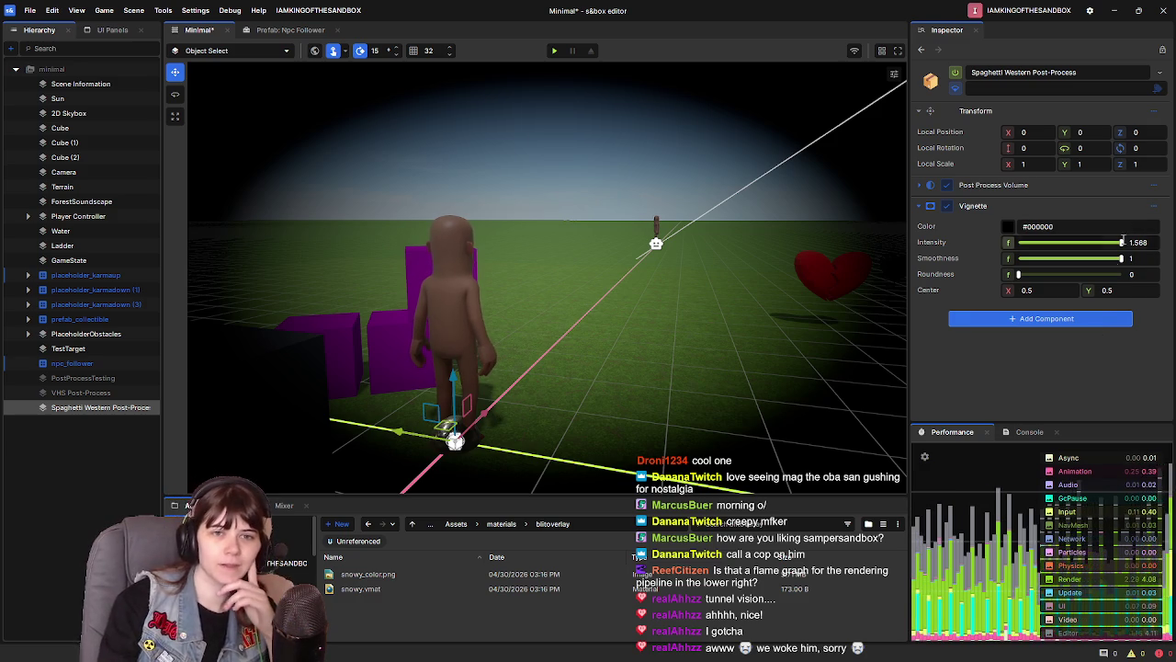
pyautogui.moveTo(1120, 258)
pyautogui.mouseDown()
pyautogui.moveTo(978, 262)
pyautogui.moveTo(1139, 259)
pyautogui.mouseUp()
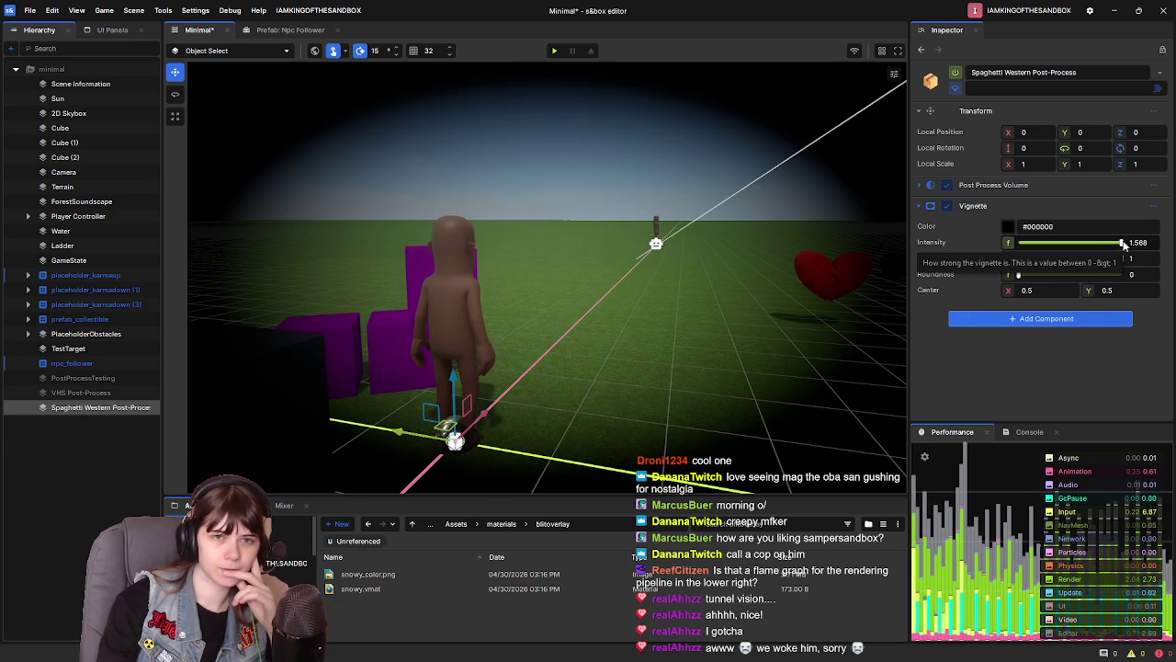
pyautogui.write('1.25')
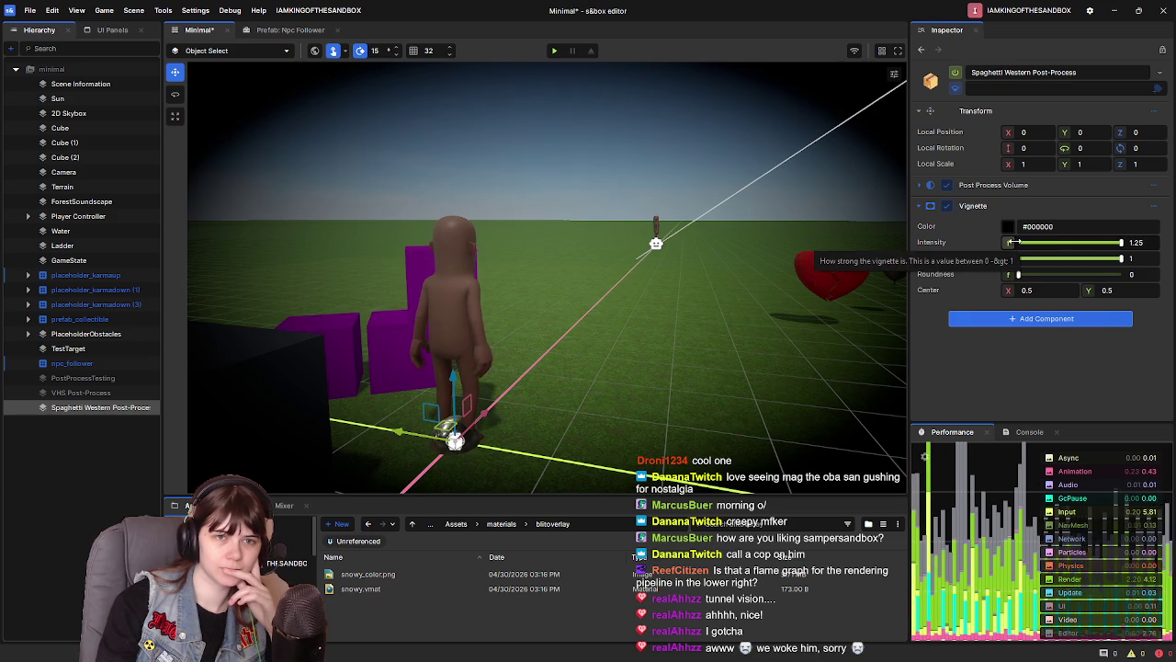
pyautogui.write('1')
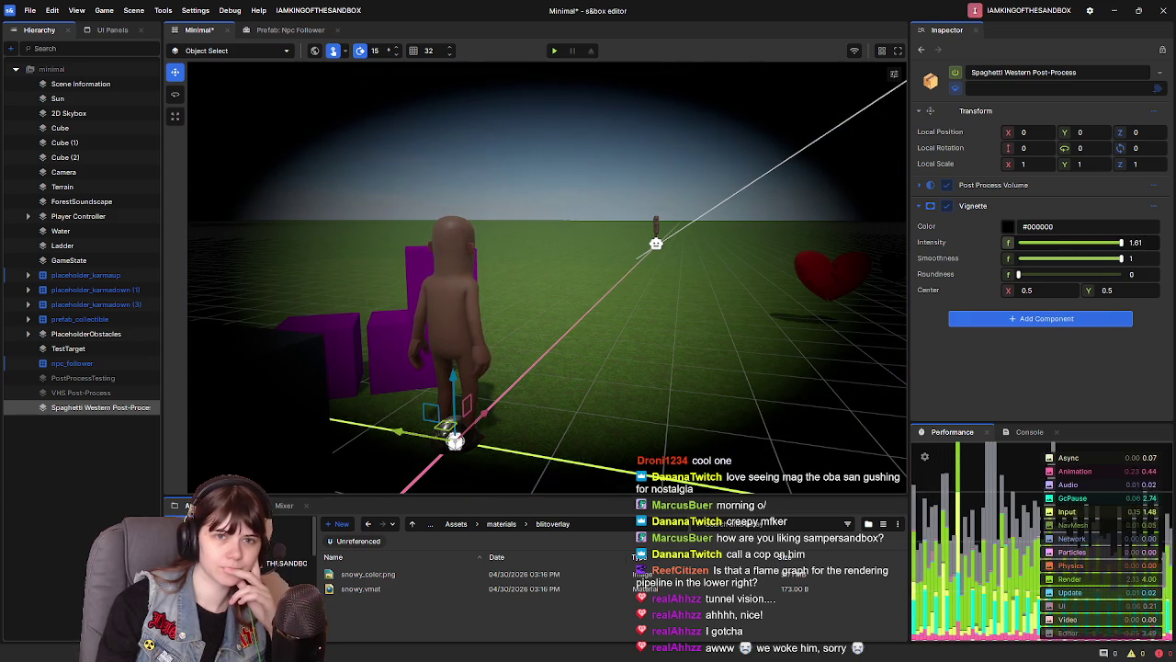
pyautogui.write('.6091.52')
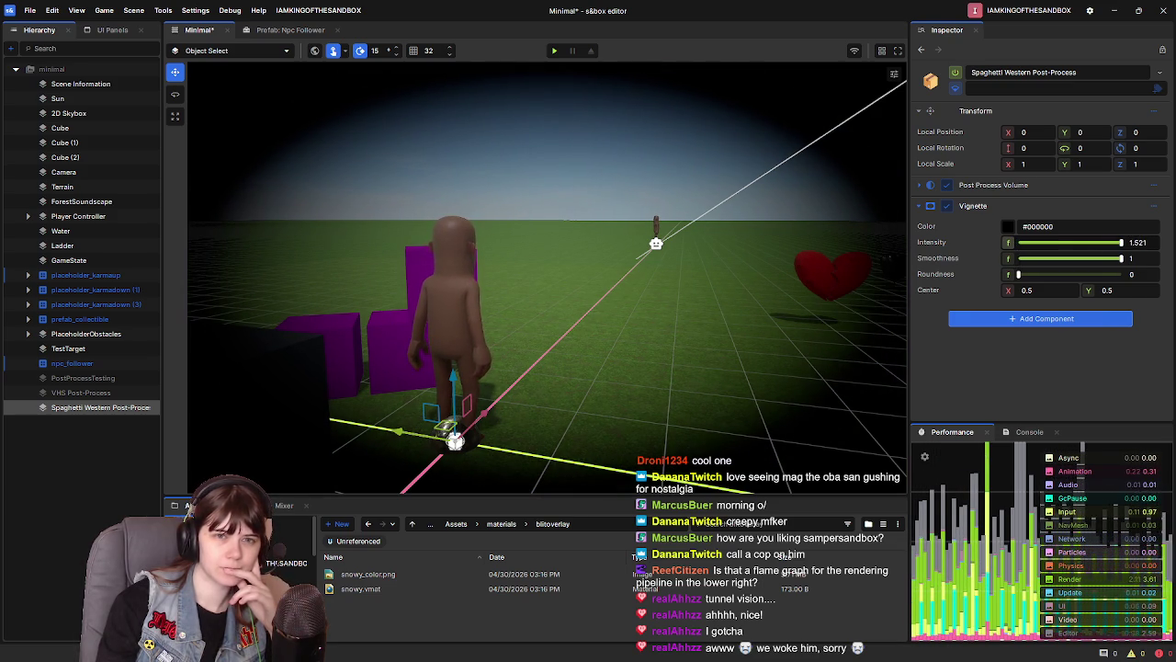
pyautogui.press('BackSpace')
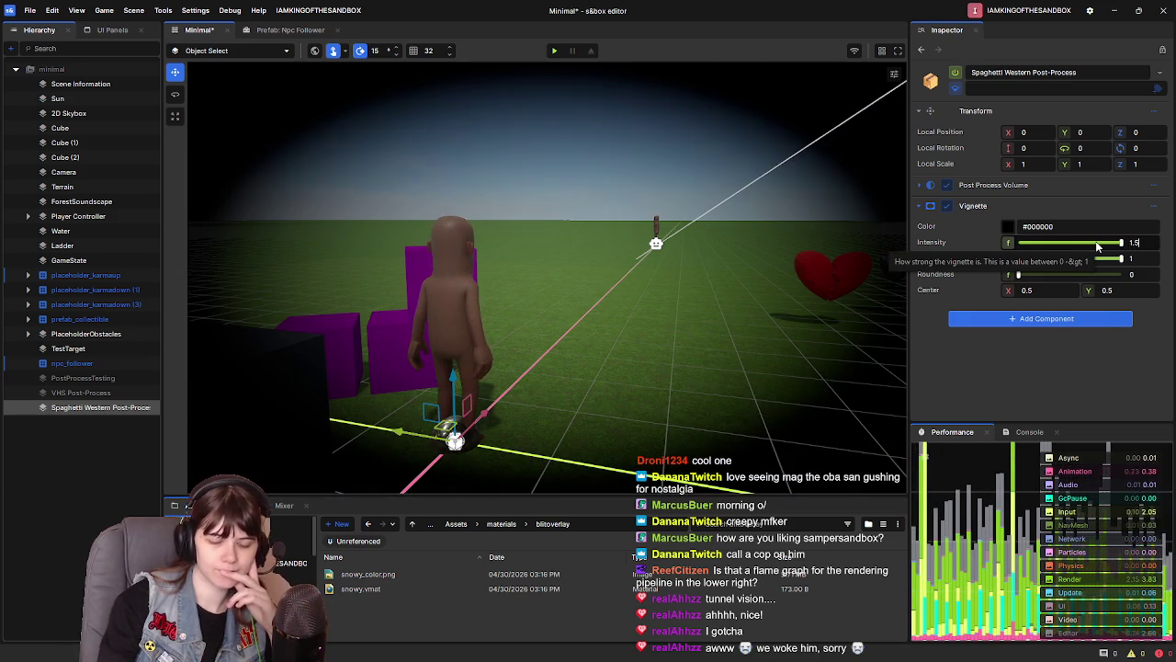
# Orbit the view and bring up the Add Component list
pyautogui.moveTo(577, 323)
pyautogui.mouseDown()
pyautogui.moveTo(832, 319)
pyautogui.moveTo(753, 331)
pyautogui.mouseUp()
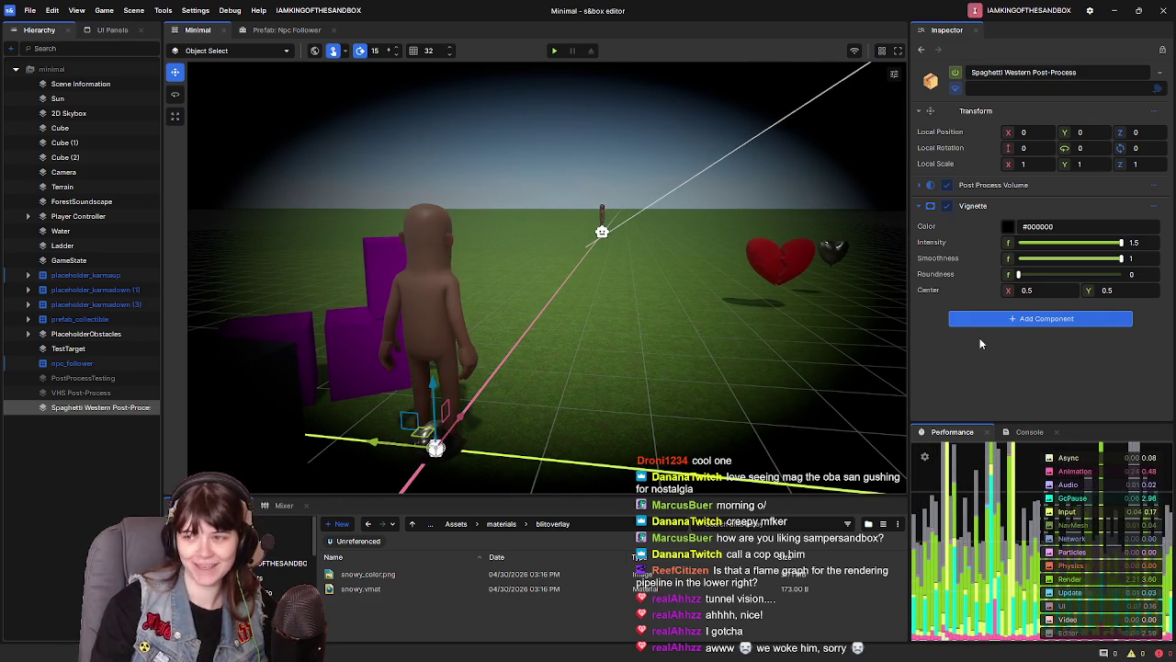
pyautogui.click(1018, 322)
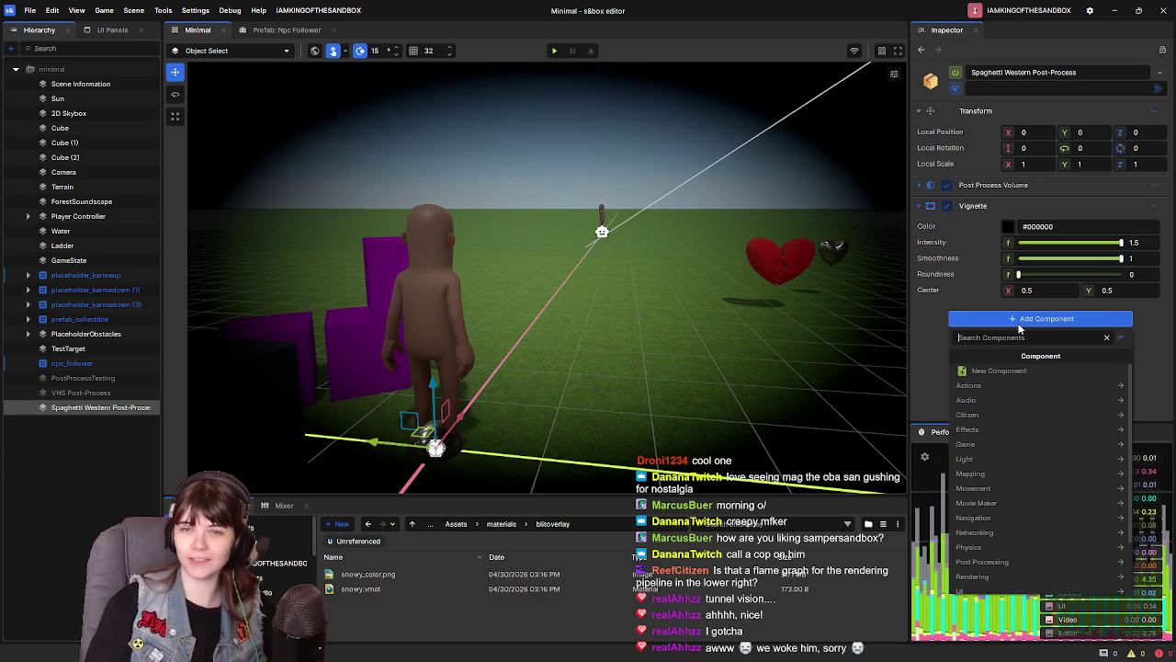
pyautogui.click(924, 319)
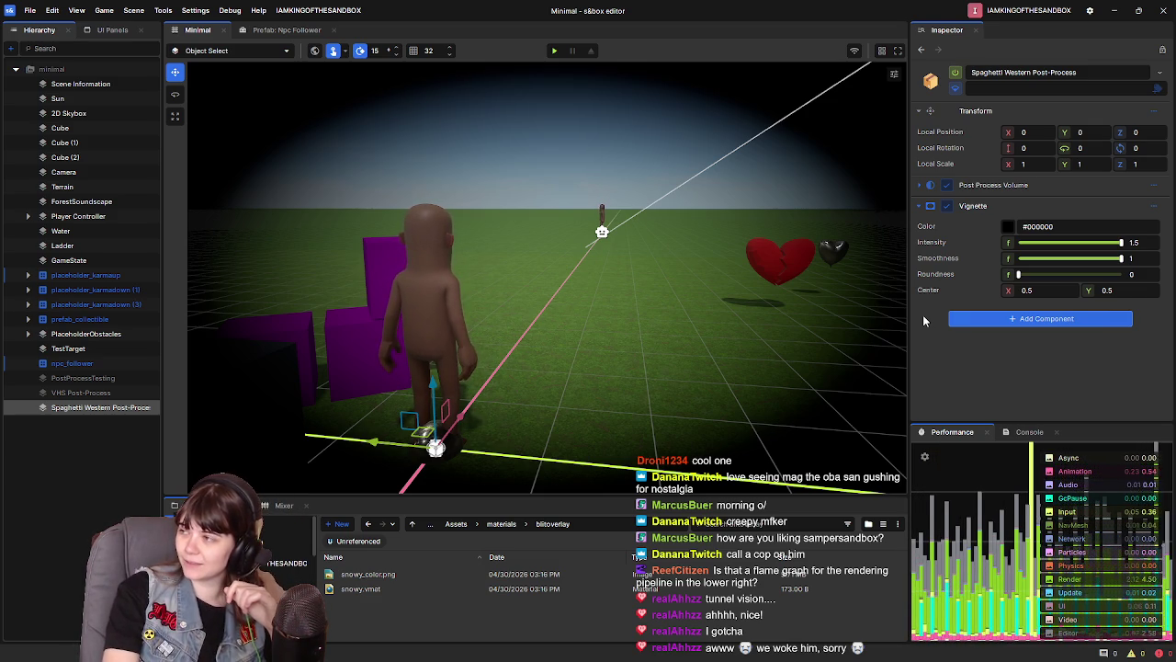
pyautogui.click(988, 319)
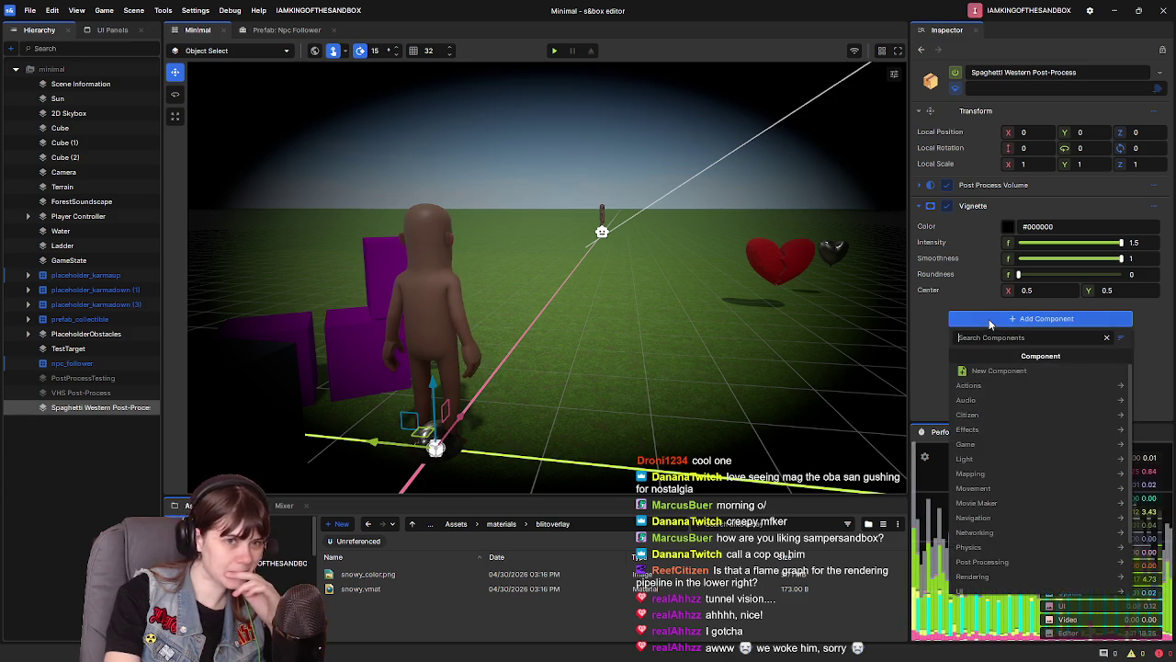
# Add a Color Grading component, switch to RGB colour space and raise the green curve's start
pyautogui.write('c')
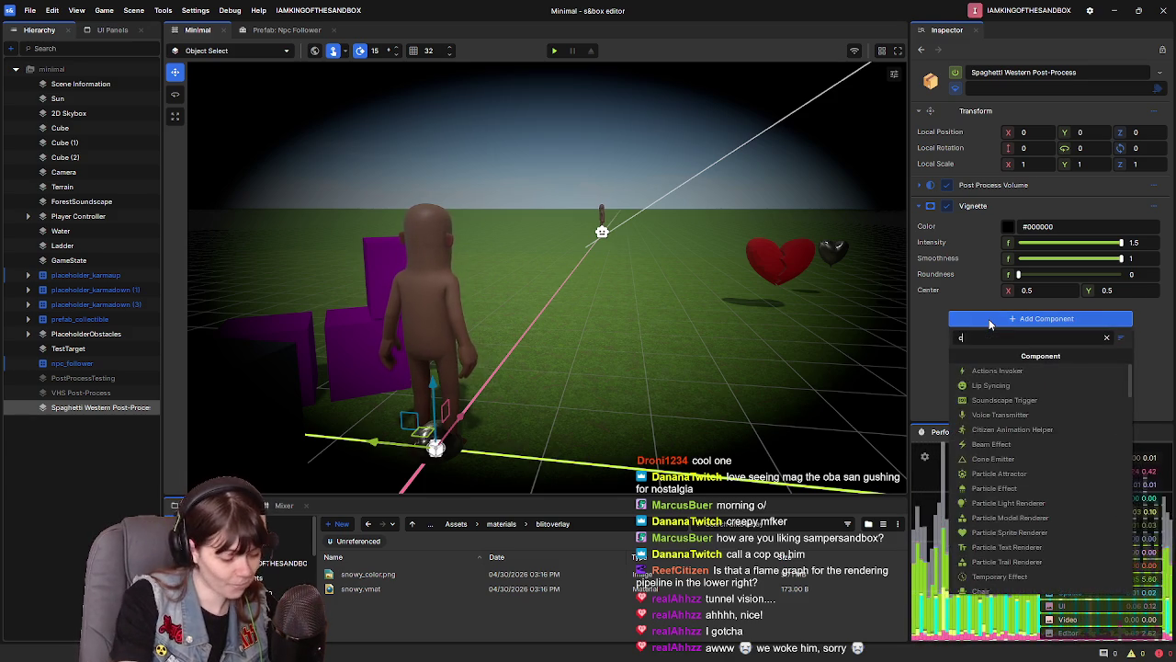
pyautogui.write('olorg')
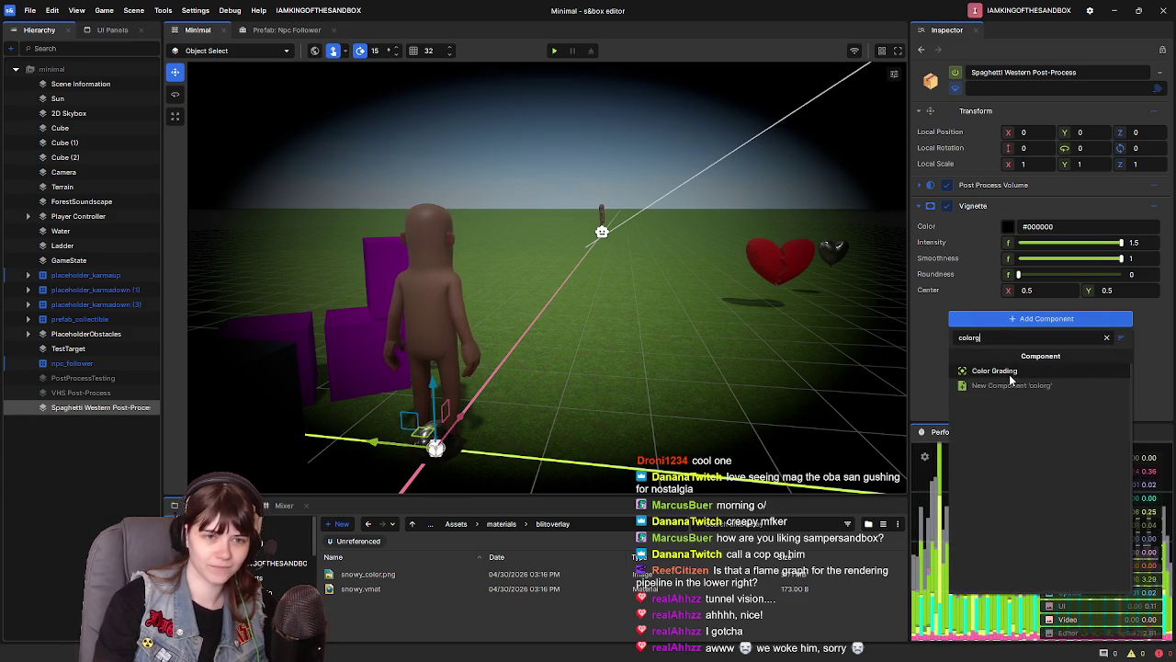
pyautogui.click(1001, 370)
pyautogui.click(918, 205)
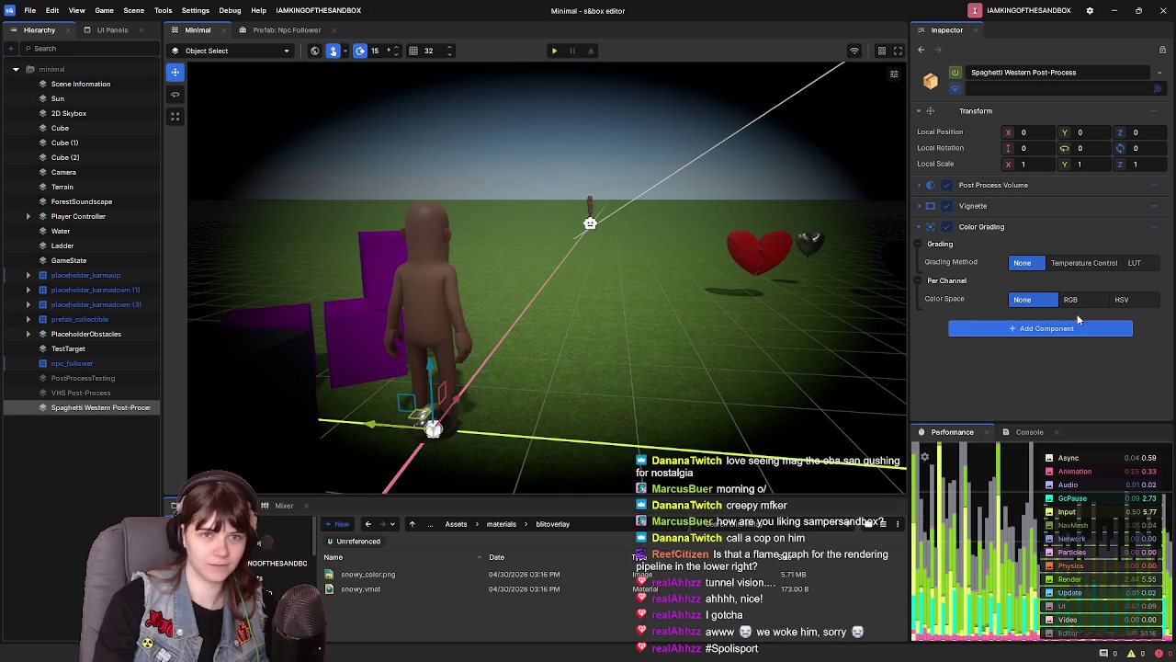
pyautogui.click(1070, 299)
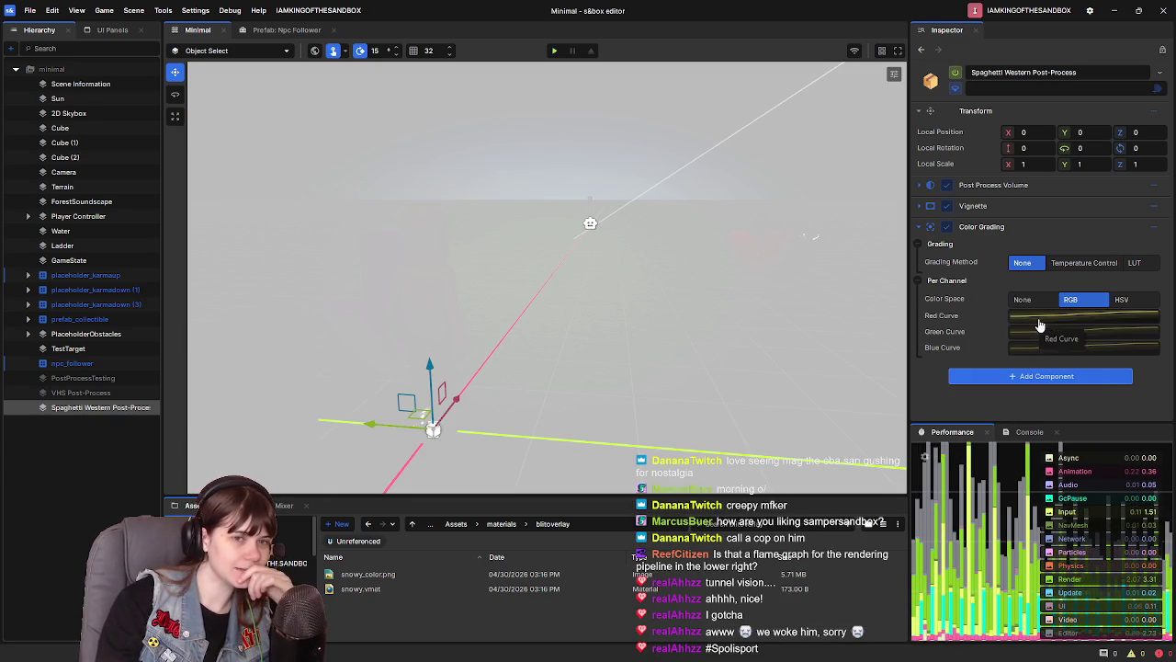
pyautogui.click(1043, 331)
pyautogui.moveTo(756, 413)
pyautogui.mouseDown()
pyautogui.moveTo(755, 522)
pyautogui.moveTo(747, 286)
pyautogui.mouseUp()
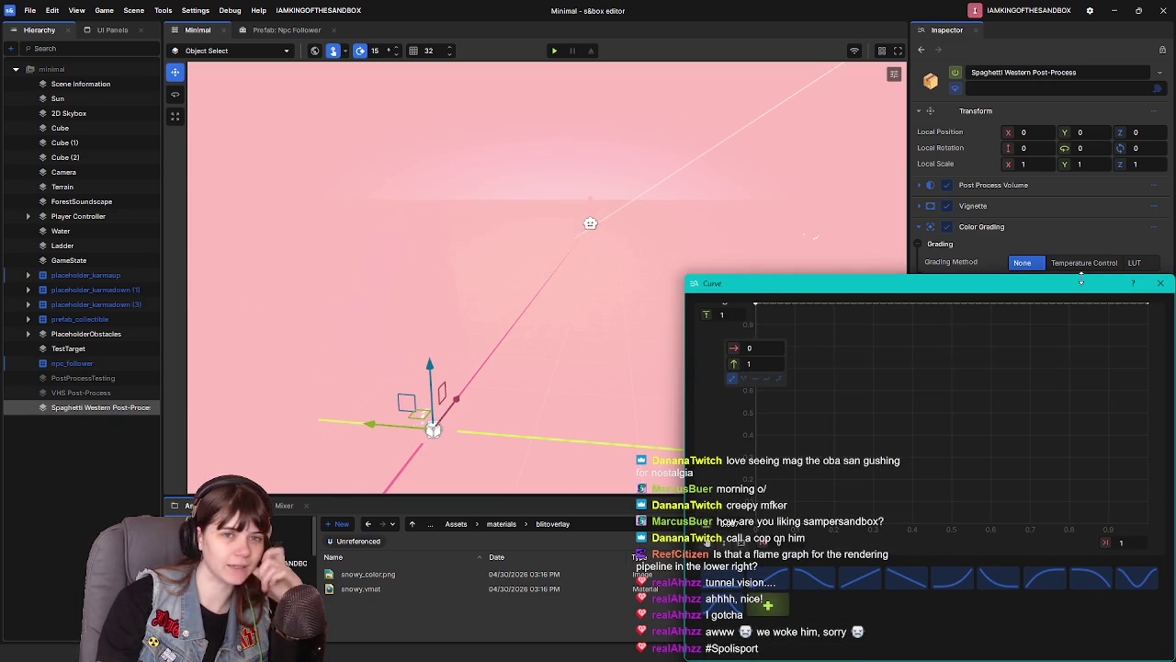
pyautogui.click(1160, 283)
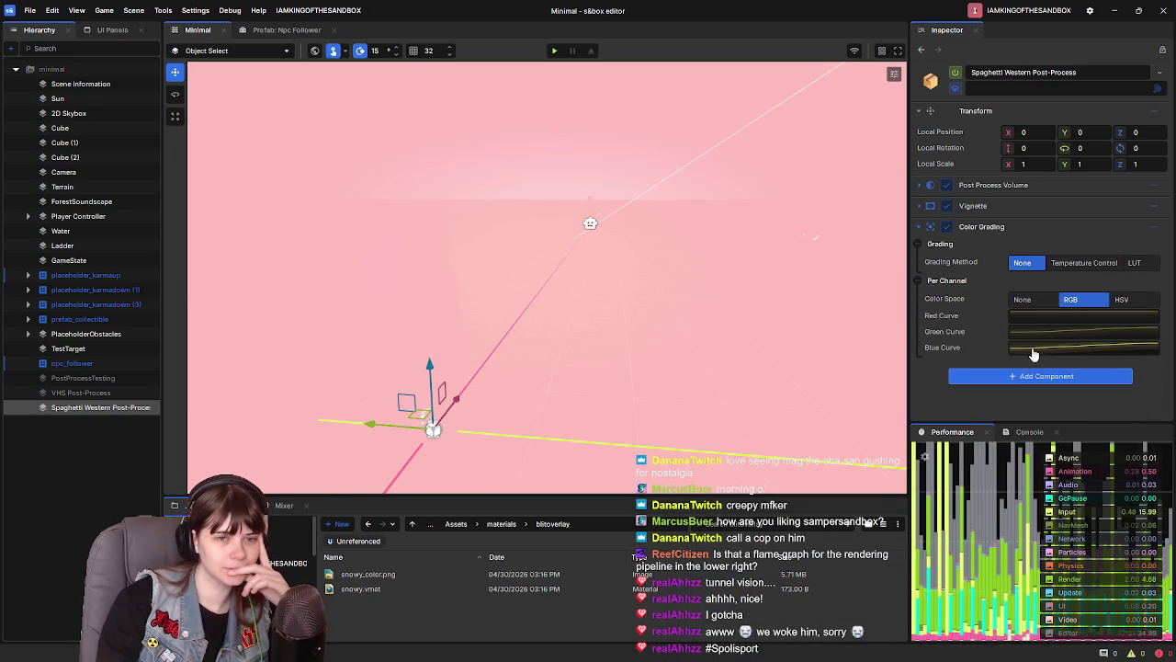
# Drop the blue curve to 0, flatten green at 0.5, and reset Color Space to None
pyautogui.click(1038, 347)
pyautogui.moveTo(756, 412)
pyautogui.mouseDown()
pyautogui.moveTo(966, 420)
pyautogui.moveTo(882, 378)
pyautogui.moveTo(763, 460)
pyautogui.mouseUp()
pyautogui.moveTo(764, 539); pyautogui.dragTo(753, 528)
pyautogui.click(1158, 284)
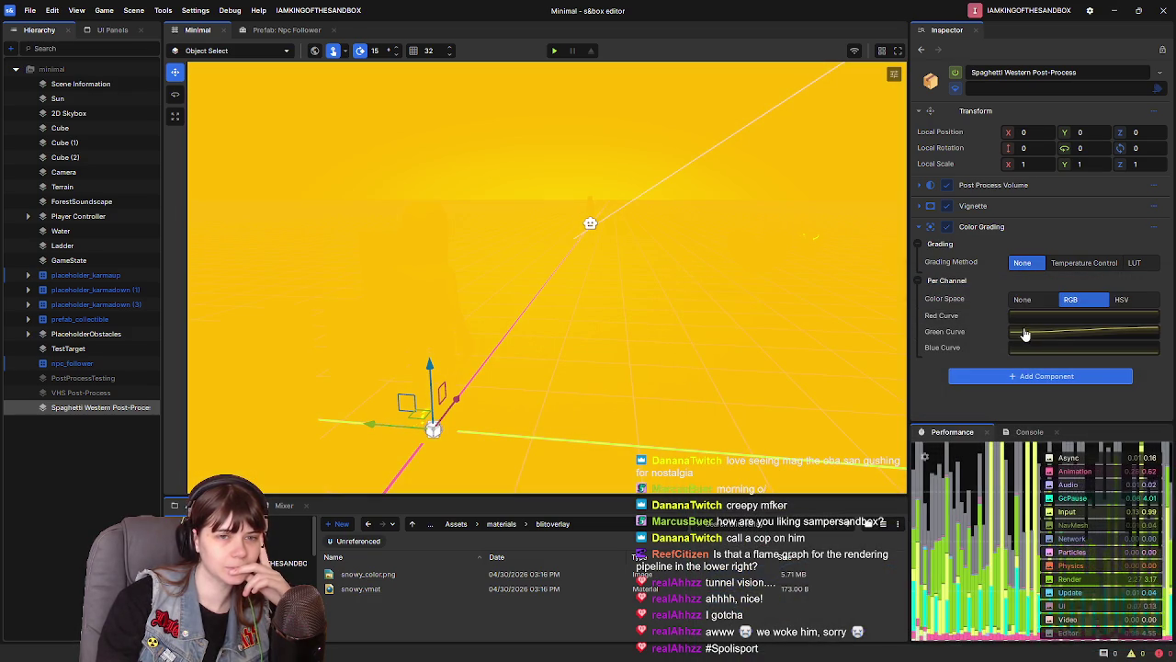
pyautogui.click(1029, 332)
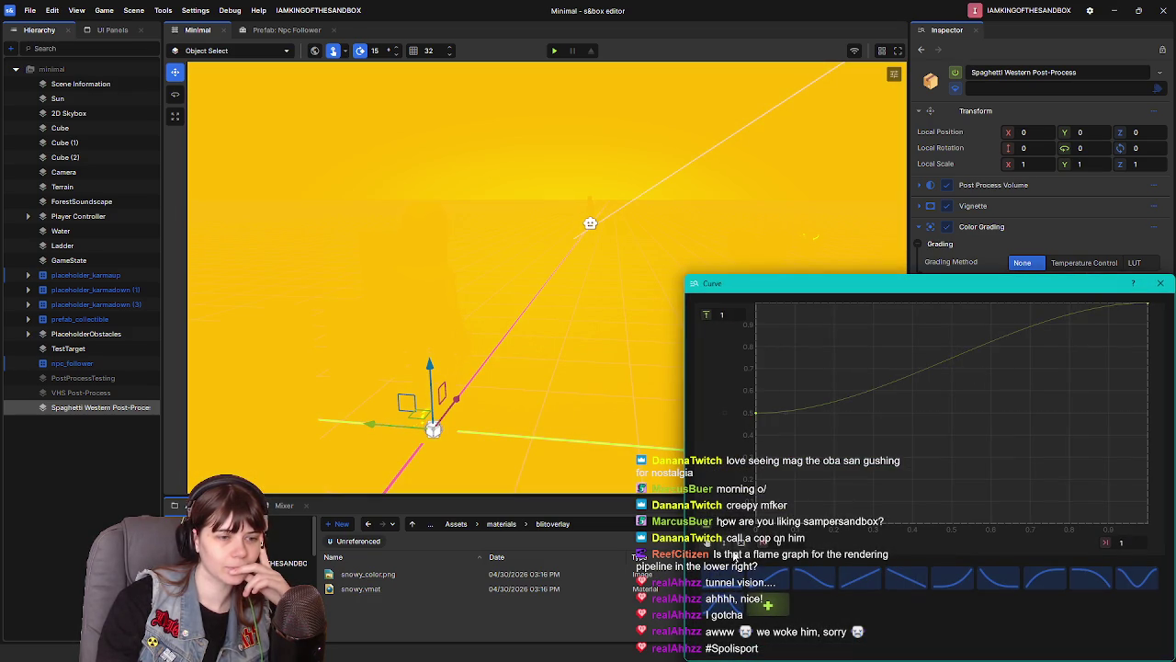
pyautogui.moveTo(756, 413)
pyautogui.mouseDown()
pyautogui.moveTo(954, 418)
pyautogui.moveTo(781, 501)
pyautogui.moveTo(1043, 475)
pyautogui.moveTo(987, 466)
pyautogui.mouseUp()
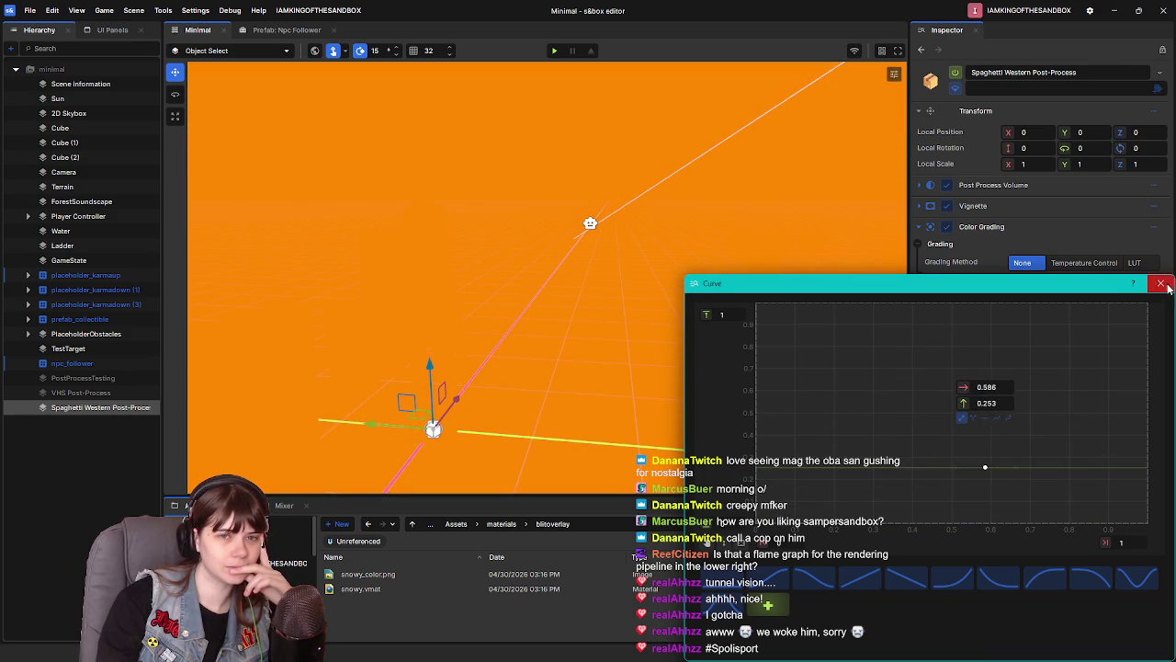
pyautogui.click(1161, 283)
pyautogui.click(1022, 298)
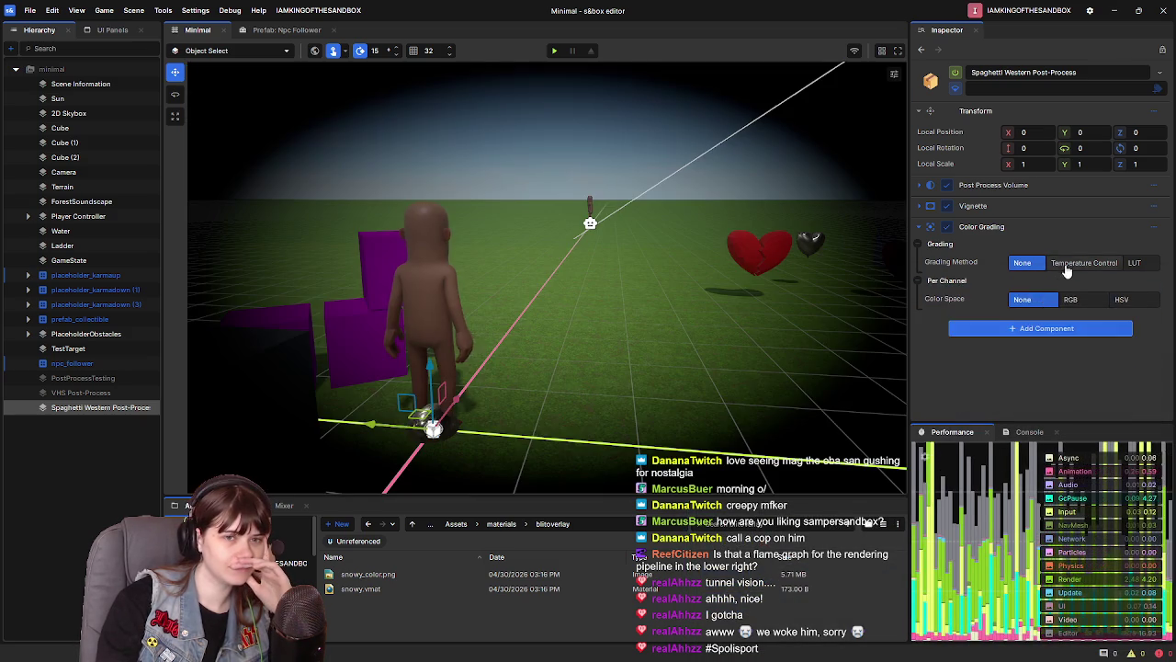
# Use Temperature Control at 1500 K with blend factor 0.712, then open Add Component
pyautogui.click(1084, 262)
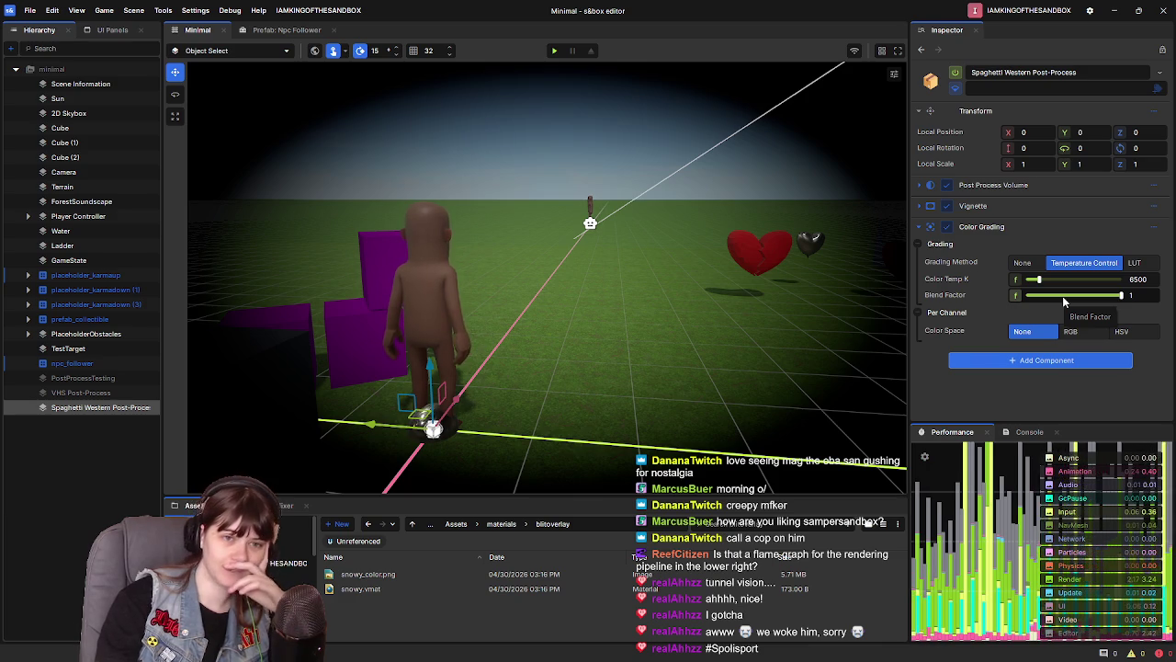
pyautogui.moveTo(1032, 285); pyautogui.dragTo(1092, 296)
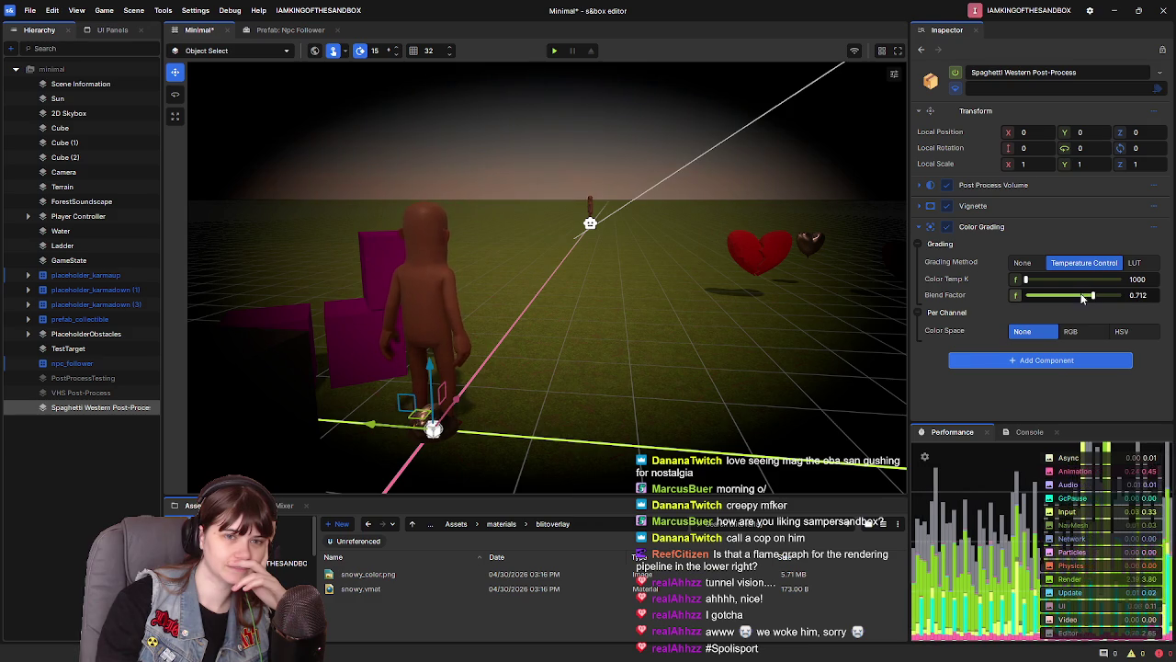
pyautogui.click(1028, 281)
pyautogui.moveTo(634, 279)
pyautogui.mouseDown()
pyautogui.moveTo(588, 291)
pyautogui.moveTo(785, 309)
pyautogui.mouseUp()
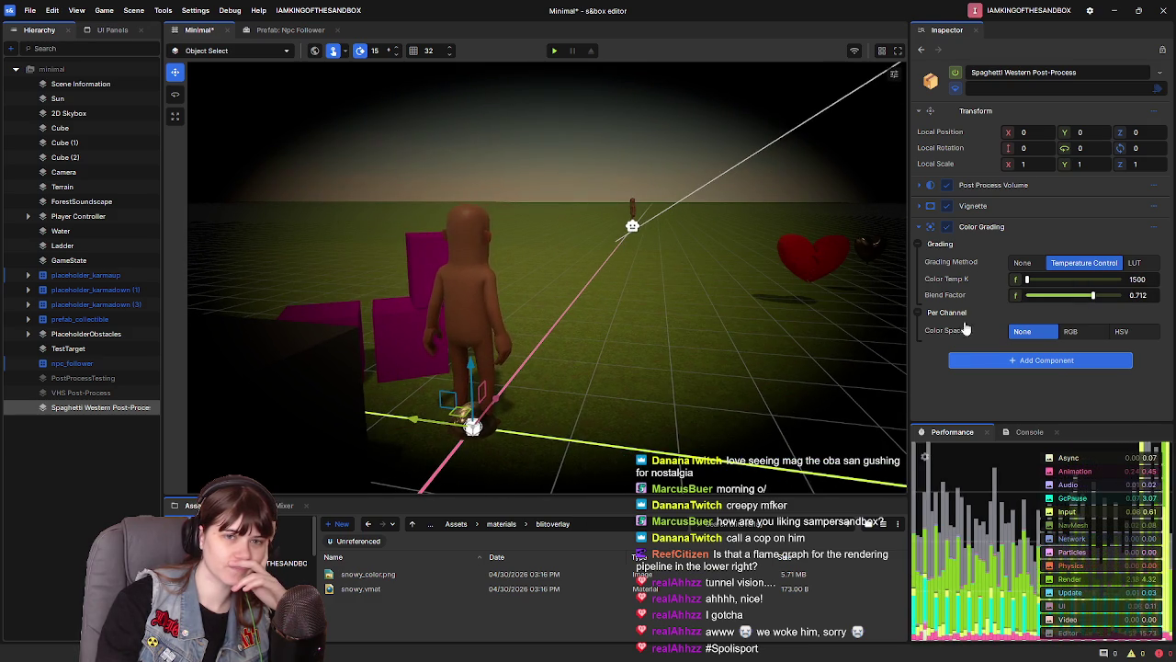
pyautogui.click(1033, 360)
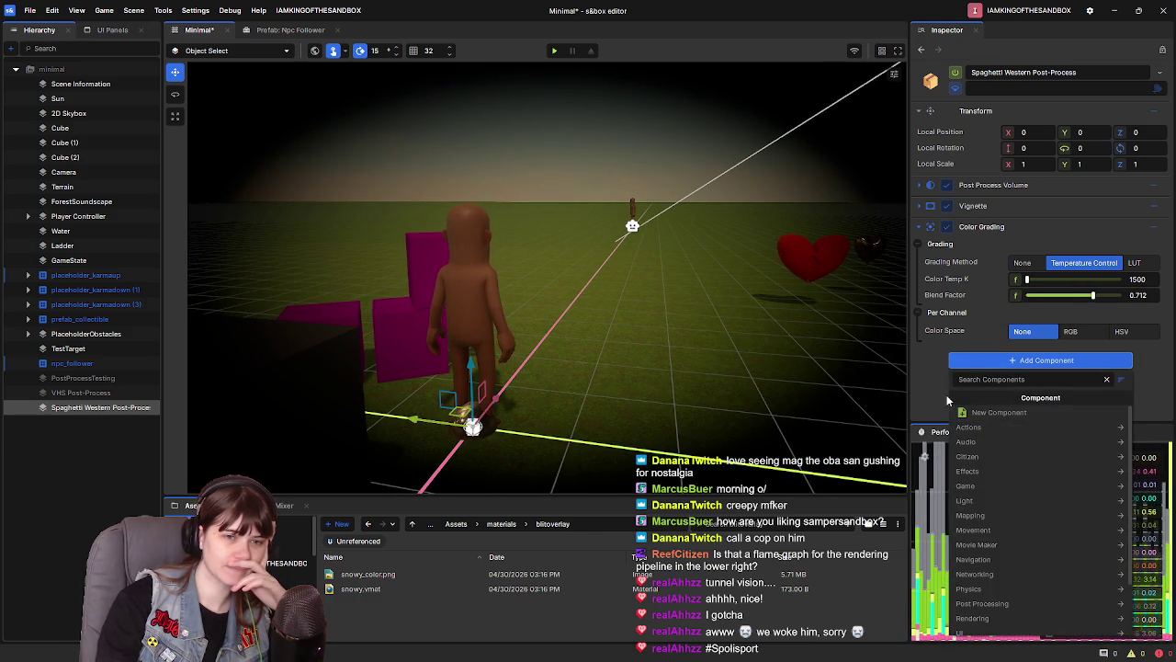
# Dismiss the component search, switch Color Space to HSV, and pull the hue curve down
pyautogui.write('tone')
pyautogui.press('BackSpace')
pyautogui.press('BackSpace')
pyautogui.press('BackSpace')
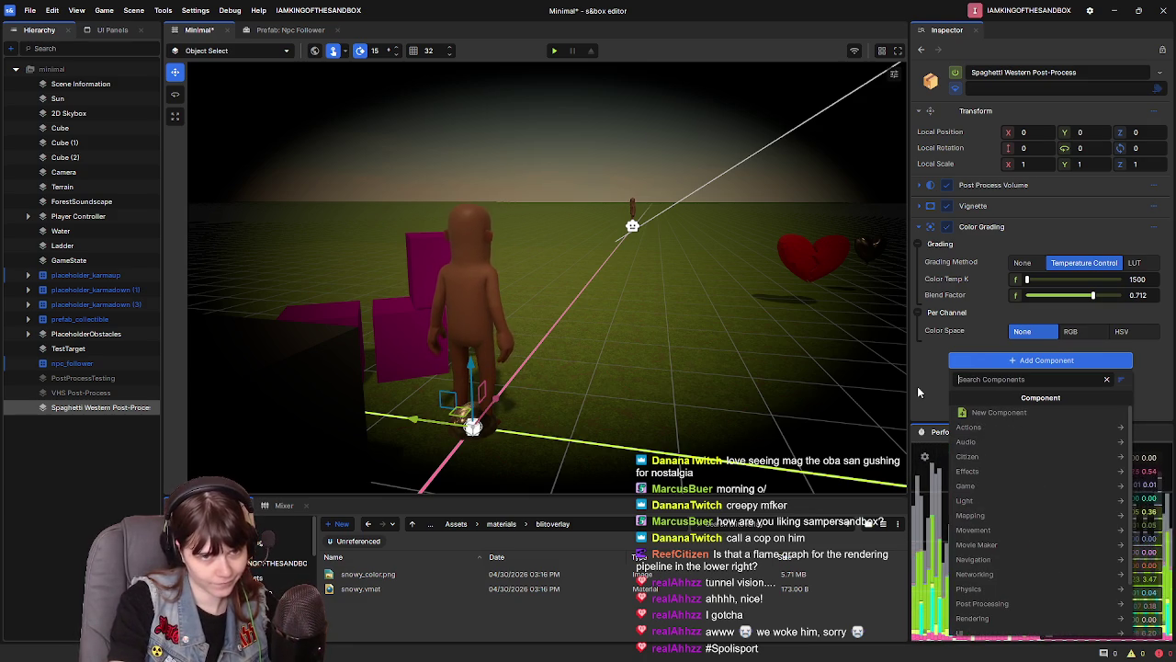
pyautogui.press('Escape')
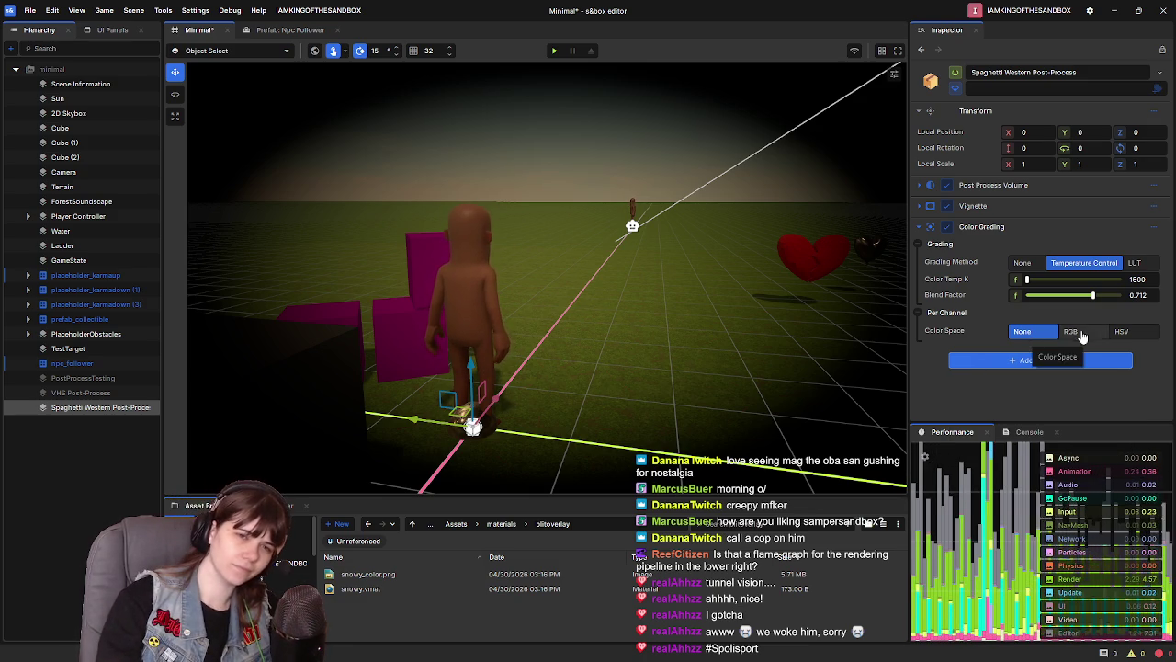
pyautogui.click(1122, 333)
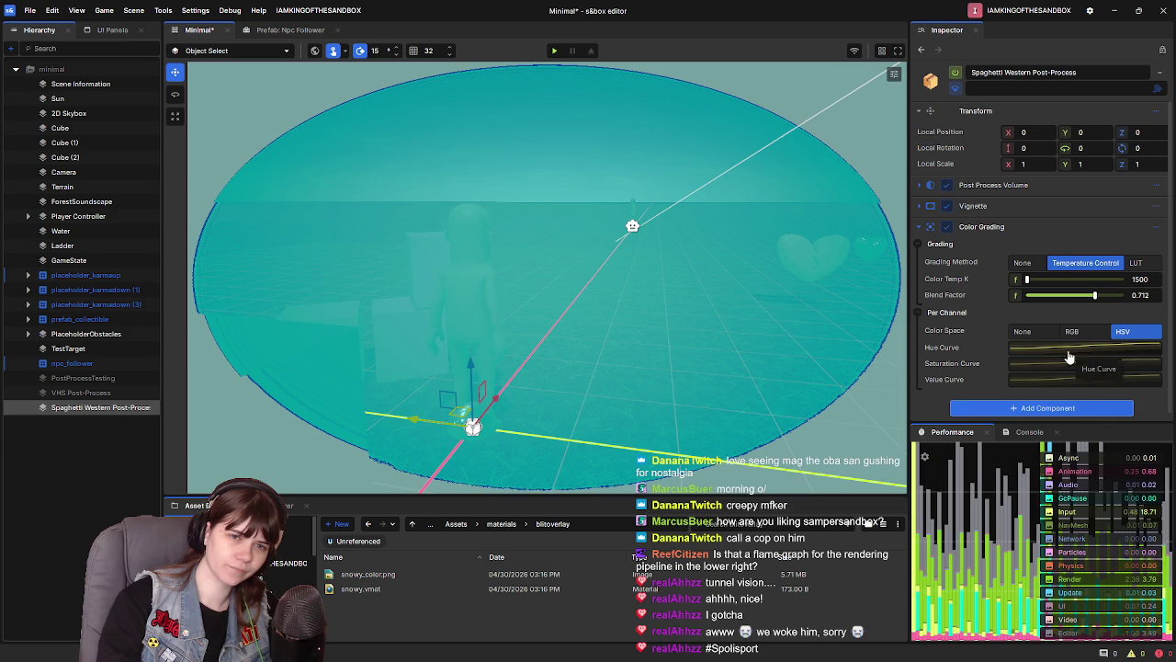
pyautogui.click(1063, 351)
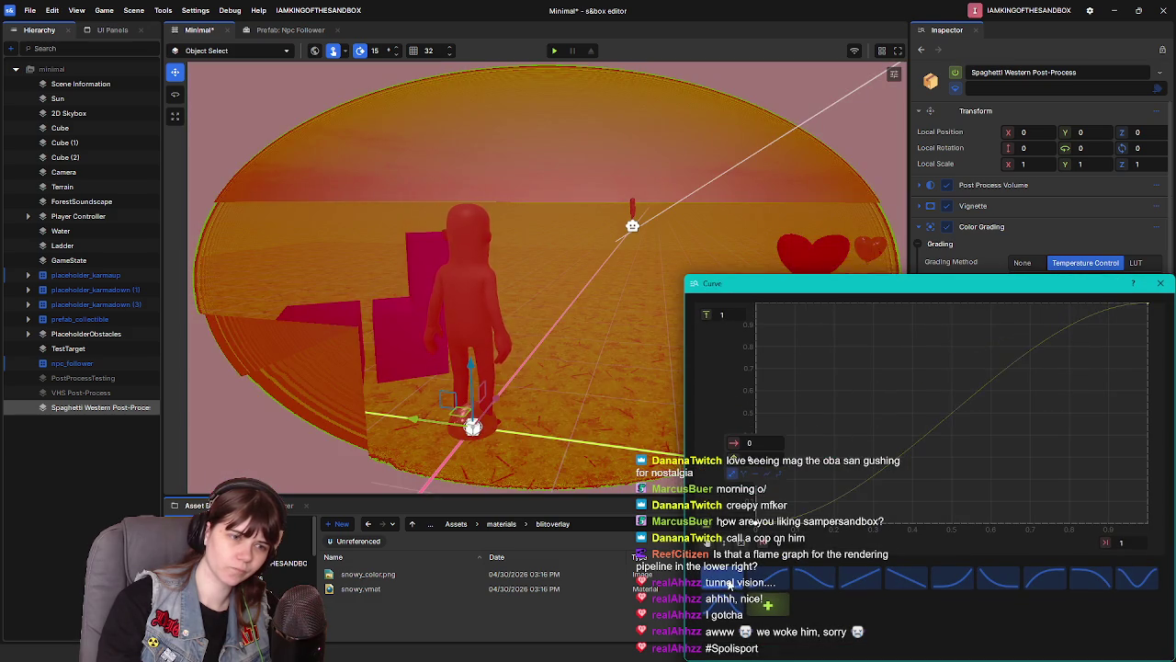
pyautogui.click(731, 577)
pyautogui.moveTo(960, 432)
pyautogui.mouseDown()
pyautogui.moveTo(960, 418)
pyautogui.moveTo(716, 560)
pyautogui.mouseUp()
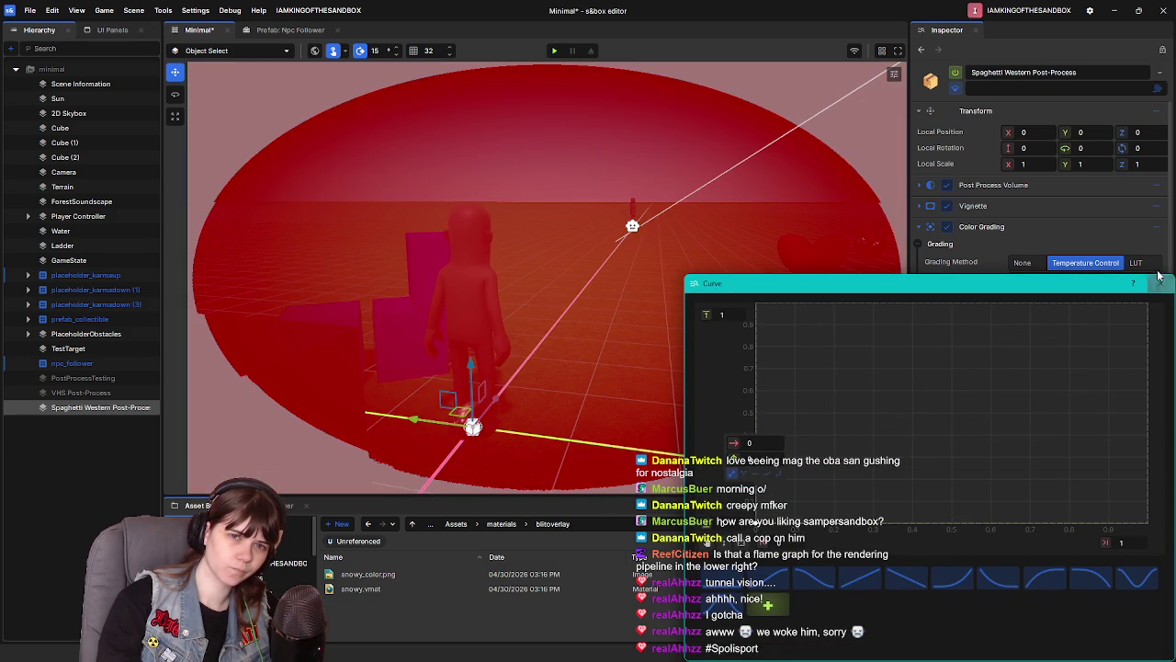
pyautogui.click(1159, 283)
# Drop the saturation curve's start to 0 and adjust the value curve's starting point
pyautogui.click(1019, 397)
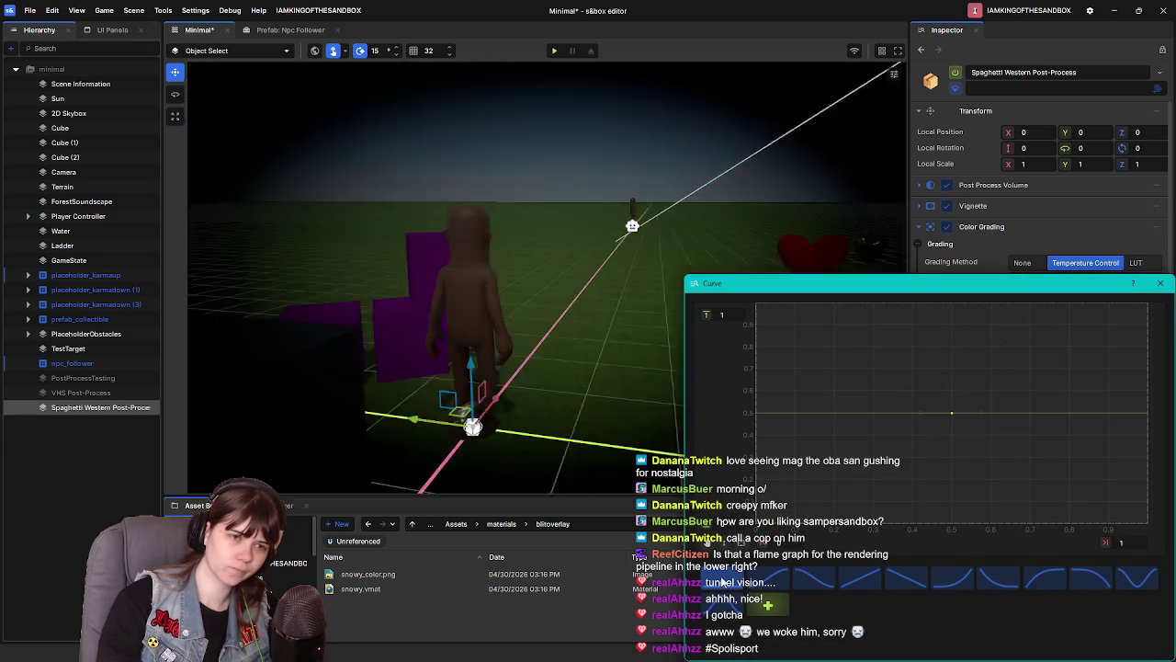
pyautogui.moveTo(936, 403)
pyautogui.mouseDown()
pyautogui.moveTo(844, 485)
pyautogui.moveTo(733, 558)
pyautogui.mouseUp()
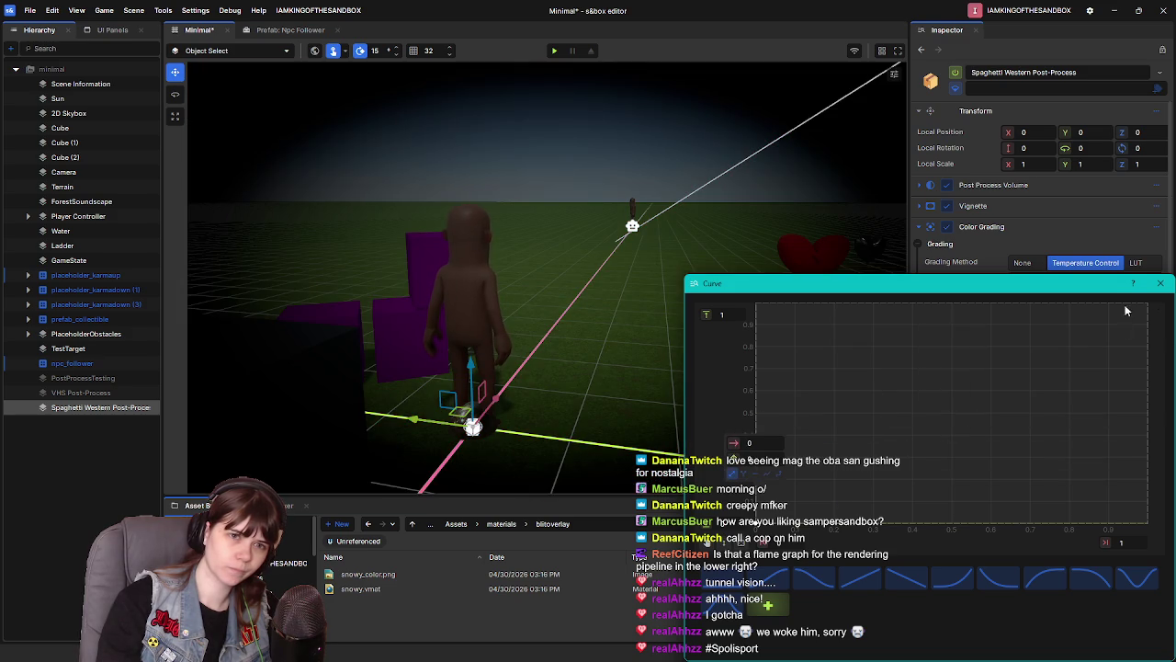
pyautogui.click(1161, 283)
pyautogui.click(1034, 366)
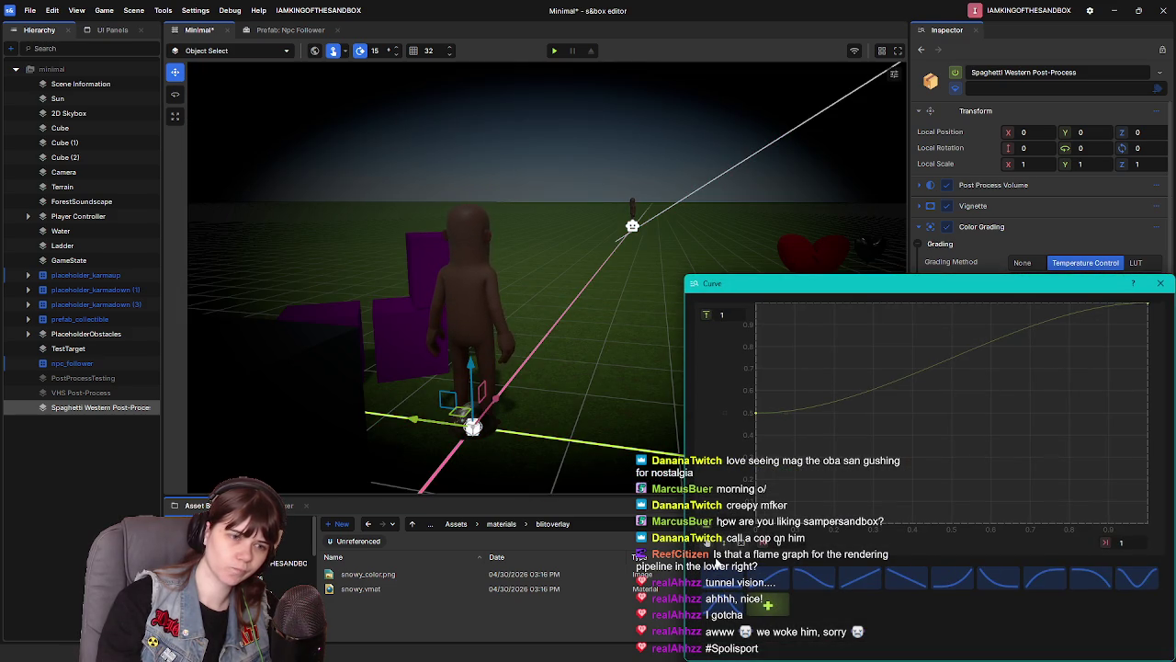
pyautogui.click(1160, 283)
pyautogui.click(990, 410)
pyautogui.moveTo(754, 520)
pyautogui.mouseDown()
pyautogui.moveTo(754, 478)
pyautogui.moveTo(751, 520)
pyautogui.moveTo(751, 508)
pyautogui.mouseUp()
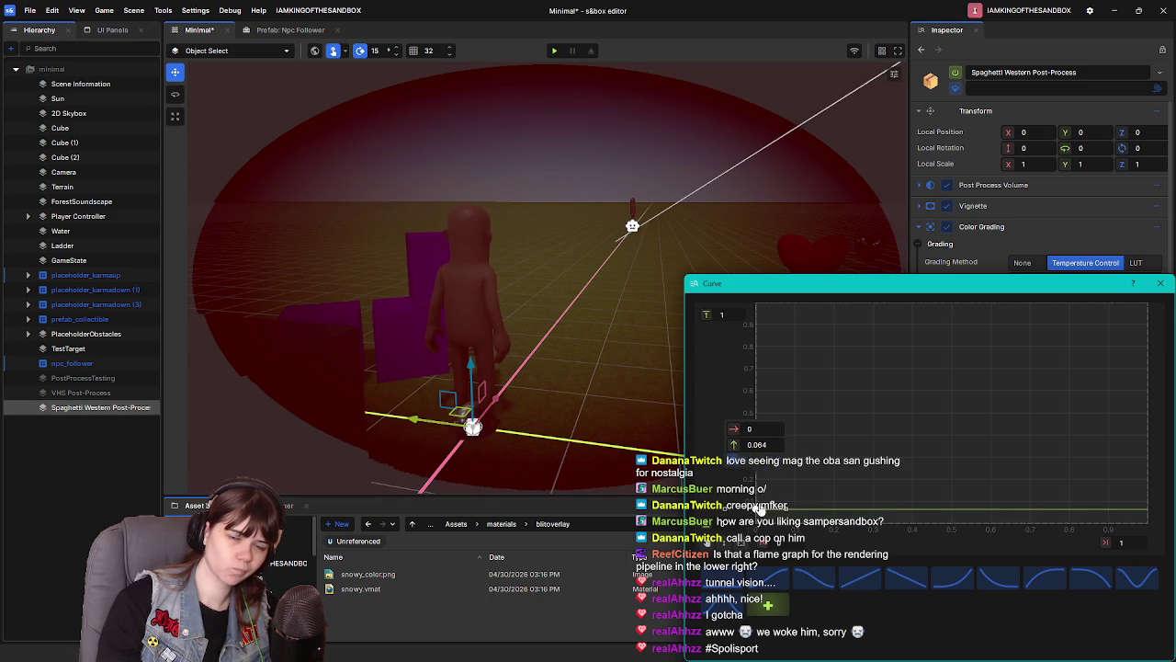
pyautogui.click(1165, 284)
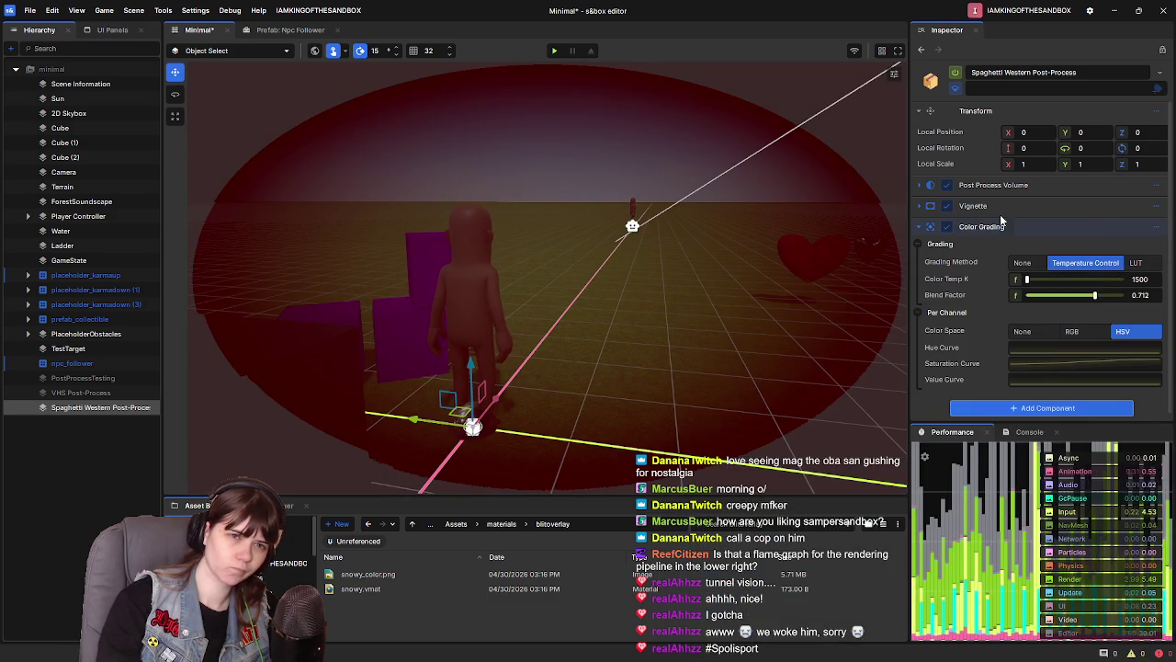
# Move Color Grading above Vignette and drop its Value Curve point to 0
pyautogui.moveTo(1105, 189)
pyautogui.mouseDown()
pyautogui.moveTo(1071, 180)
pyautogui.moveTo(1026, 330)
pyautogui.moveTo(1027, 369)
pyautogui.mouseUp()
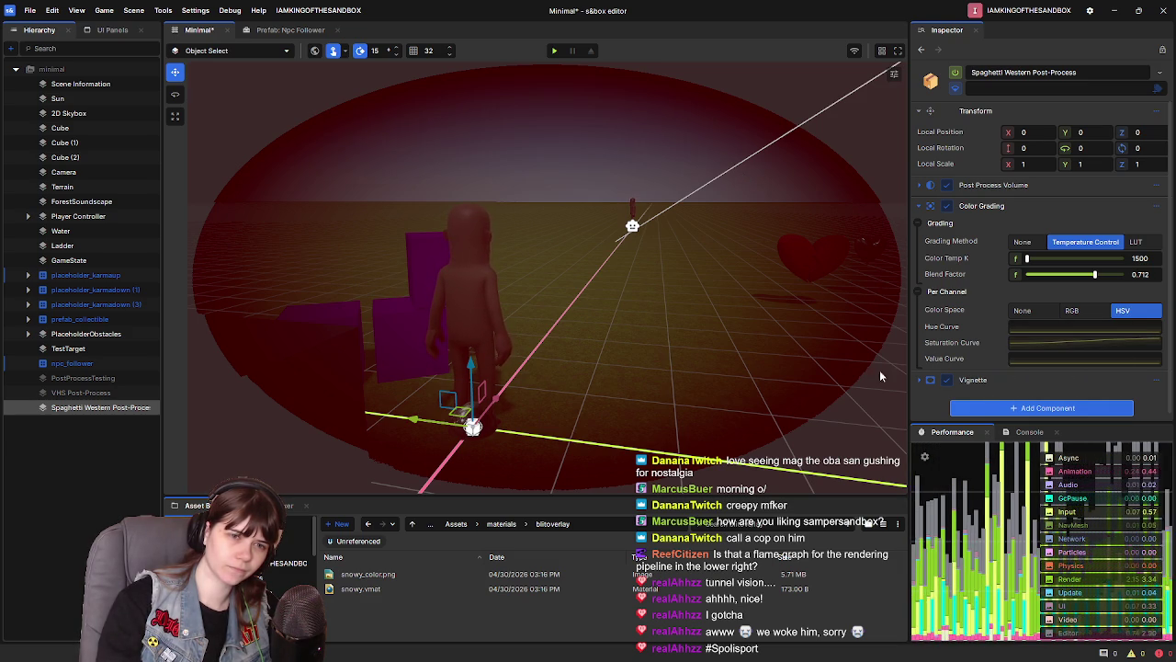
pyautogui.click(921, 382)
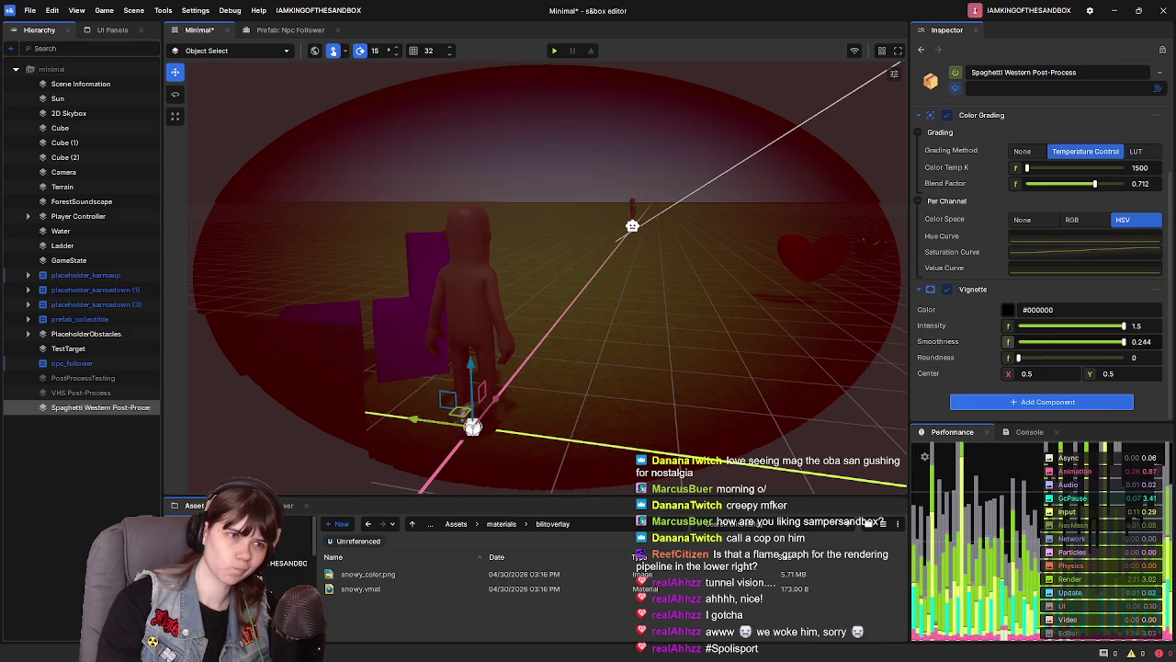
pyautogui.click(920, 289)
pyautogui.click(1068, 352)
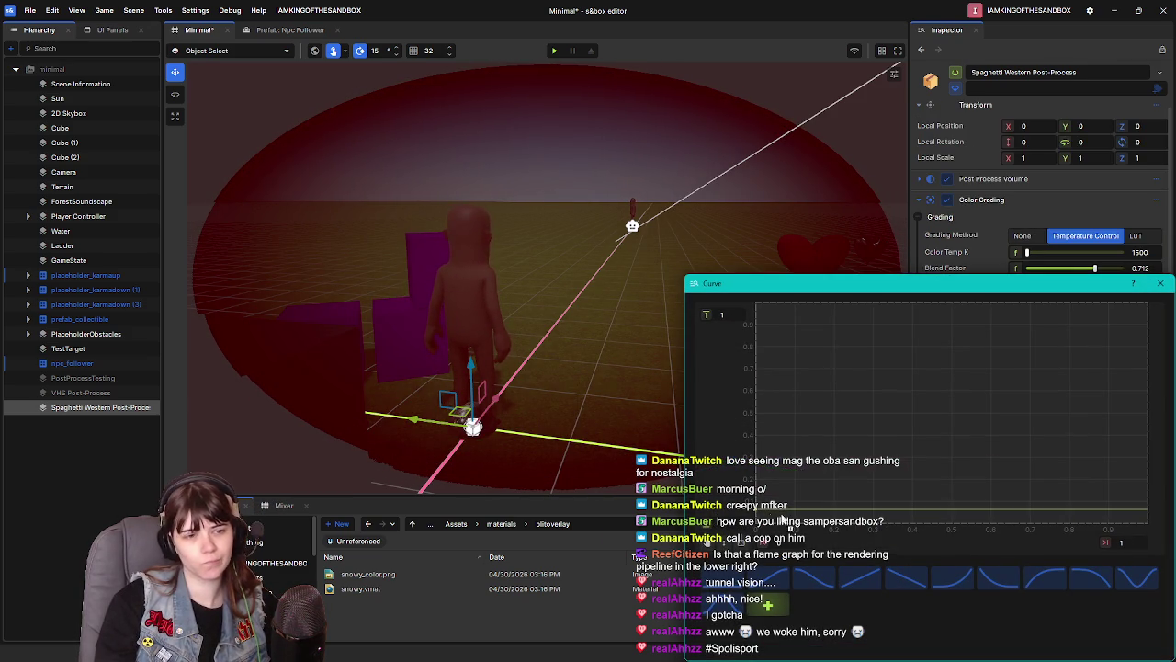
pyautogui.moveTo(707, 540); pyautogui.dragTo(734, 546)
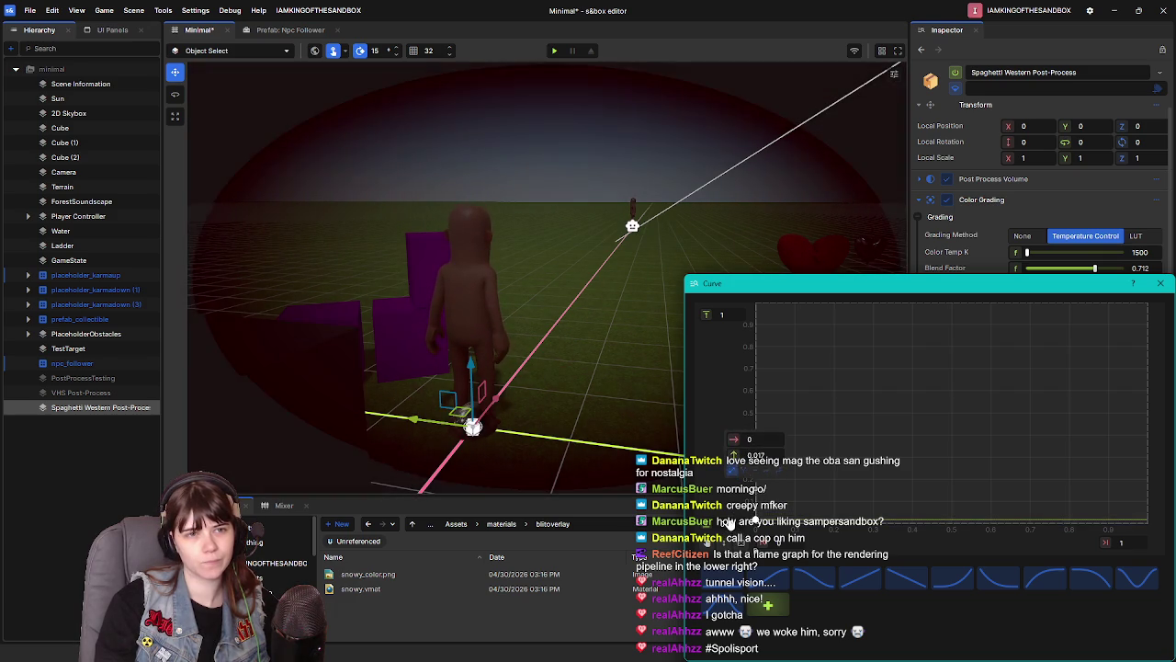
pyautogui.click(1156, 275)
# Flatten another curve with a preset, then remove the Color Grading component
pyautogui.click(918, 354)
pyautogui.click(1011, 358)
pyautogui.moveTo(756, 413); pyautogui.dragTo(755, 523)
pyautogui.click(774, 568)
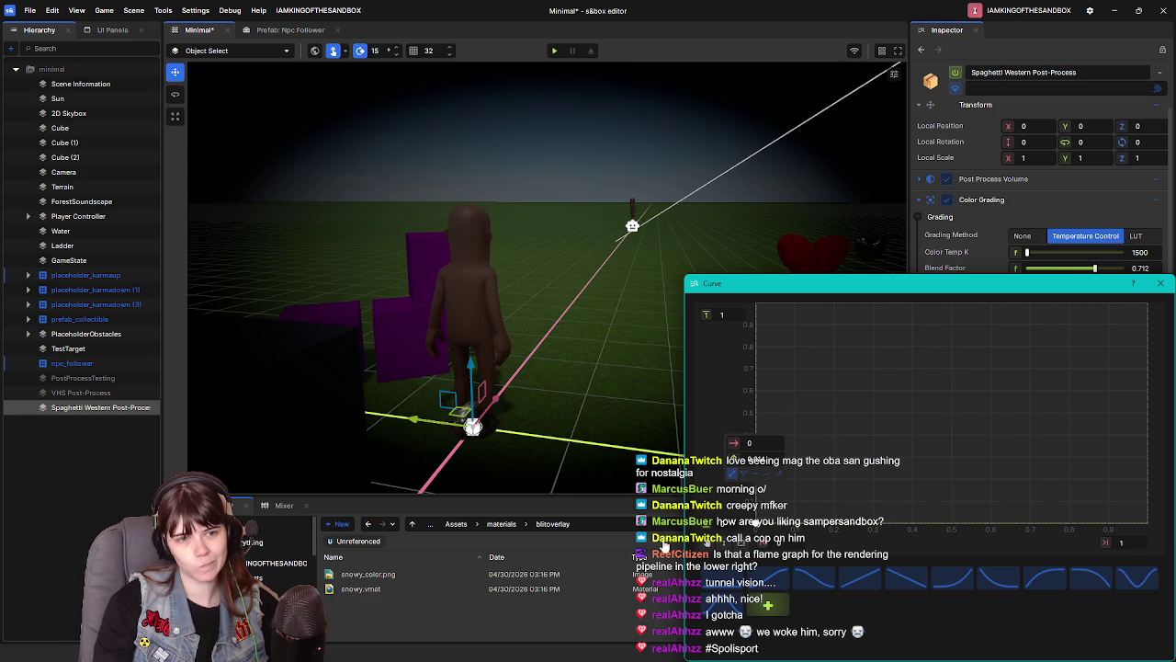
pyautogui.click(1160, 283)
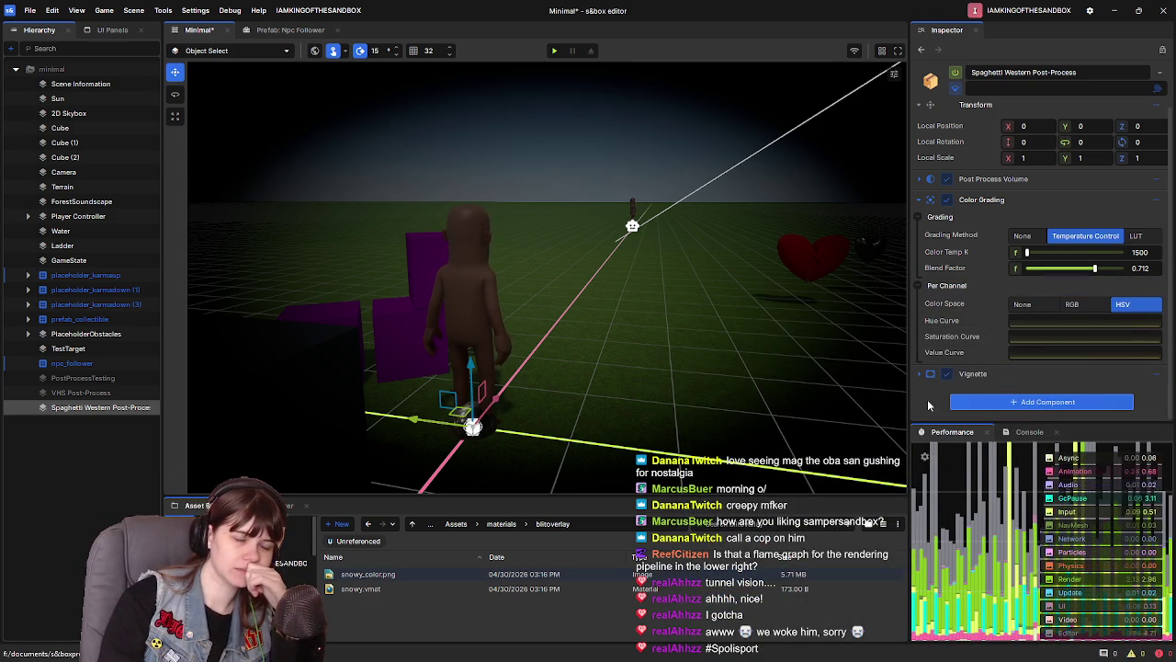
pyautogui.click(1158, 199)
pyautogui.click(1090, 386)
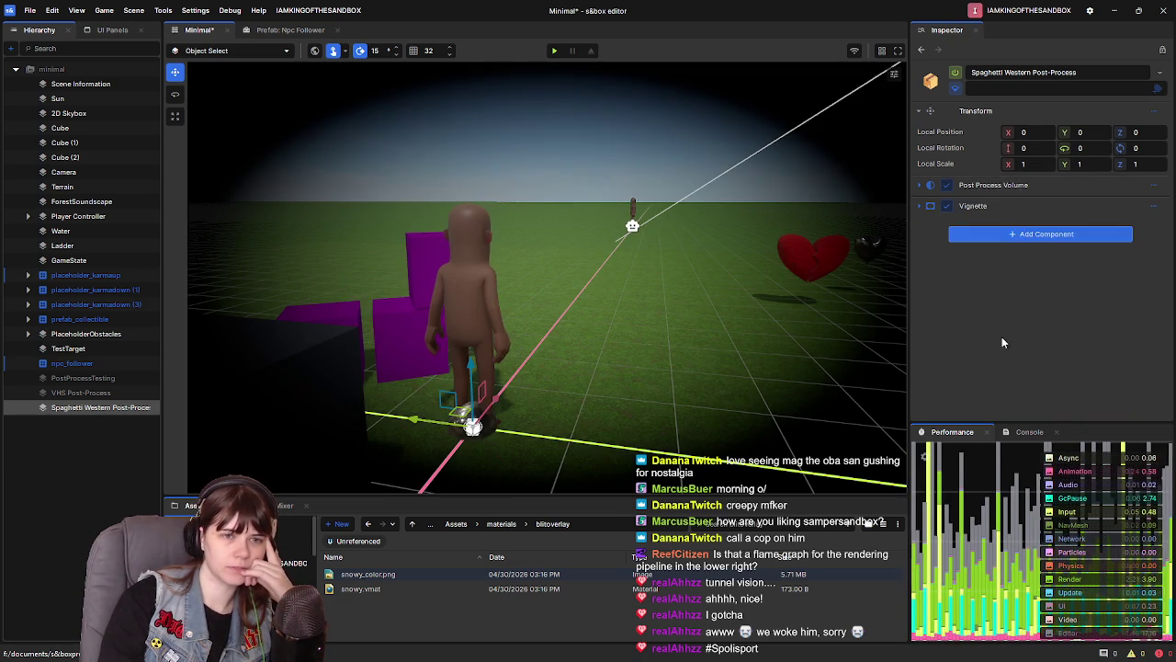
# Add Color Adjustments from Post Processing and set its Saturation to 0.7
pyautogui.click(983, 235)
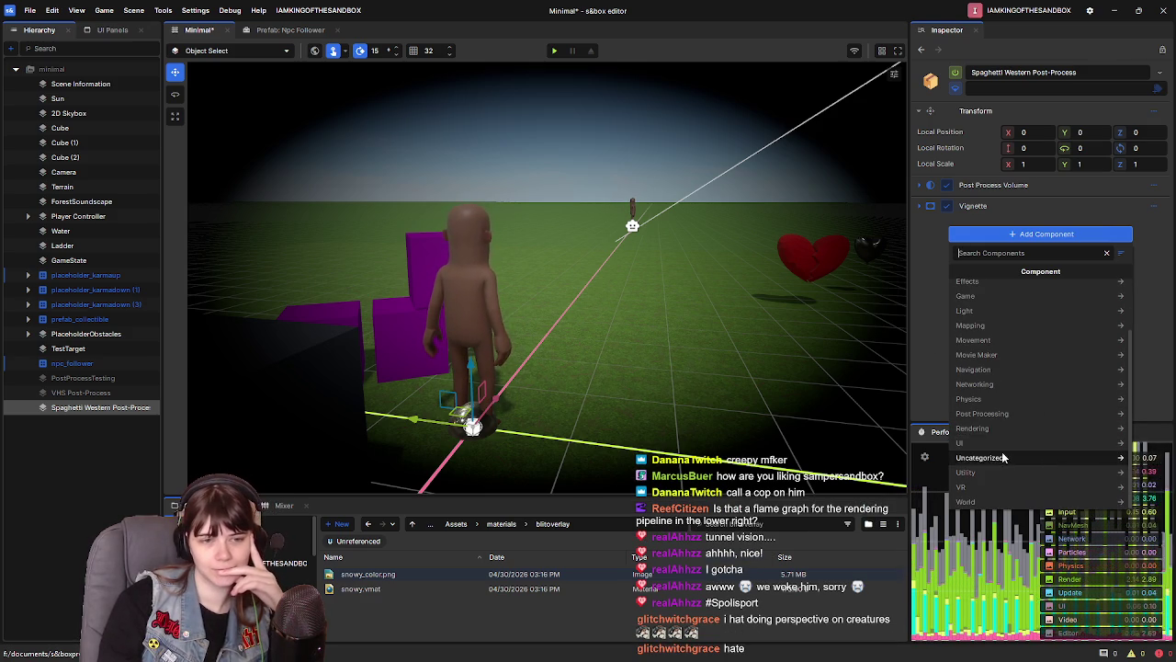
pyautogui.click(982, 477)
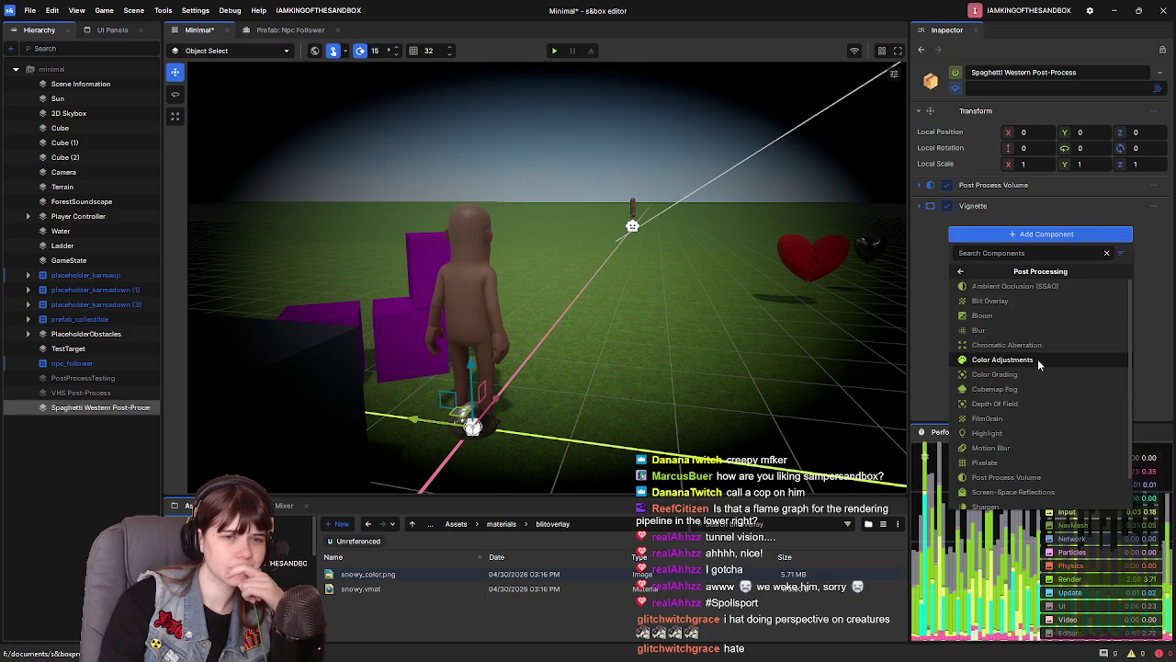
pyautogui.click(1039, 362)
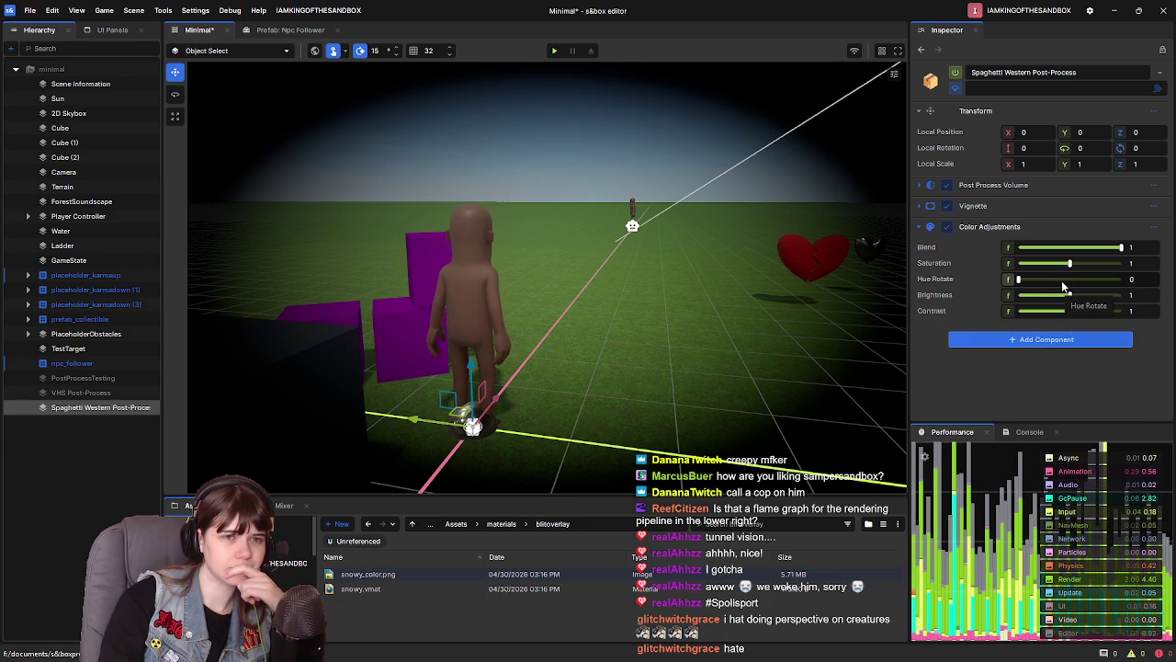
pyautogui.moveTo(1073, 266); pyautogui.dragTo(1046, 276)
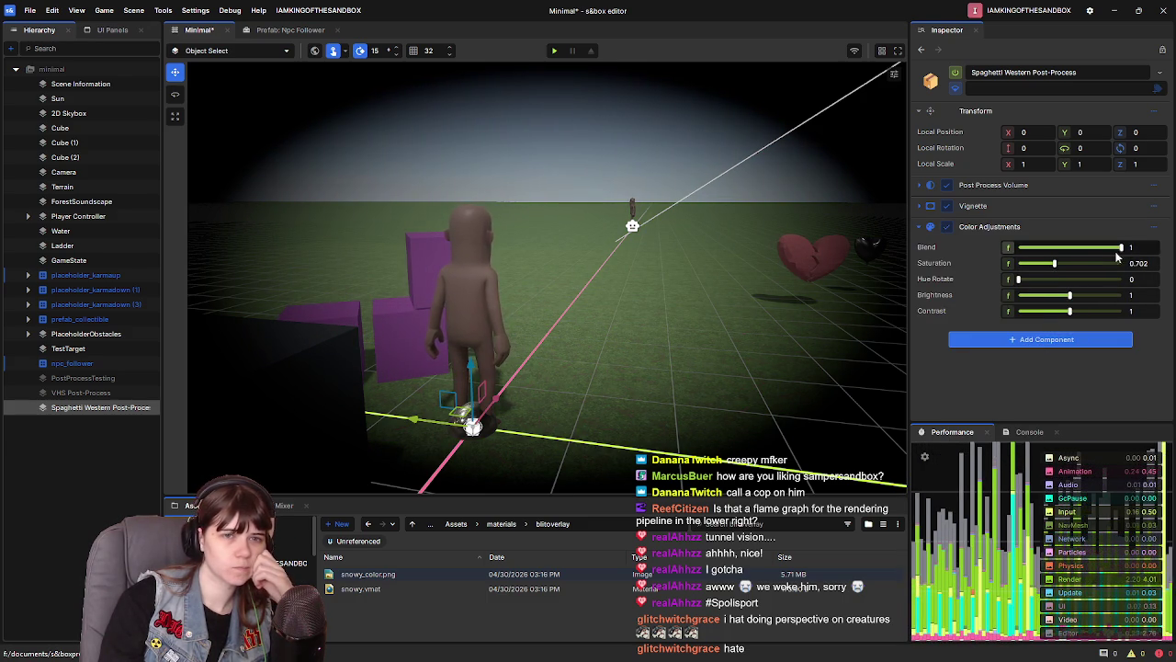
pyautogui.write('0.7')
pyautogui.press('Return')
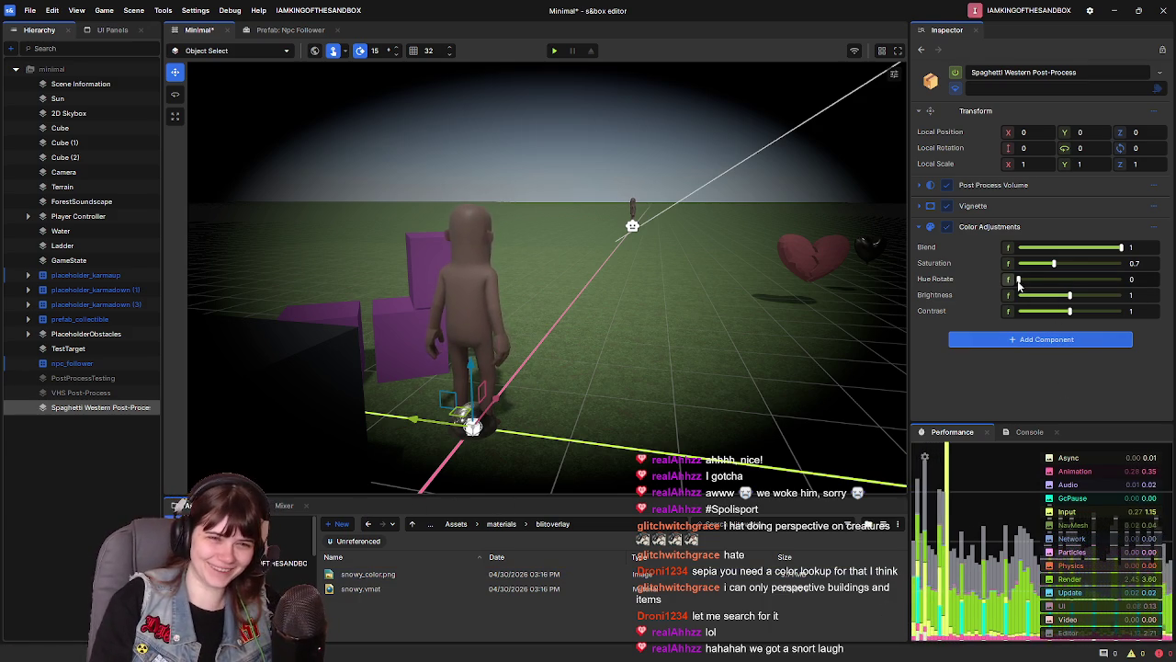
# Try a slight Hue Rotate, fly closer to the character, and ease Hue Rotate back to 0
pyautogui.moveTo(1018, 281)
pyautogui.mouseDown()
pyautogui.moveTo(1074, 281)
pyautogui.moveTo(1022, 285)
pyautogui.mouseUp()
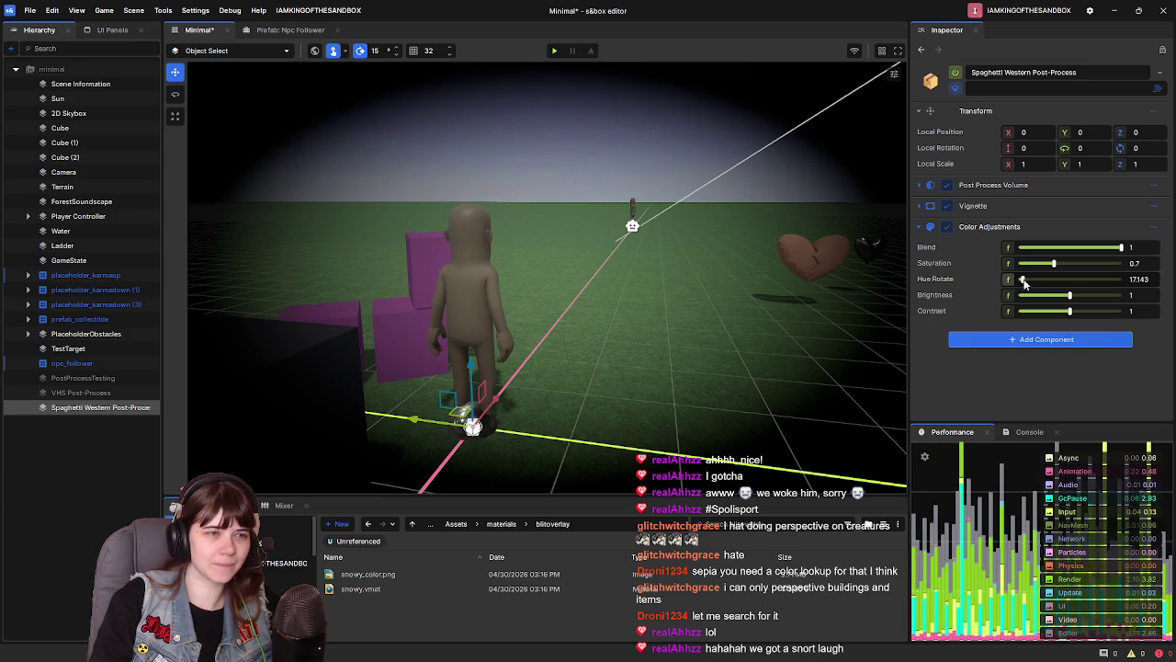
pyautogui.press('w')
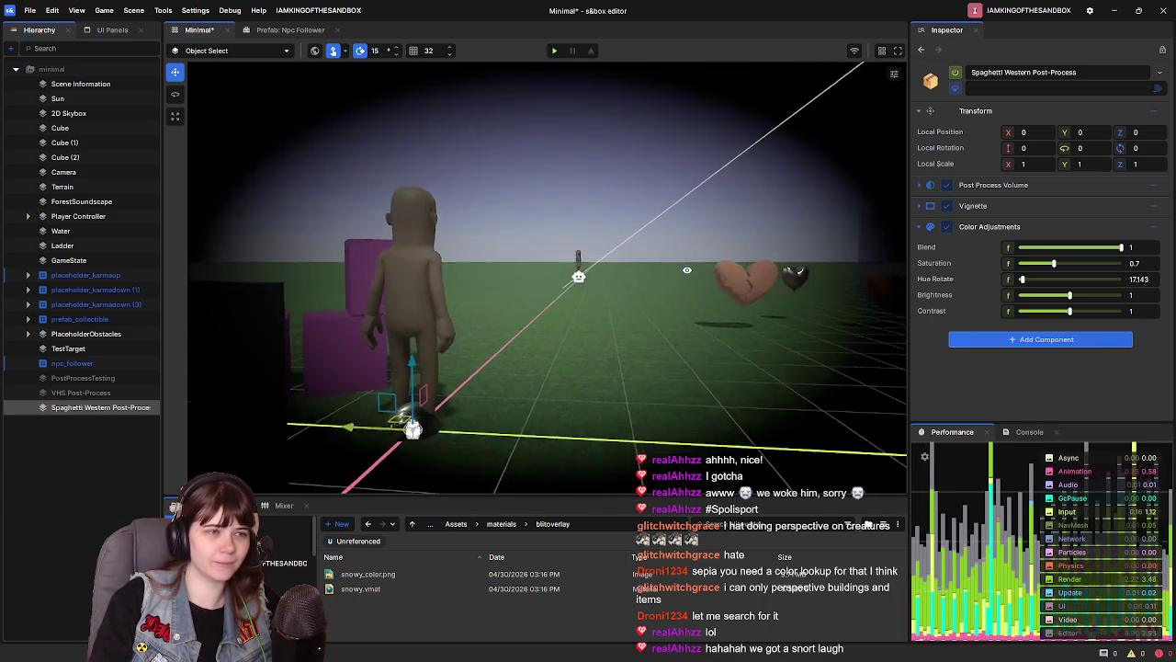
pyautogui.press('w')
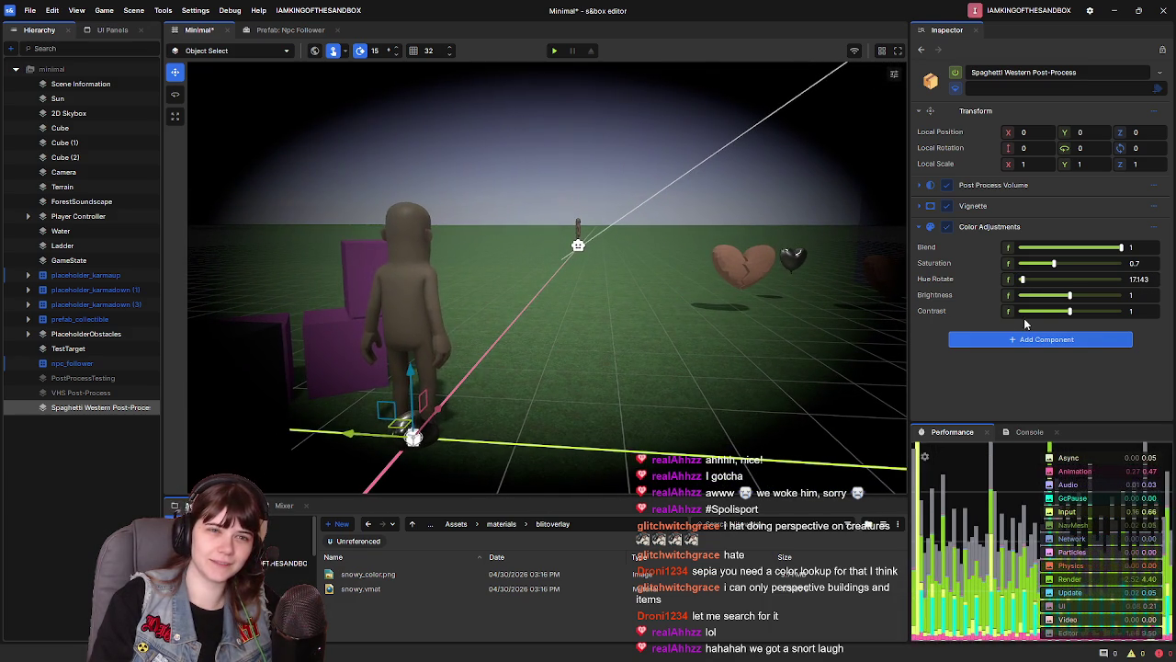
pyautogui.moveTo(1025, 285); pyautogui.dragTo(1011, 283)
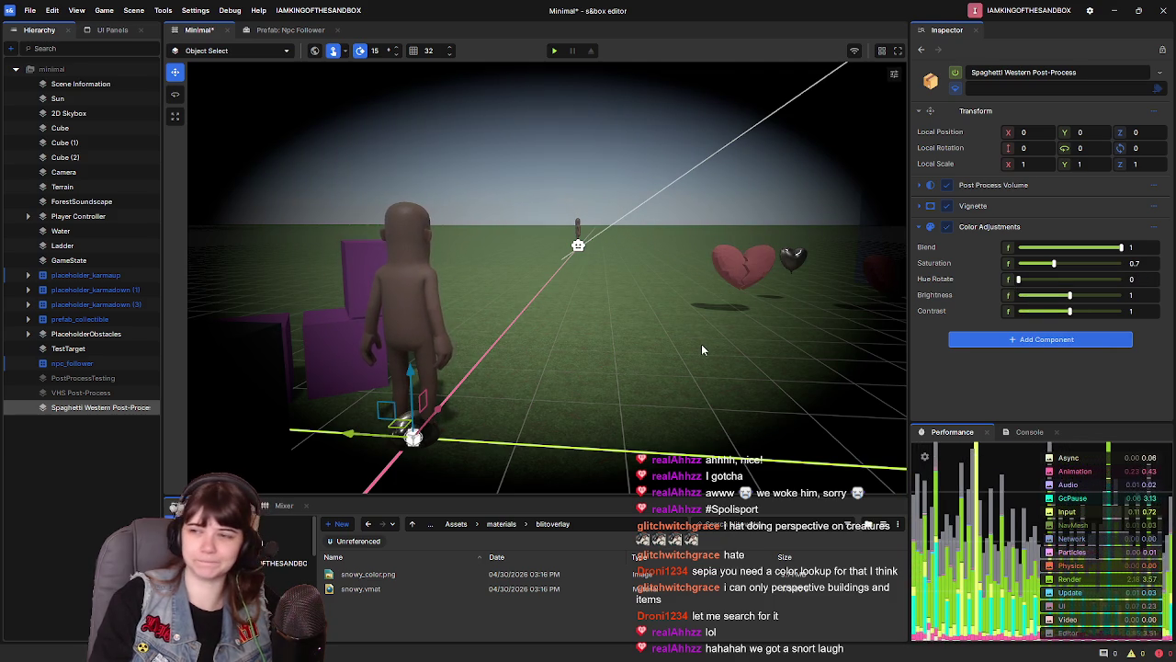
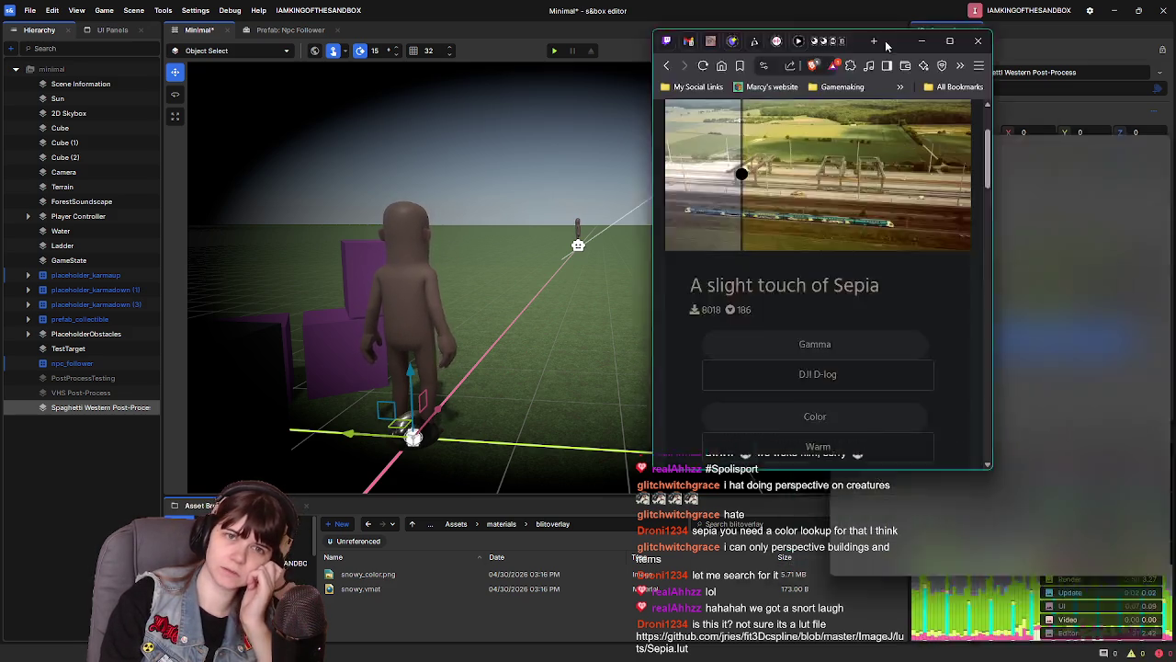
# Switch from the freshLUTs Sepia page to GitHub's Sepia.lut file with its 256 lines of RGB values
pyautogui.doubleClick(884, 40)
pyautogui.scroll(2, 570, 510)
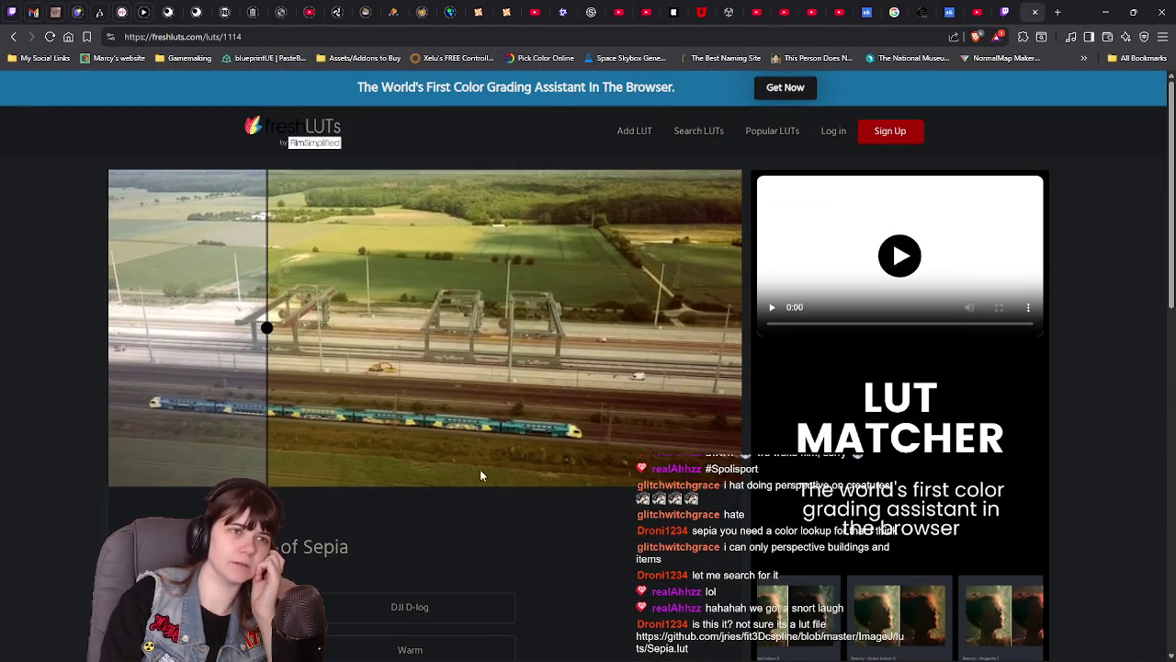
pyautogui.moveTo(267, 328)
pyautogui.mouseDown()
pyautogui.moveTo(572, 328)
pyautogui.moveTo(289, 347)
pyautogui.moveTo(535, 346)
pyautogui.moveTo(251, 349)
pyautogui.moveTo(465, 347)
pyautogui.moveTo(284, 348)
pyautogui.mouseUp()
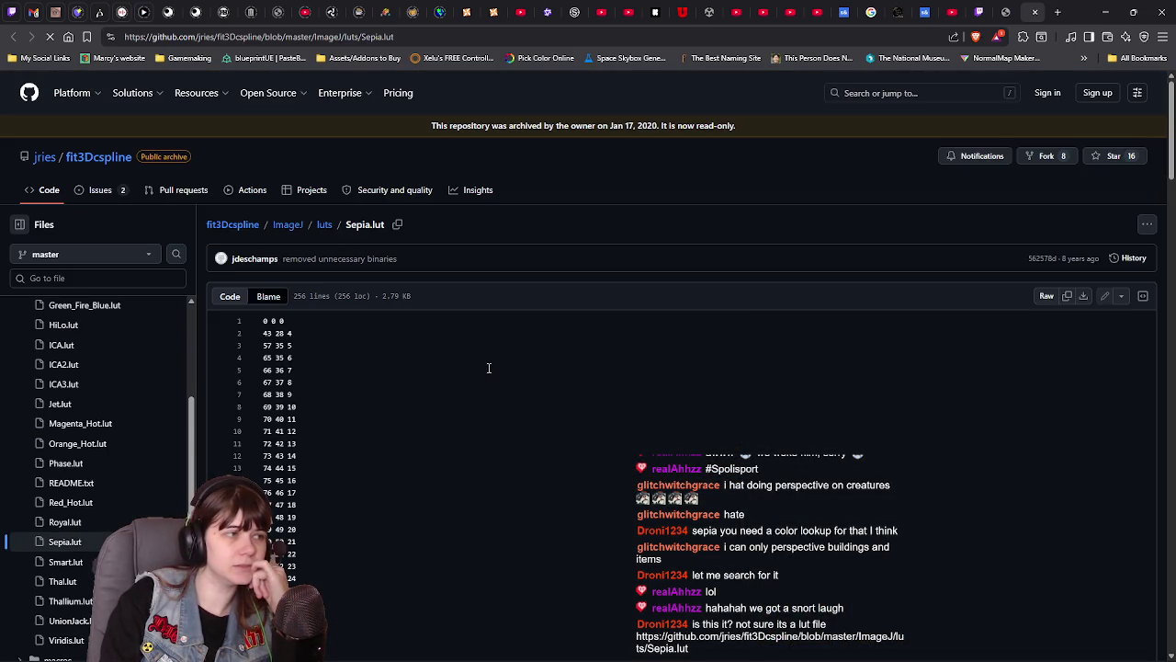
# Review the Sepia.lut contents and its Blame history, then return to the Code view
pyautogui.scroll(-6, 488, 368)
pyautogui.scroll(7, 489, 368)
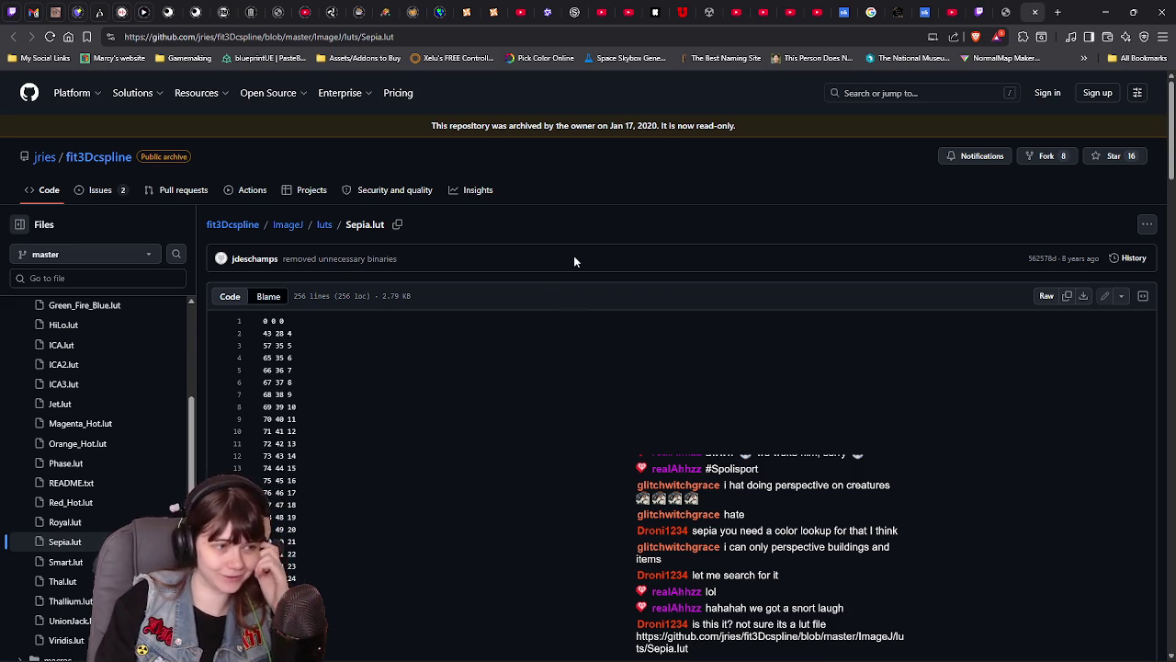
pyautogui.scroll(-13, 551, 367)
pyautogui.scroll(-15, 551, 371)
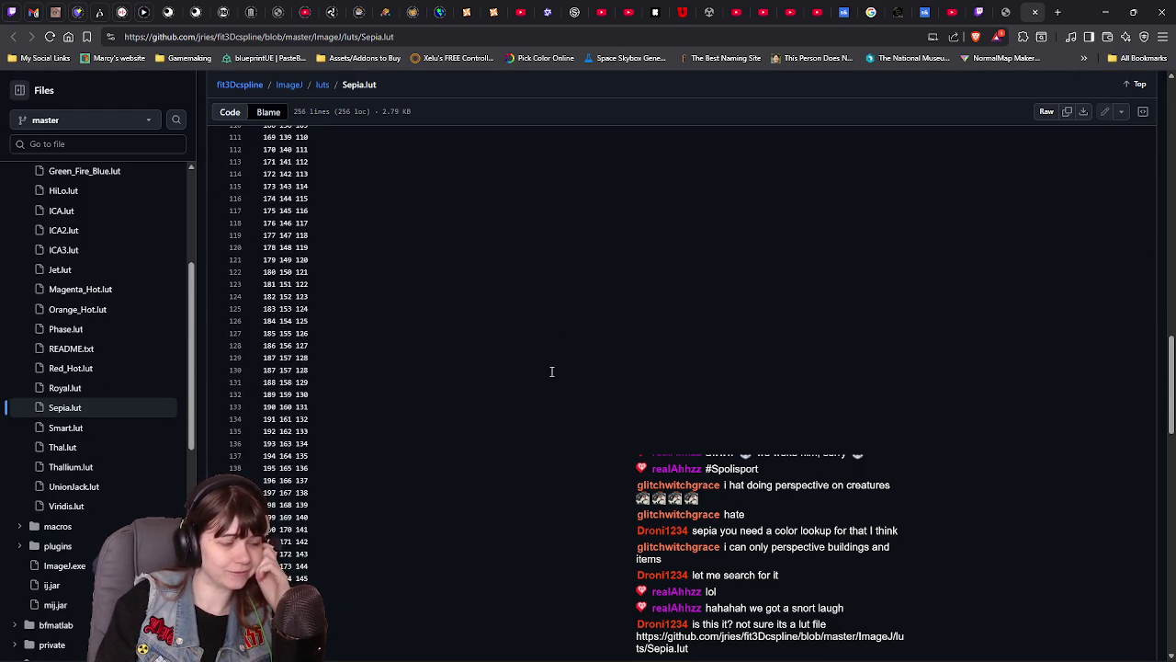
pyautogui.scroll(12, 551, 372)
pyautogui.scroll(15, 551, 371)
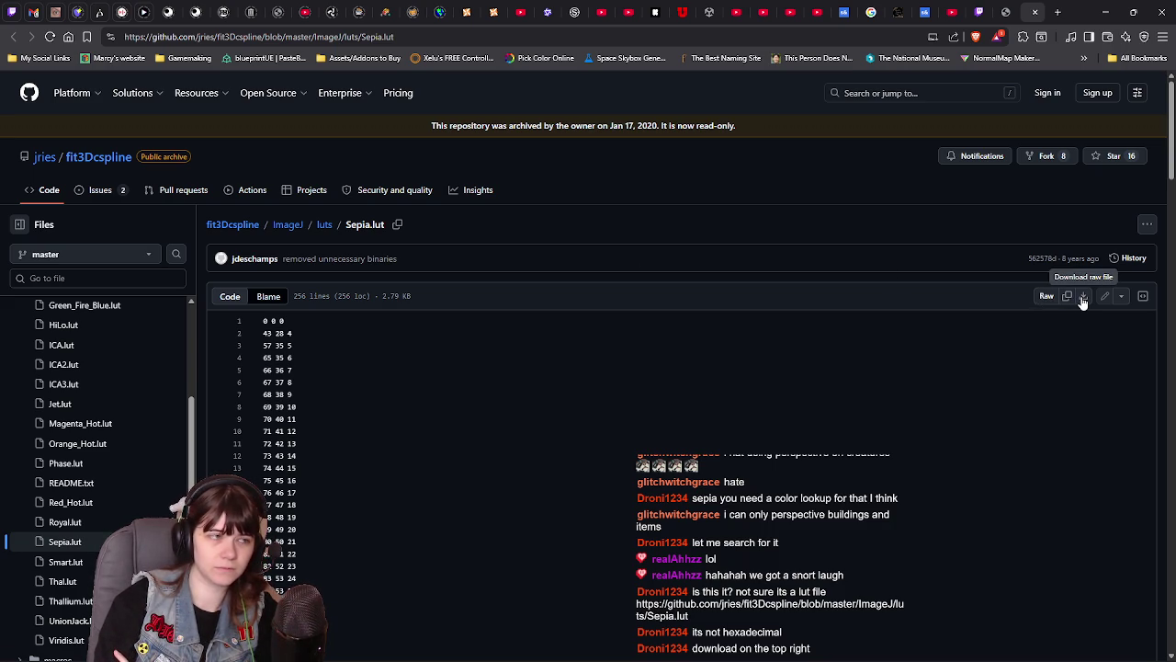
pyautogui.click(267, 297)
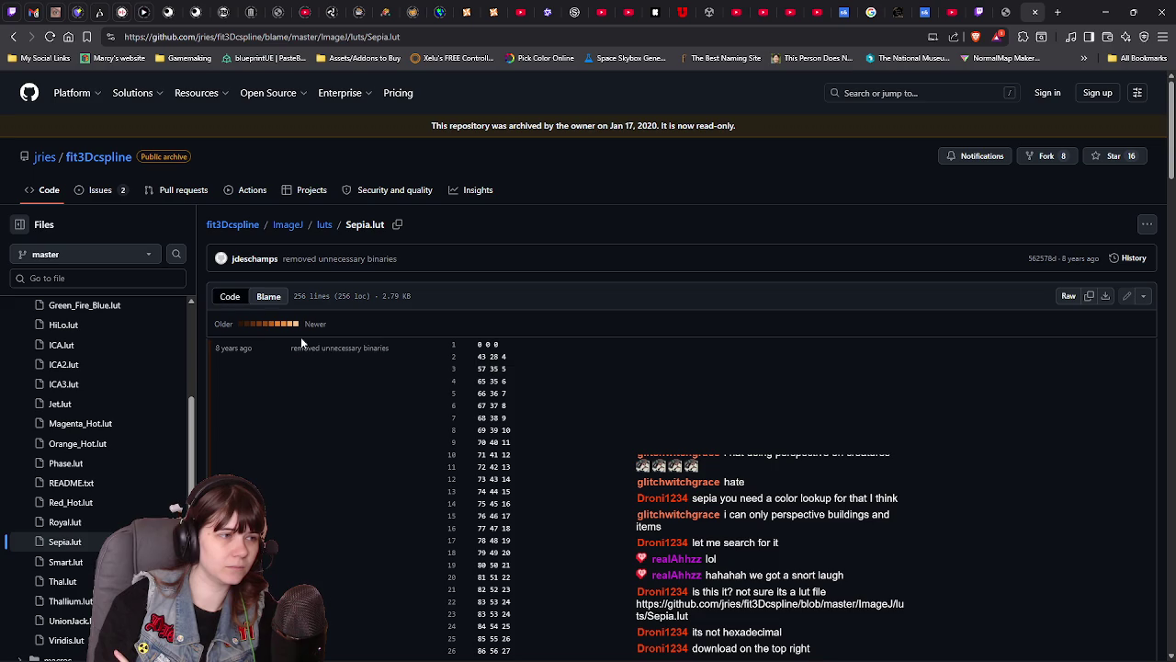
pyautogui.scroll(-2, 270, 322)
pyautogui.scroll(2, 270, 322)
pyautogui.click(229, 296)
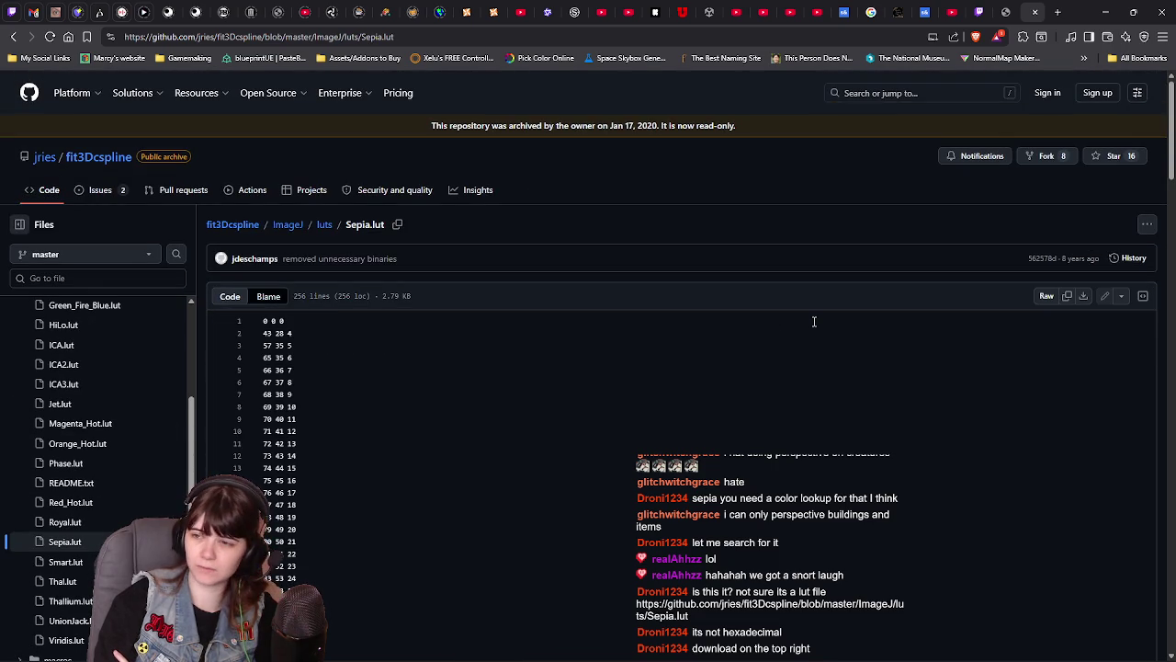
# Download the raw Sepia.lut (2,853 B) to Downloads and return to s&box
pyautogui.click(1083, 295)
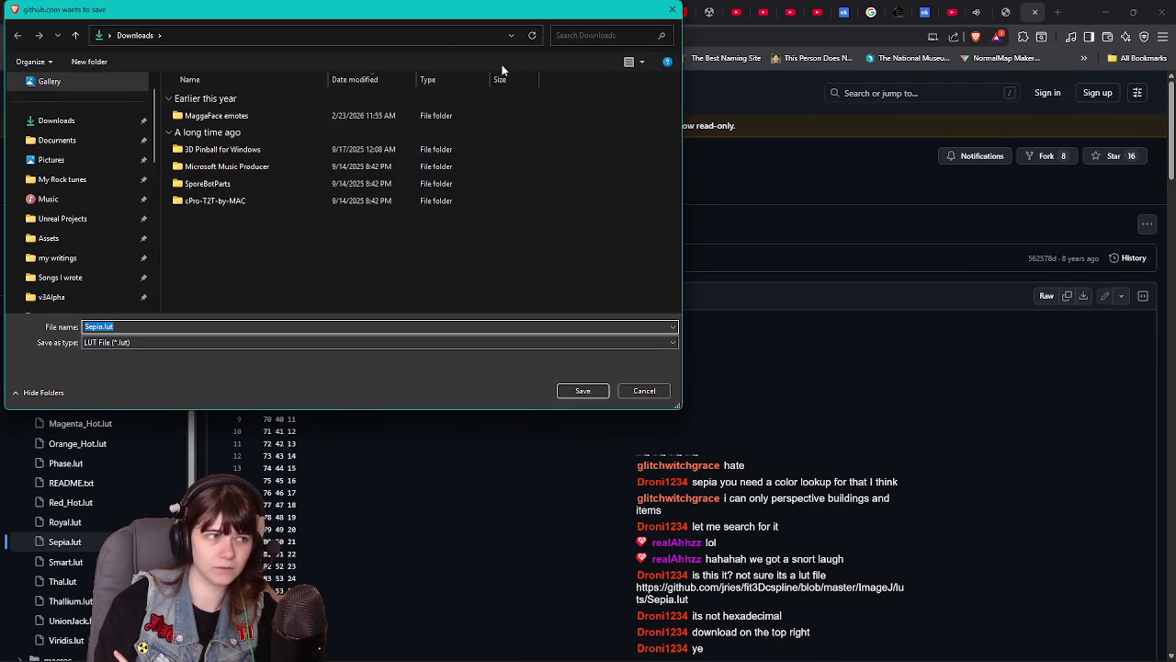
pyautogui.click(597, 392)
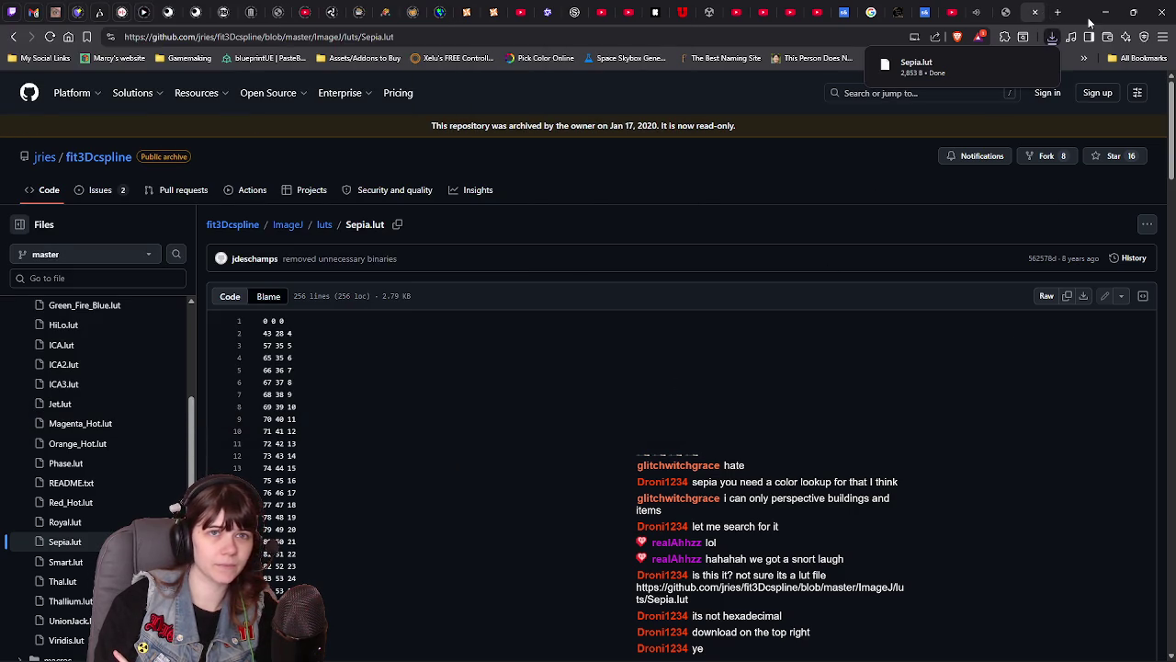
pyautogui.hotkey('alt', 'Tab')
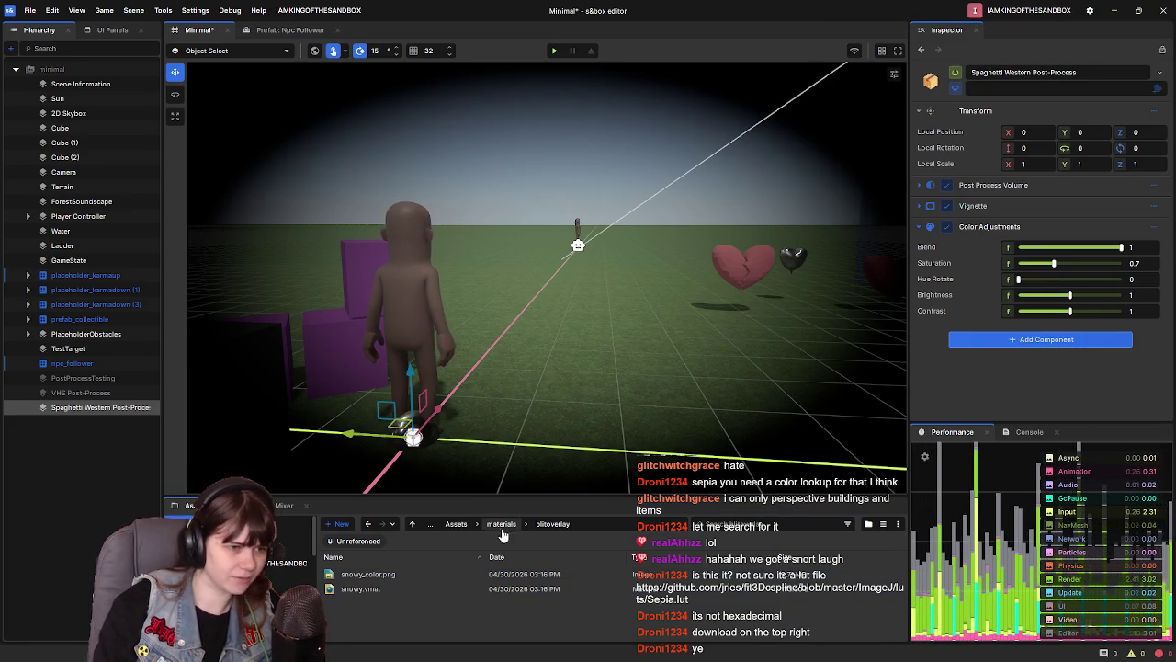
# Add a Color Grading component, found by searching 'color', and set Grading Method to LUT
pyautogui.moveTo(558, 501); pyautogui.dragTo(561, 378)
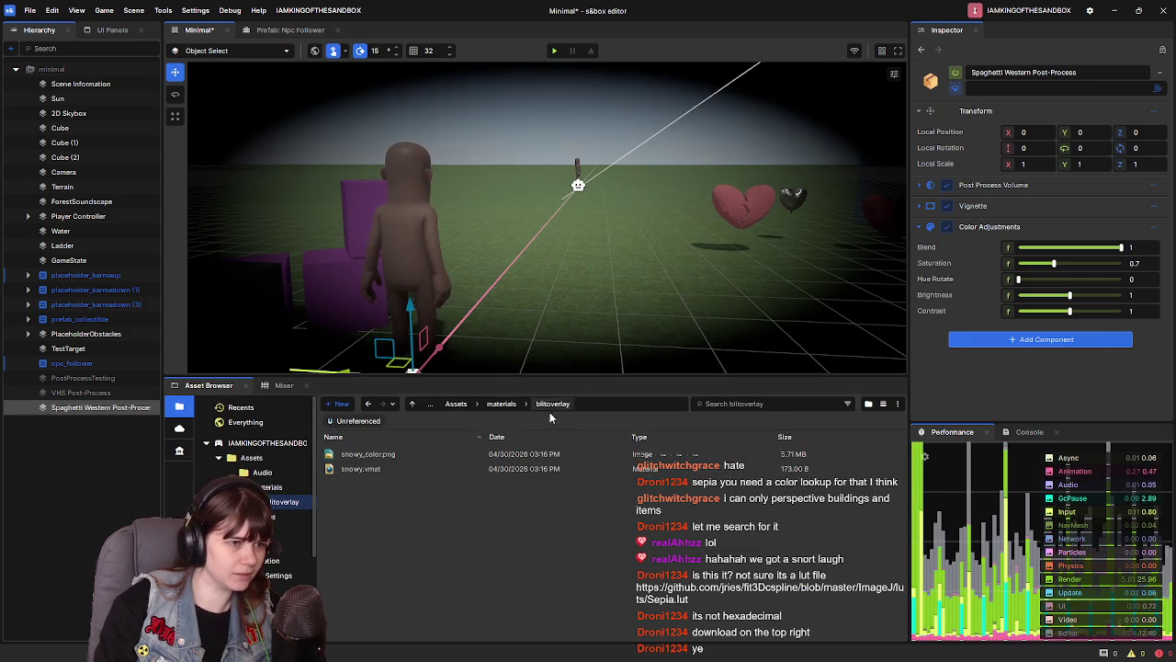
pyautogui.click(501, 403)
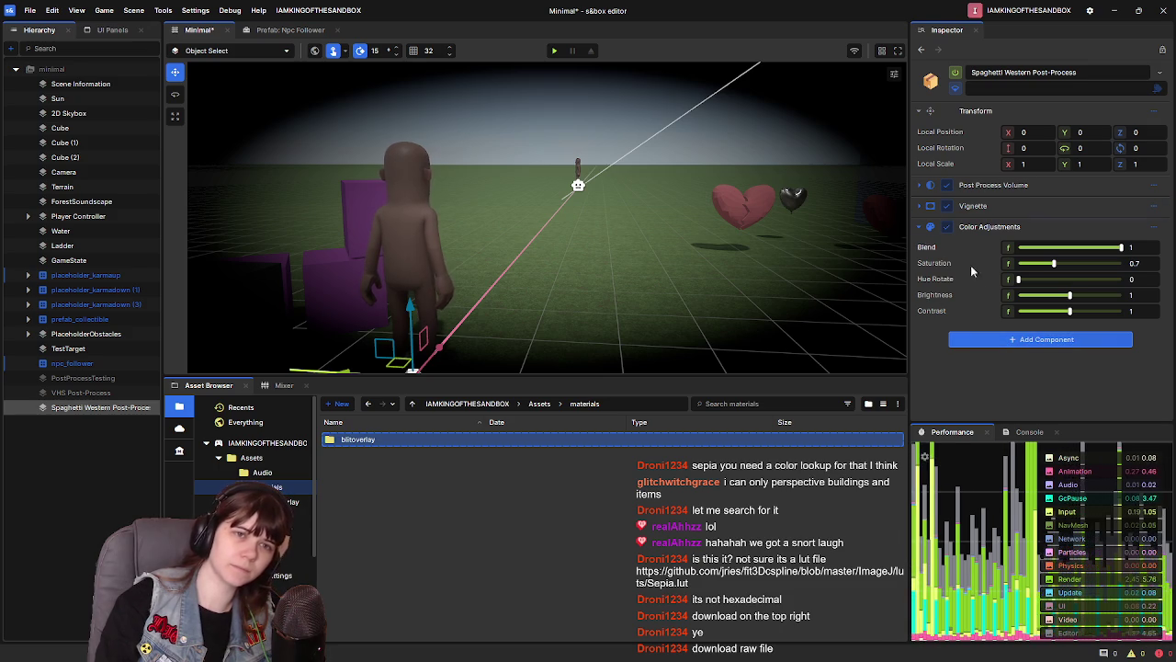
pyautogui.click(1009, 342)
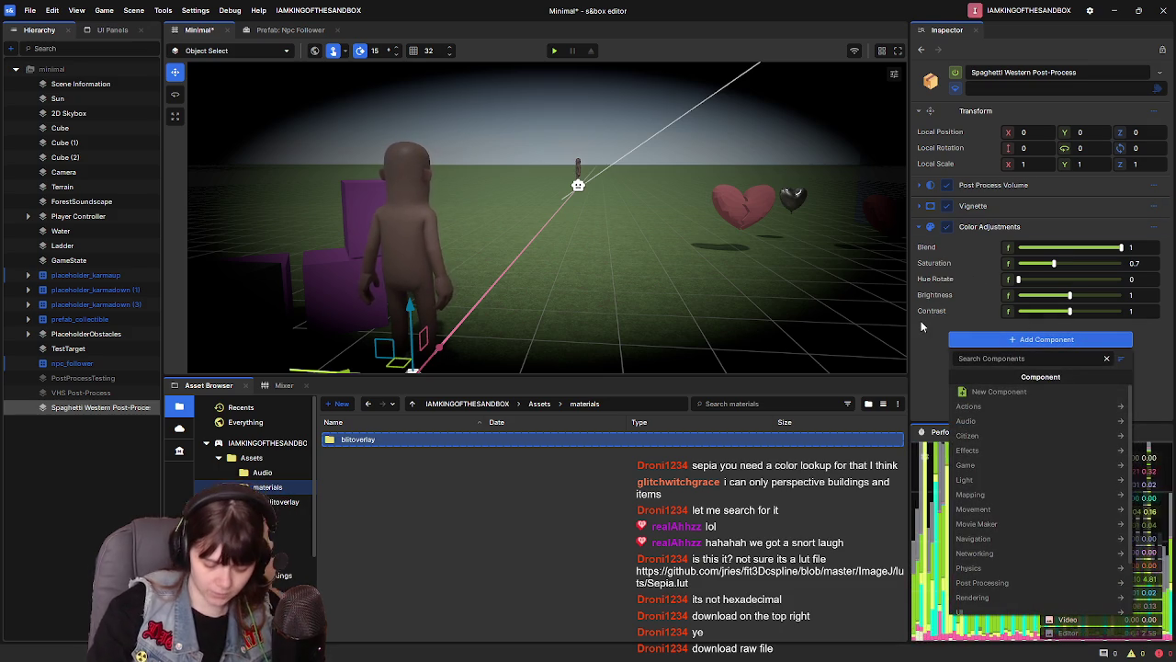
pyautogui.write('tone')
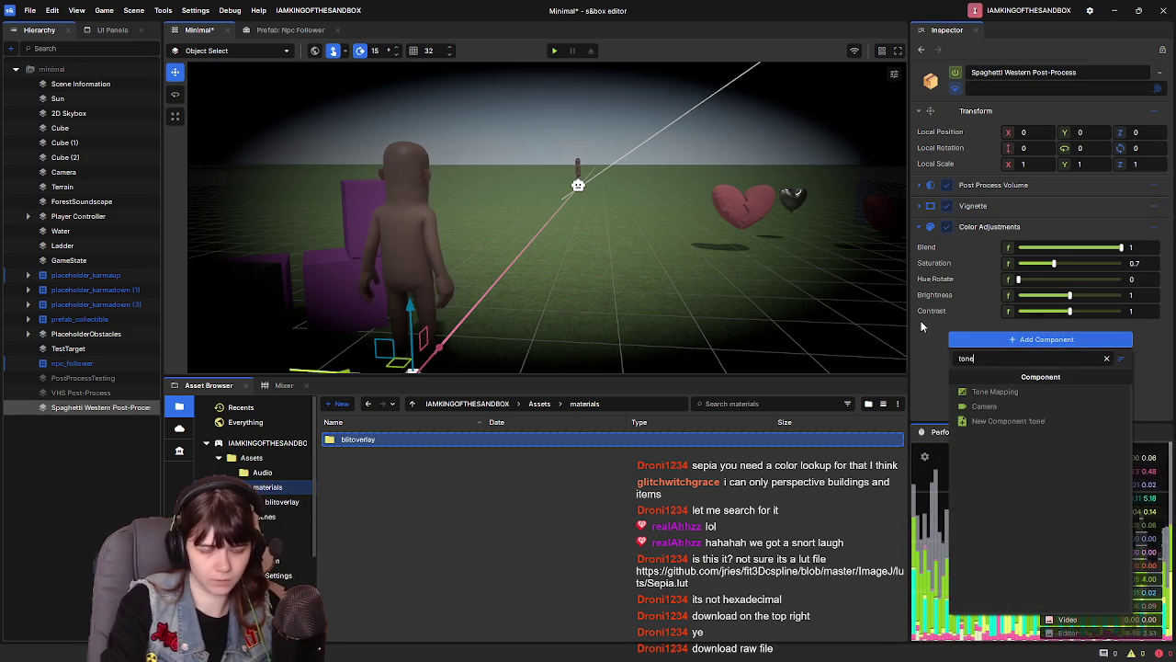
pyautogui.press('BackSpace')
pyautogui.press('BackSpace')
pyautogui.press('BackSpace')
pyautogui.write('color')
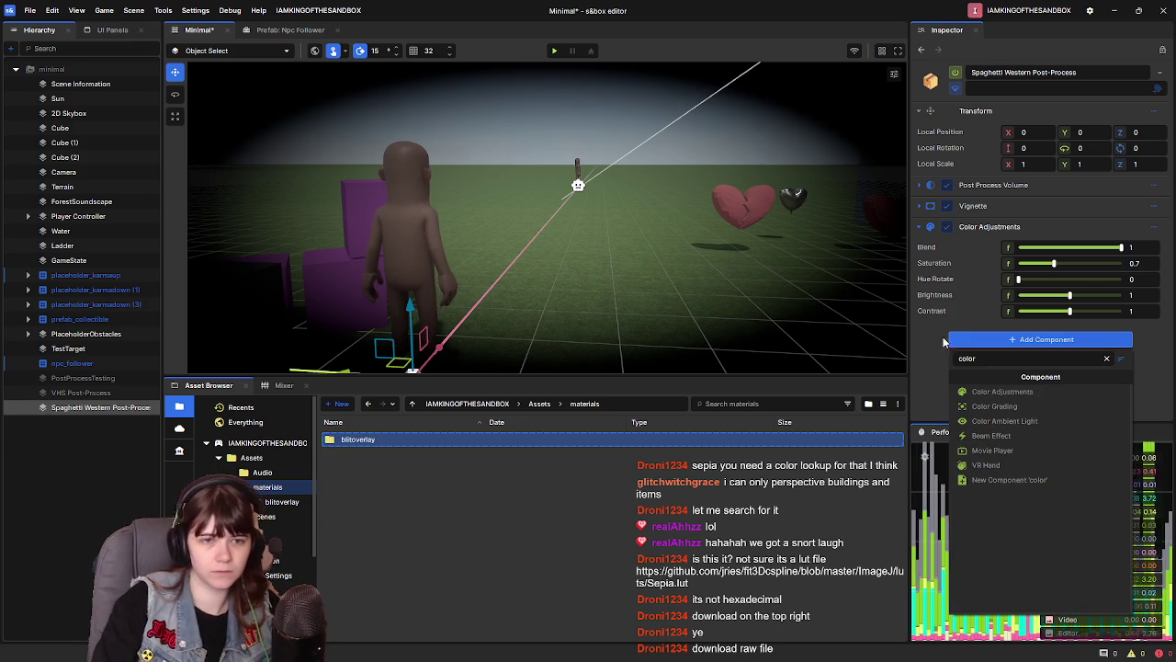
pyautogui.click(1002, 406)
pyautogui.scroll(-1, 1051, 365)
pyautogui.click(1136, 336)
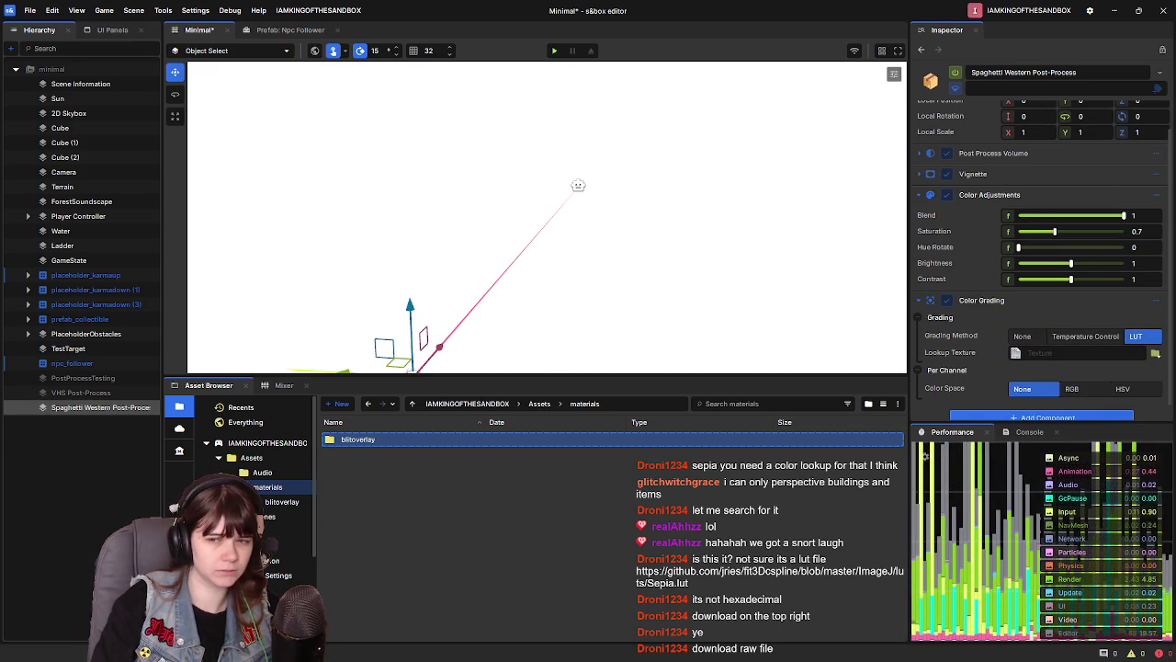
# Create a 'post-process' folder in materials, open it, and select Sepia.lut there
pyautogui.rightClick(425, 483)
pyautogui.moveTo(534, 520)
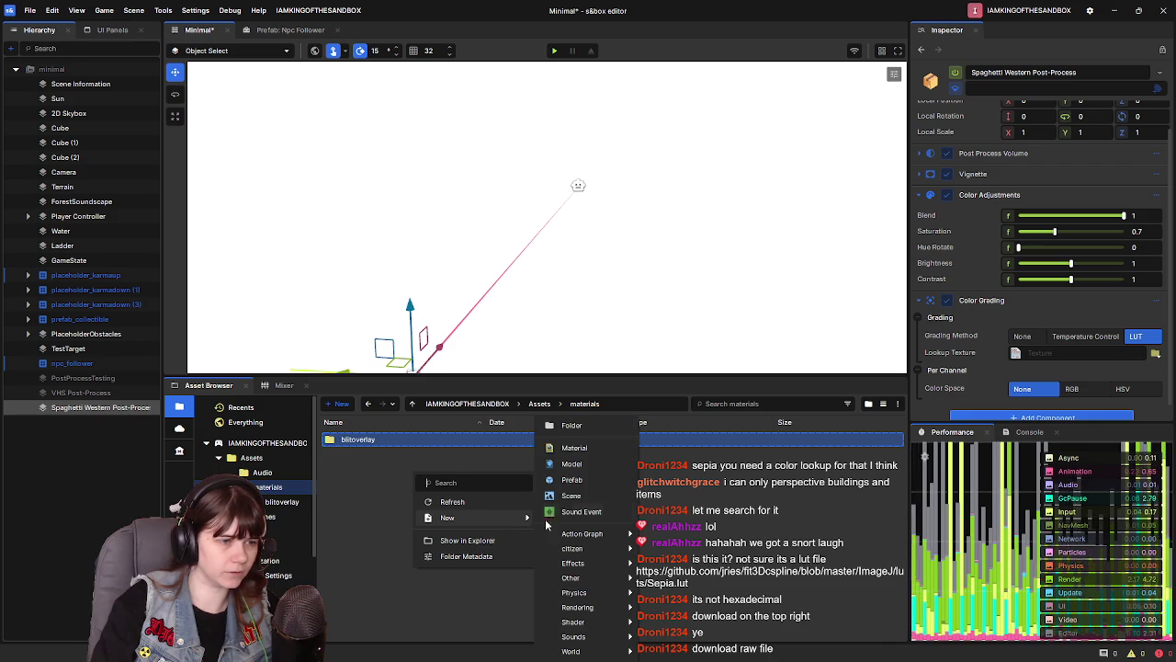
pyautogui.click(599, 425)
pyautogui.write('po')
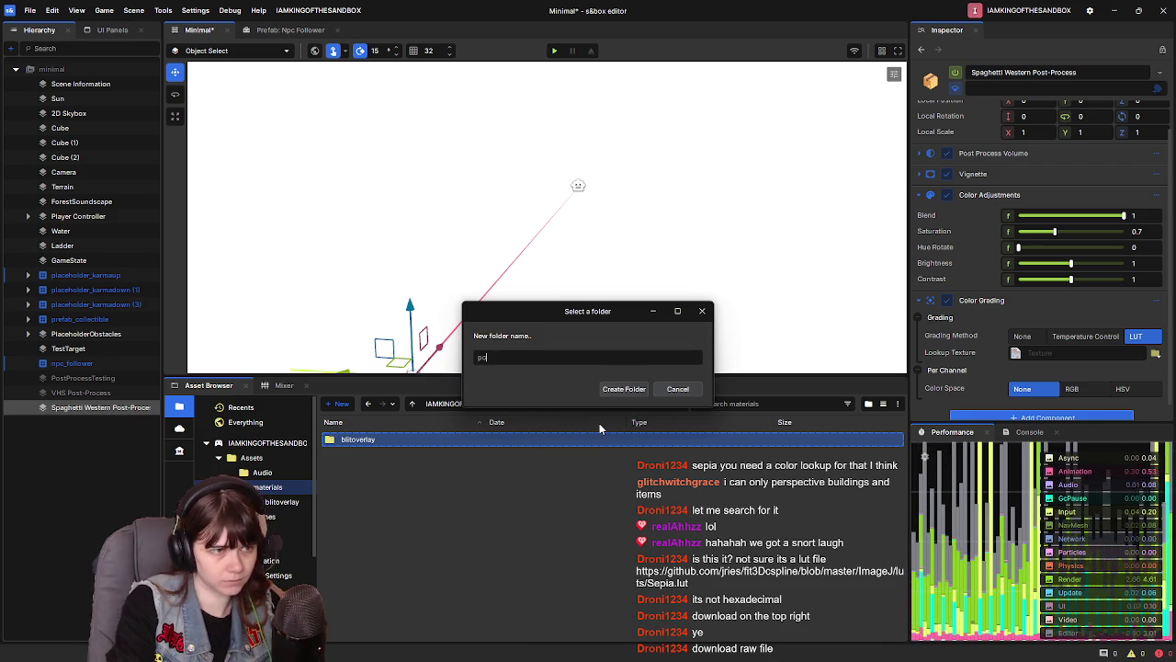
pyautogui.write('st-process')
pyautogui.press('Return')
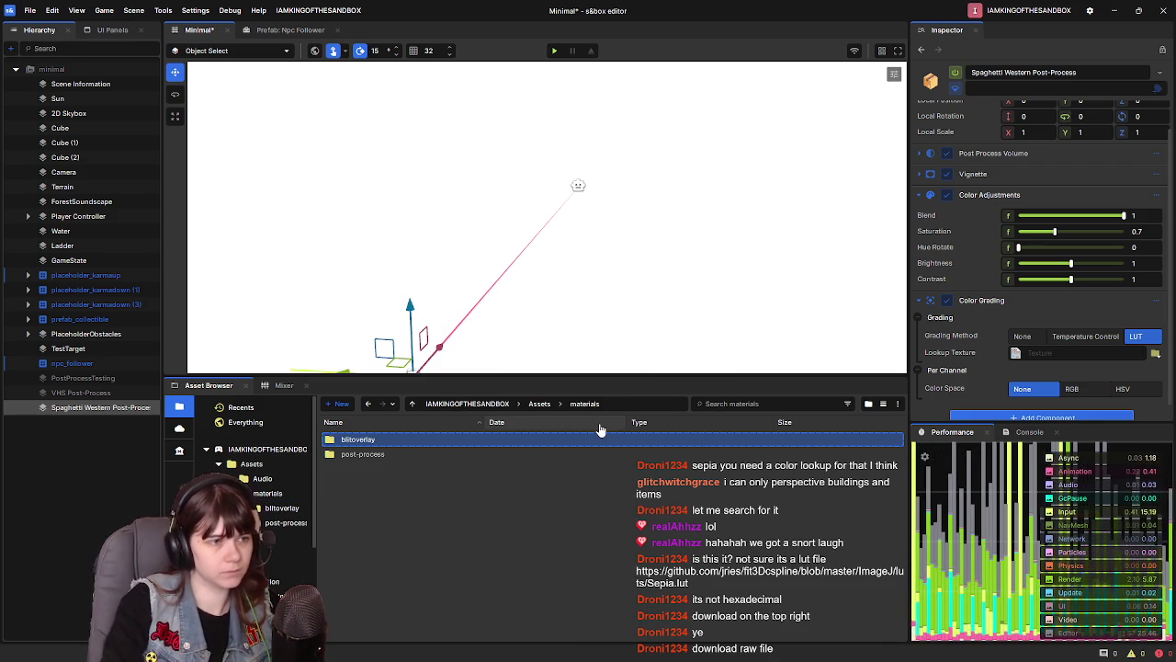
pyautogui.doubleClick(378, 441)
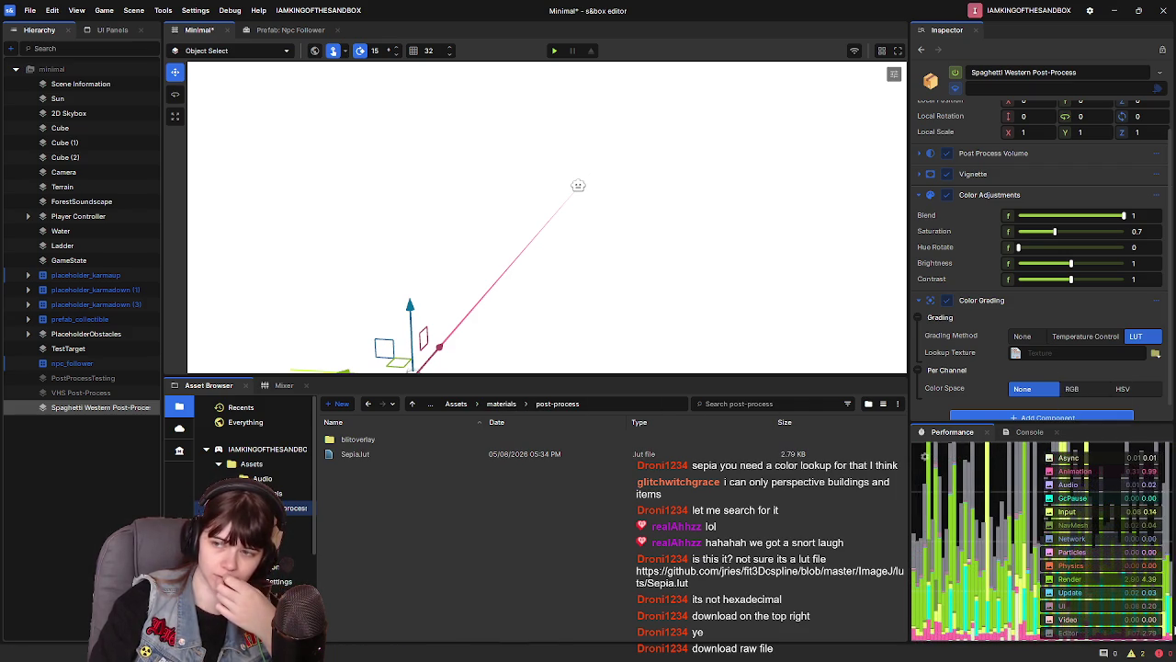
pyautogui.click(368, 455)
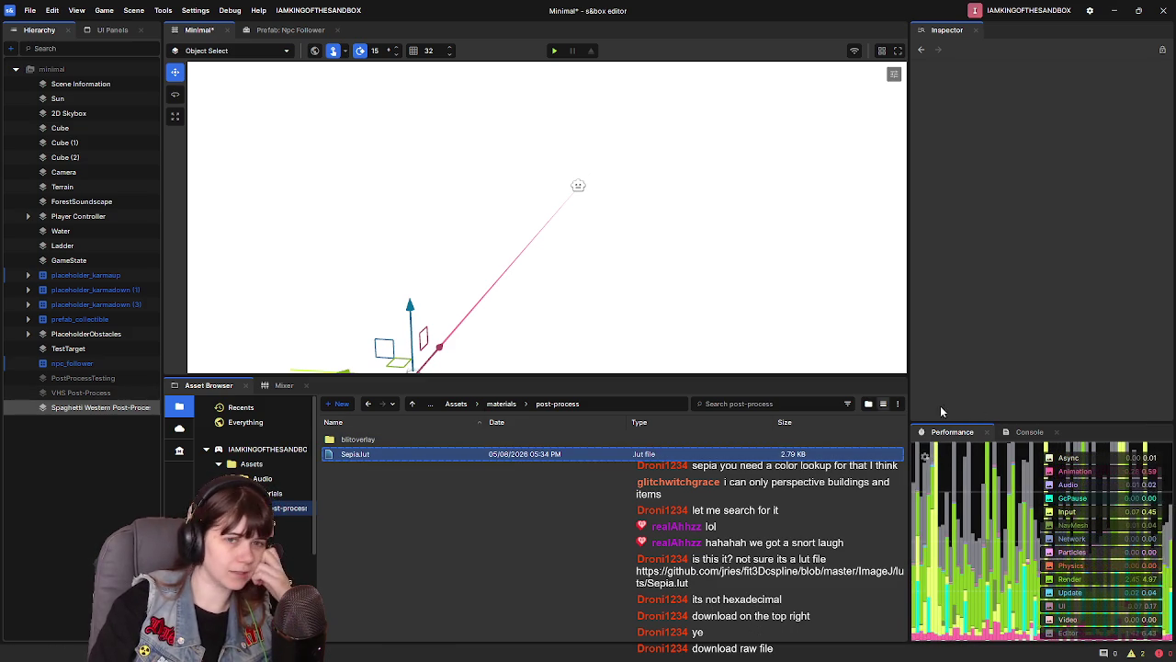
# Select Spaghetti Western Post-Process and check the Sepia.lut file's options
pyautogui.click(99, 393)
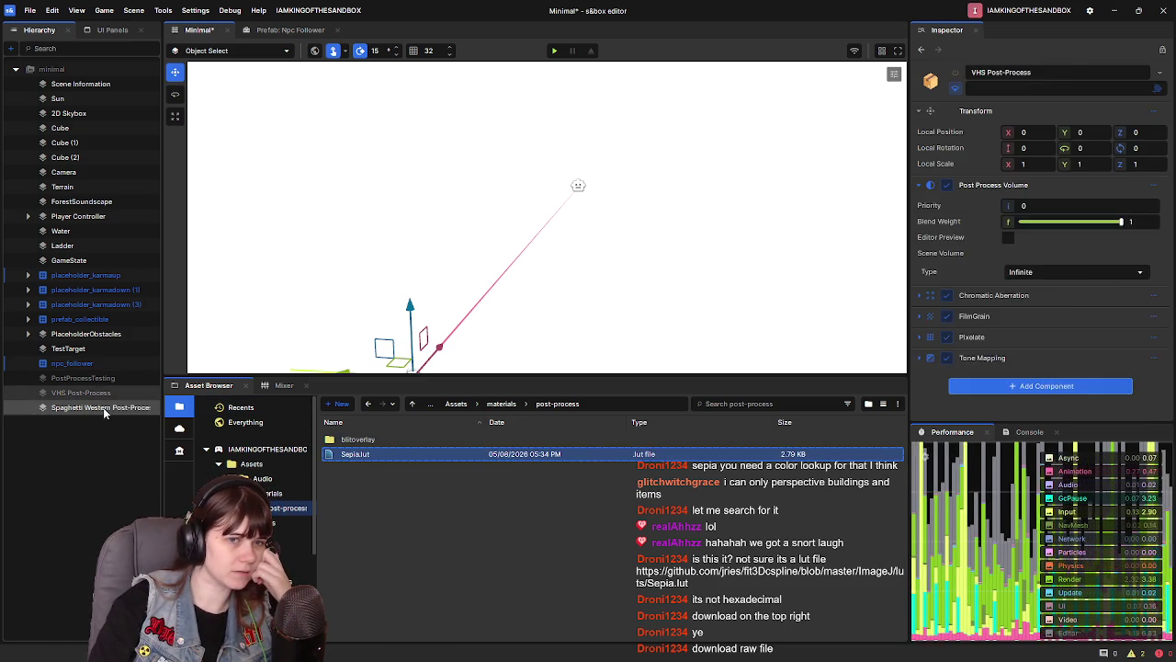
pyautogui.click(104, 407)
pyautogui.scroll(-1, 1038, 331)
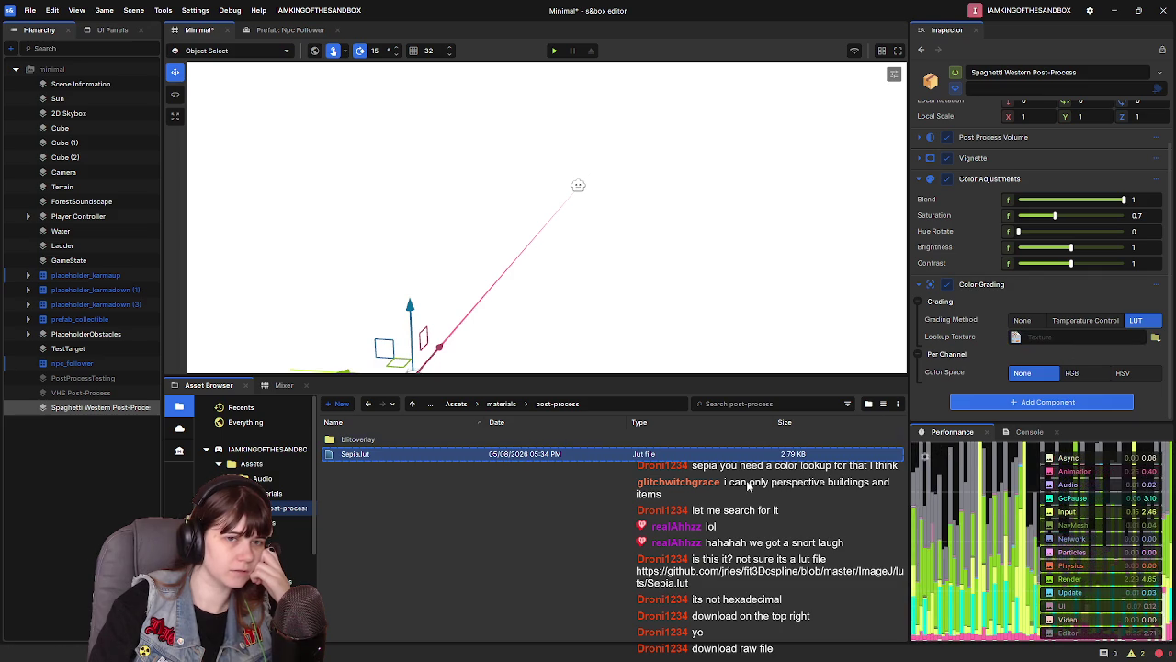
pyautogui.rightClick(436, 458)
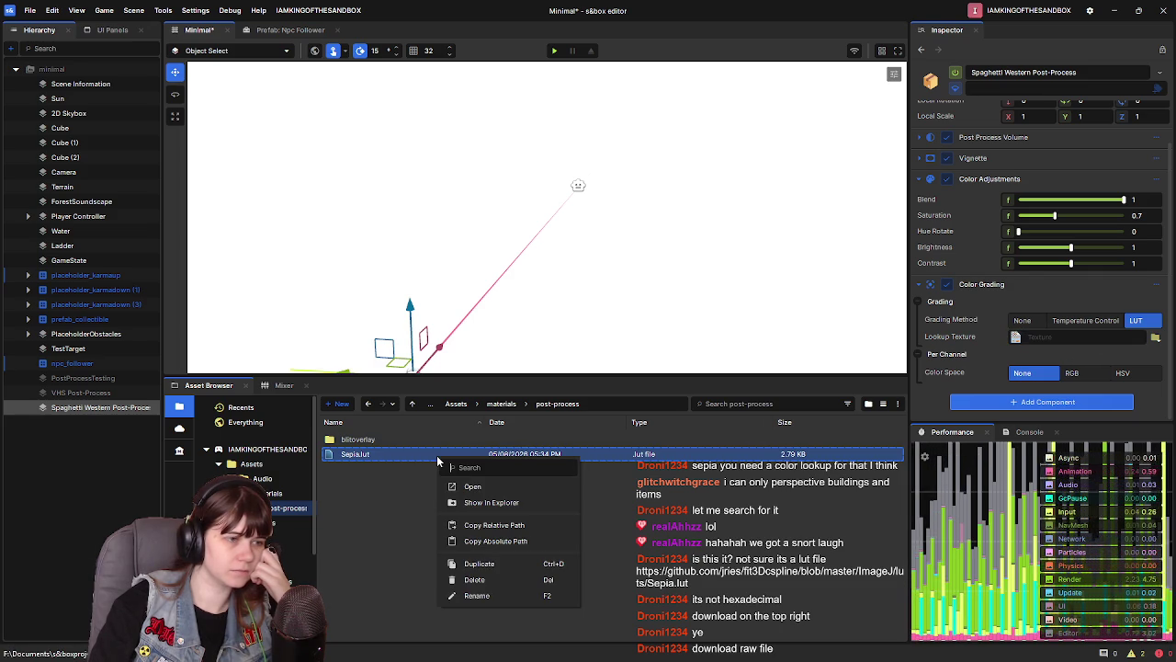
pyautogui.click(392, 490)
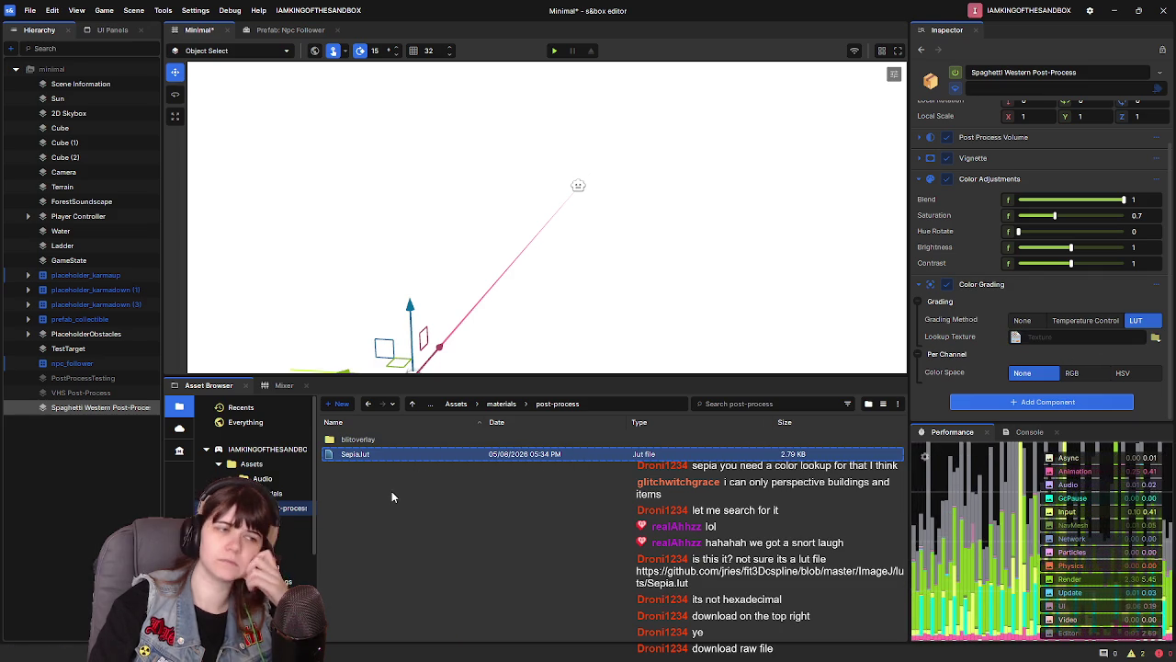
# Drop Sepia.lut onto Lookup Texture, then switch its source to a #FF00FF Color
pyautogui.click(1156, 337)
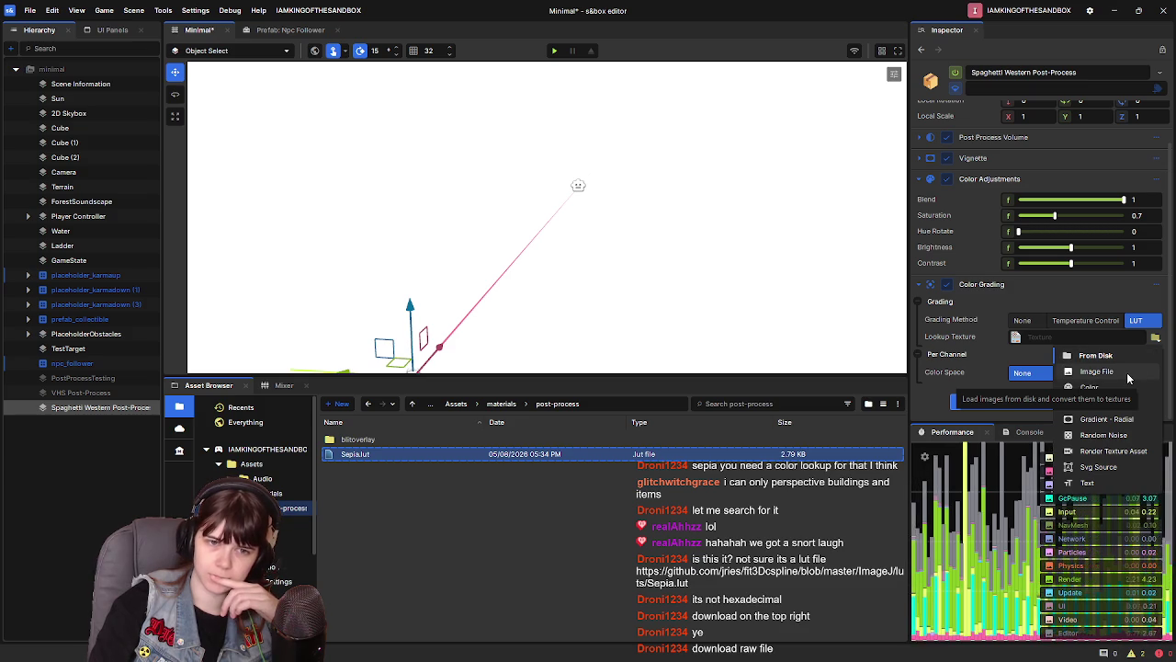
pyautogui.click(1128, 376)
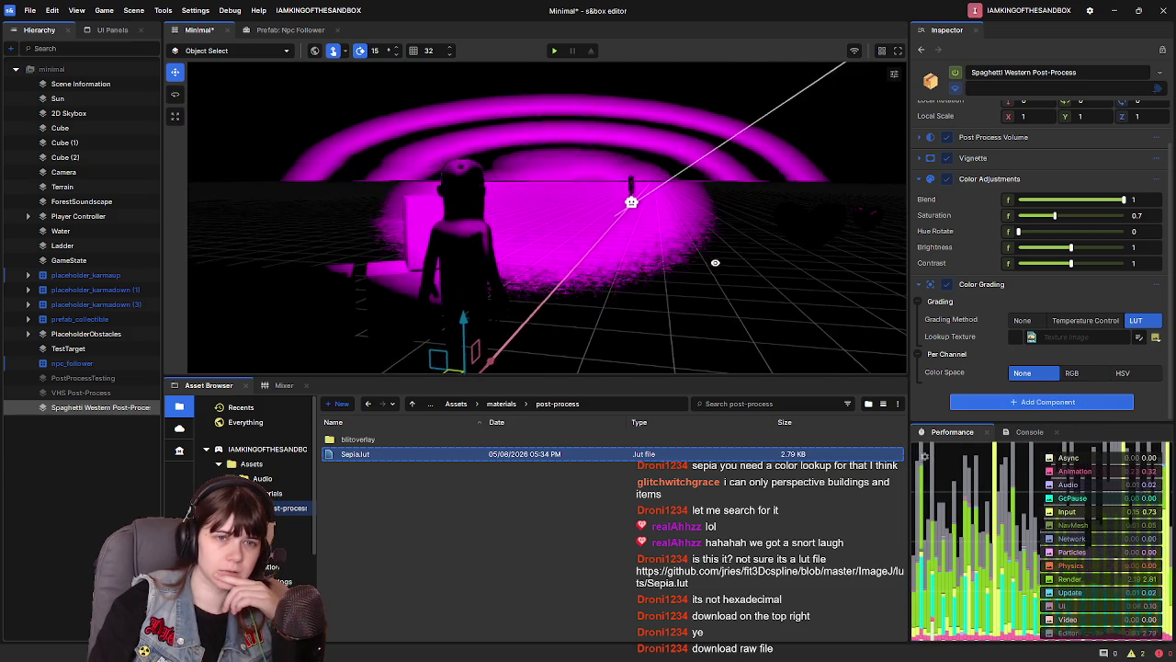
pyautogui.moveTo(620, 455)
pyautogui.mouseDown()
pyautogui.moveTo(1061, 389)
pyautogui.moveTo(1103, 337)
pyautogui.mouseUp()
pyautogui.click(1139, 337)
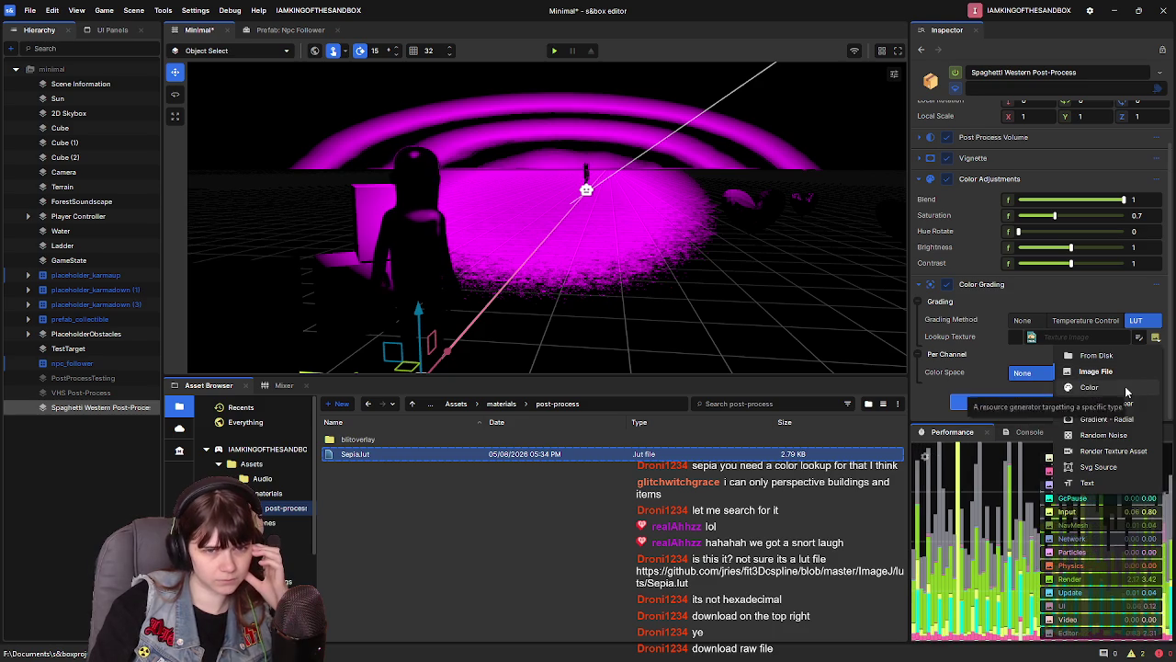
pyautogui.click(1093, 387)
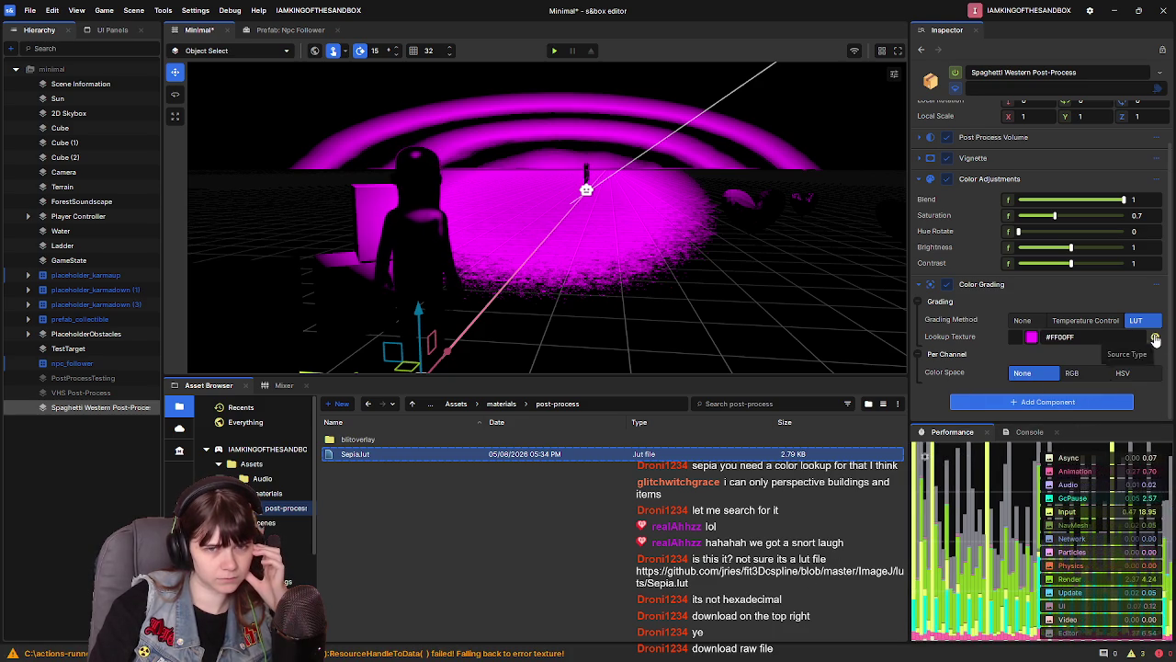
# Change the lookup texture colour from magenta to orange
pyautogui.click(1155, 337)
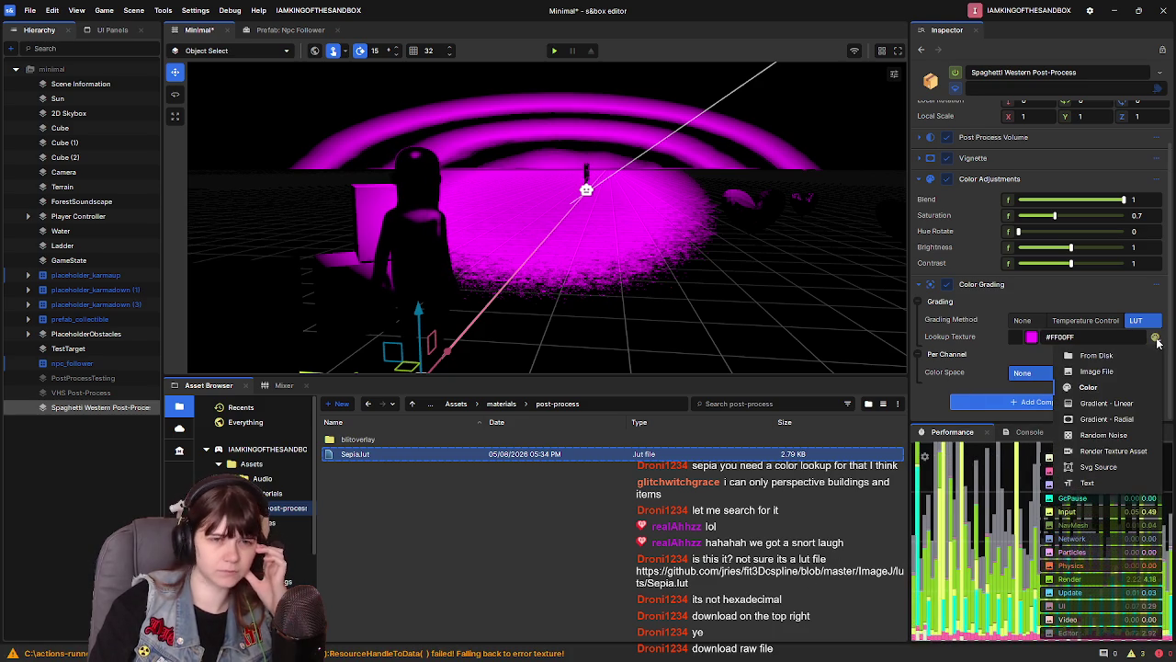
pyautogui.click(1031, 337)
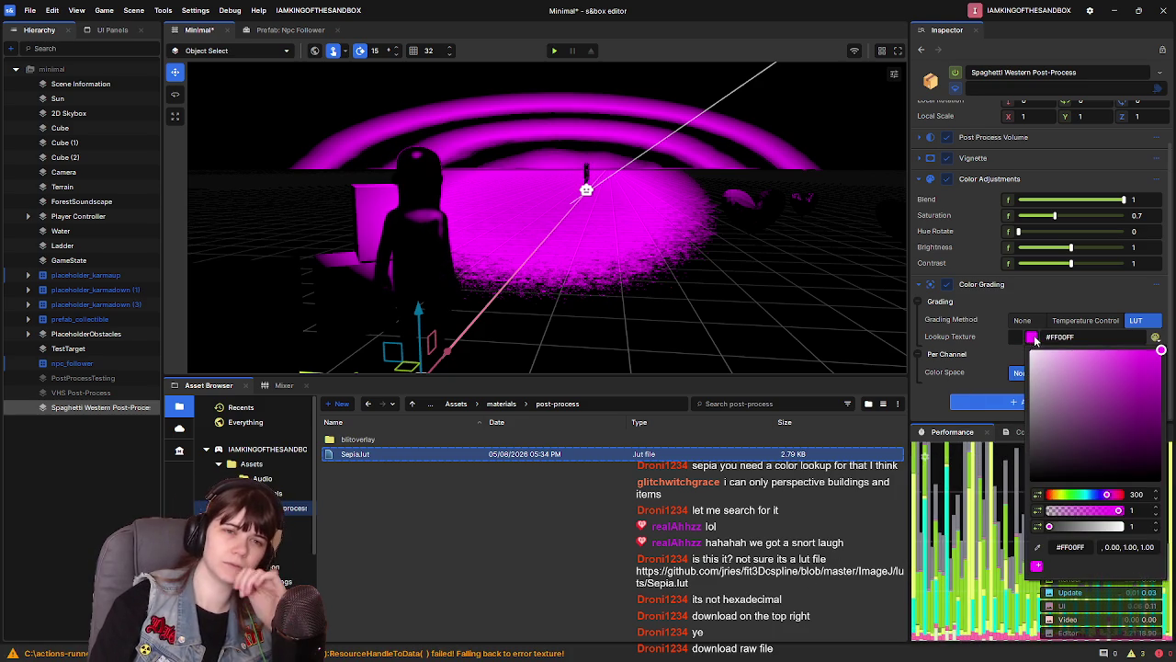
pyautogui.click(1055, 495)
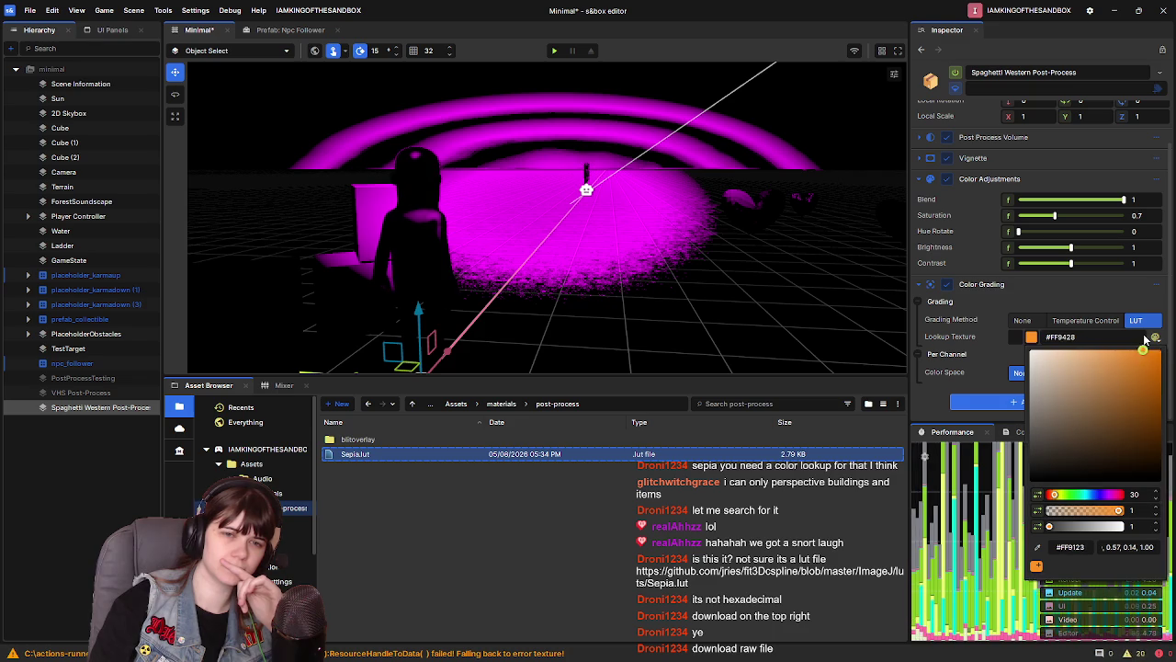
pyautogui.press('Escape')
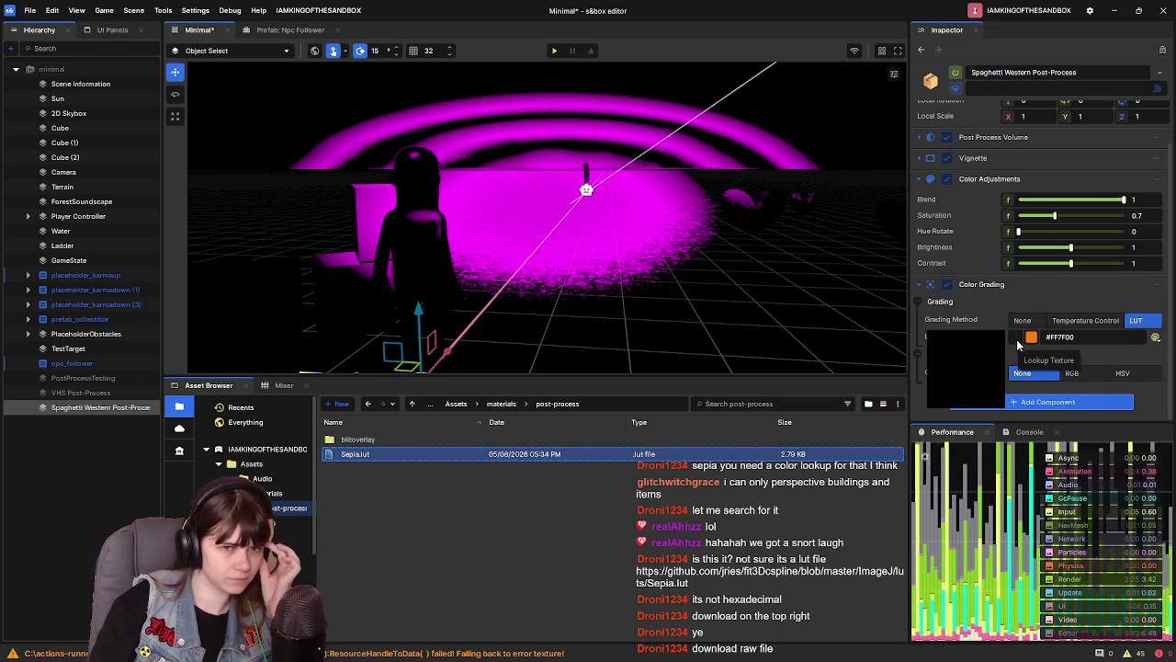
# Try opening Sepia.lut, then set the lookup texture source to Gradient - Linear
pyautogui.click(1155, 337)
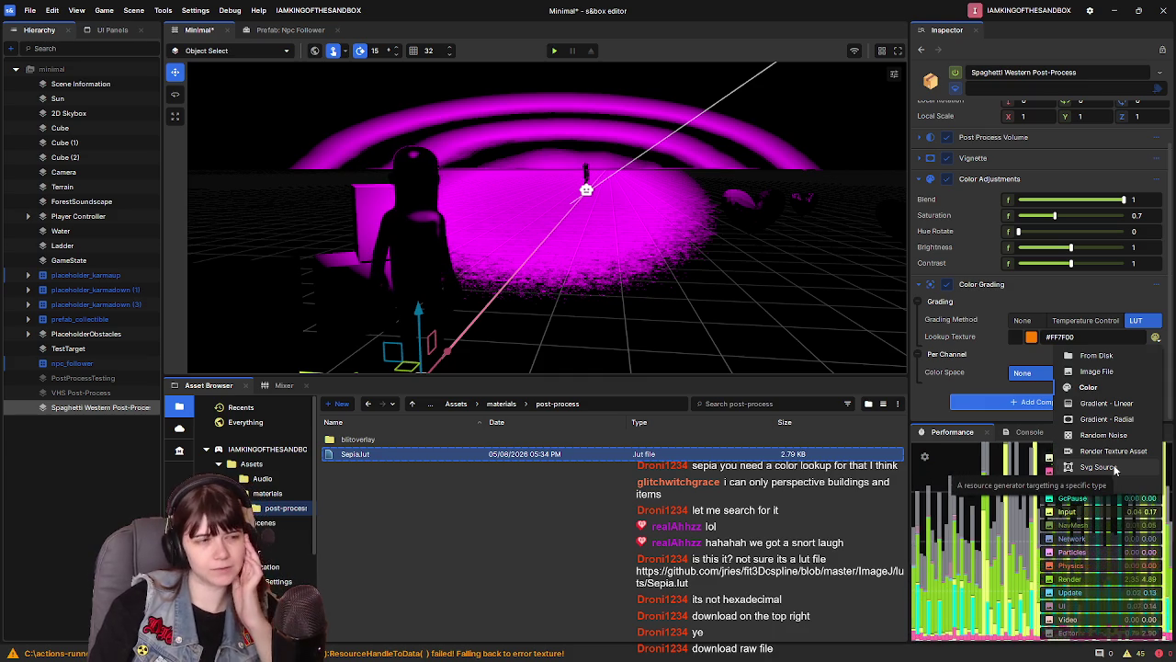
pyautogui.doubleClick(611, 455)
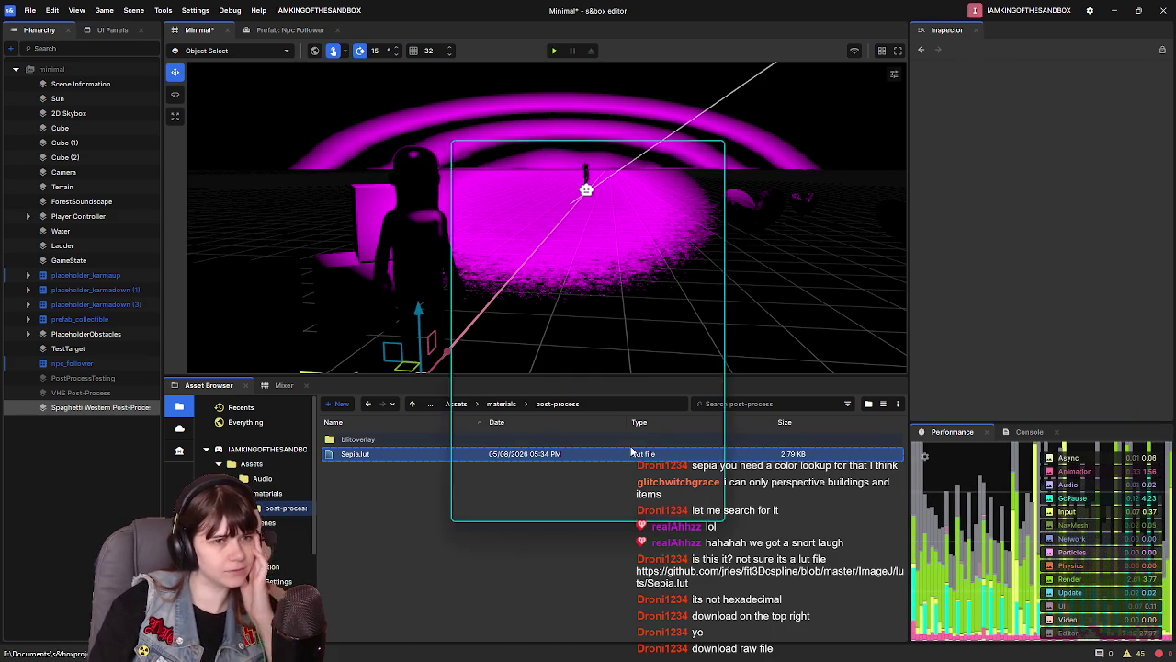
pyautogui.press('Escape')
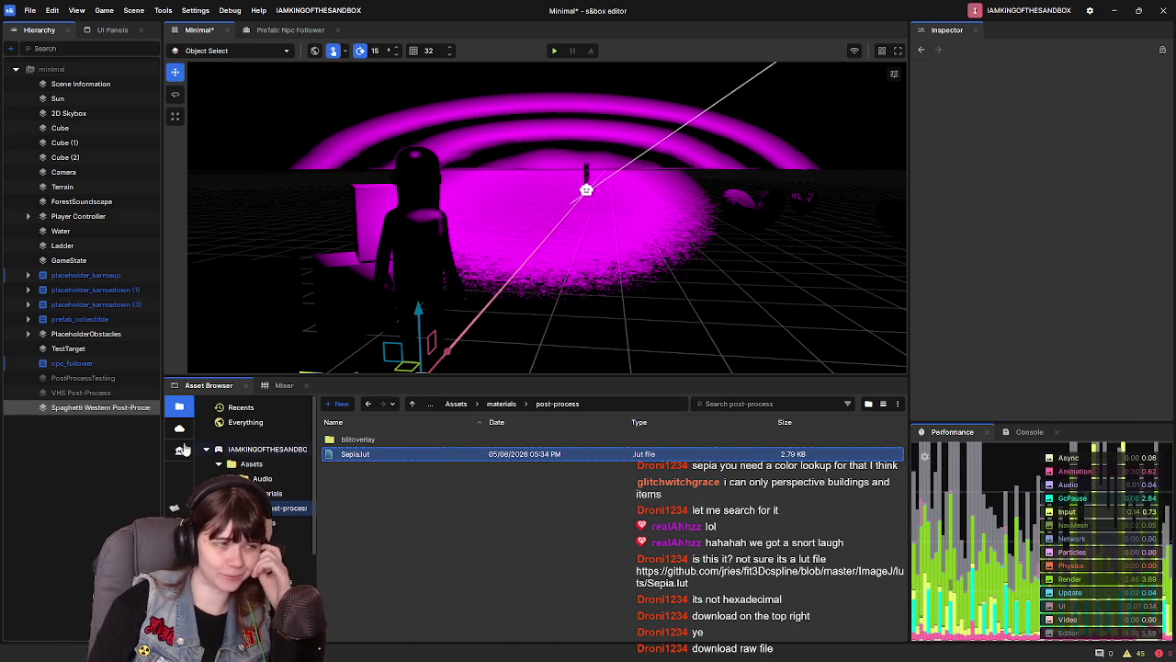
pyautogui.click(122, 407)
pyautogui.scroll(-3, 1002, 365)
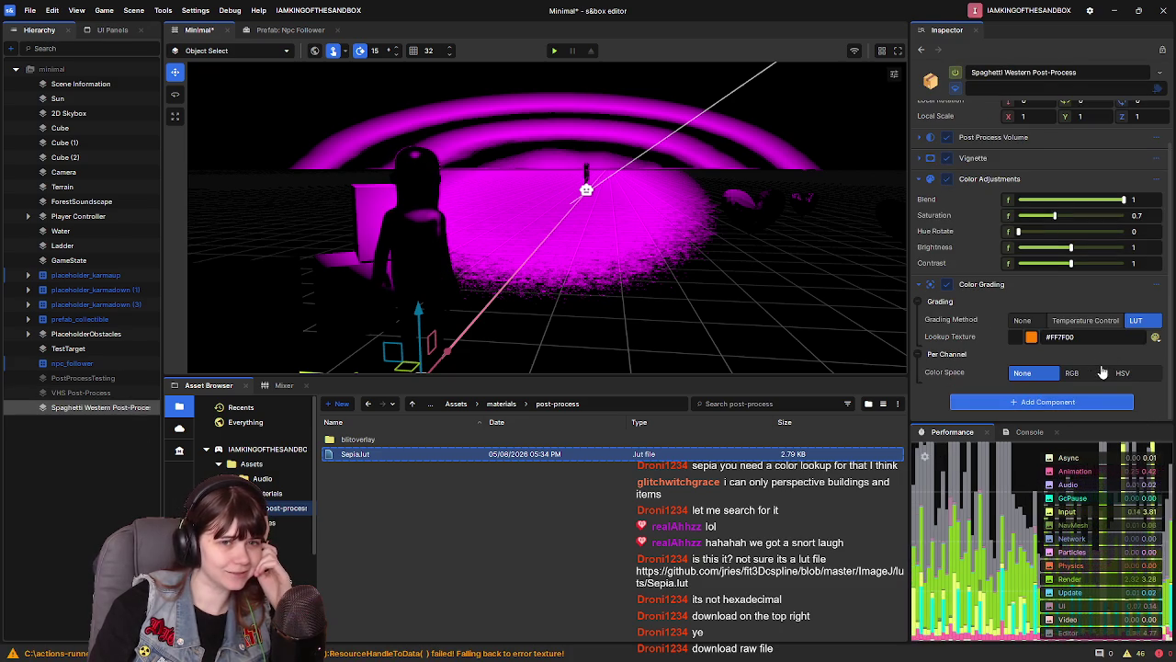
pyautogui.click(1154, 338)
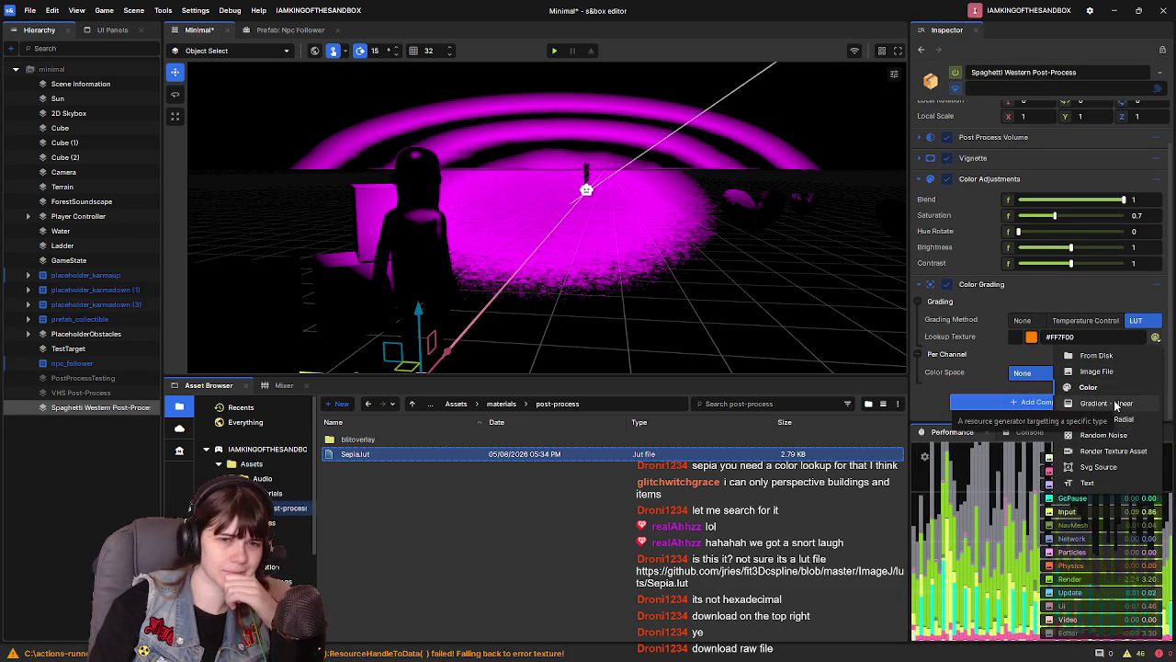
pyautogui.click(1110, 404)
pyautogui.click(1155, 337)
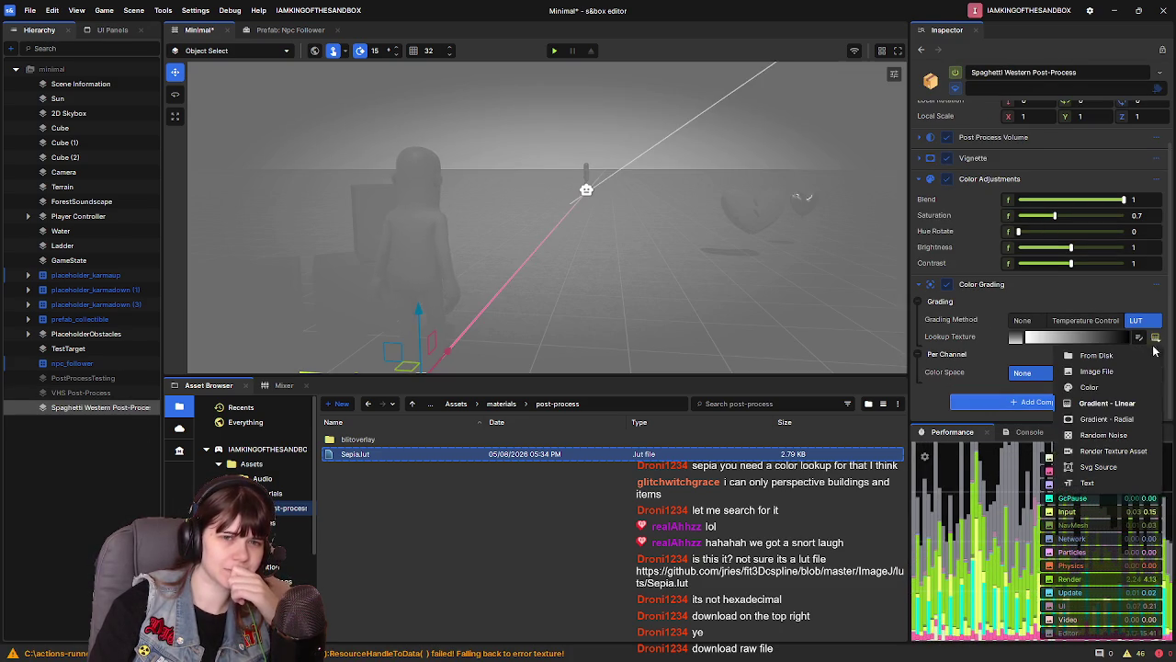
# Switch the lookup texture source to Svg Source, then to a Text source
pyautogui.click(1111, 467)
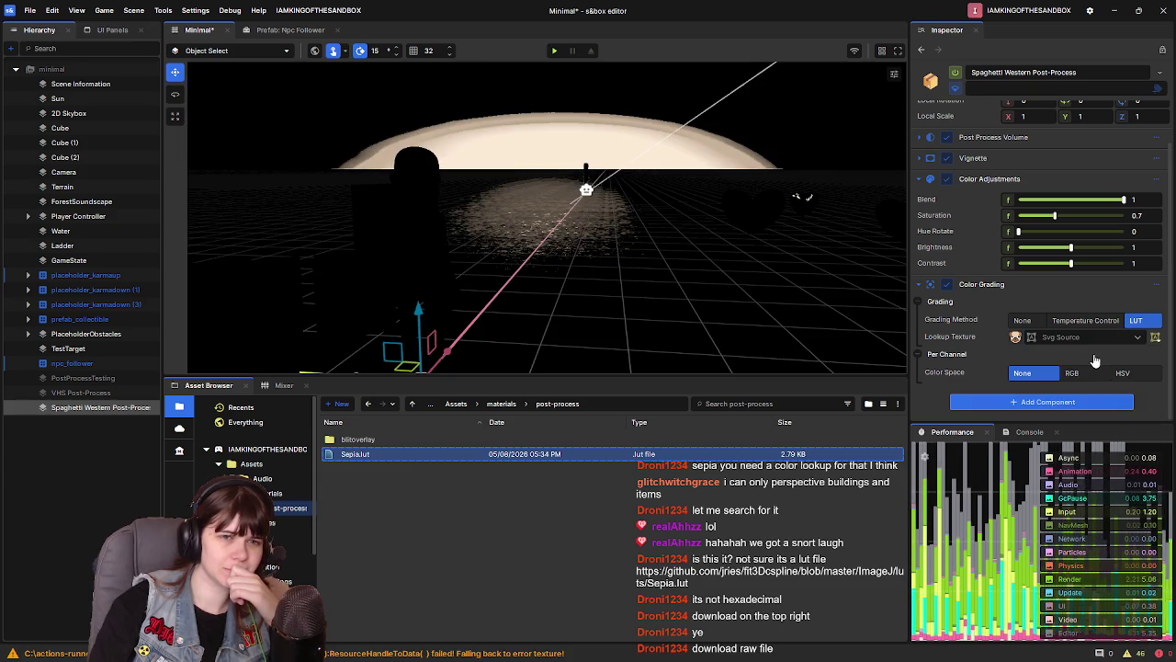
pyautogui.click(1154, 337)
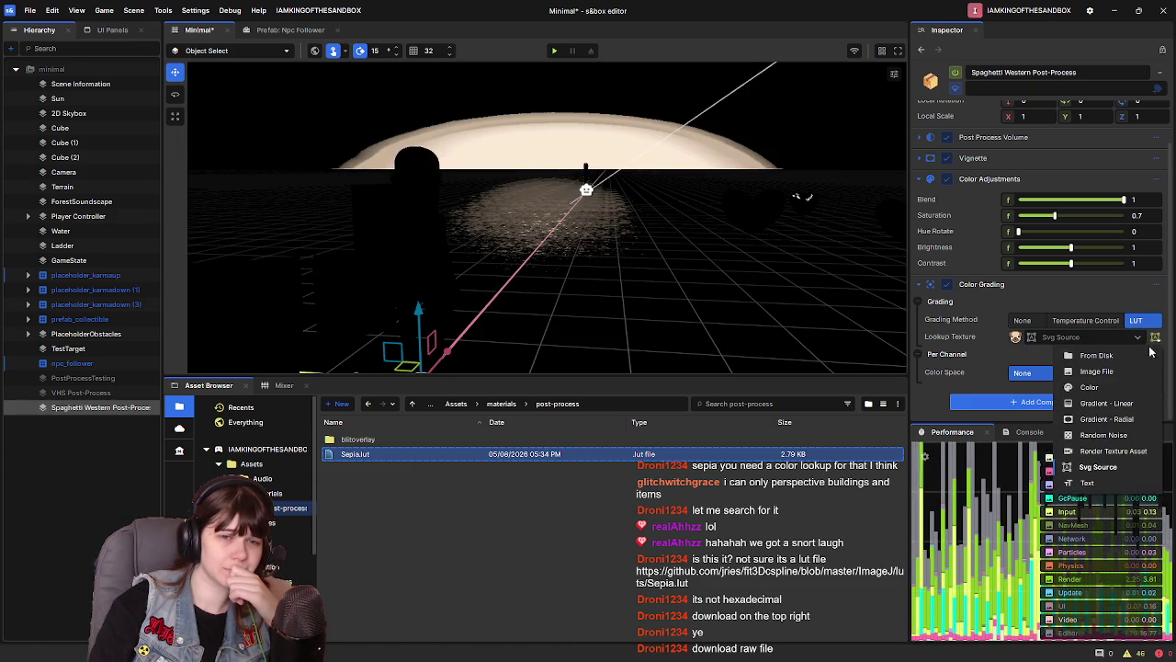
pyautogui.click(1110, 483)
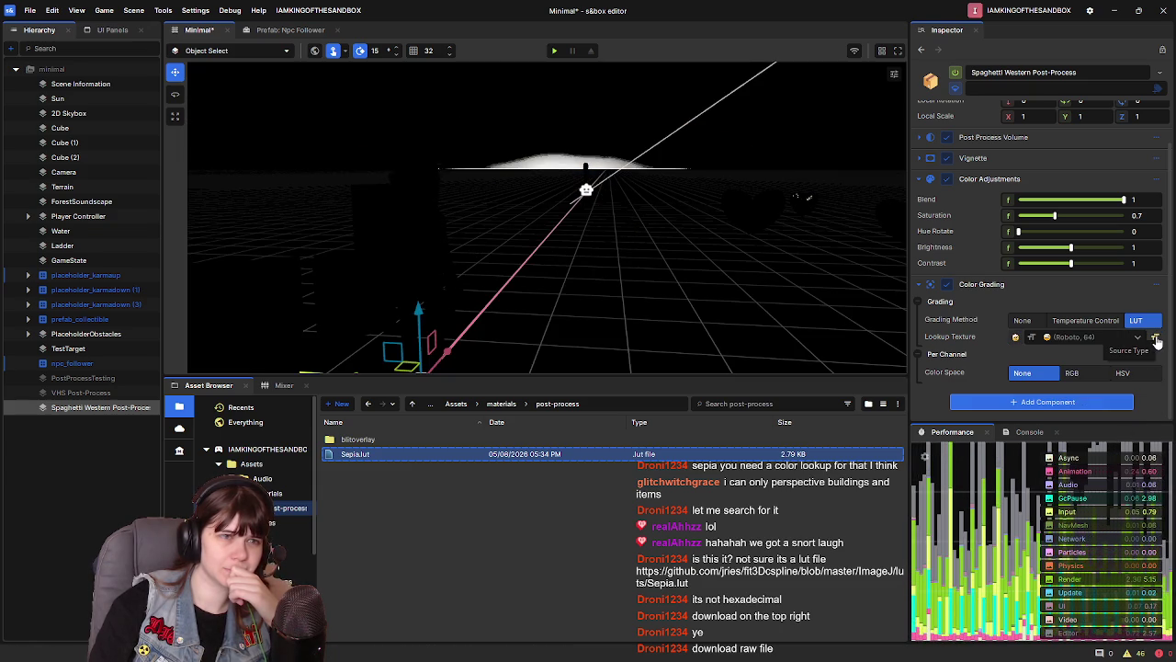
pyautogui.click(1093, 340)
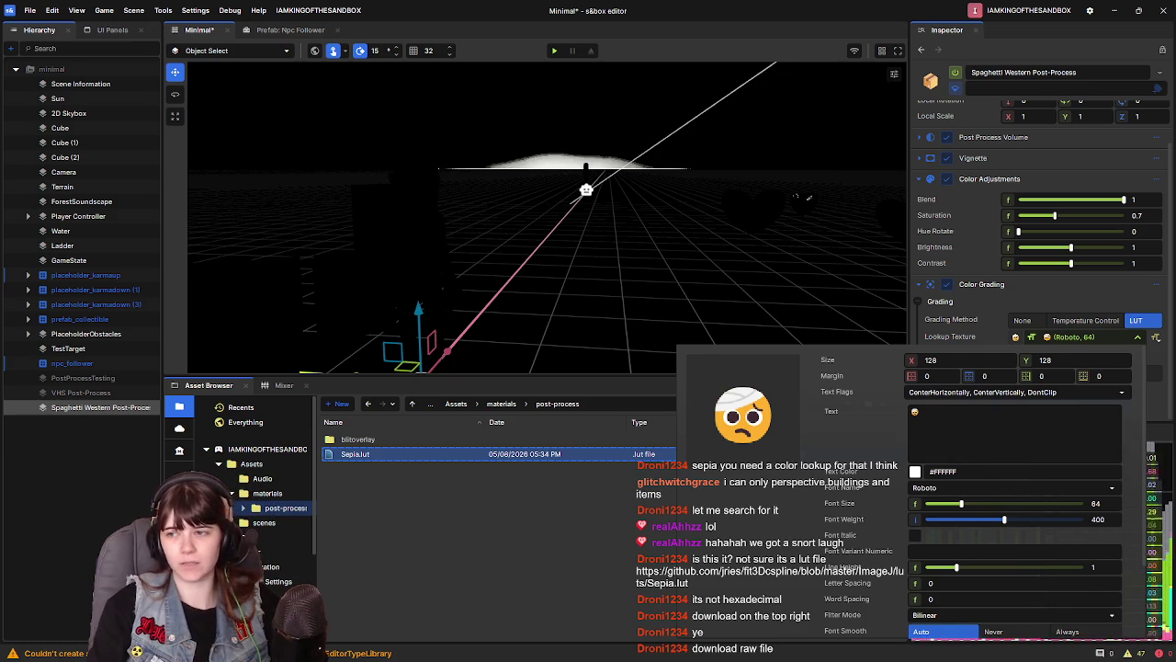
pyautogui.press('Escape')
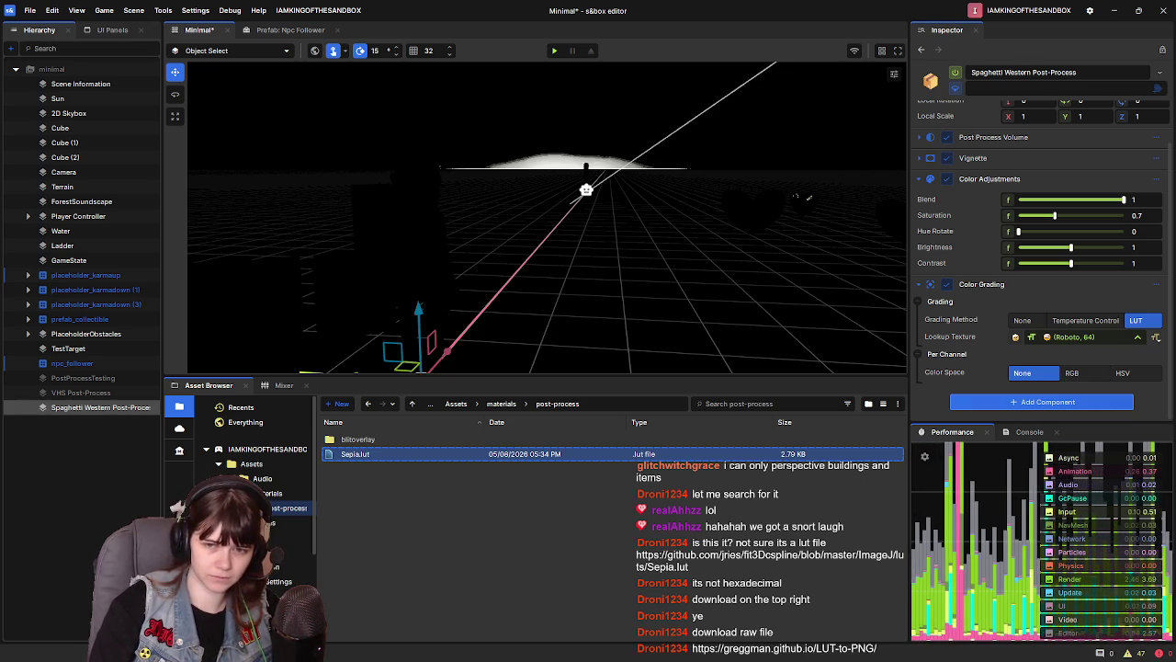
# Paste the Sepia LUT numbers into the text texture, then clear them again
pyautogui.click(1087, 340)
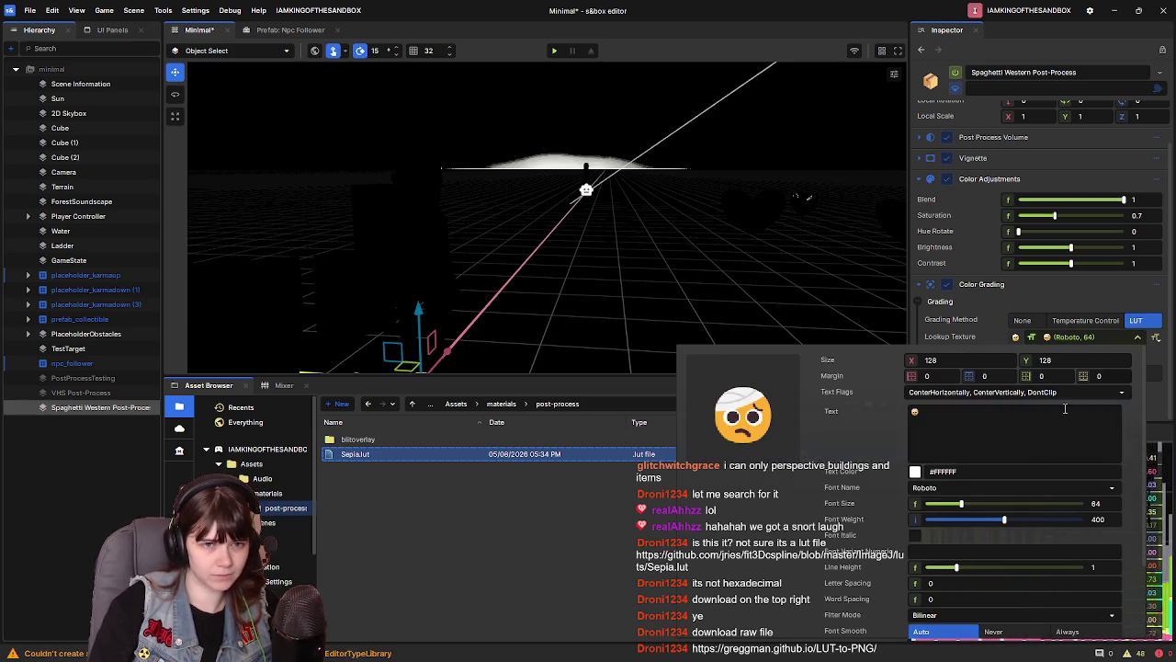
pyautogui.hotkey('ctrl', 'v')
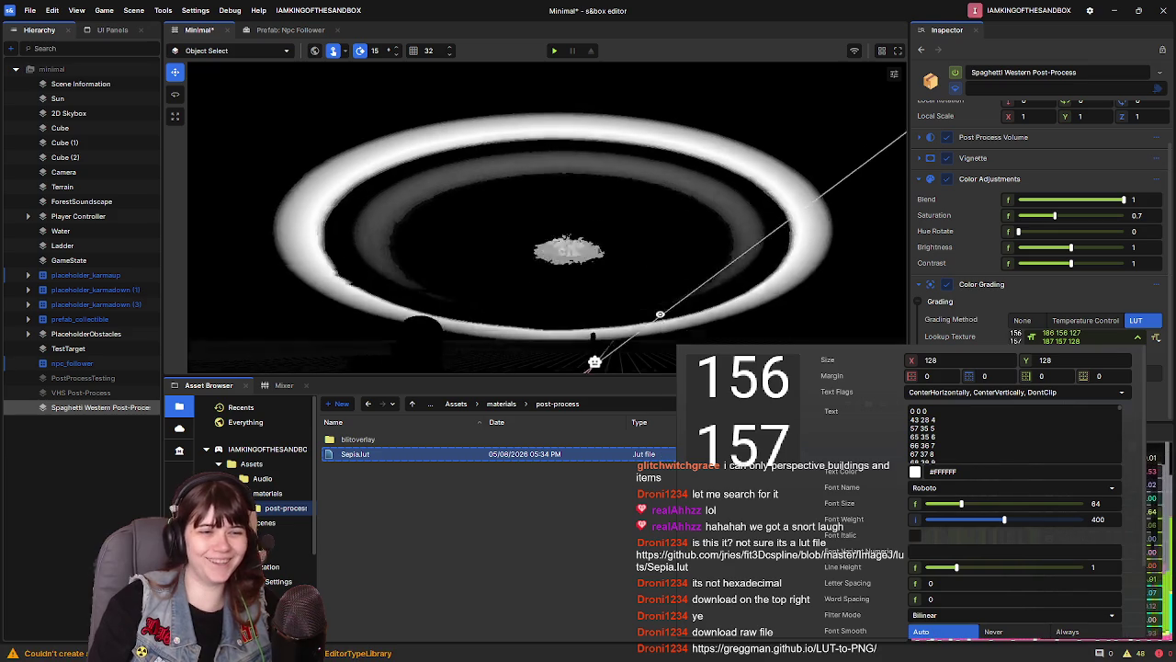
pyautogui.press('Escape')
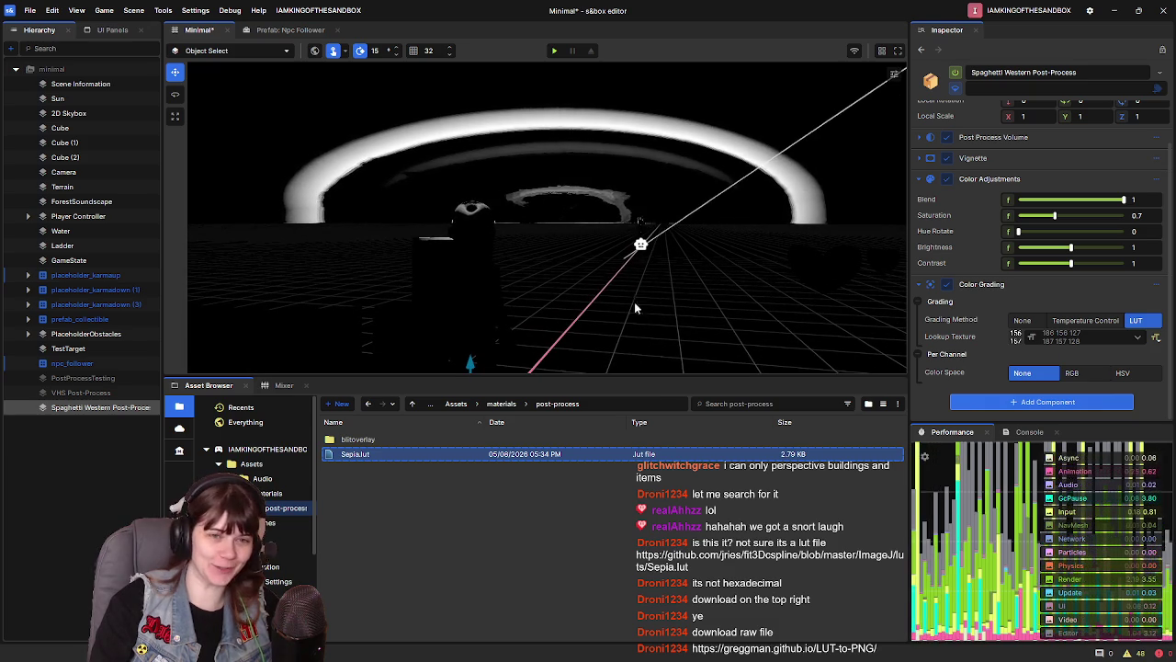
pyautogui.click(1137, 337)
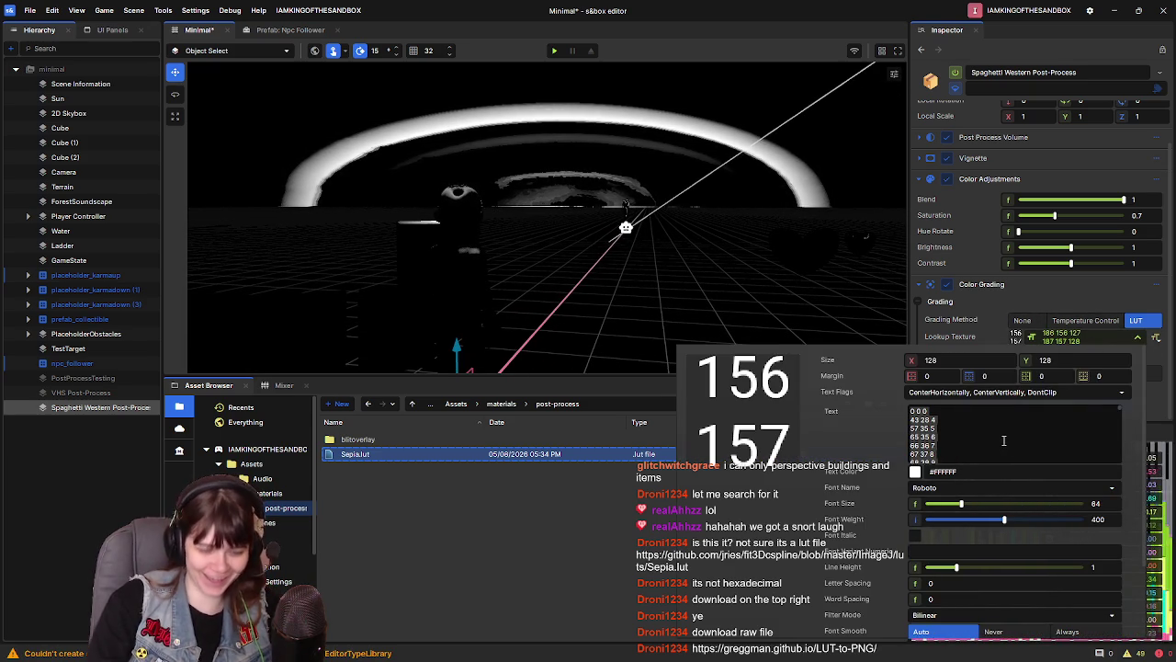
pyautogui.hotkey('ctrl', 'a')
pyautogui.press('BackSpace')
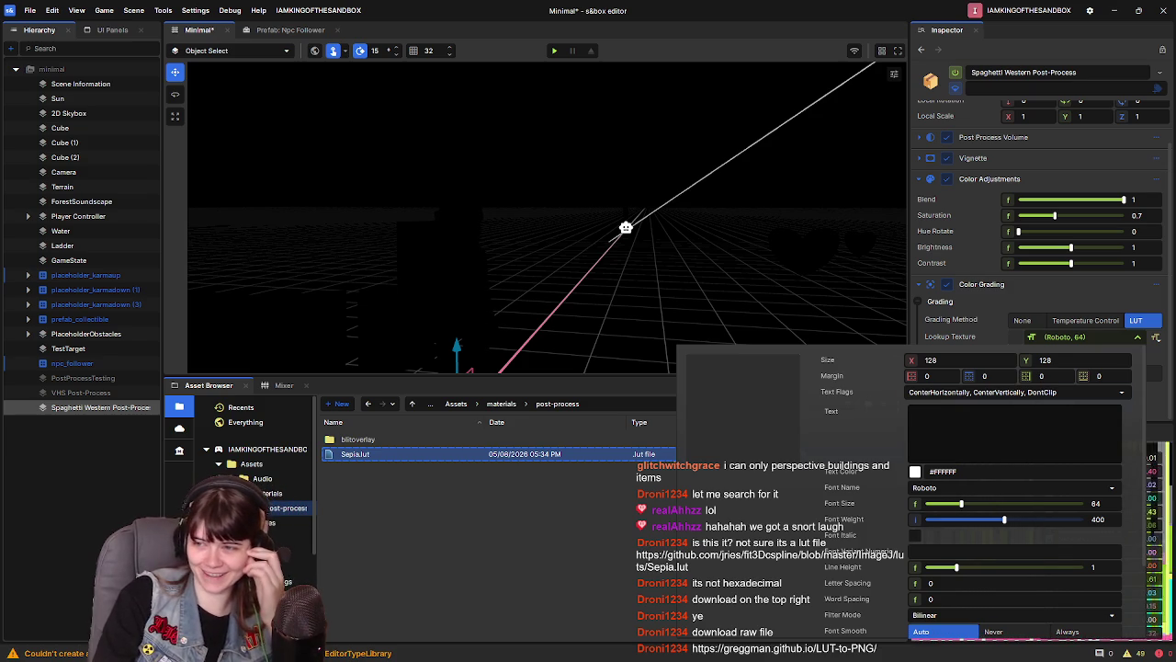
pyautogui.press('Escape')
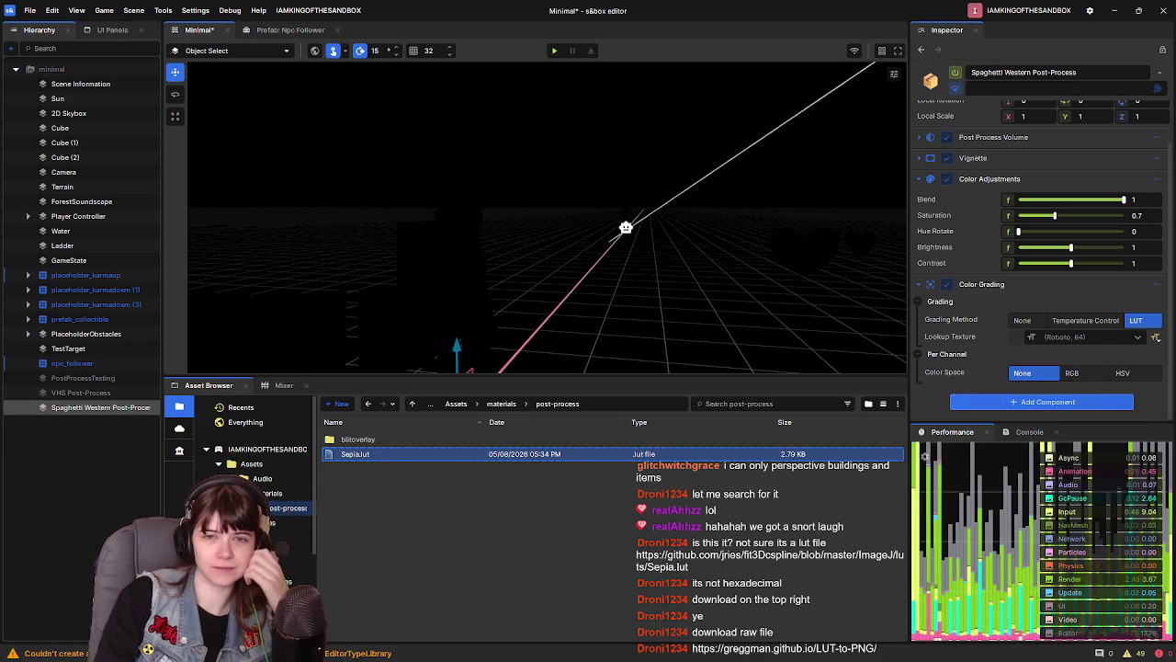
# Reveal Sepia.lut in the file system and switch to the LUT to PNG converter
pyautogui.click(355, 454)
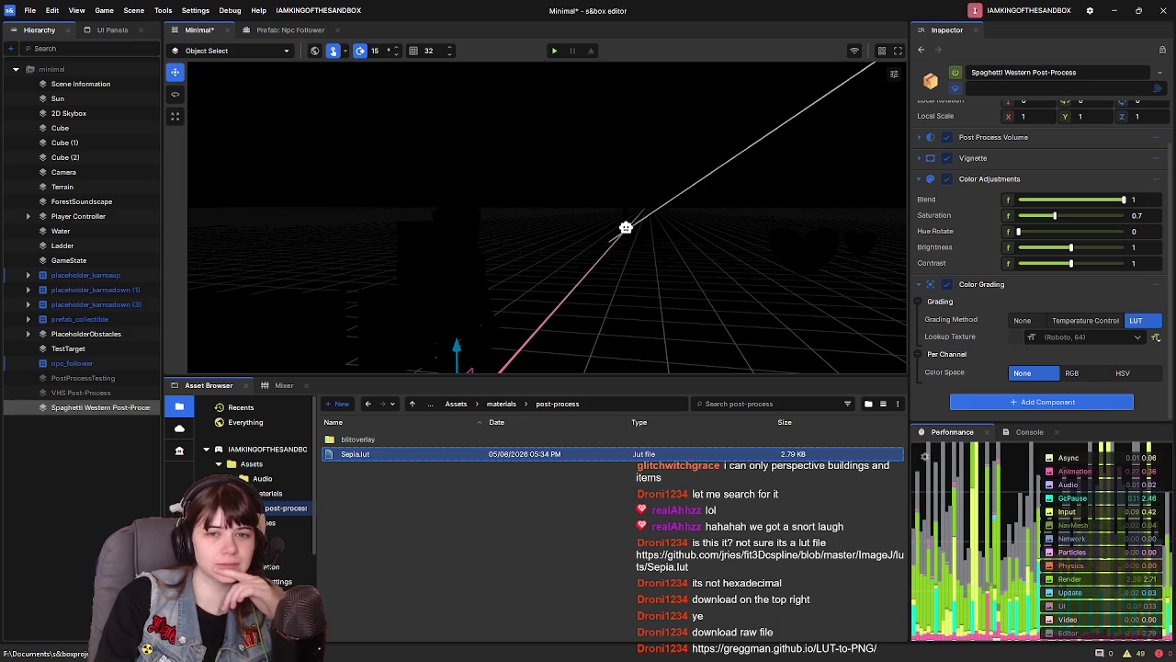
pyautogui.click(352, 459)
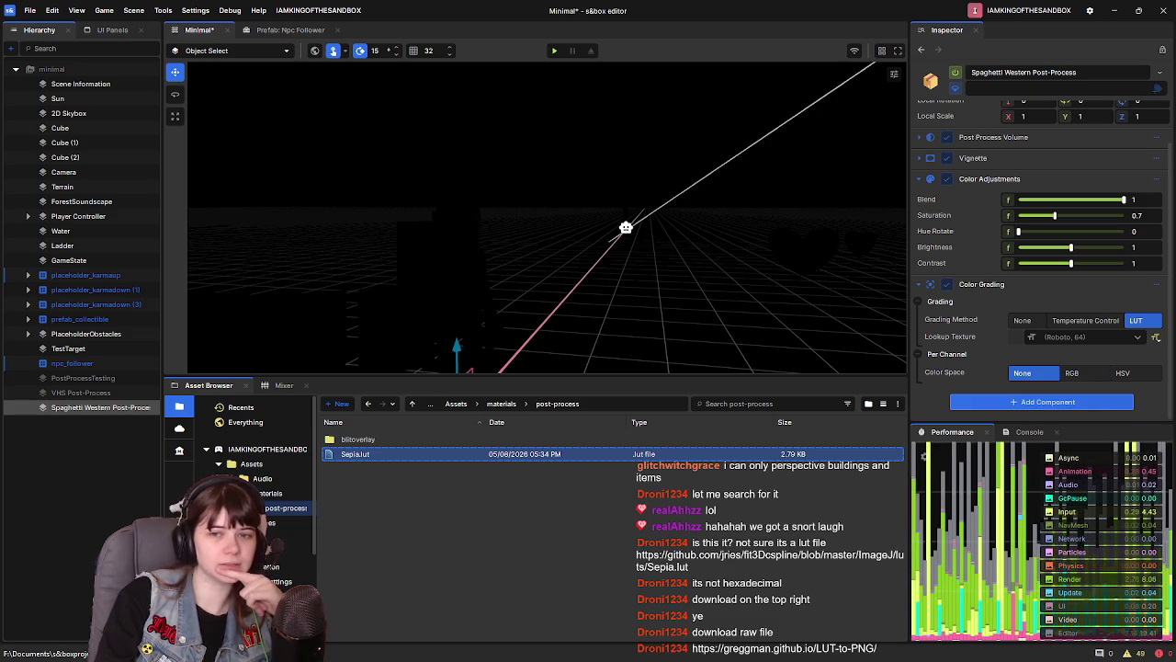
pyautogui.rightClick(409, 462)
pyautogui.click(477, 510)
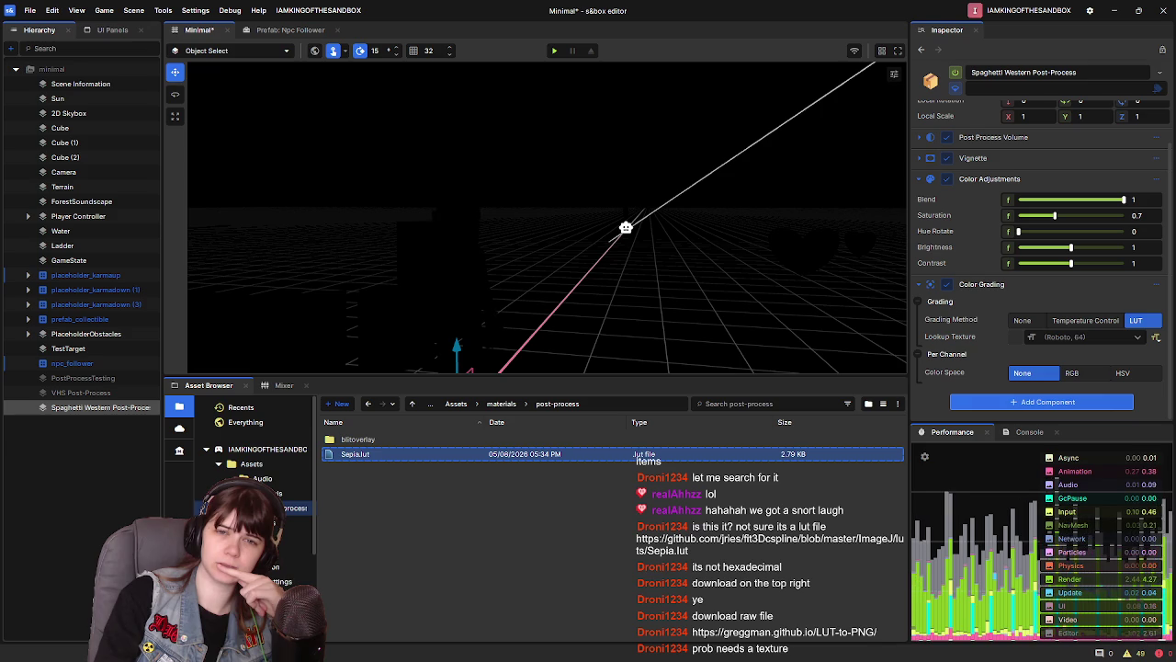
pyautogui.hotkey('alt', 'Tab')
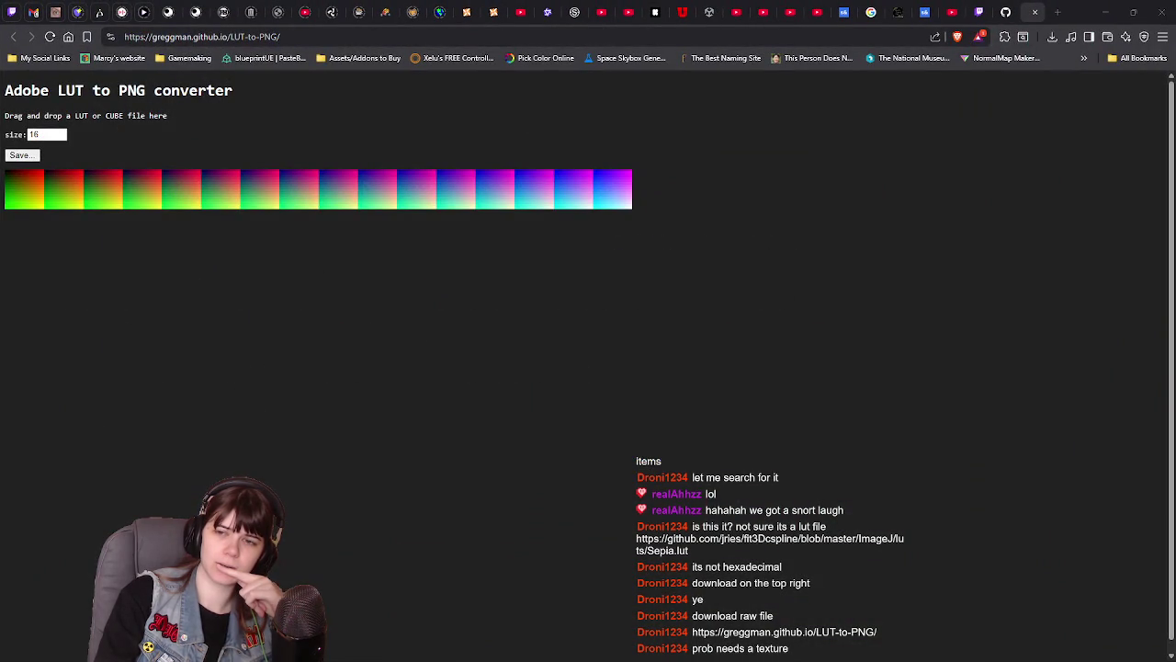
# Drag Sepia.lut from its folder onto the converter, producing a size-16 tile strip
pyautogui.moveTo(808, 303); pyautogui.dragTo(595, 252)
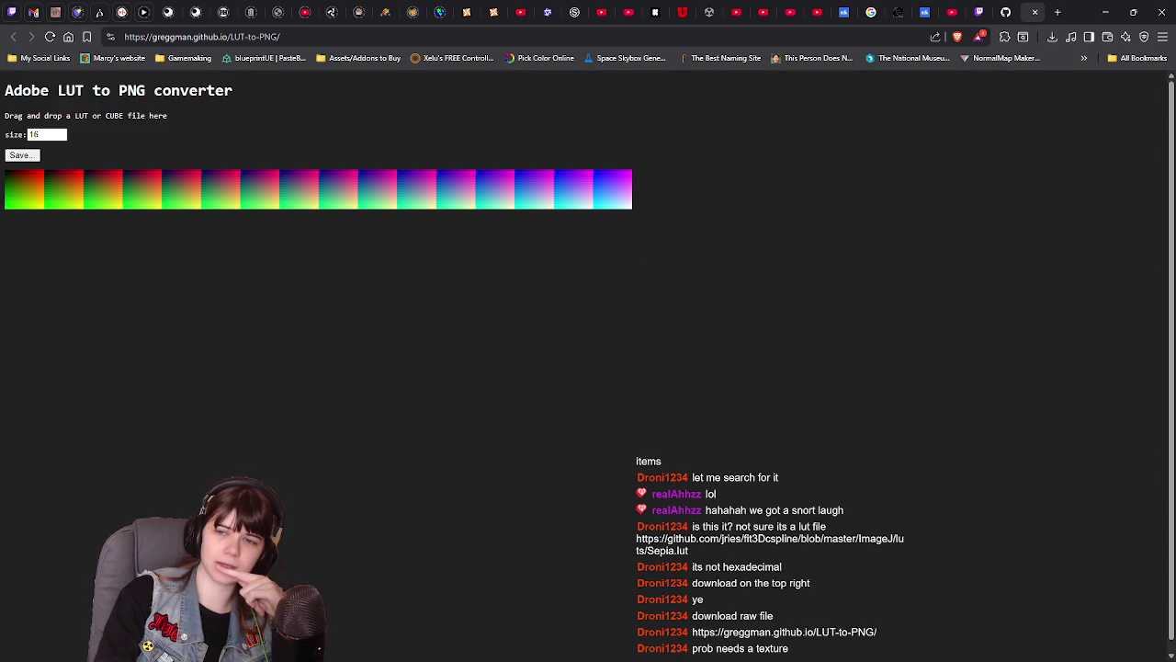
pyautogui.moveTo(1086, 292)
pyautogui.mouseDown()
pyautogui.moveTo(683, 336)
pyautogui.moveTo(710, 342)
pyautogui.mouseUp()
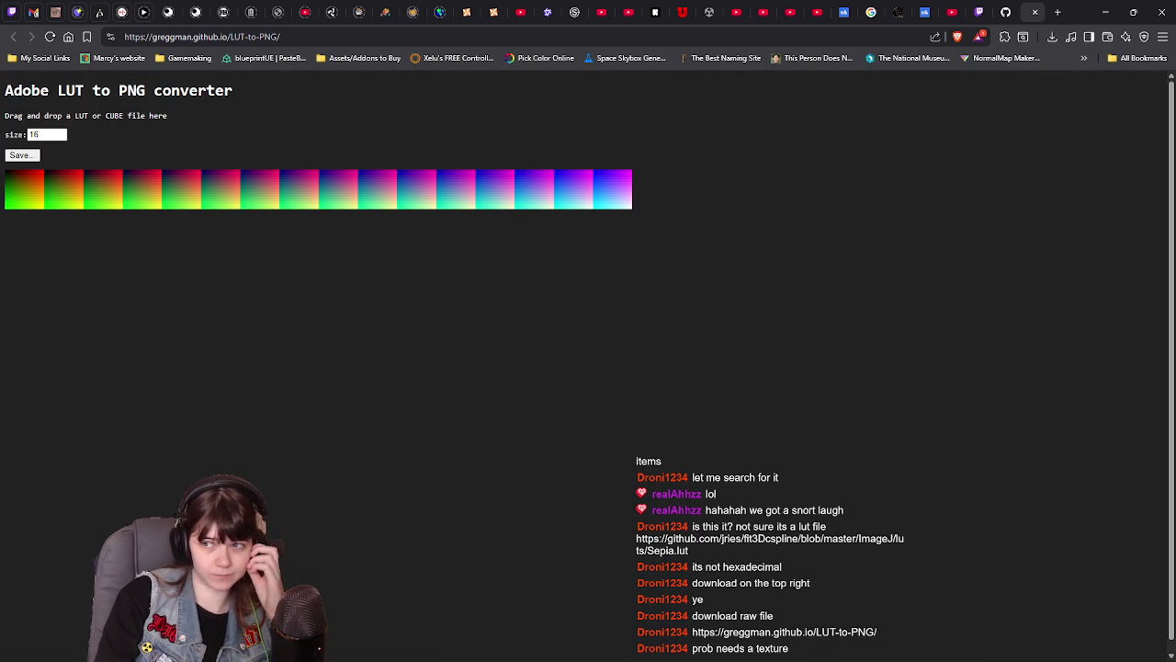
pyautogui.hotkey('alt', 'Tab')
pyautogui.moveTo(706, 206); pyautogui.dragTo(336, 331)
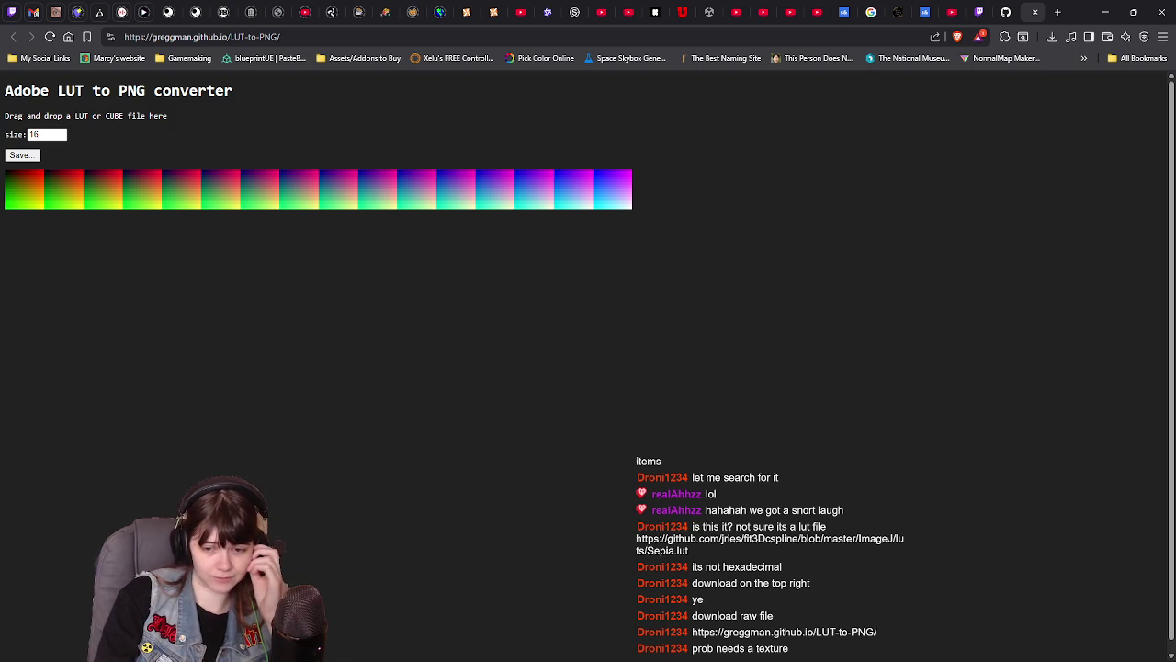
pyautogui.hotkey('alt', 'Tab')
pyautogui.hotkey('alt', 'Tab')
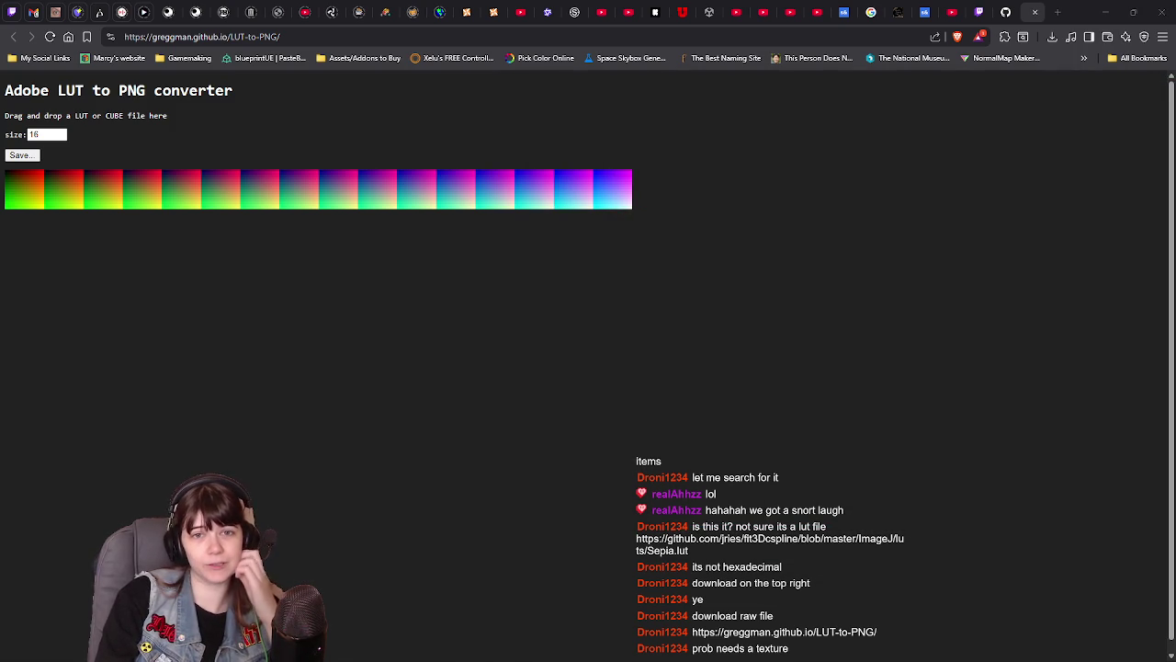
# Glance at the GitHub Sepia.lut tab, then minimize the browser
pyautogui.click(1005, 12)
pyautogui.click(1027, 12)
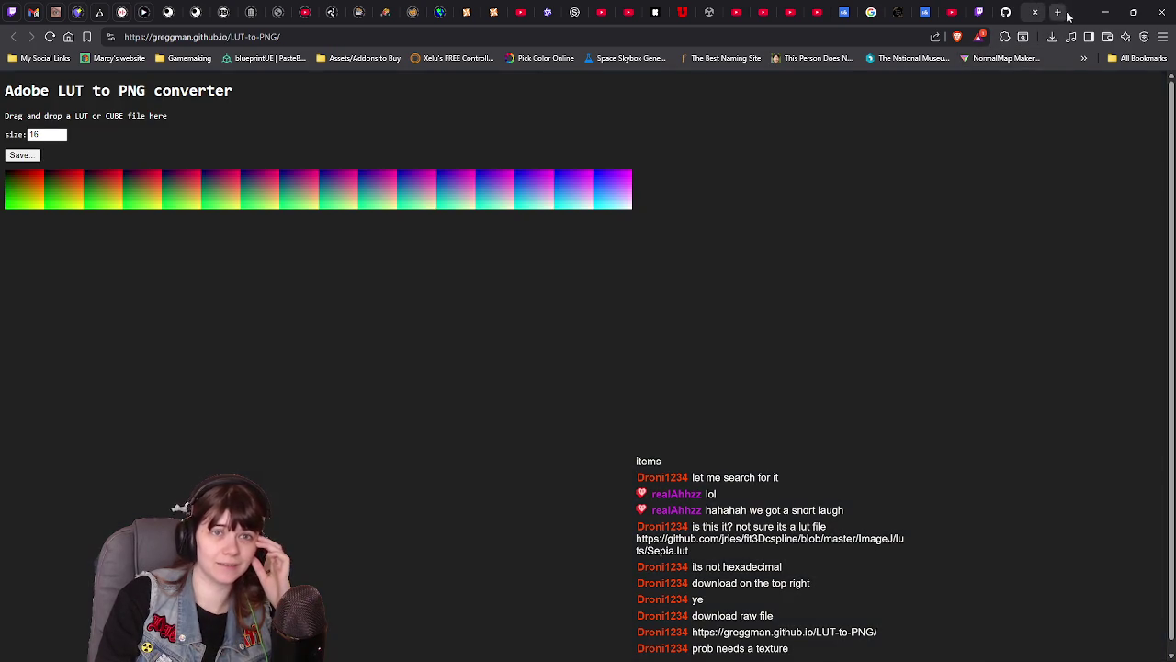
pyautogui.click(1105, 11)
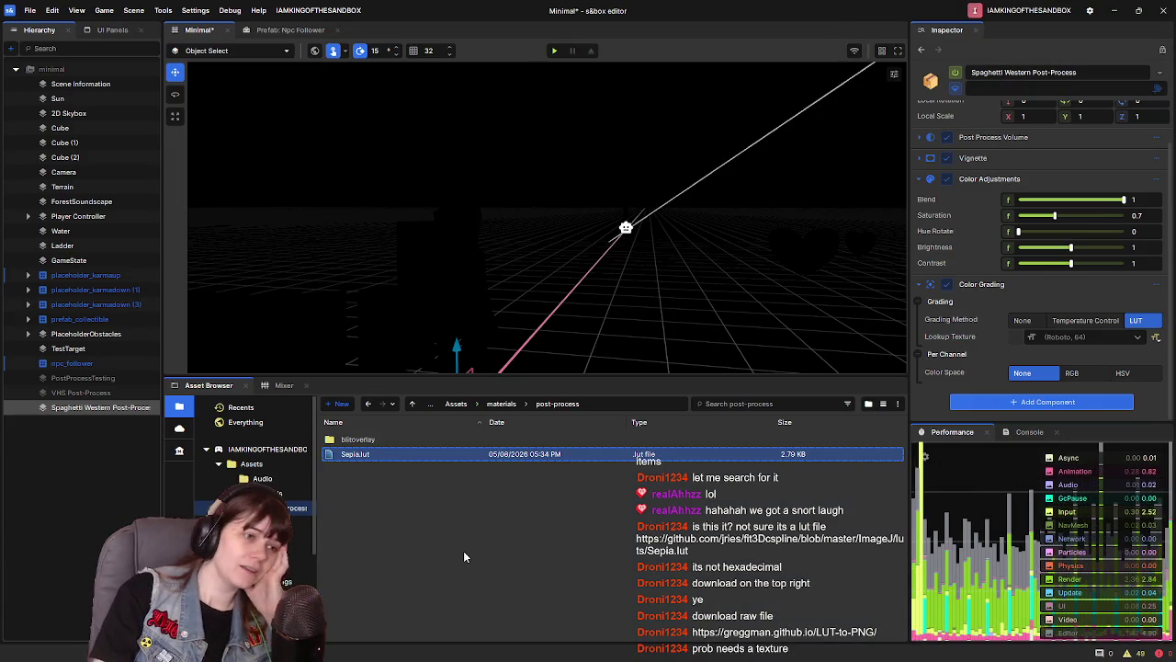
# Start deleting Sepia.lut, but cancel and keep the file for now
pyautogui.click(497, 456)
pyautogui.press('Delete')
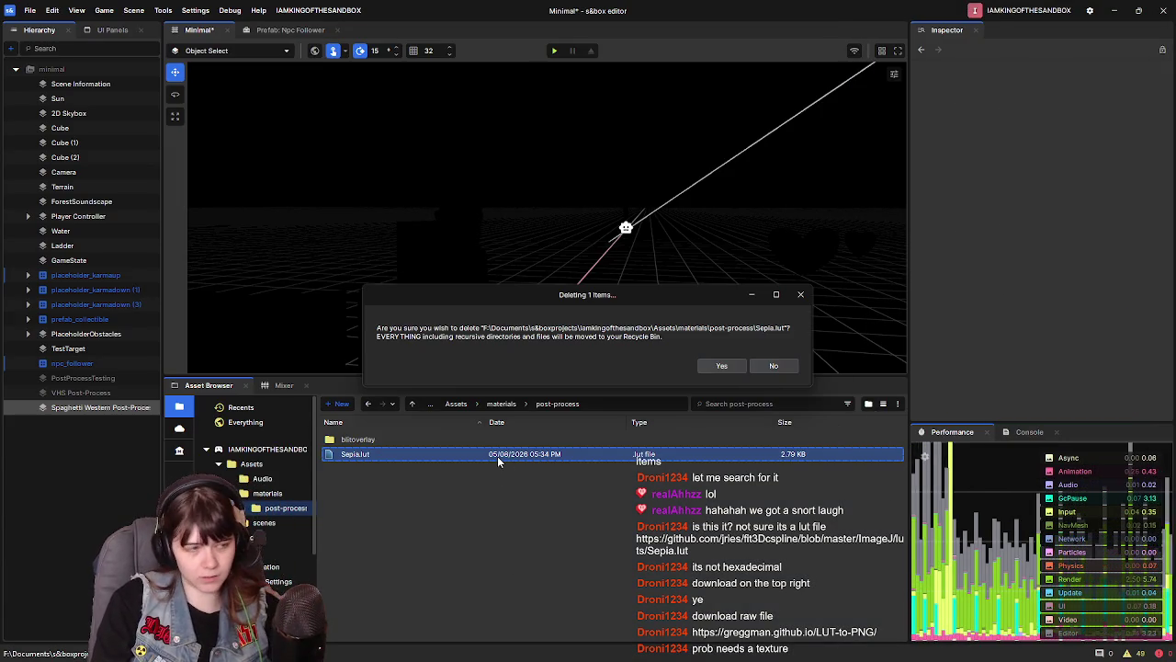
pyautogui.click(775, 366)
pyautogui.moveTo(421, 460)
pyautogui.mouseDown()
pyautogui.moveTo(398, 441)
pyautogui.moveTo(399, 451)
pyautogui.mouseUp()
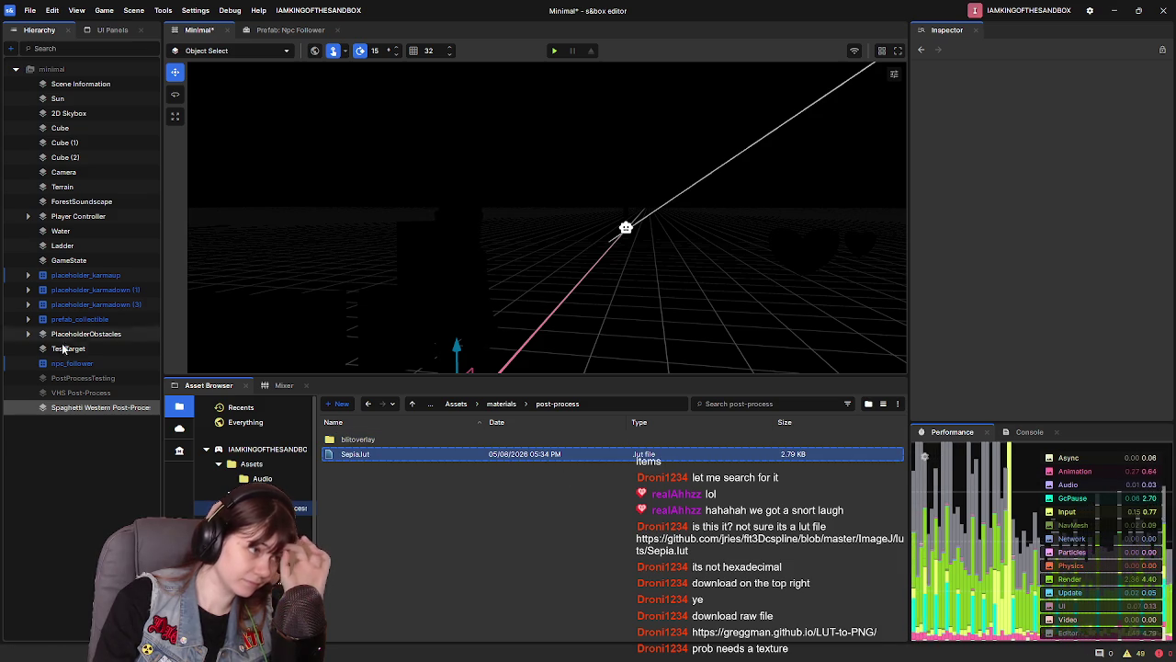
# Clear Spaghetti Western Post-Process's Lookup Texture back to empty
pyautogui.click(92, 407)
pyautogui.scroll(-1, 1057, 377)
pyautogui.click(1163, 339)
pyautogui.click(1155, 337)
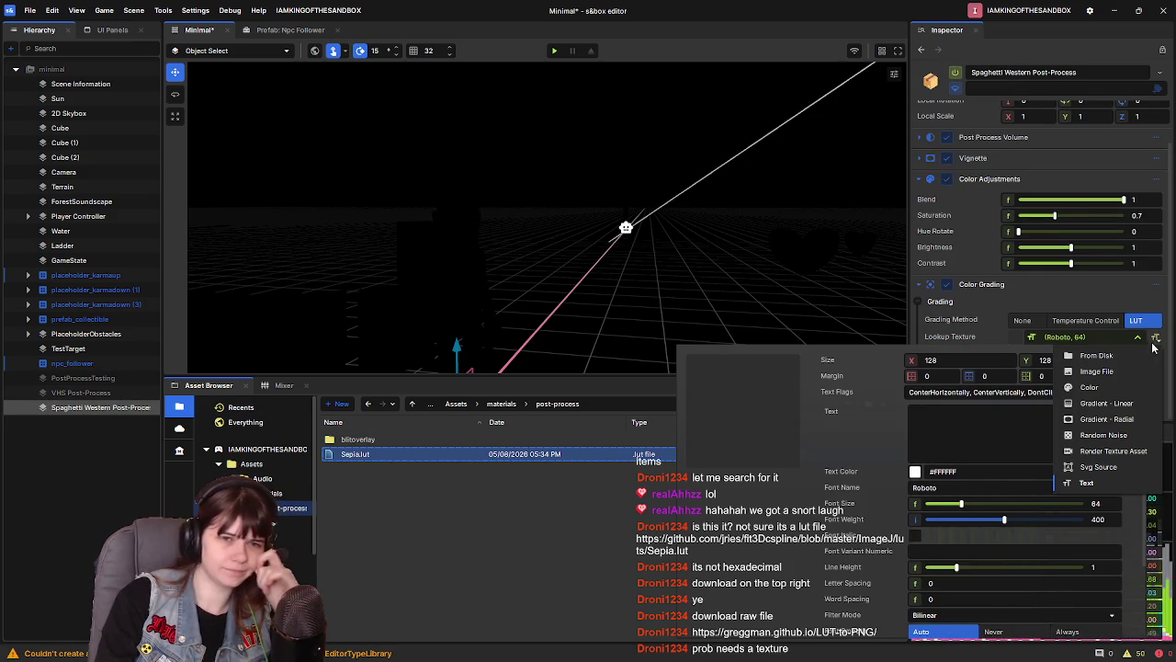
pyautogui.click(1095, 356)
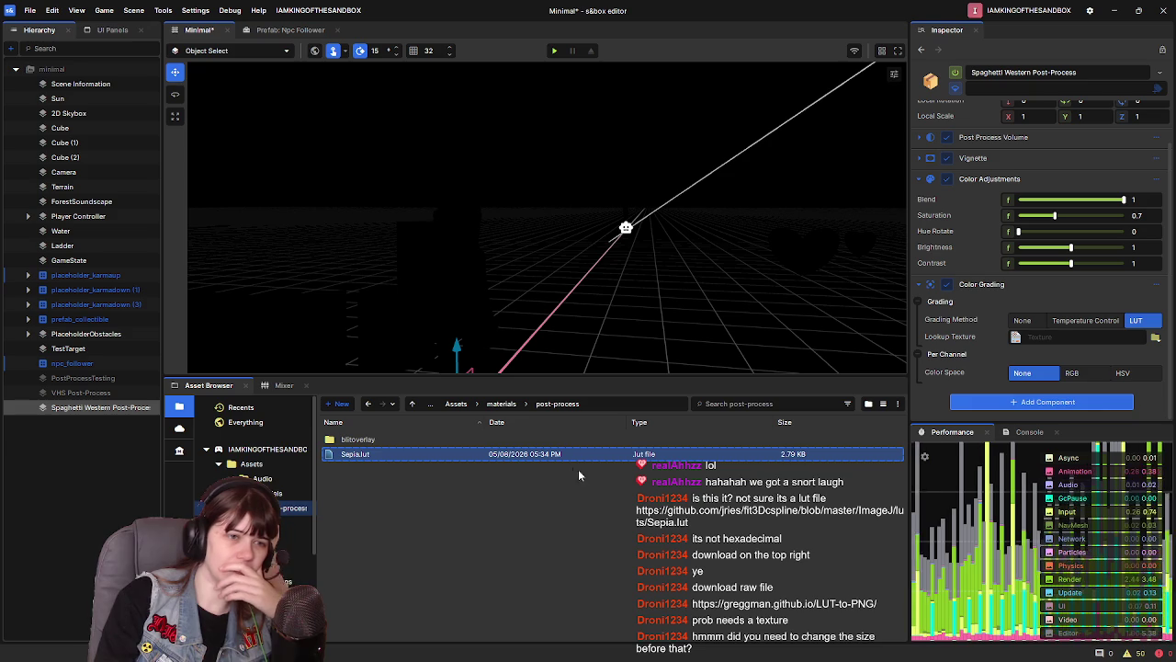
# Delete Sepia.lut from materials/post-process, leaving only blitoverlay
pyautogui.rightClick(607, 456)
pyautogui.click(776, 494)
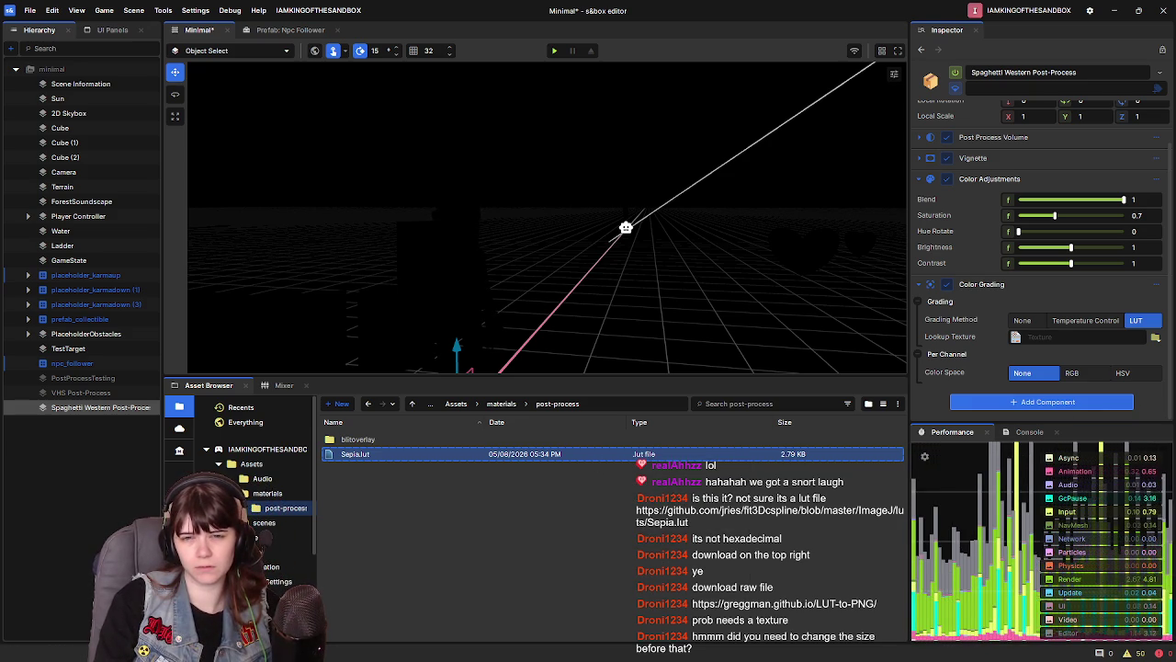
pyautogui.press('Delete')
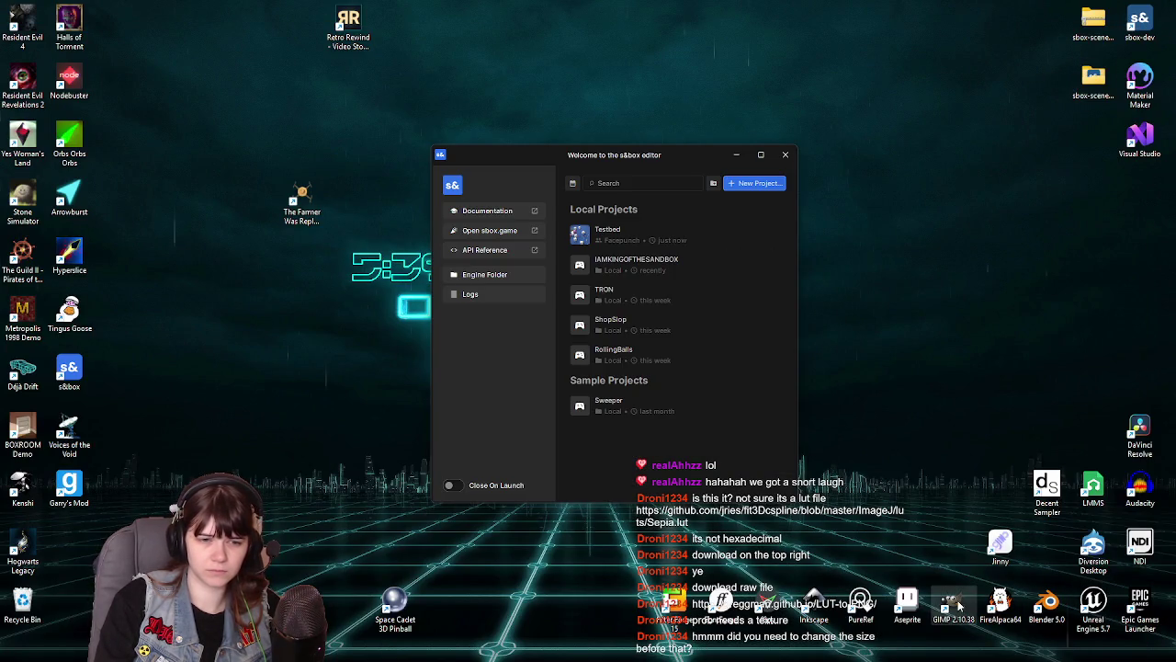
pyautogui.doubleClick(957, 603)
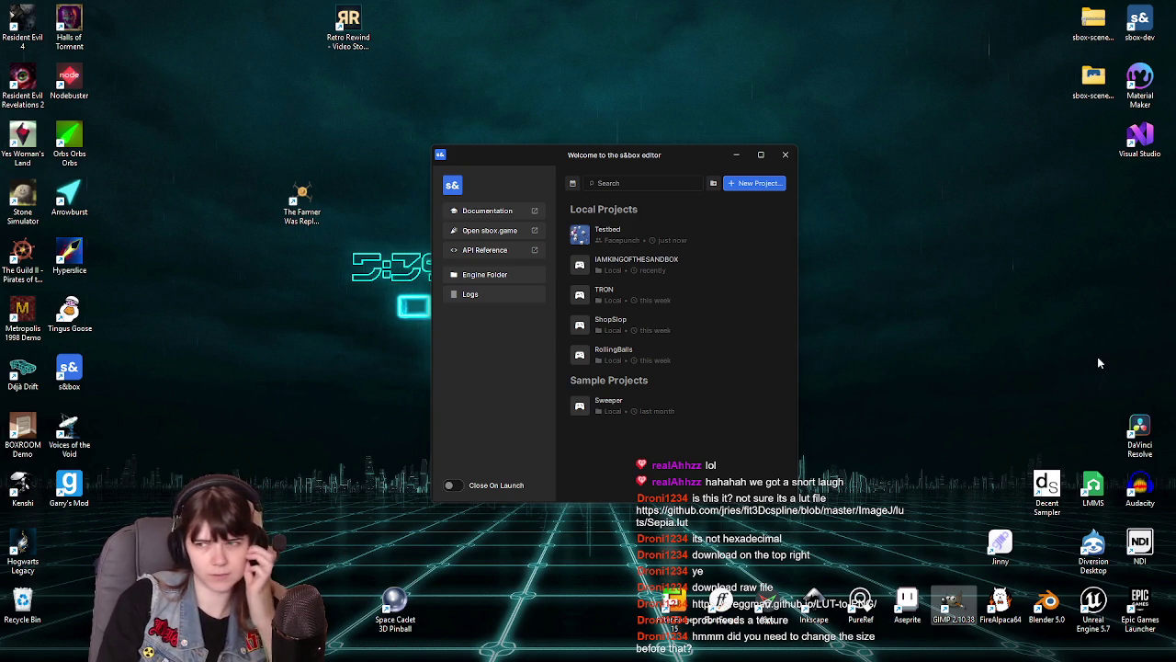
pyautogui.doubleClick(953, 612)
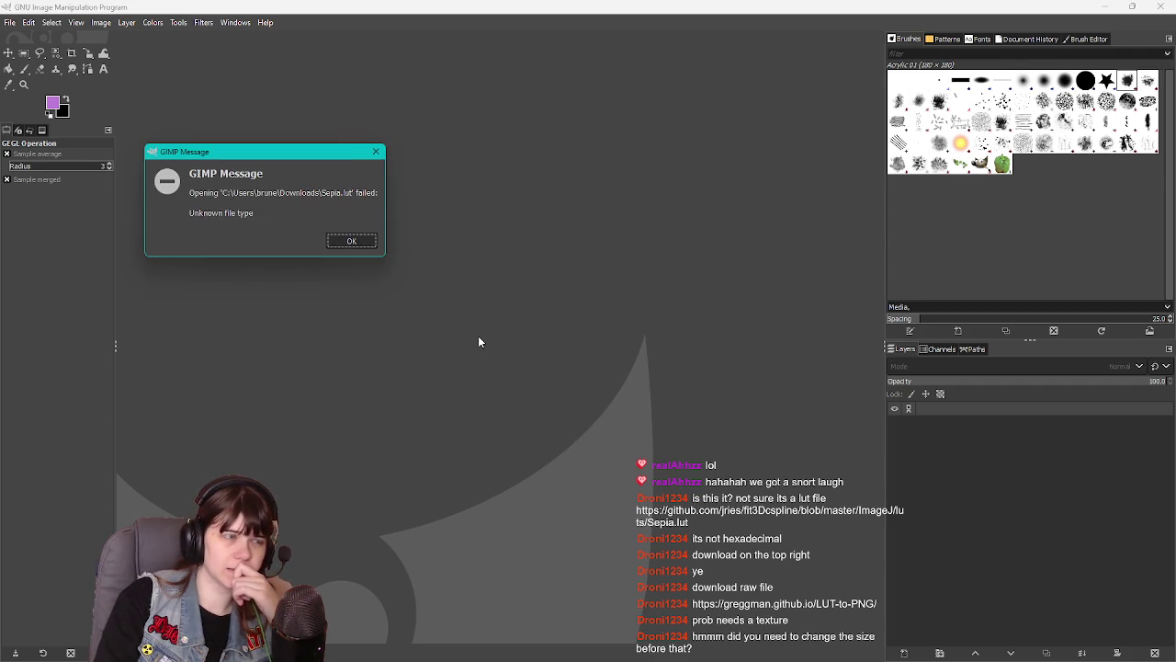
pyautogui.click(354, 241)
pyautogui.click(1159, 6)
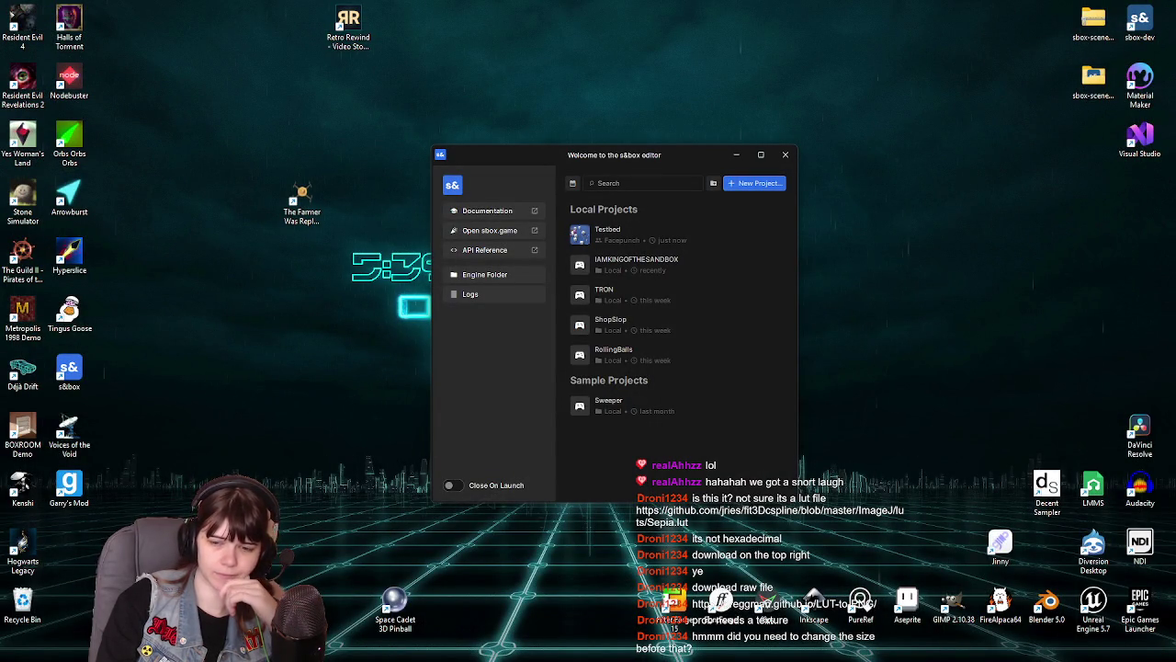
pyautogui.hotkey('alt', 'Tab')
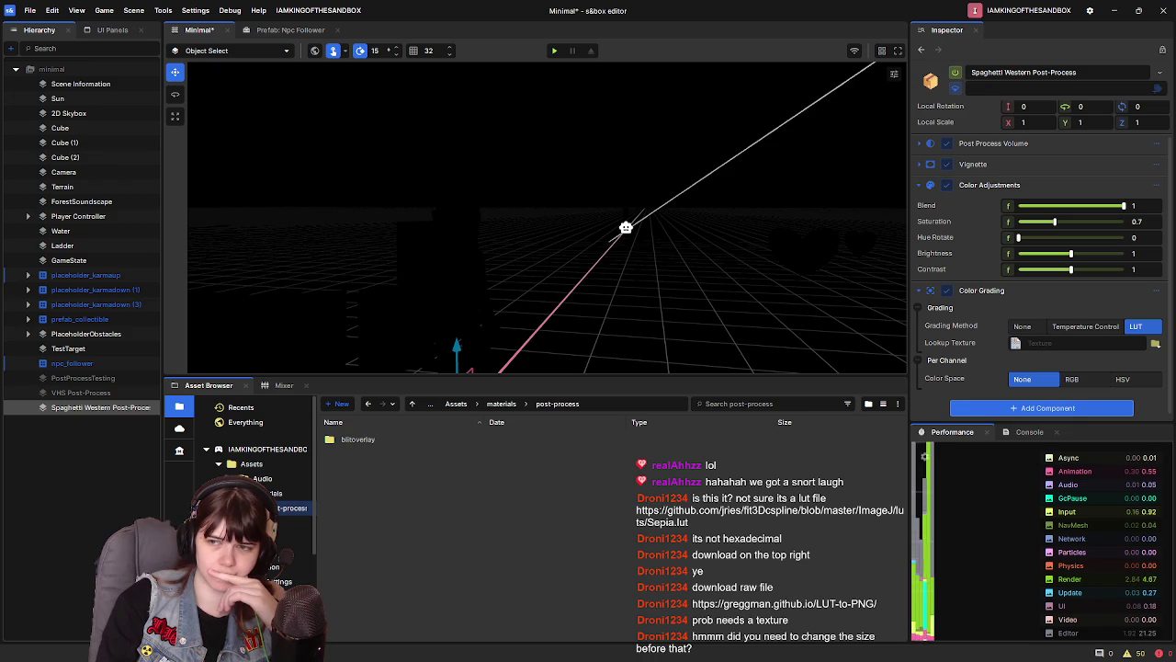
pyautogui.hotkey('alt', 'Tab')
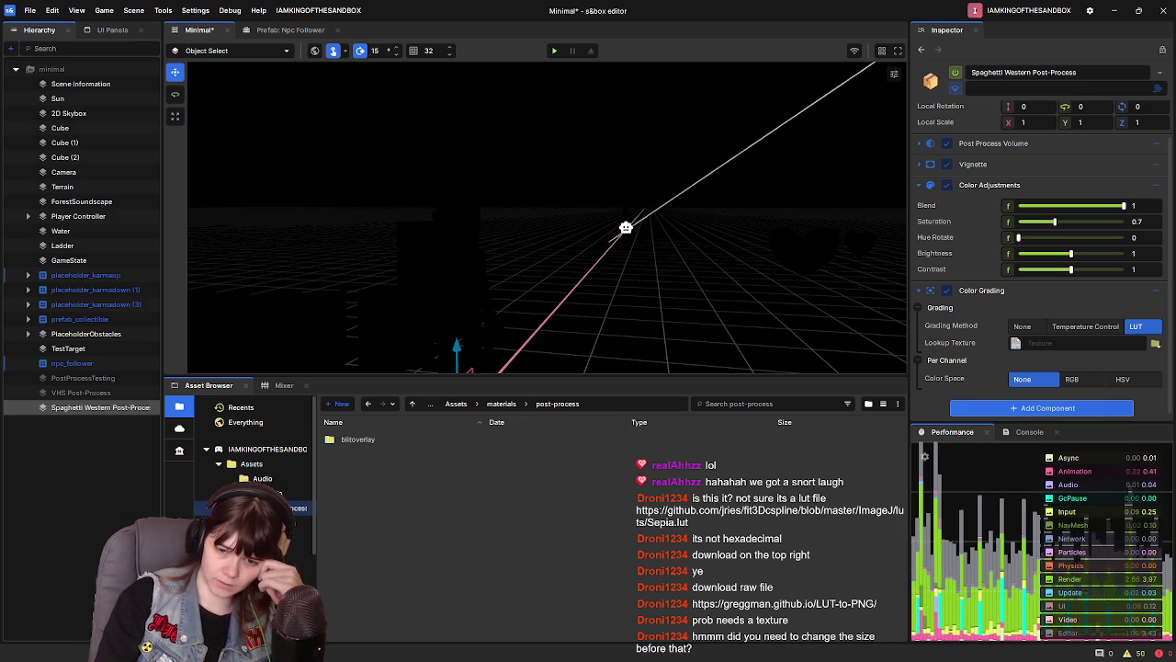
pyautogui.moveTo(372, 658)
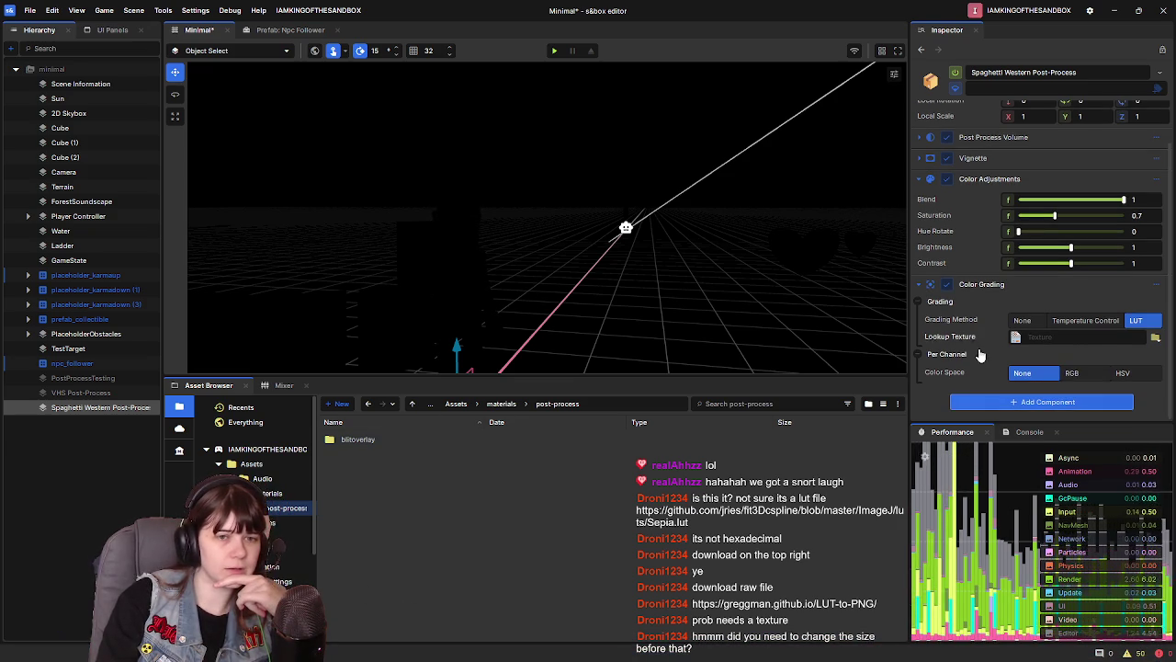
pyautogui.click(1155, 338)
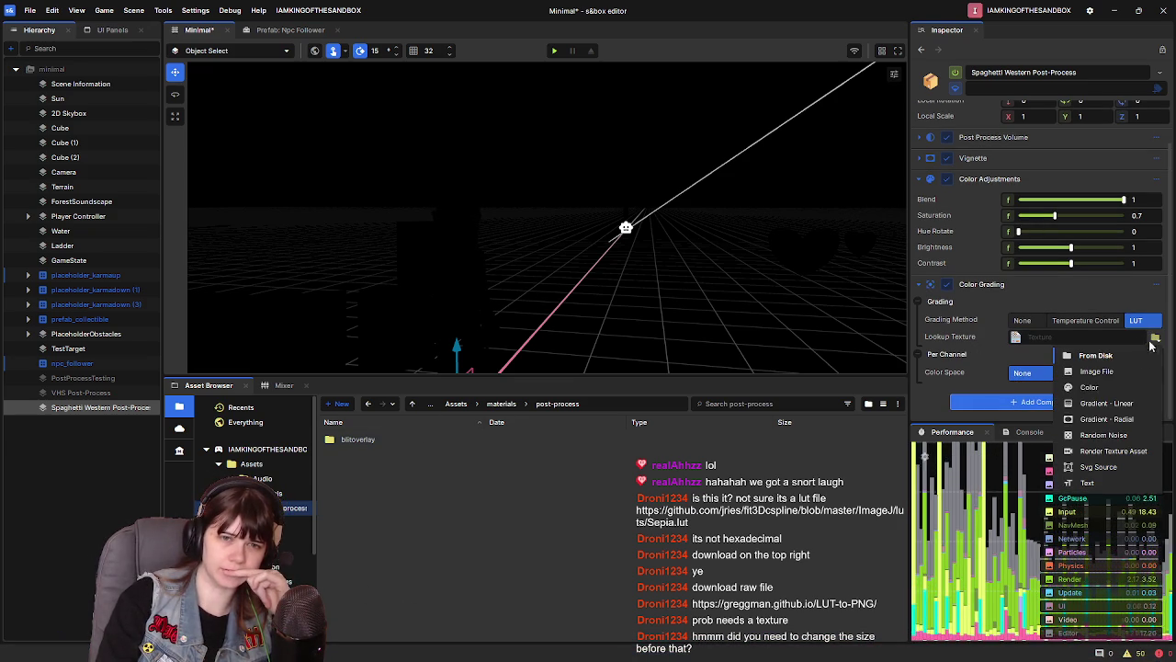
# Set the lookup texture source to Color and pick peach #FFBB67
pyautogui.click(1108, 387)
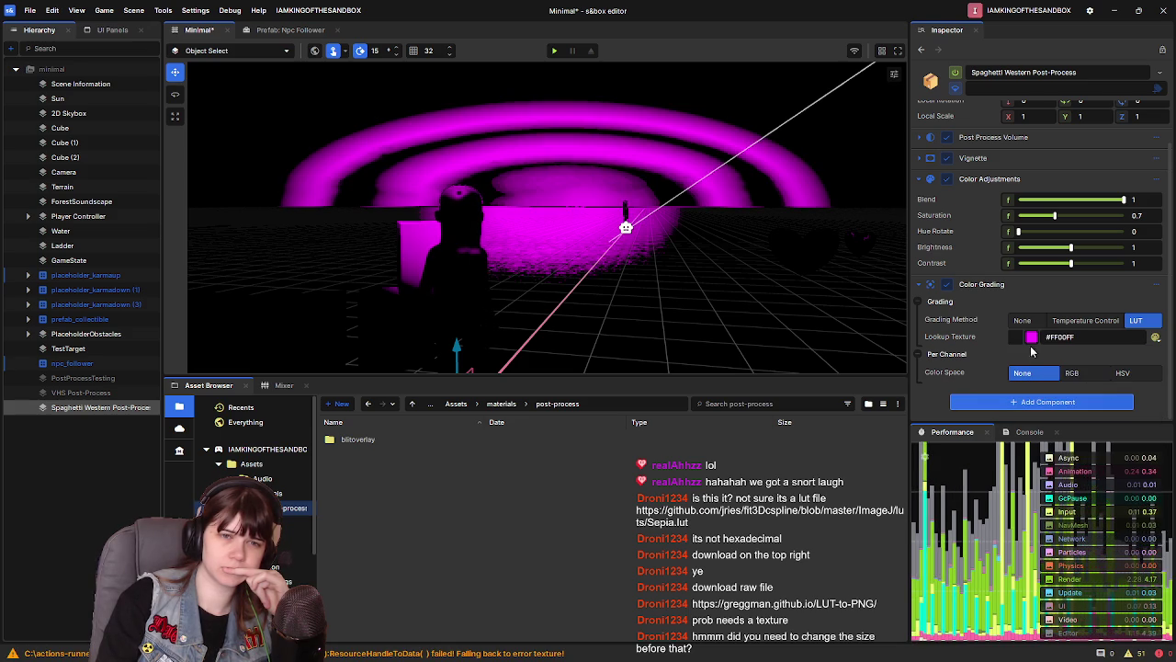
pyautogui.click(1031, 336)
pyautogui.click(1069, 401)
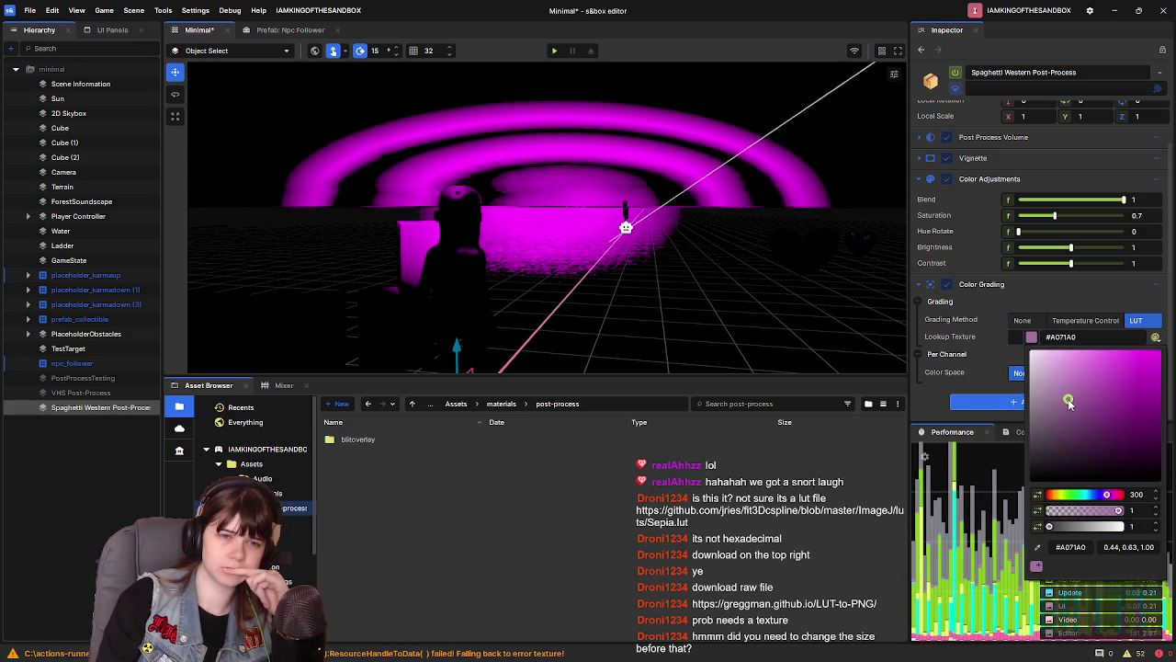
pyautogui.click(1055, 494)
pyautogui.click(1163, 350)
pyautogui.moveTo(1172, 351); pyautogui.dragTo(1107, 350)
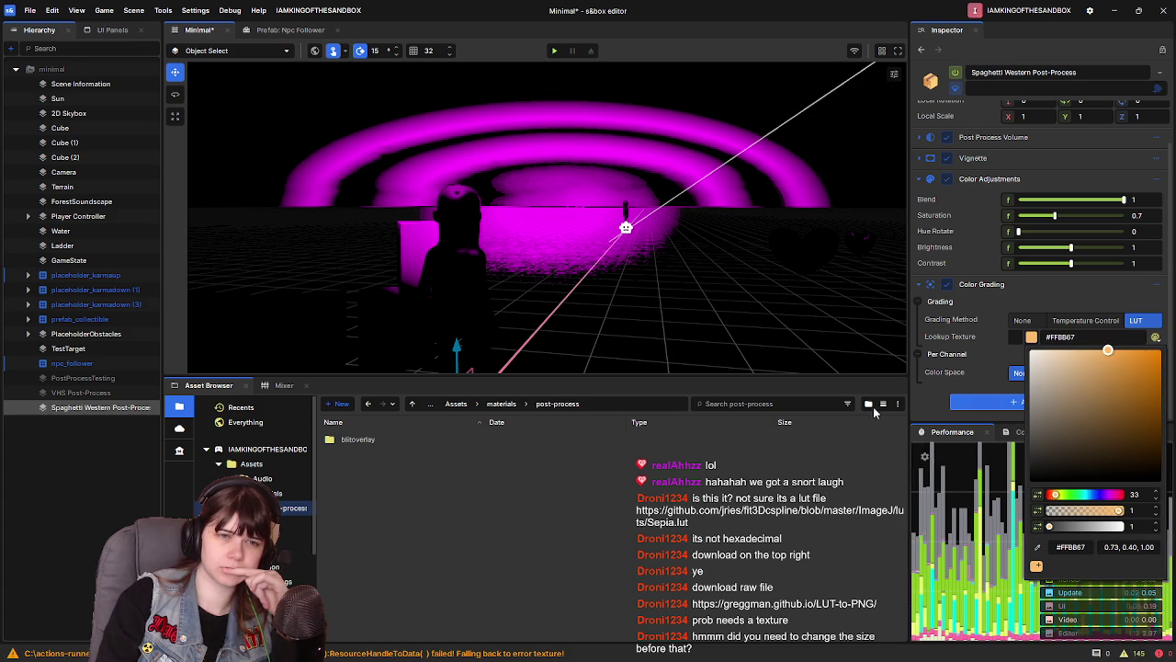
# Toggle Grading Method to Temperature Control and back to LUT
pyautogui.click(1117, 321)
pyautogui.click(1135, 320)
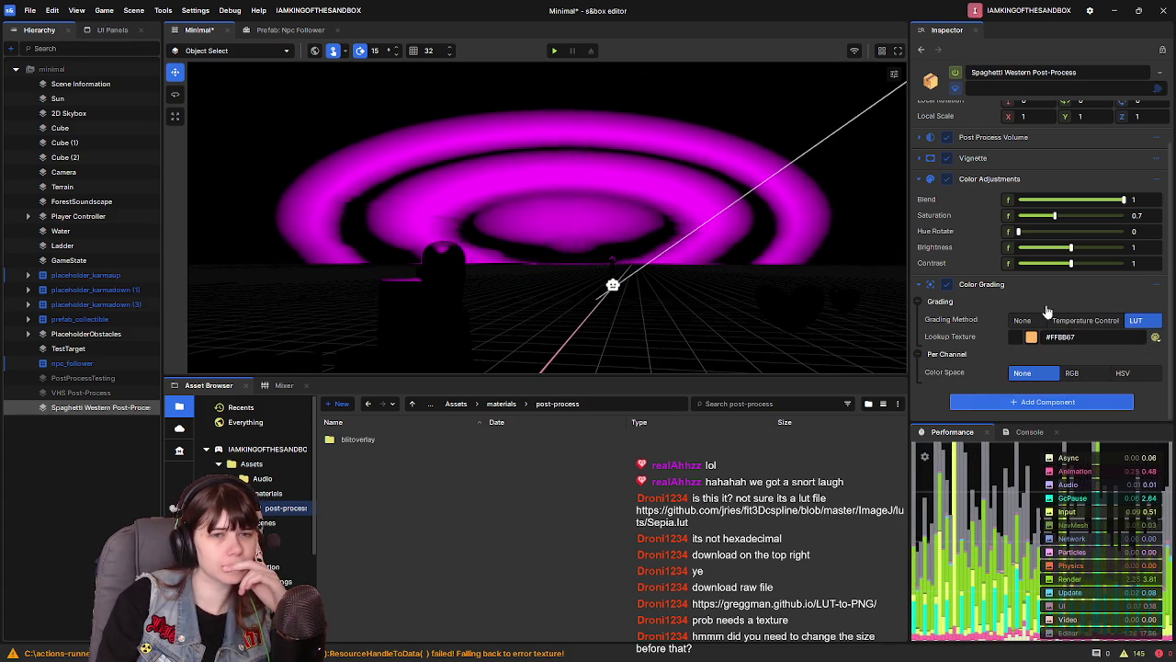
pyautogui.click(1019, 339)
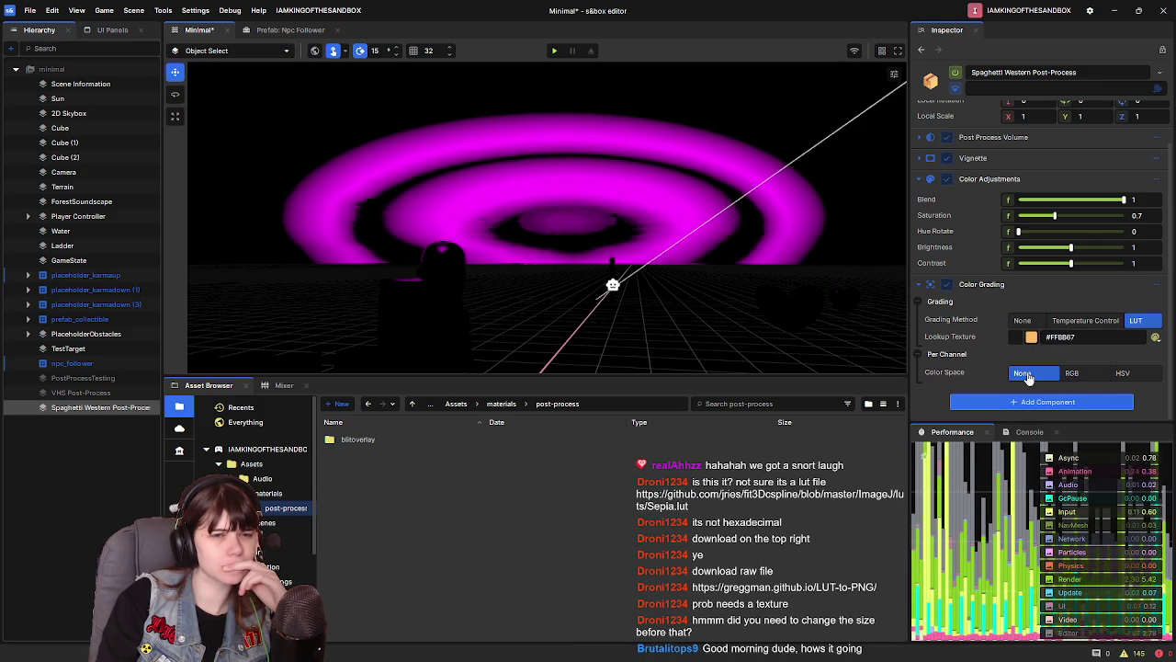
# Cycle the Color Grading colour space through RGB, HSV and None, settling on RGB
pyautogui.click(1073, 372)
pyautogui.click(1123, 372)
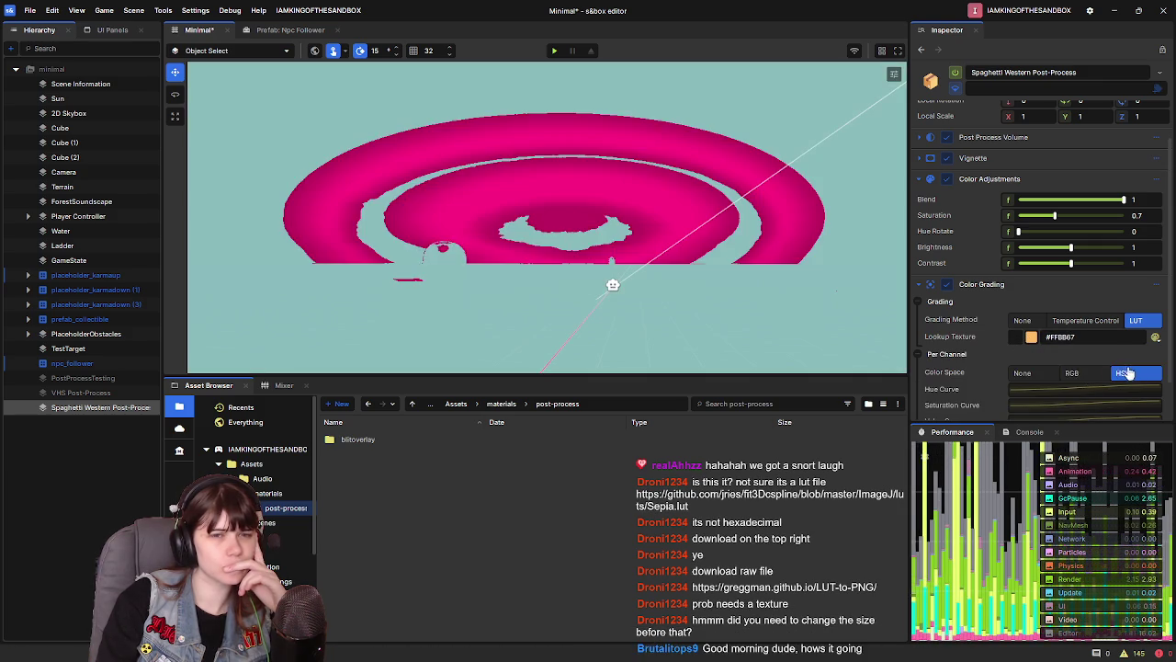
pyautogui.click(1019, 374)
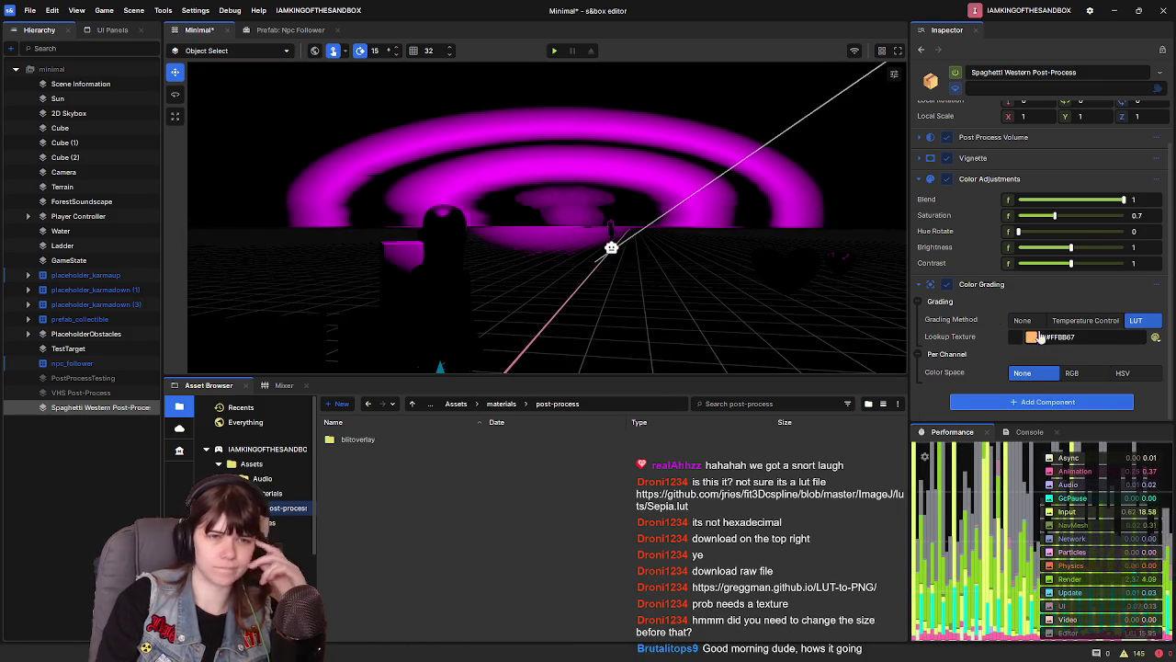
pyautogui.click(1071, 372)
pyautogui.scroll(-1, 1056, 381)
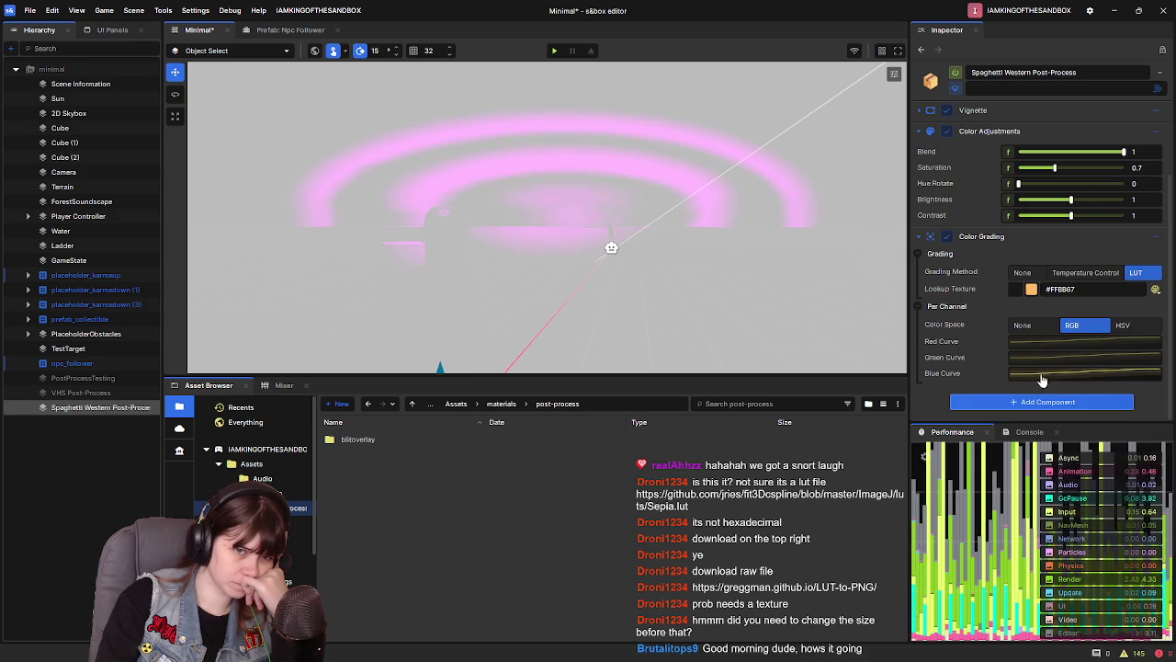
# Flatten the red channel curve to a constant 0.5, then lower its starting point to 0
pyautogui.click(1045, 377)
pyautogui.click(723, 576)
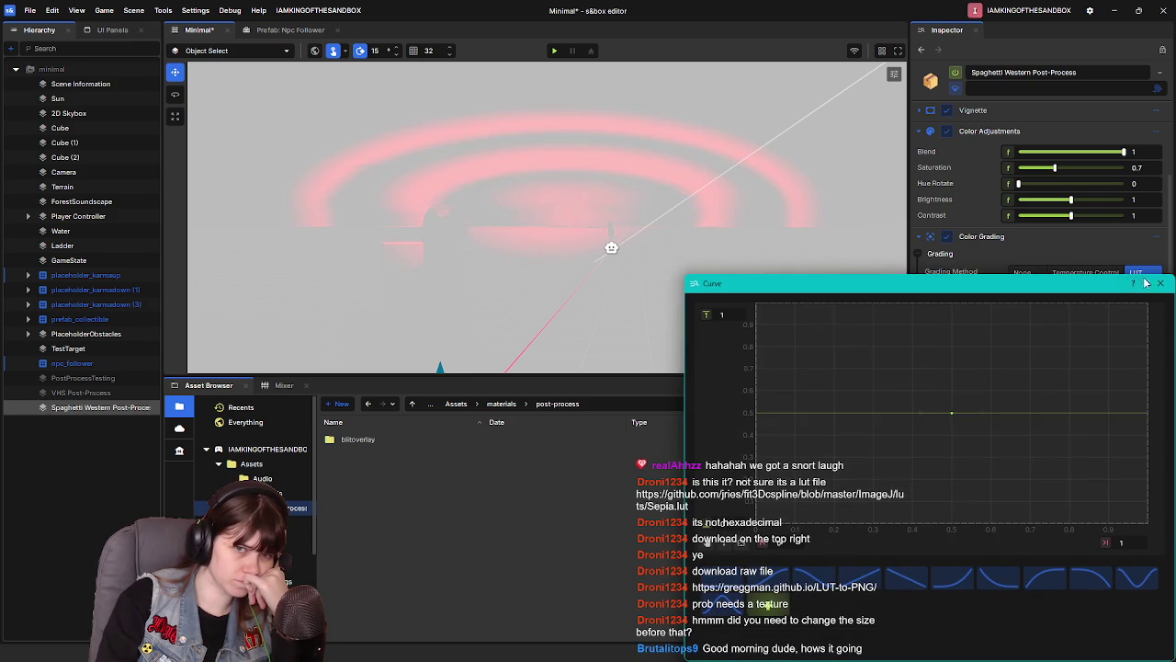
pyautogui.click(1160, 283)
pyautogui.click(1044, 377)
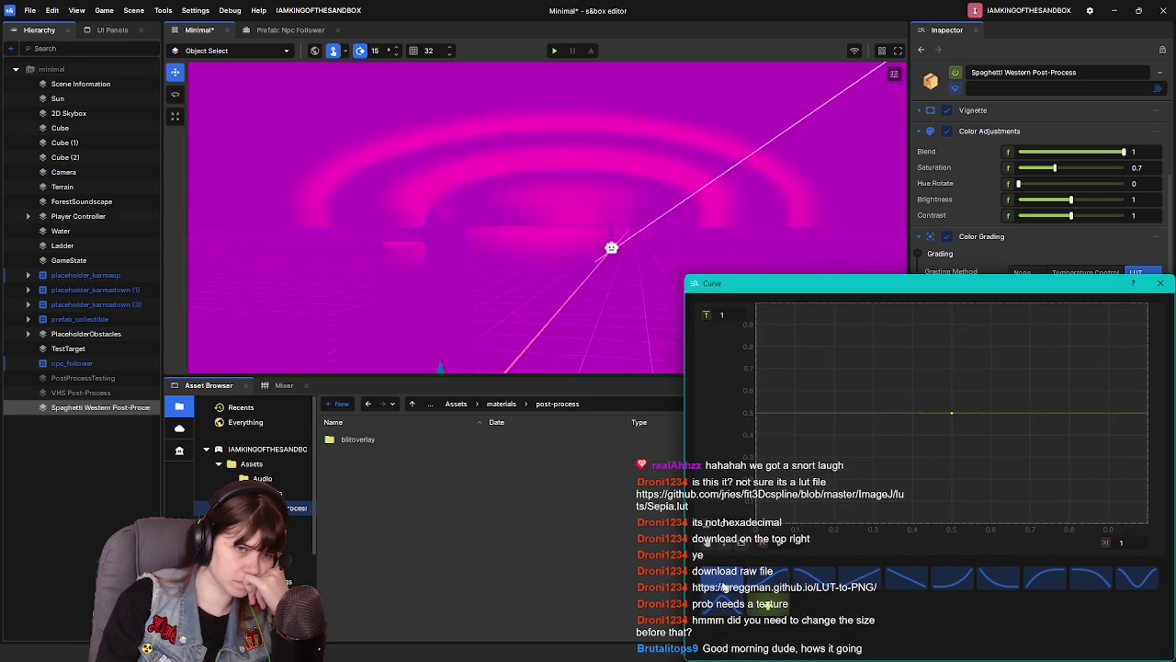
pyautogui.click(1159, 283)
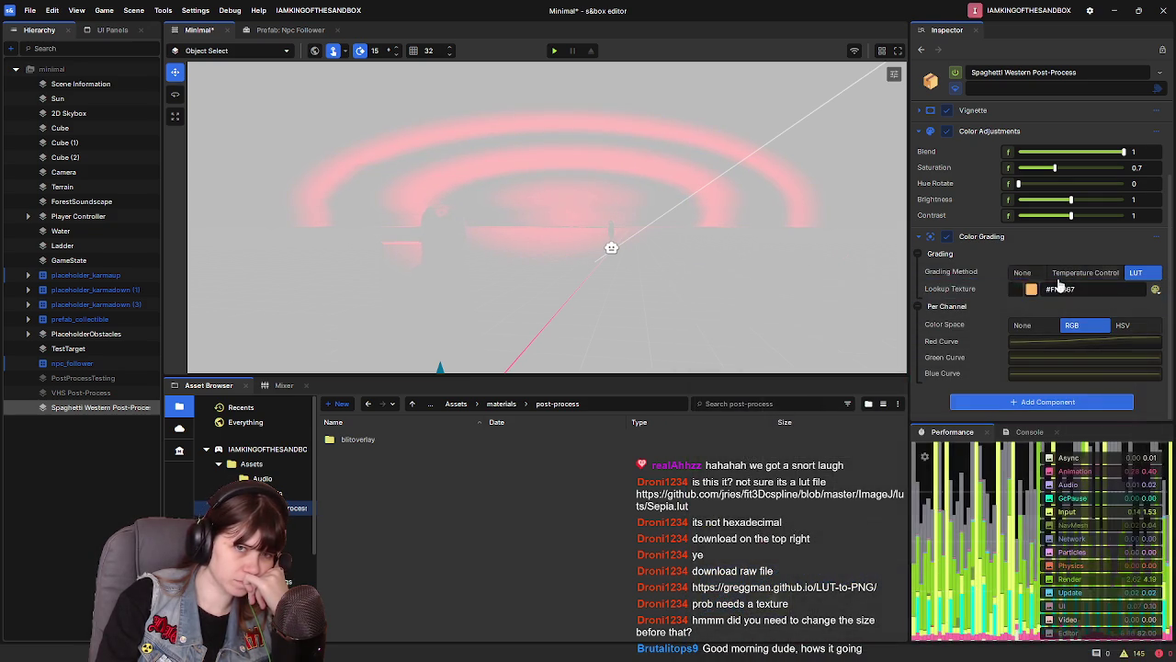
pyautogui.click(1029, 343)
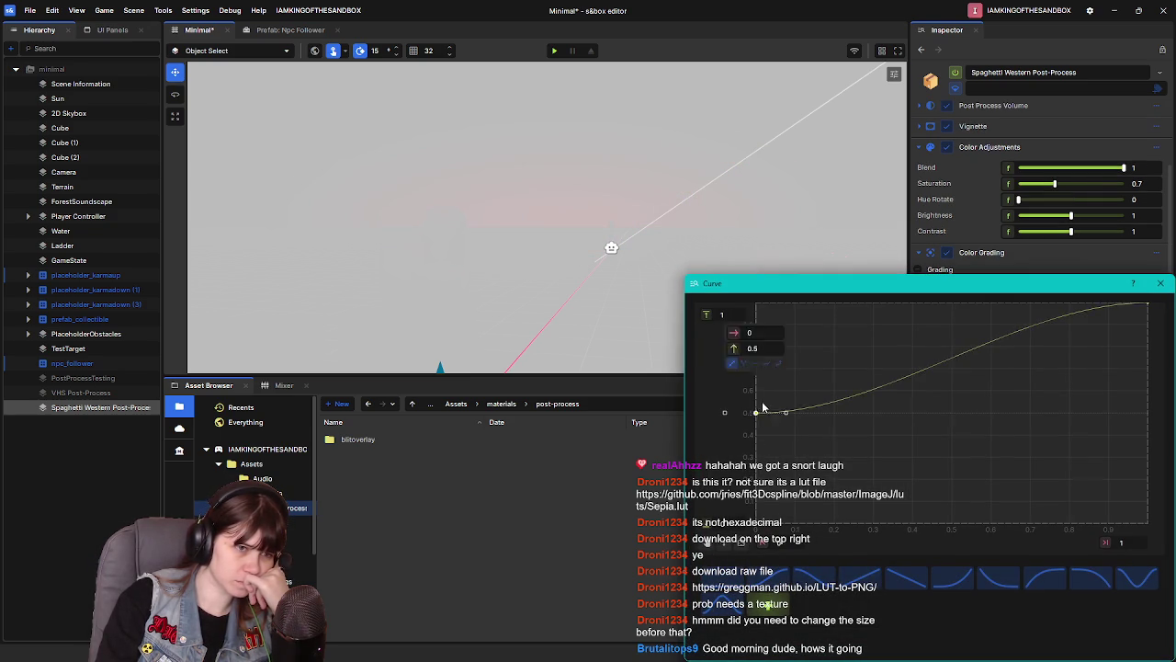
pyautogui.moveTo(756, 413)
pyautogui.mouseDown()
pyautogui.moveTo(756, 522)
pyautogui.moveTo(778, 297)
pyautogui.mouseUp()
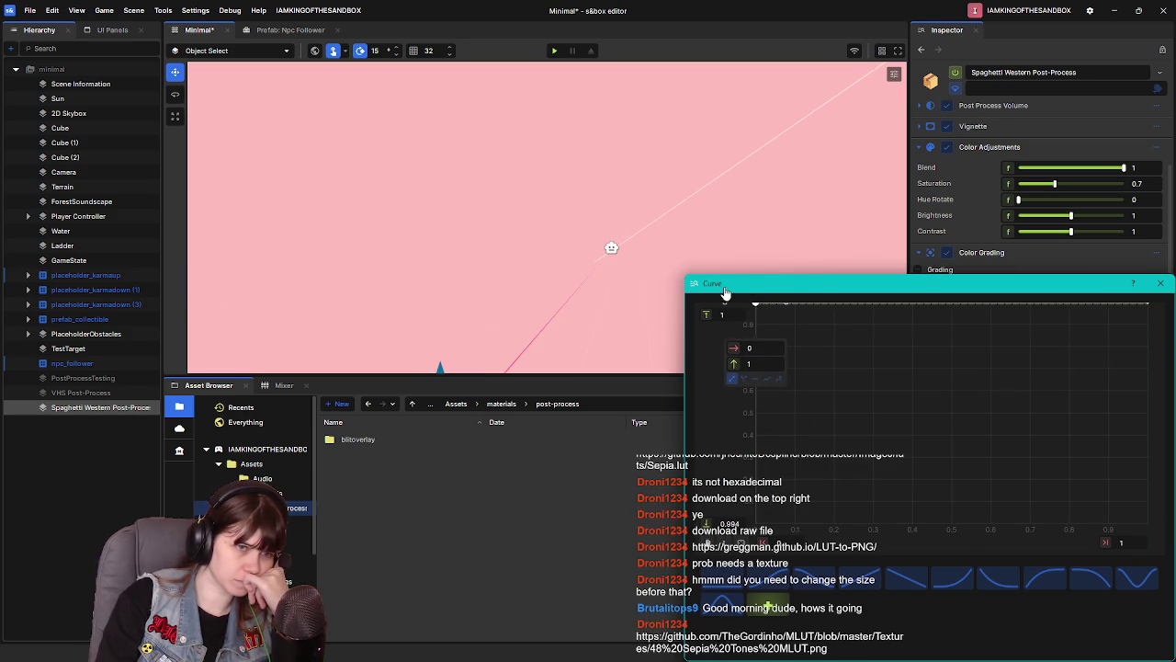
pyautogui.click(1161, 283)
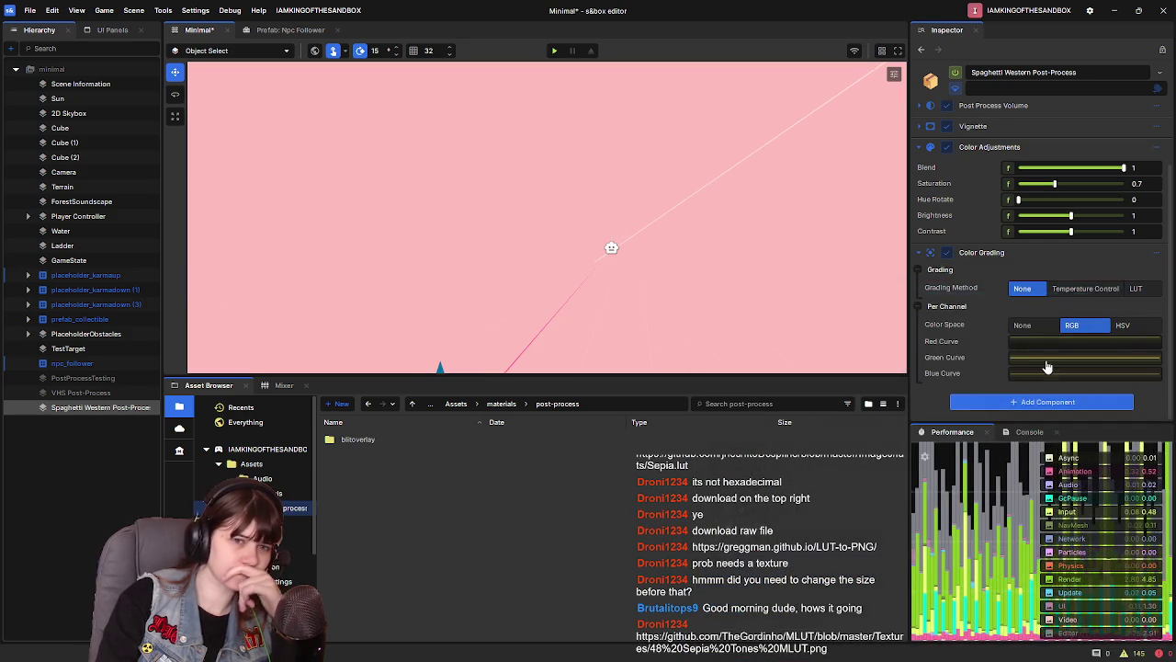
# Raise the green curve key to about 0.71 and drop it to 0. Add and raise a red curve point
pyautogui.click(1042, 367)
pyautogui.moveTo(950, 415)
pyautogui.mouseDown()
pyautogui.moveTo(800, 420)
pyautogui.moveTo(748, 370)
pyautogui.moveTo(755, 358)
pyautogui.mouseUp()
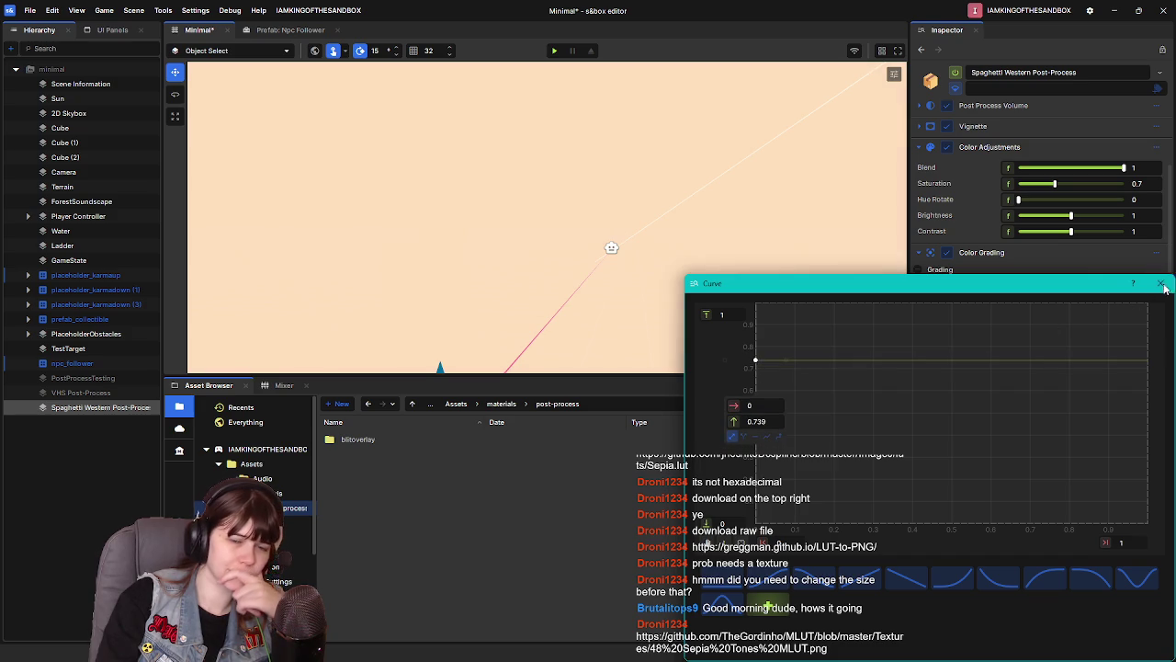
pyautogui.click(1160, 283)
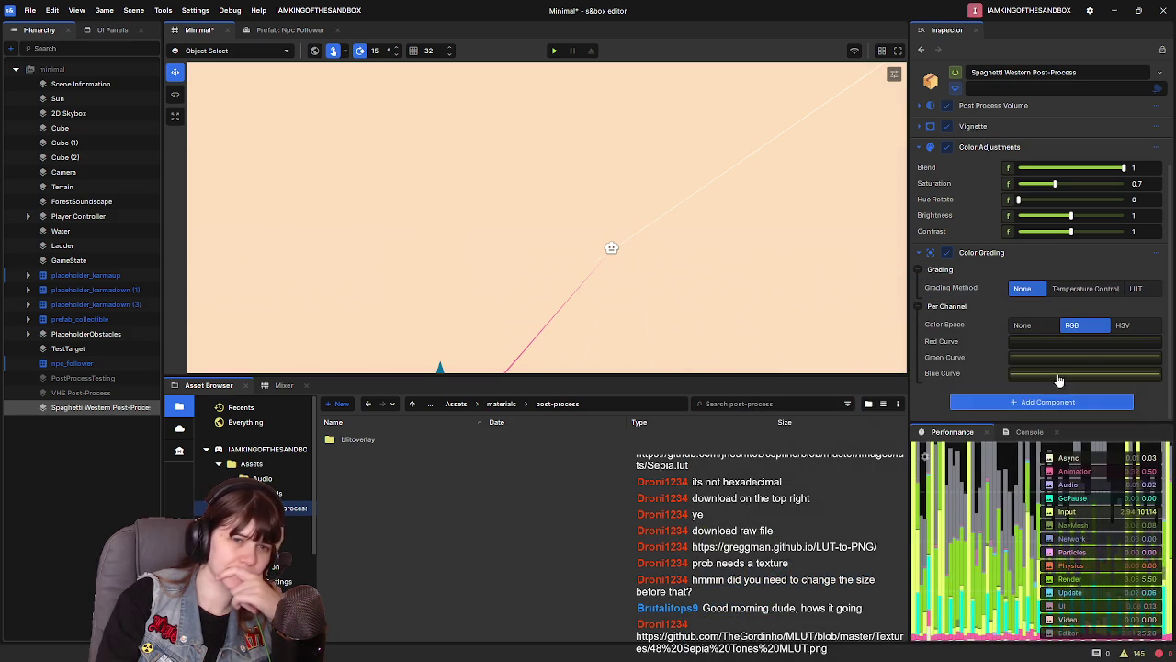
pyautogui.click(1039, 342)
pyautogui.moveTo(759, 306); pyautogui.dragTo(703, 561)
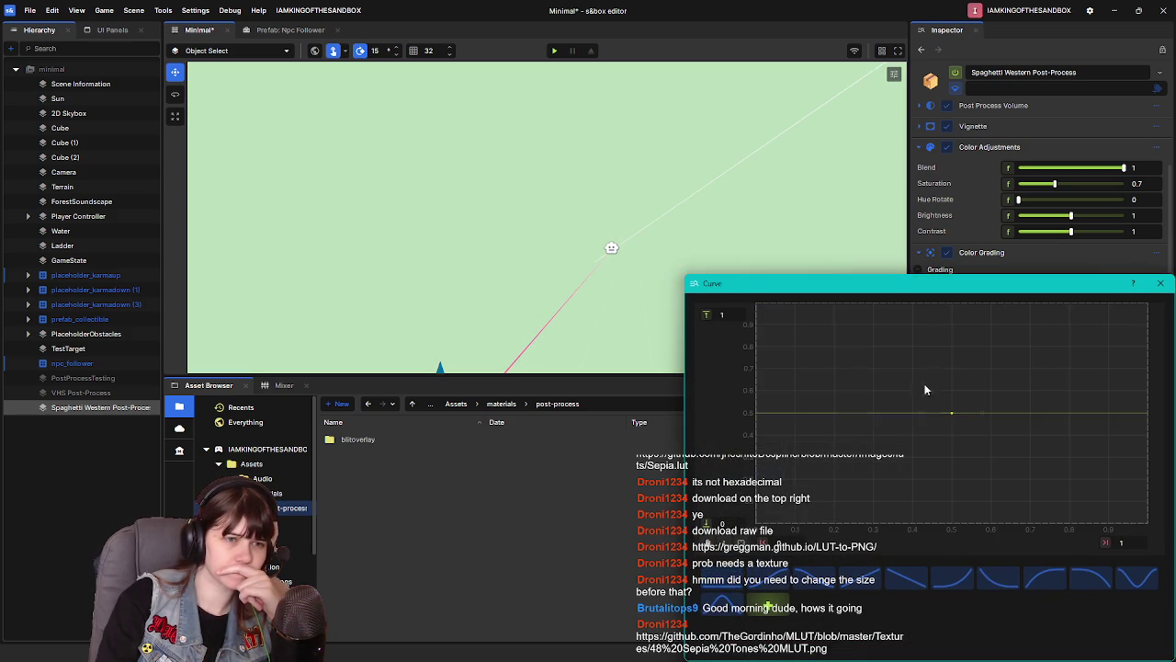
pyautogui.moveTo(924, 389)
pyautogui.mouseDown()
pyautogui.moveTo(958, 413)
pyautogui.moveTo(755, 435)
pyautogui.mouseUp()
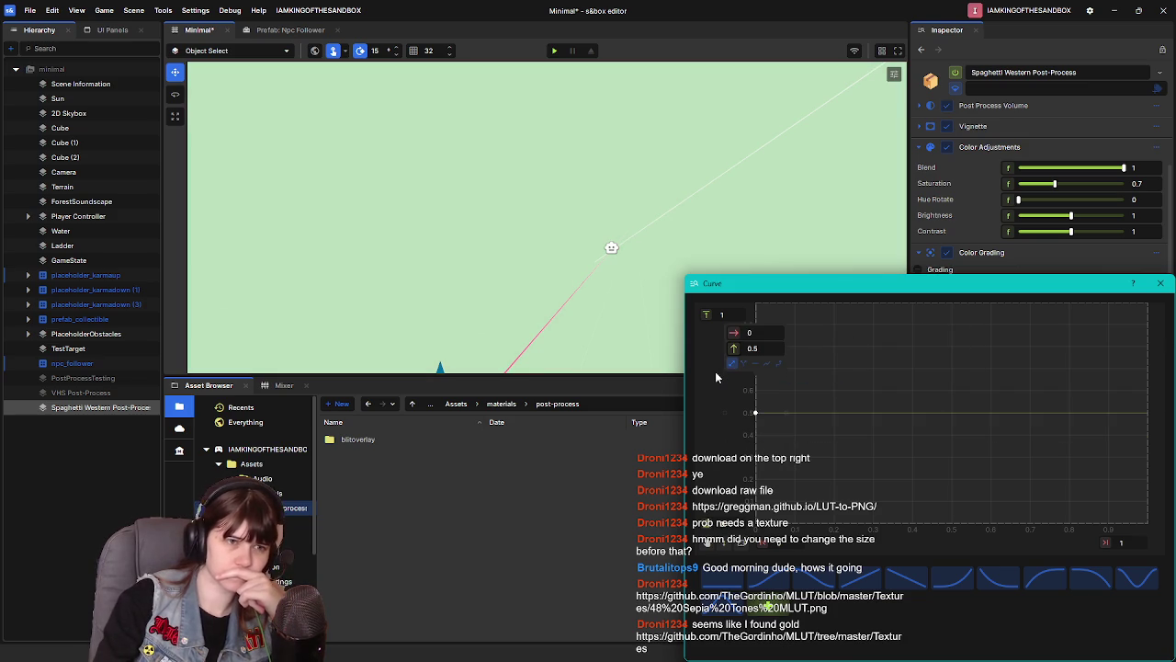
pyautogui.moveTo(755, 435); pyautogui.dragTo(755, 337)
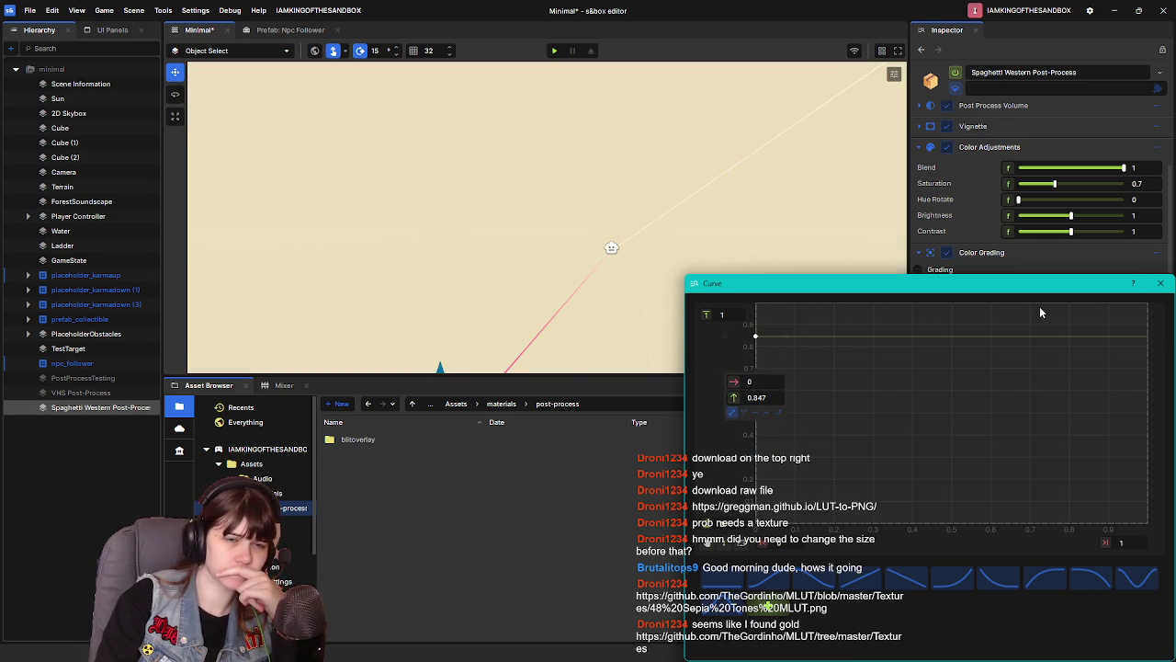
pyautogui.click(1161, 283)
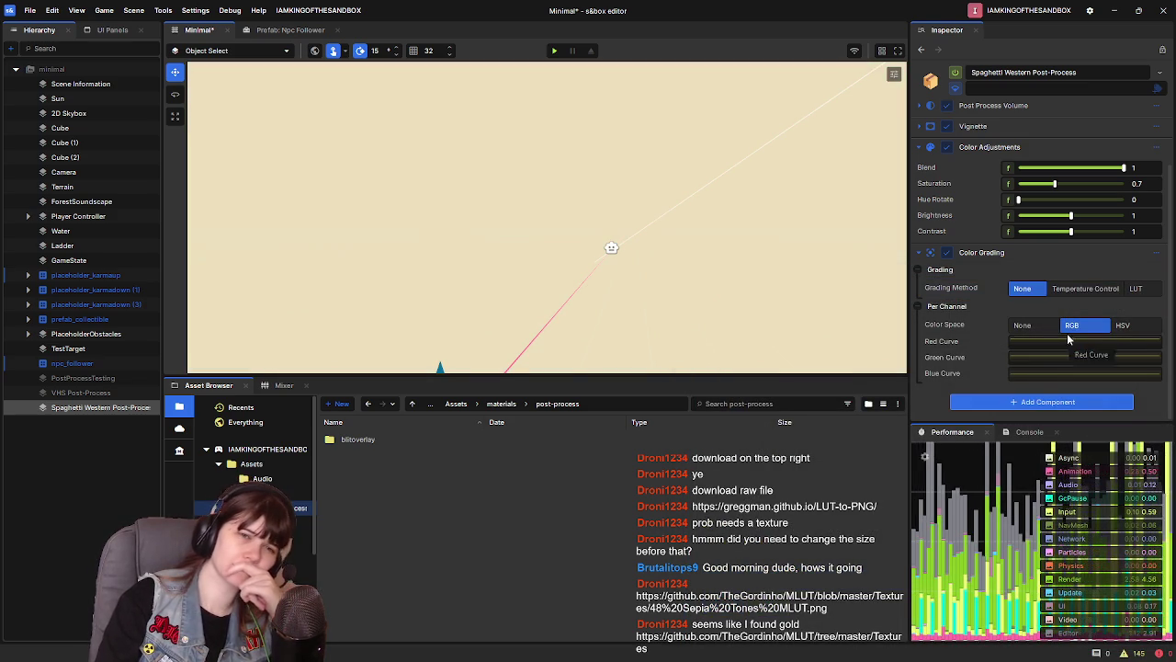
# Compare HSV and RGB colour spaces, then set per-channel grading to None
pyautogui.click(1023, 325)
pyautogui.click(1124, 373)
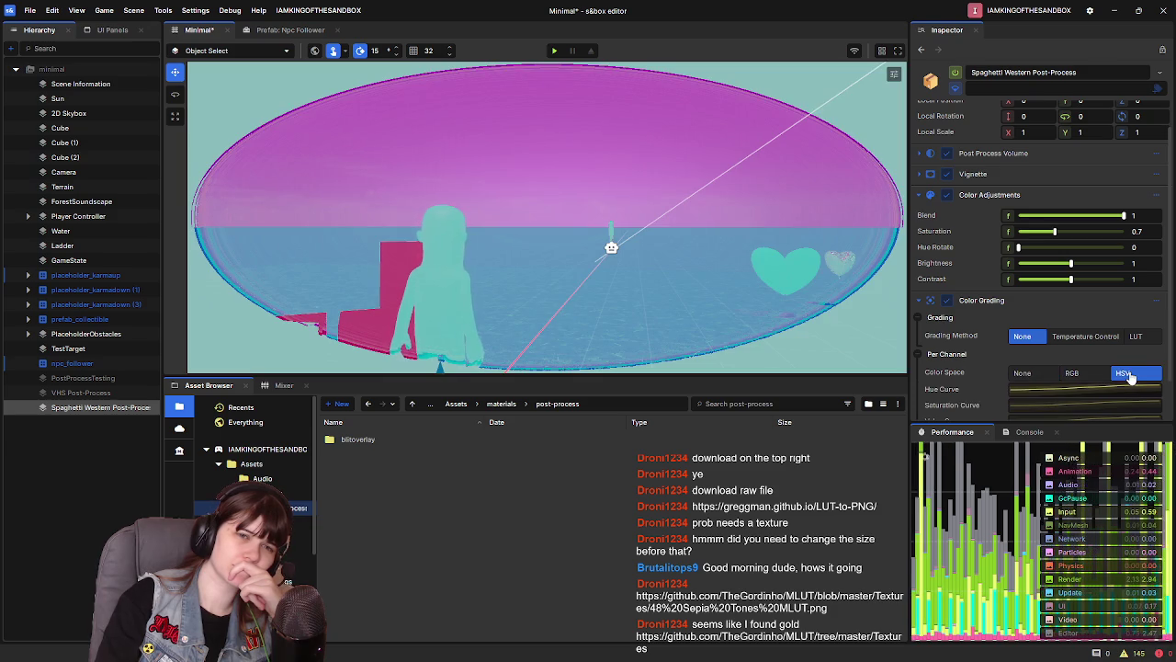
pyautogui.click(1023, 373)
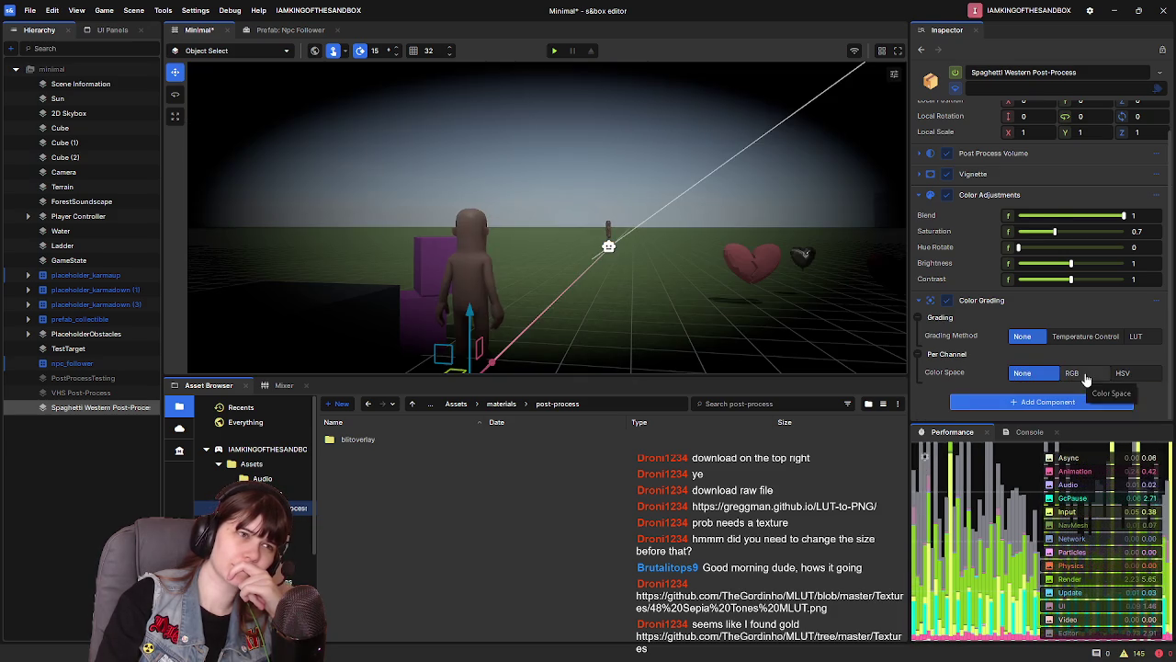
pyautogui.click(1084, 373)
pyautogui.click(1022, 373)
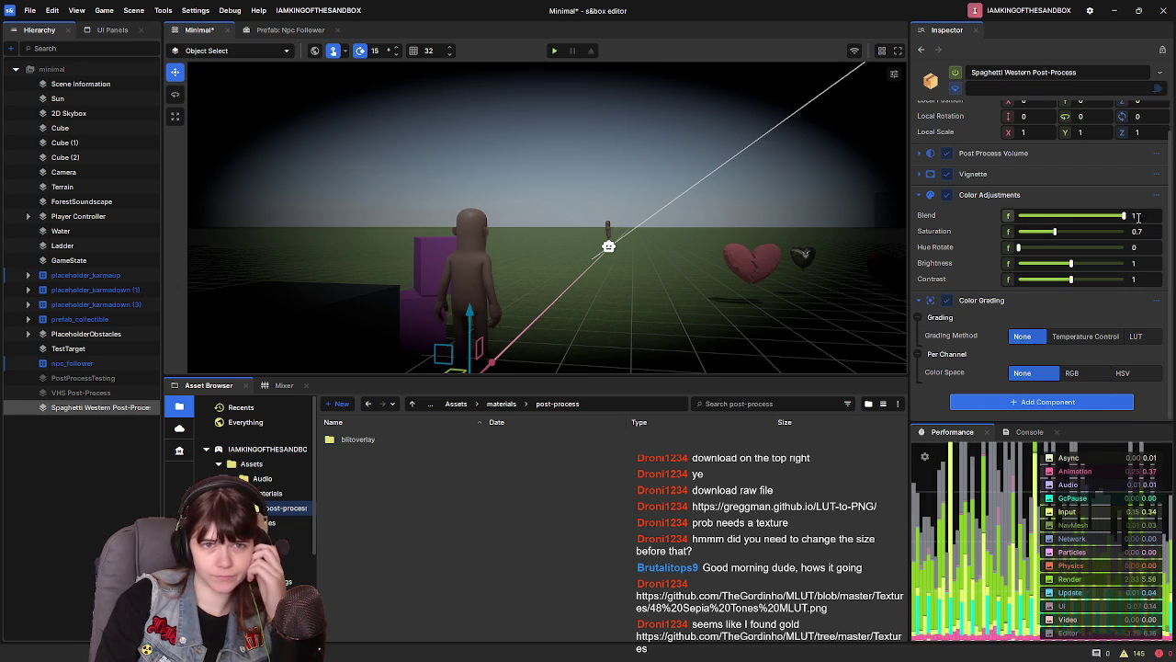
# Delete Color Grading via its options menu, leaving Color Adjustments, and open Add Component
pyautogui.click(1153, 299)
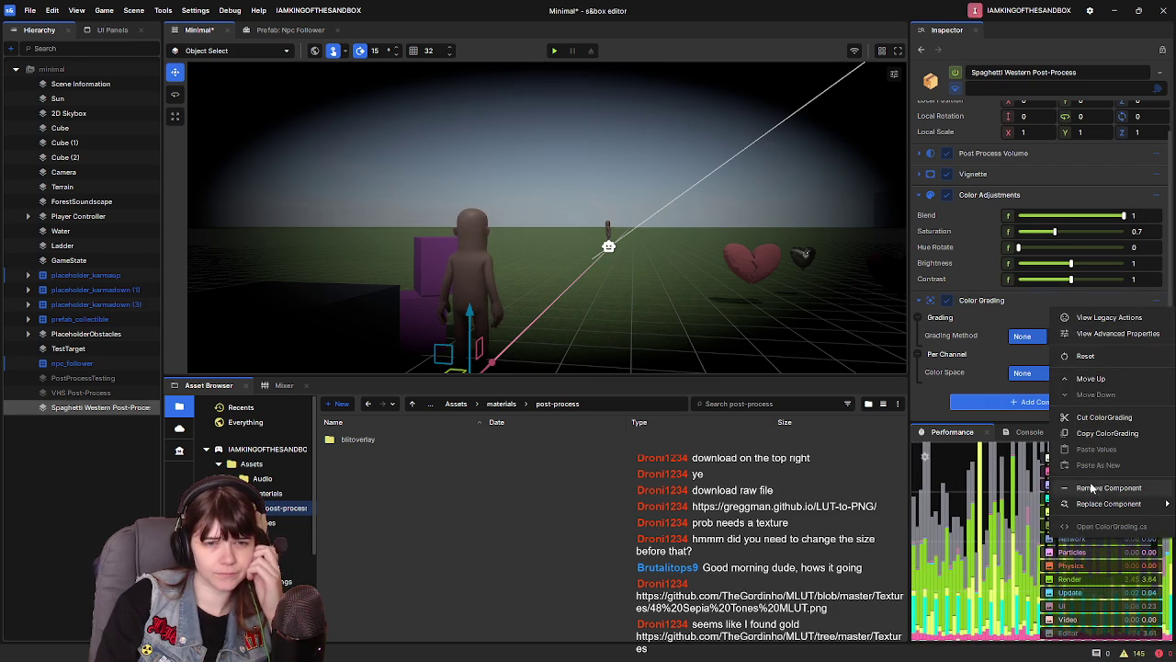
pyautogui.click(939, 489)
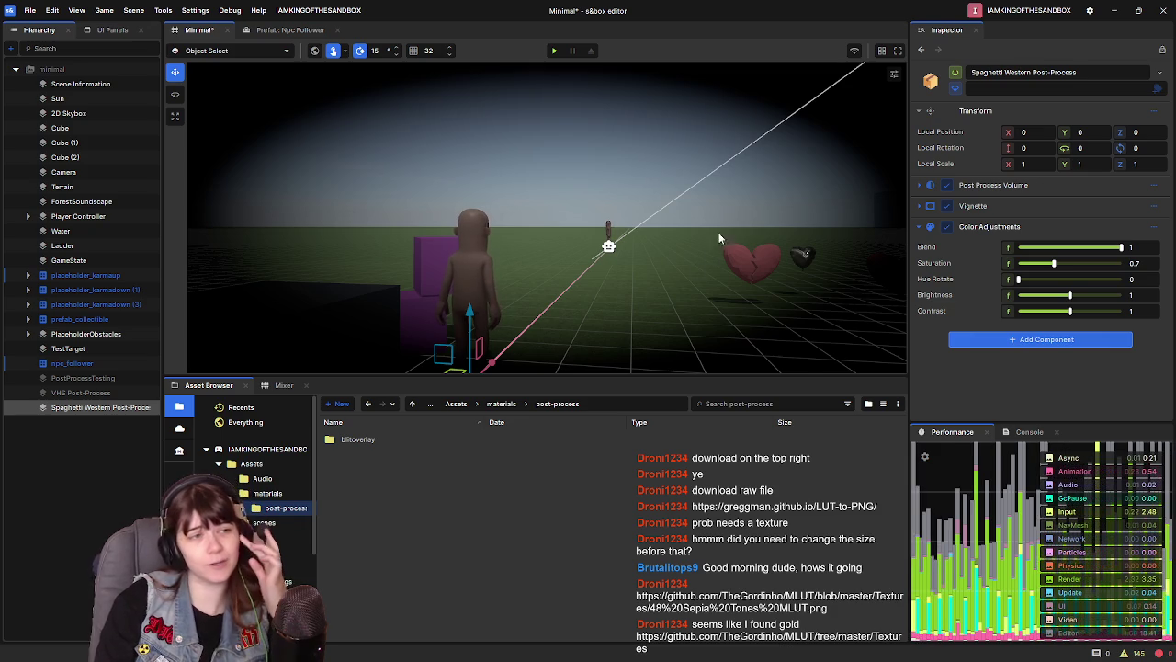
pyautogui.scroll(-2, 706, 244)
pyautogui.scroll(-2, 770, 240)
pyautogui.scroll(-1, 770, 240)
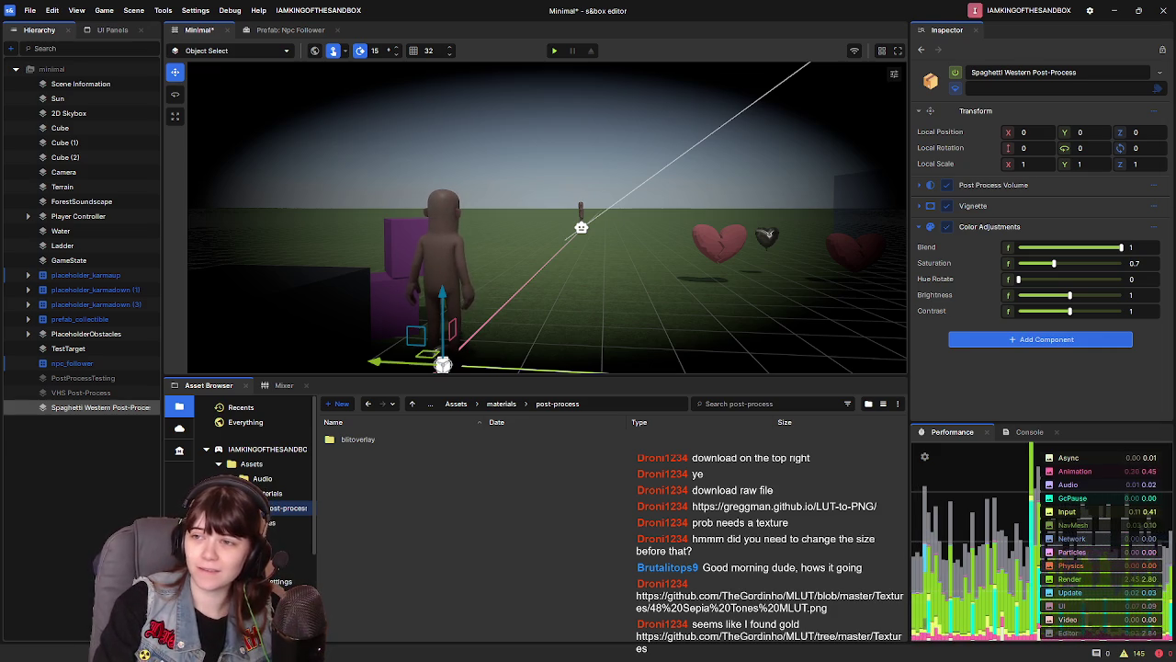
pyautogui.click(1063, 339)
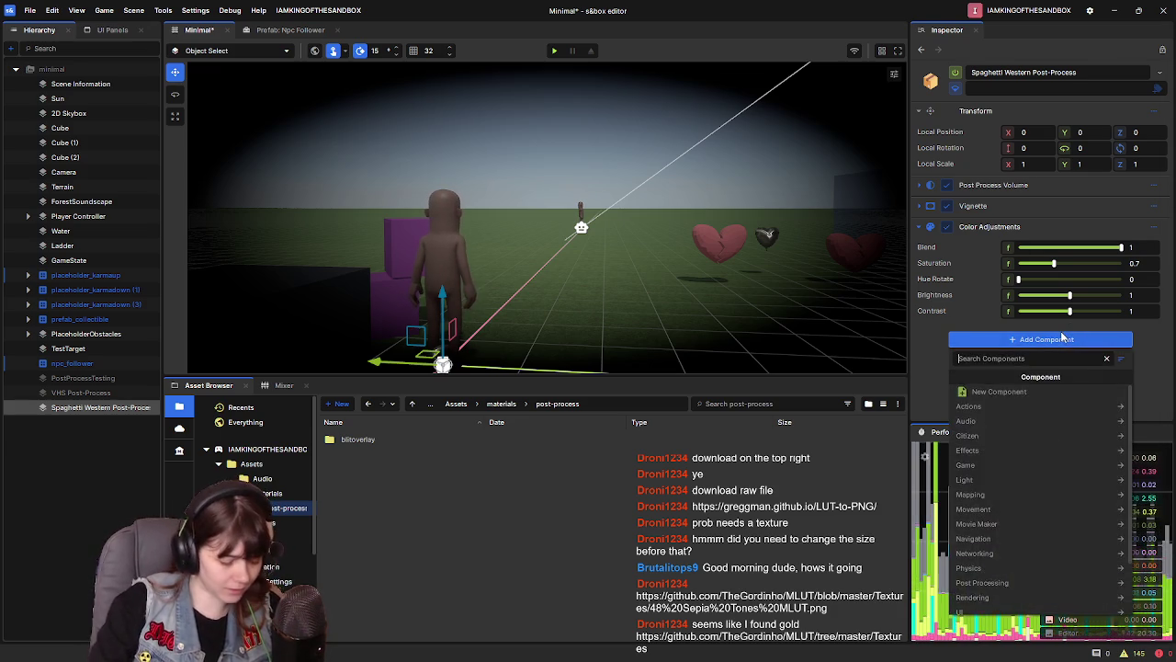
# Add a Color Grading component found by searching 'color' and set its grading method to LUT
pyautogui.write('color')
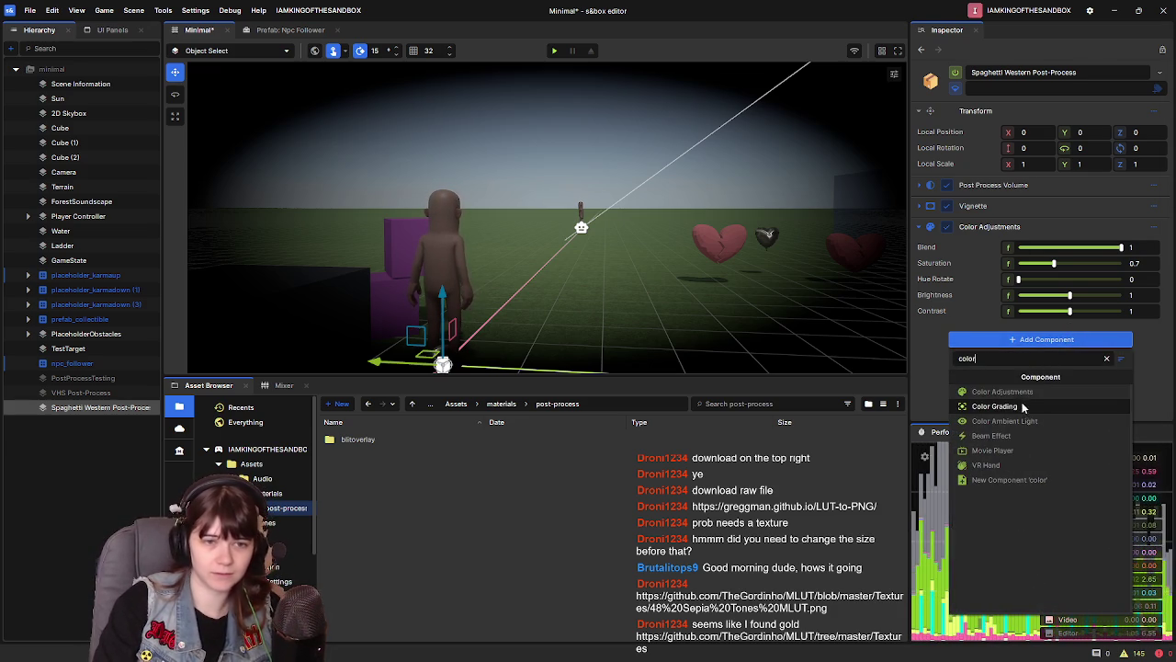
pyautogui.click(994, 406)
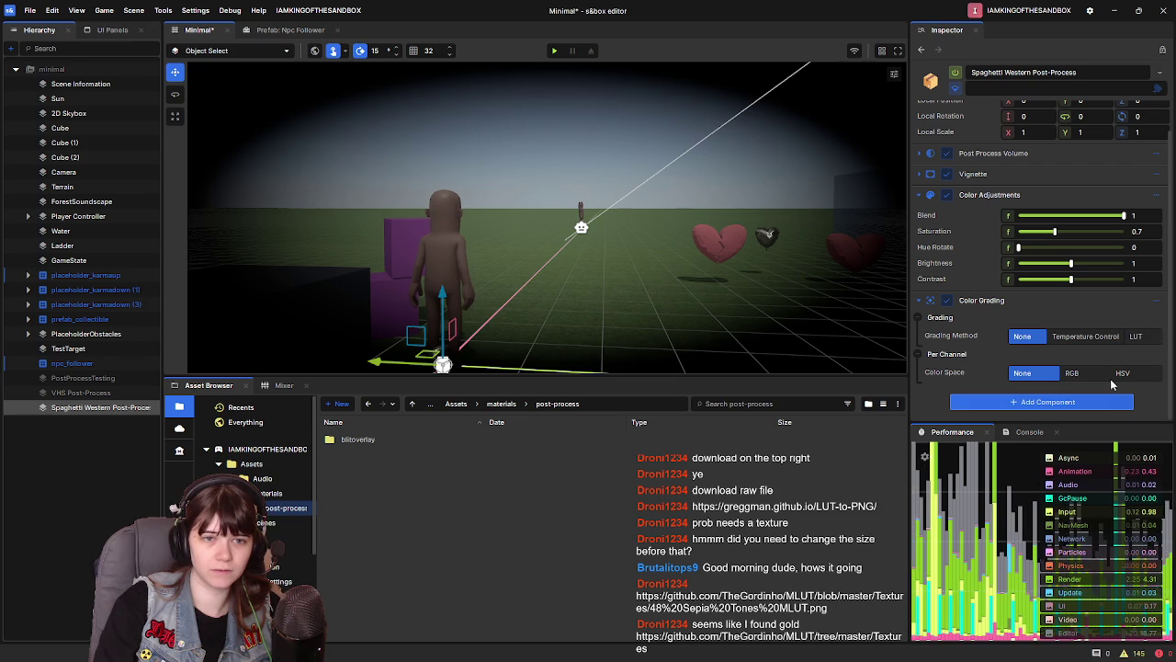
pyautogui.click(1139, 336)
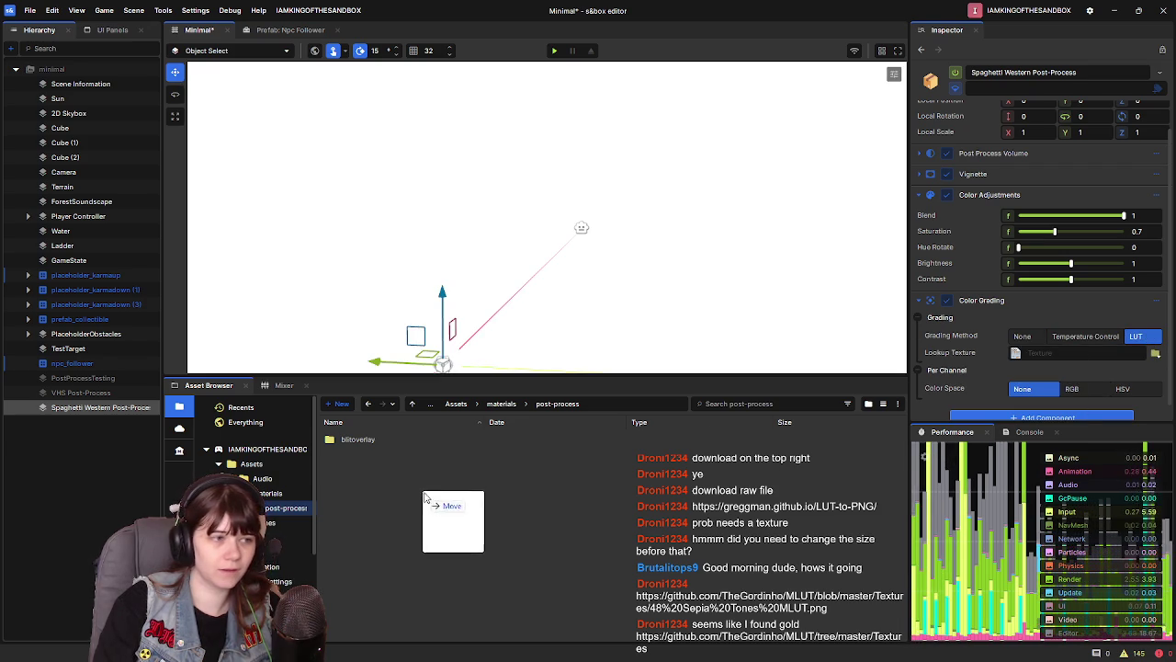
# Import 48 Sepia Tones MLUT.png into the post-process folder and assign it as Lookup Texture
pyautogui.click(441, 472)
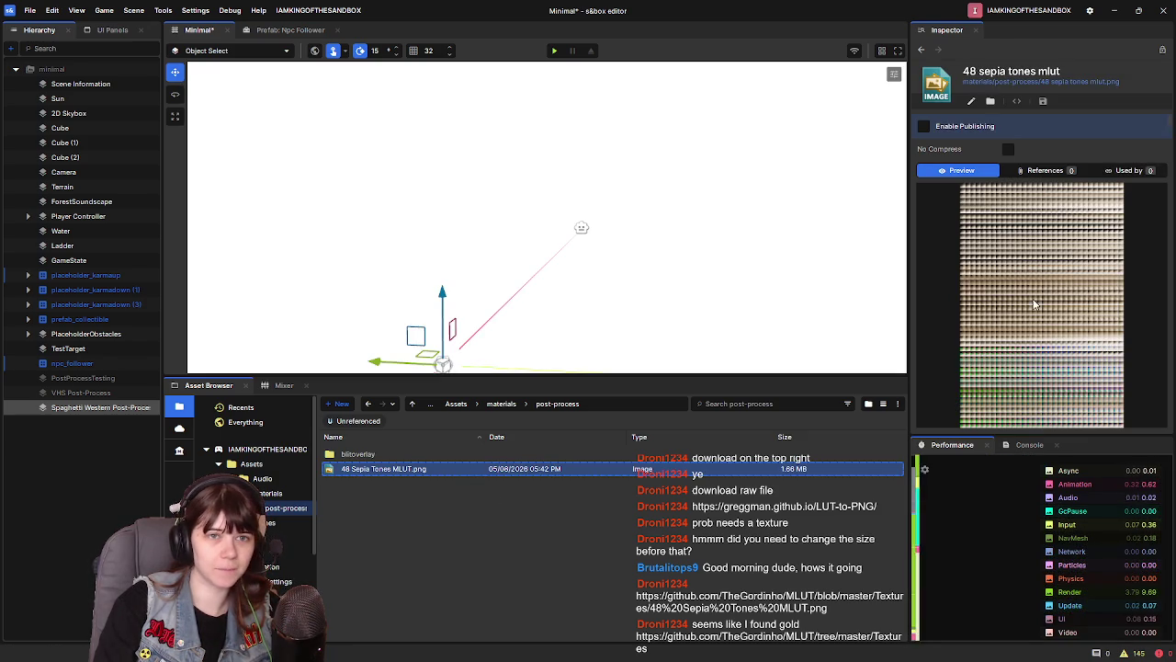
pyautogui.click(92, 409)
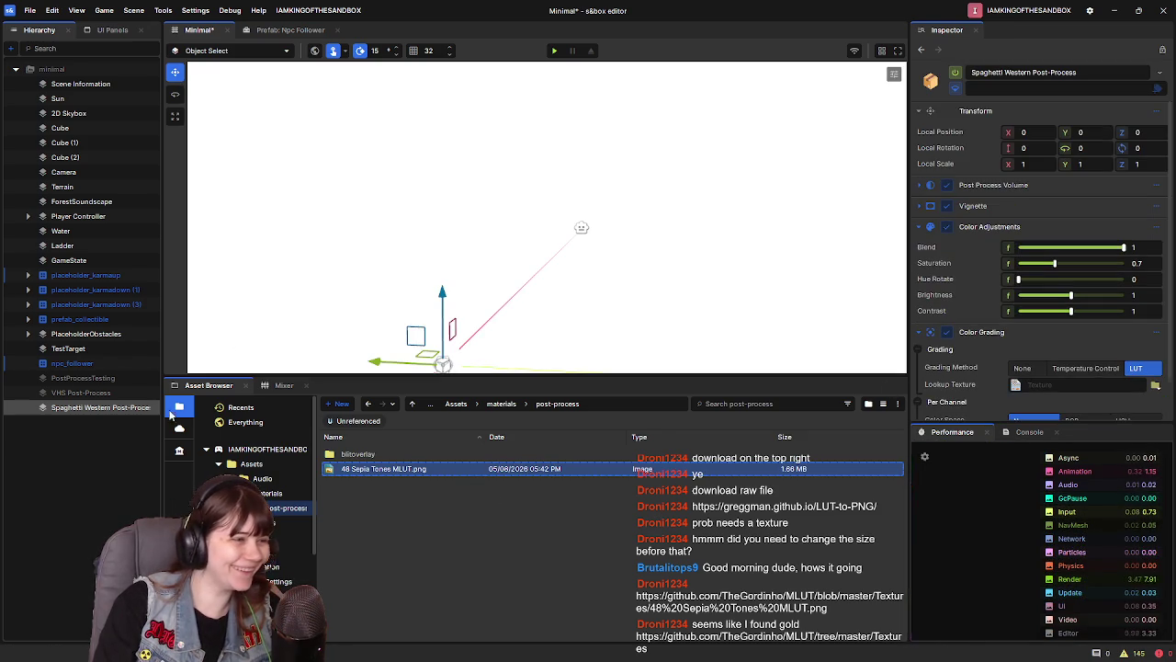
pyautogui.scroll(-1, 1029, 367)
pyautogui.click(1156, 339)
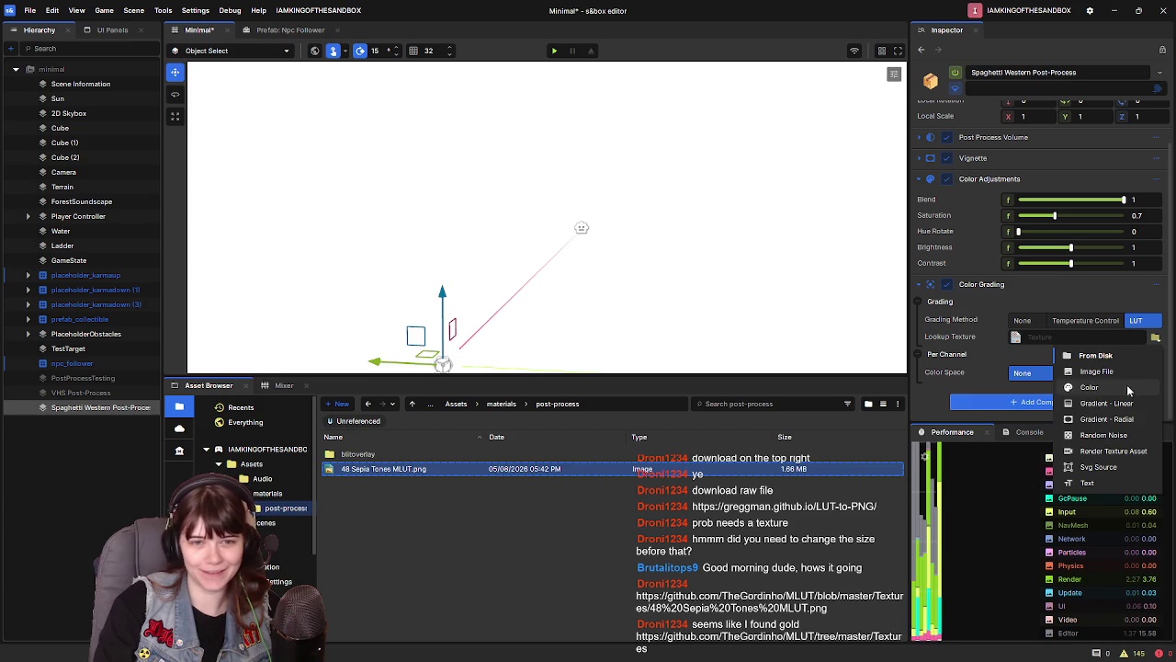
pyautogui.click(1116, 370)
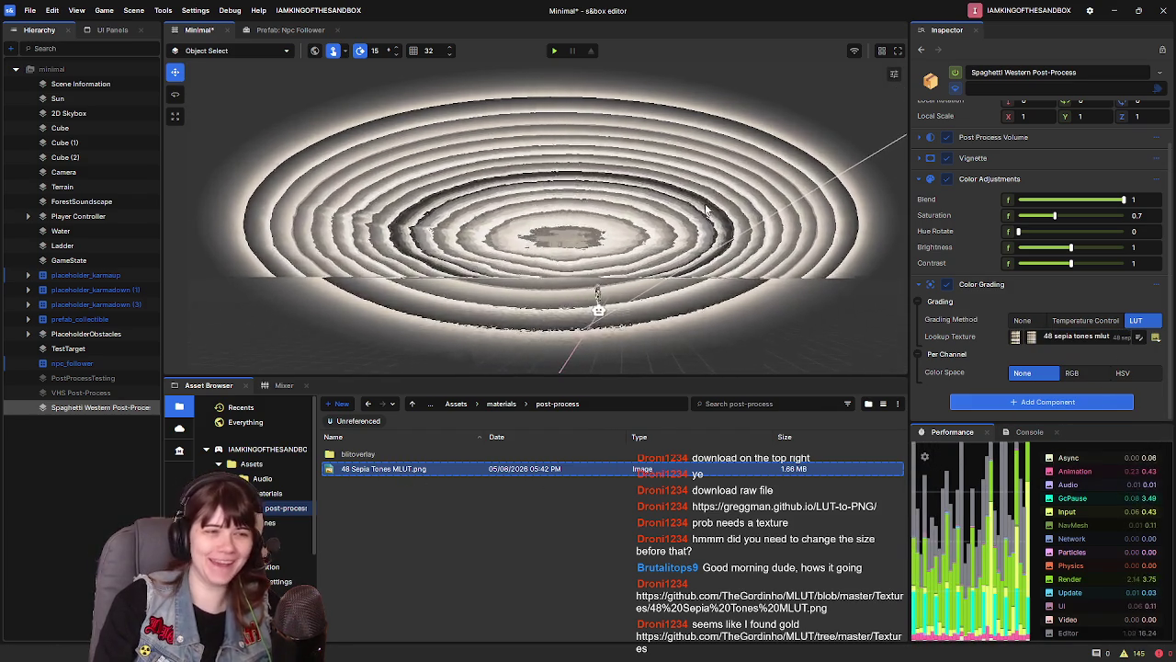
pyautogui.scroll(-5, 705, 209)
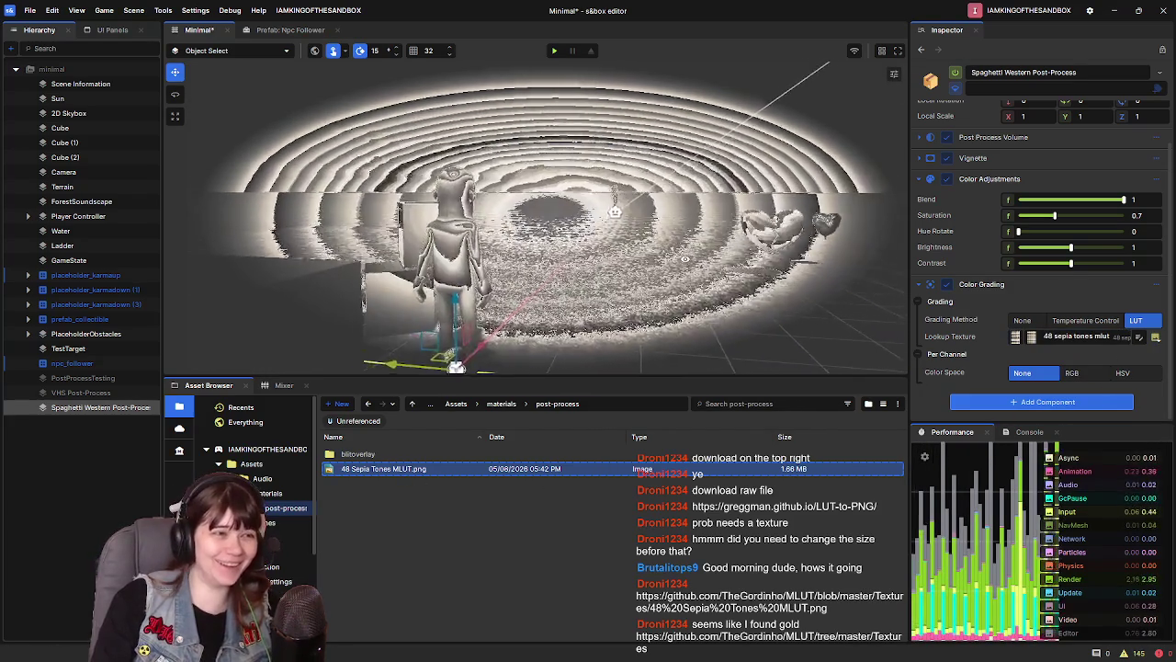
pyautogui.scroll(2, 688, 258)
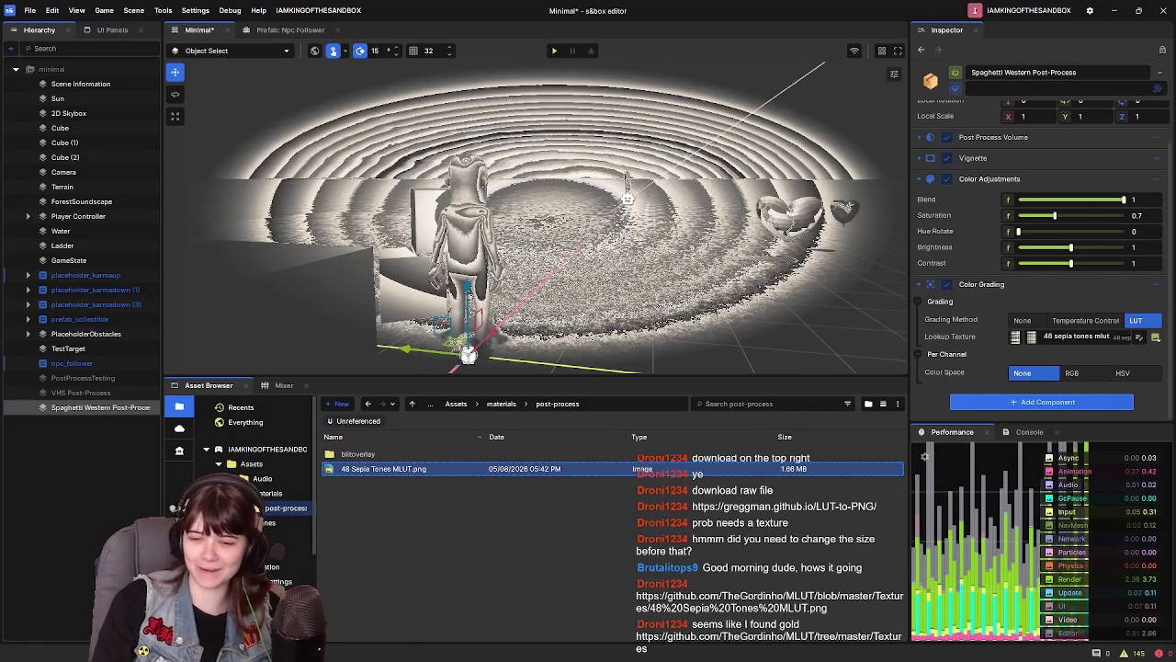
pyautogui.moveTo(721, 264)
pyautogui.mouseDown()
pyautogui.moveTo(680, 252)
pyautogui.moveTo(698, 207)
pyautogui.moveTo(765, 197)
pyautogui.moveTo(753, 156)
pyautogui.mouseUp()
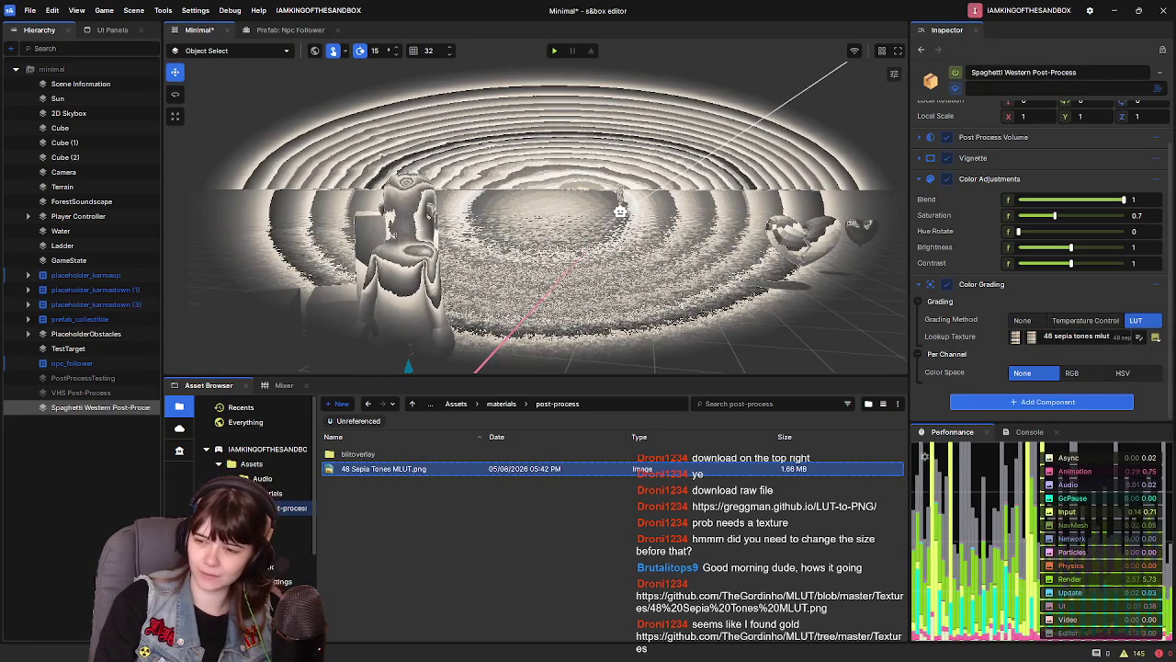
pyautogui.click(1140, 338)
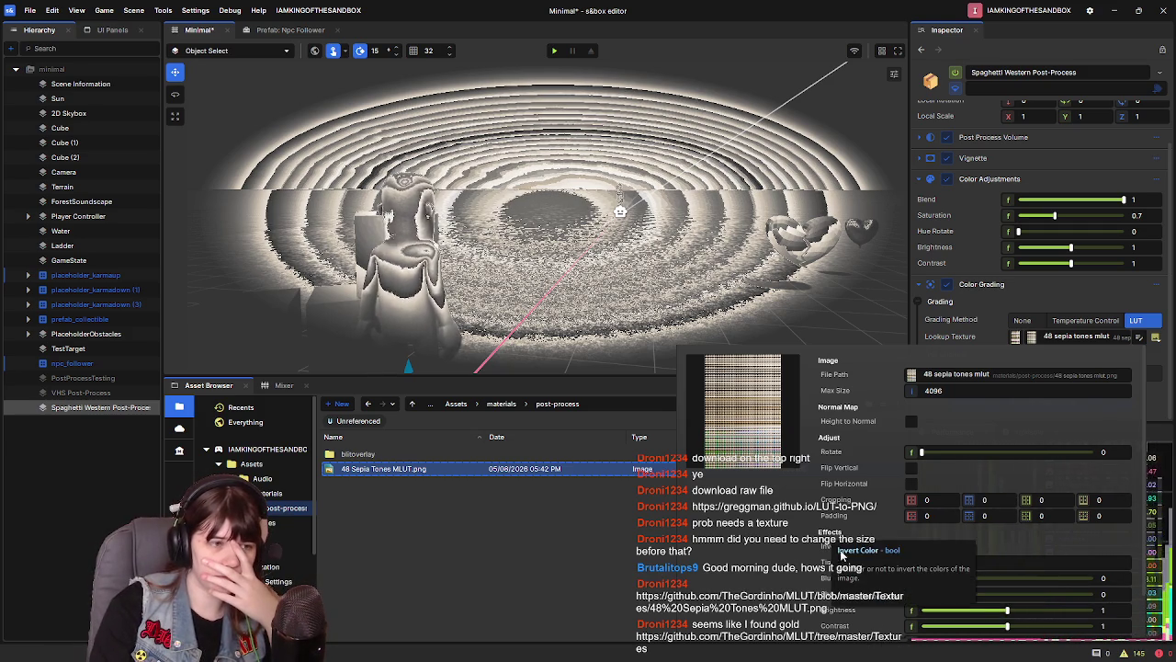
# Open 48 Sepia Tones MLUT.png in an external image viewer, inspect it, then close the viewer
pyautogui.scroll(-1, 847, 574)
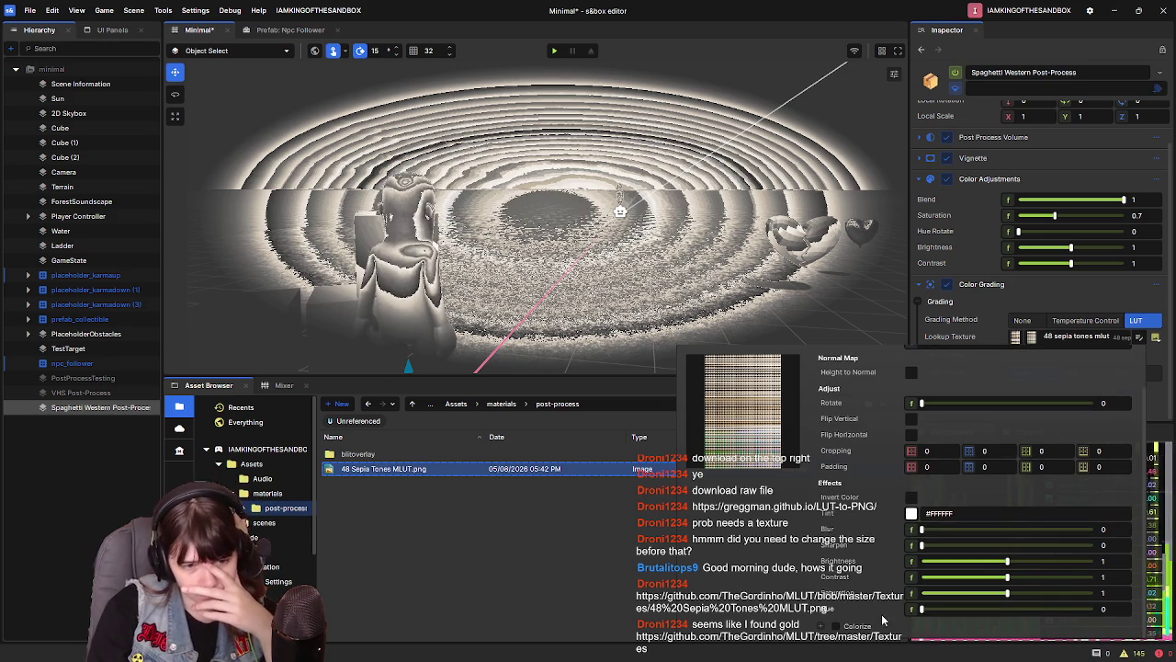
pyautogui.scroll(1, 873, 542)
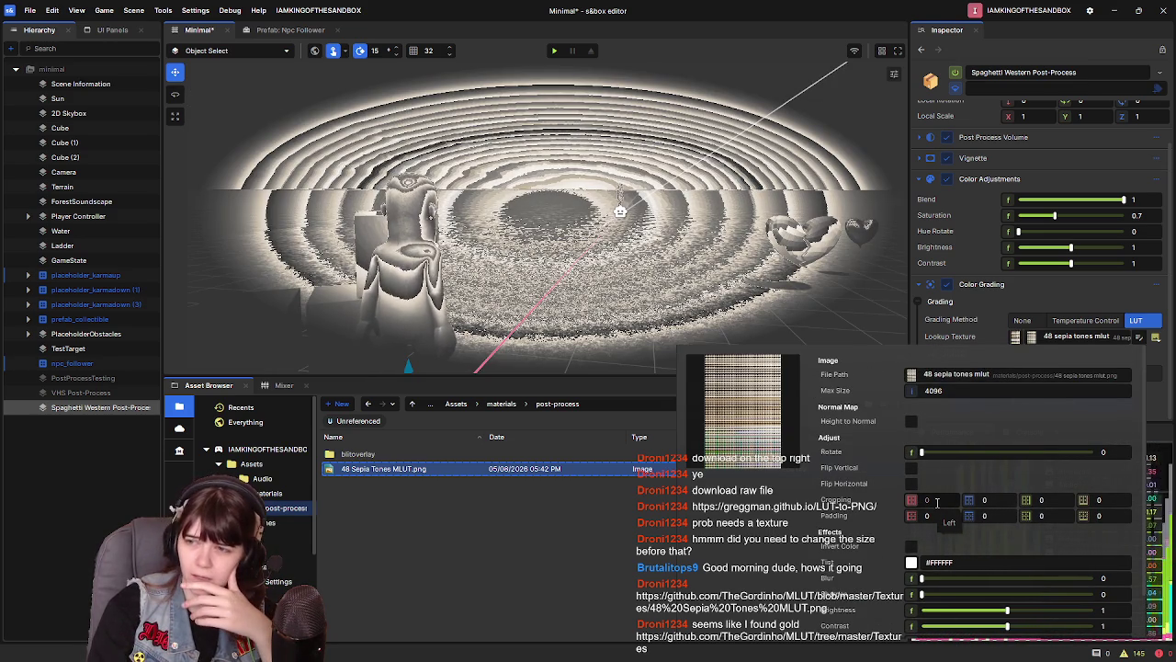
pyautogui.rightClick(463, 469)
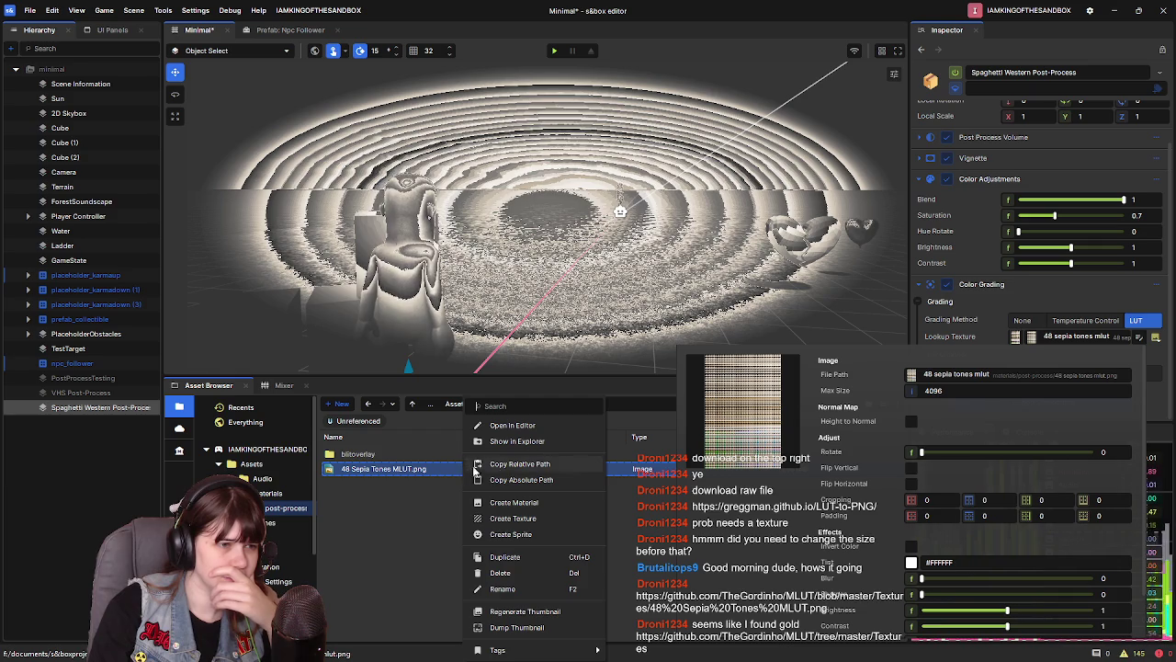
pyautogui.click(551, 441)
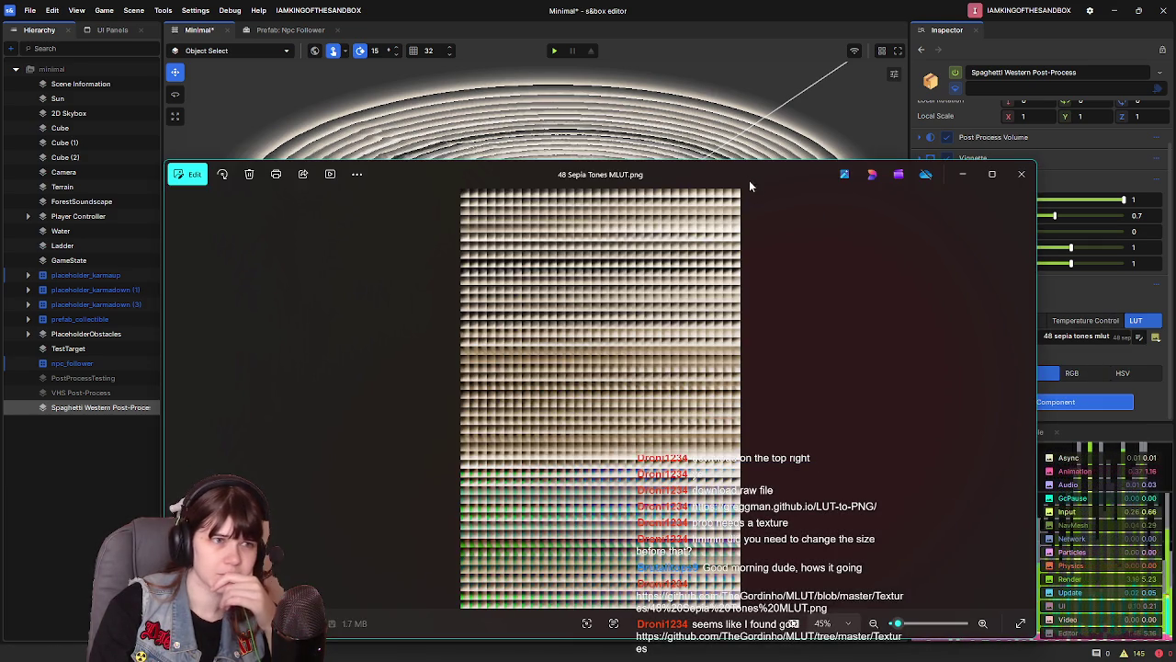
pyautogui.moveTo(749, 180); pyautogui.dragTo(721, 112)
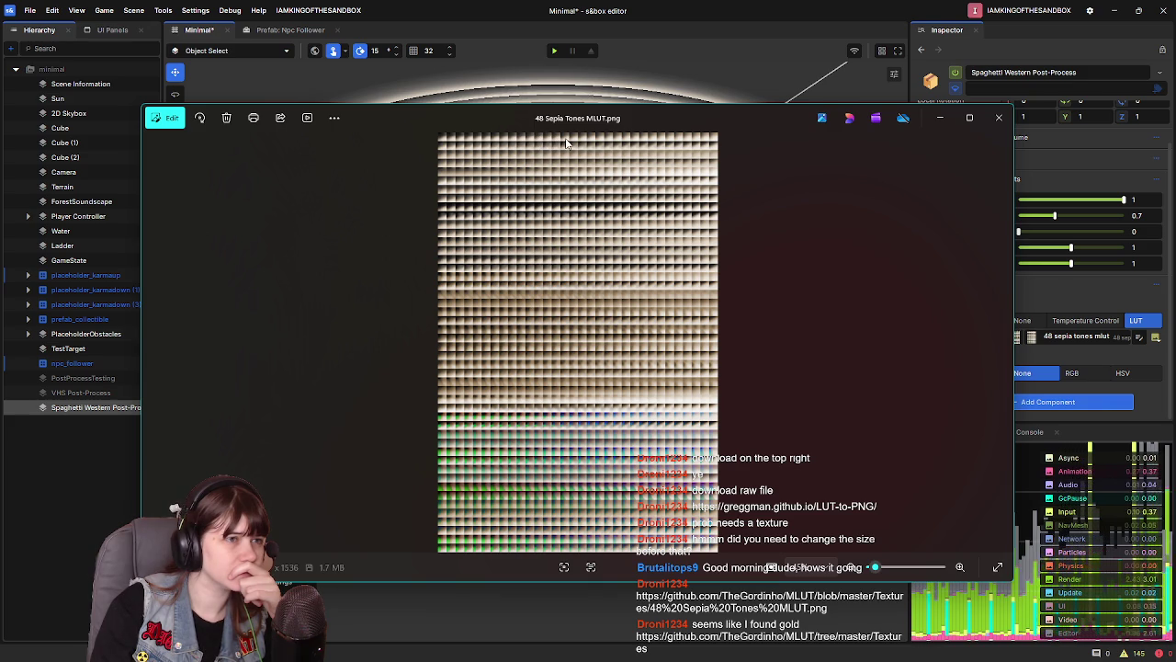
pyautogui.click(999, 117)
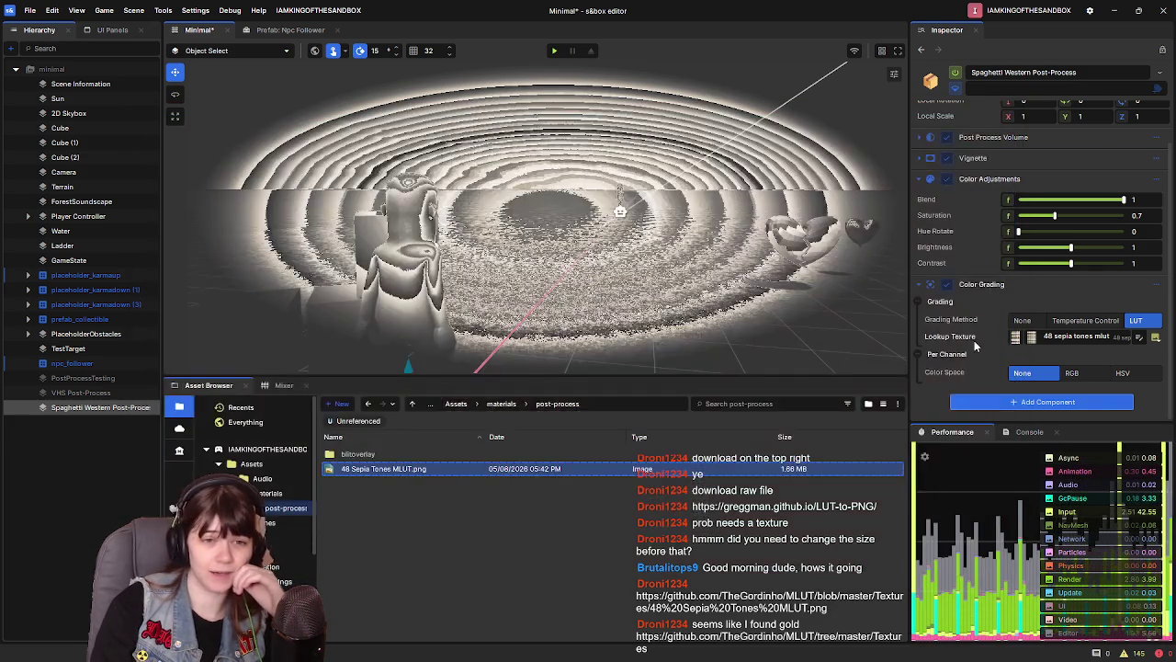
# In the lookup texture settings, try a vertical flip and toggle normal-map conversion on and off
pyautogui.click(1139, 338)
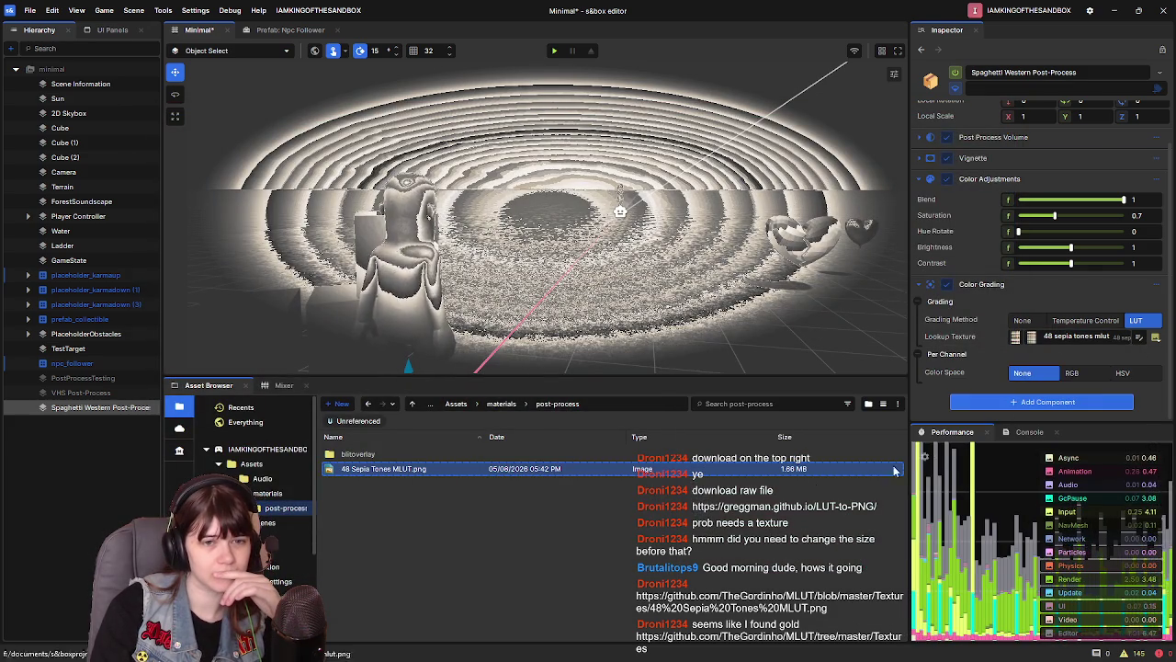
pyautogui.scroll(-1, 943, 503)
pyautogui.scroll(-1, 910, 485)
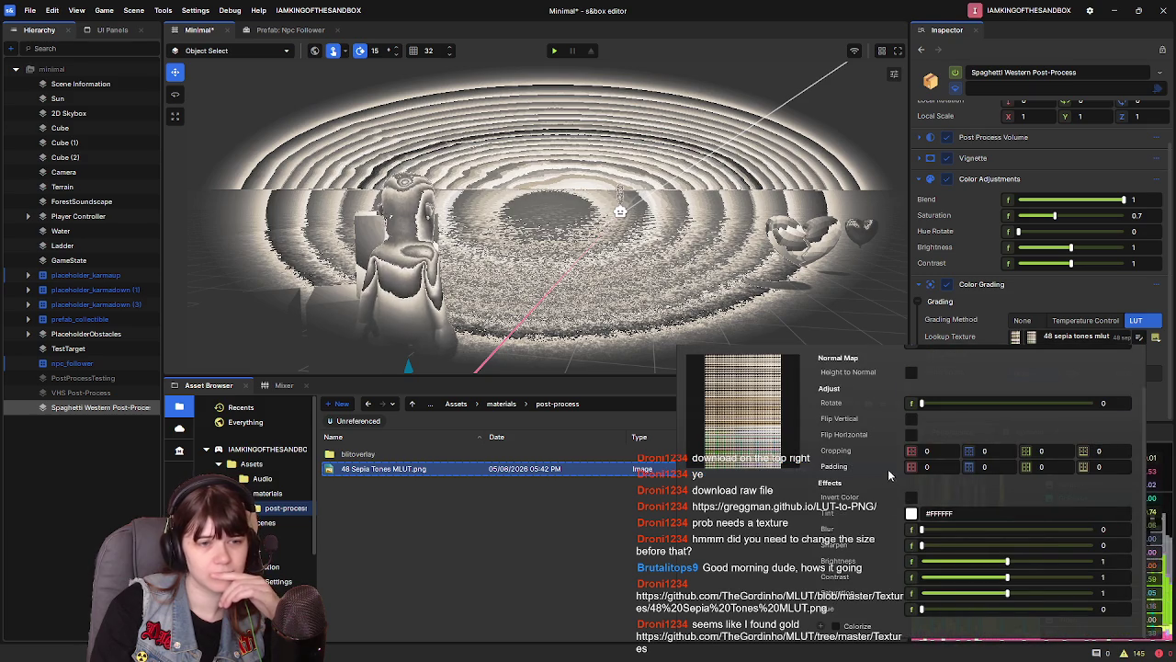
pyautogui.click(912, 420)
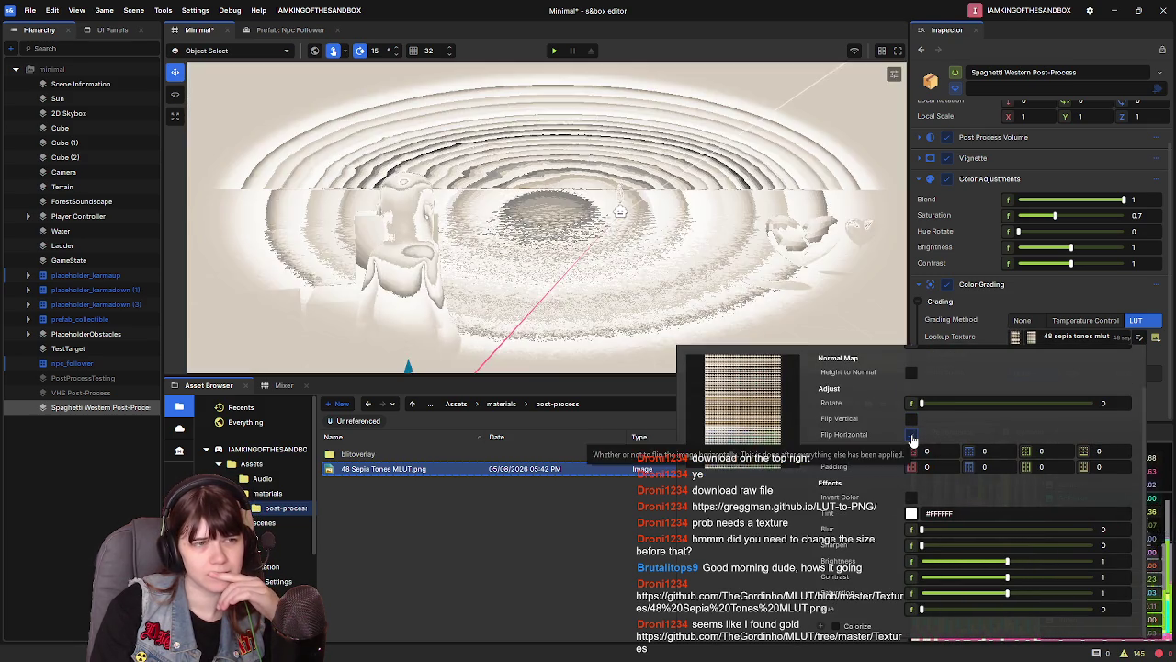
pyautogui.scroll(2, 914, 442)
pyautogui.click(912, 425)
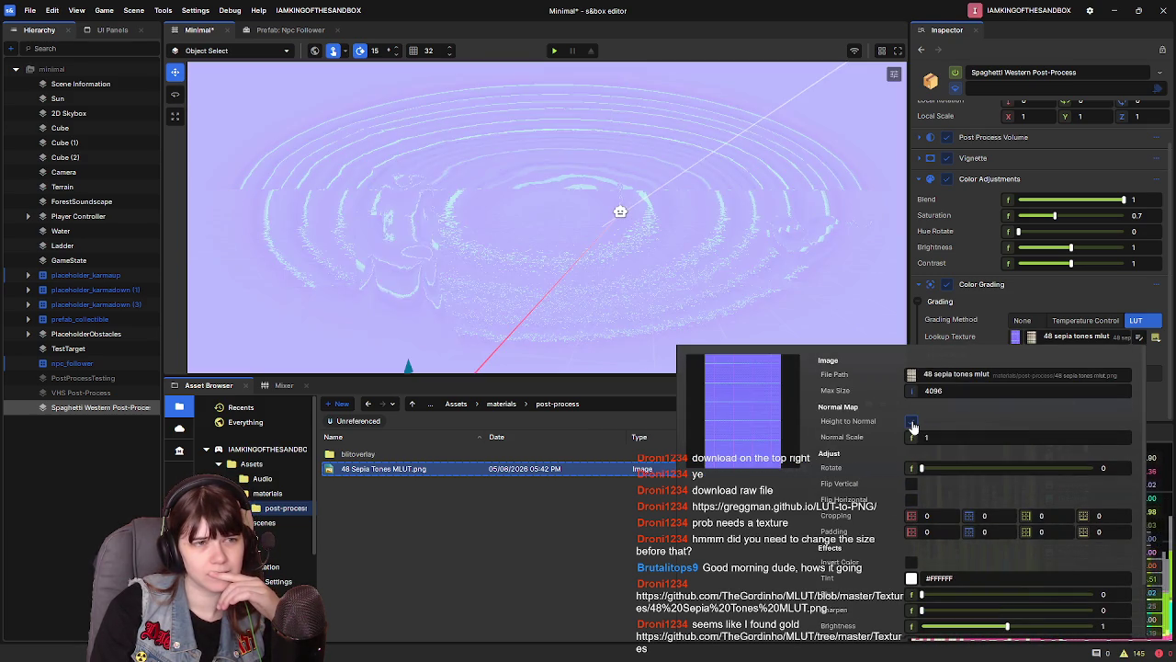
pyautogui.click(912, 425)
pyautogui.scroll(-2, 943, 402)
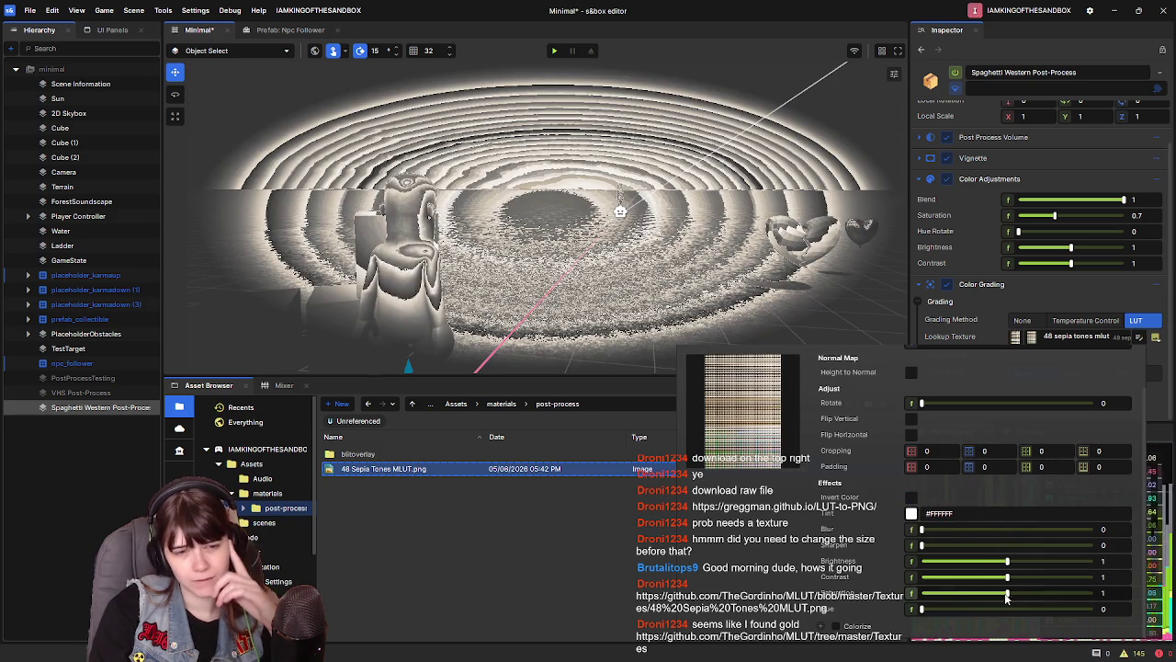
# Set the lookup texture's brightness to 0.9 and close its settings
pyautogui.moveTo(922, 610); pyautogui.dragTo(982, 611)
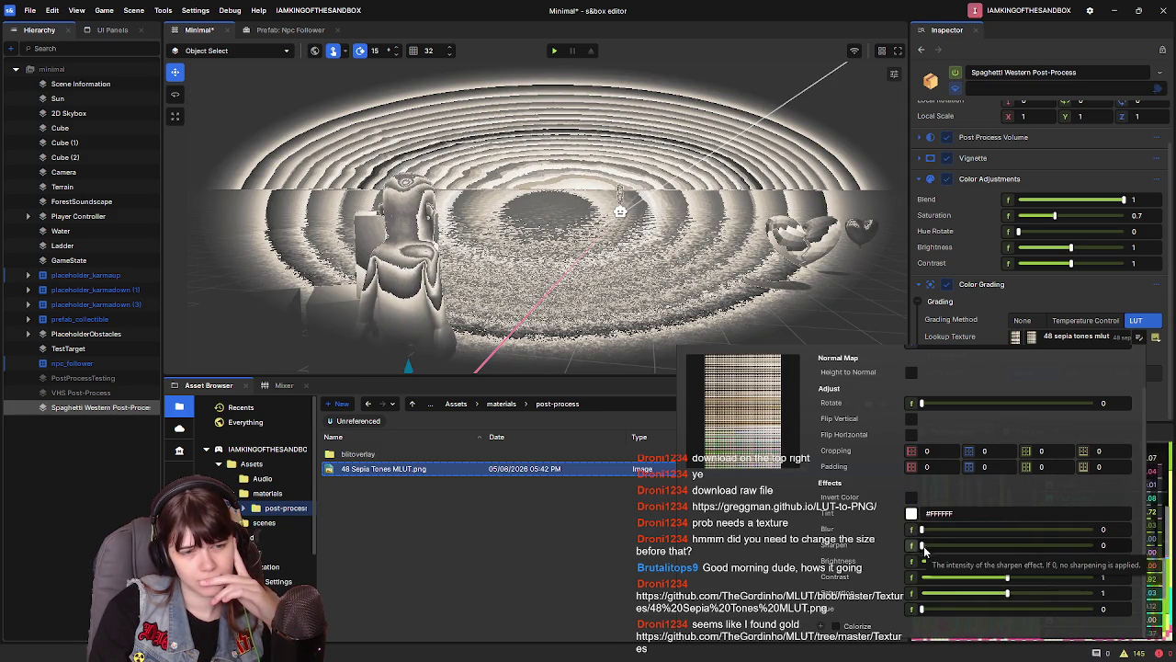
pyautogui.moveTo(1008, 564); pyautogui.dragTo(1002, 564)
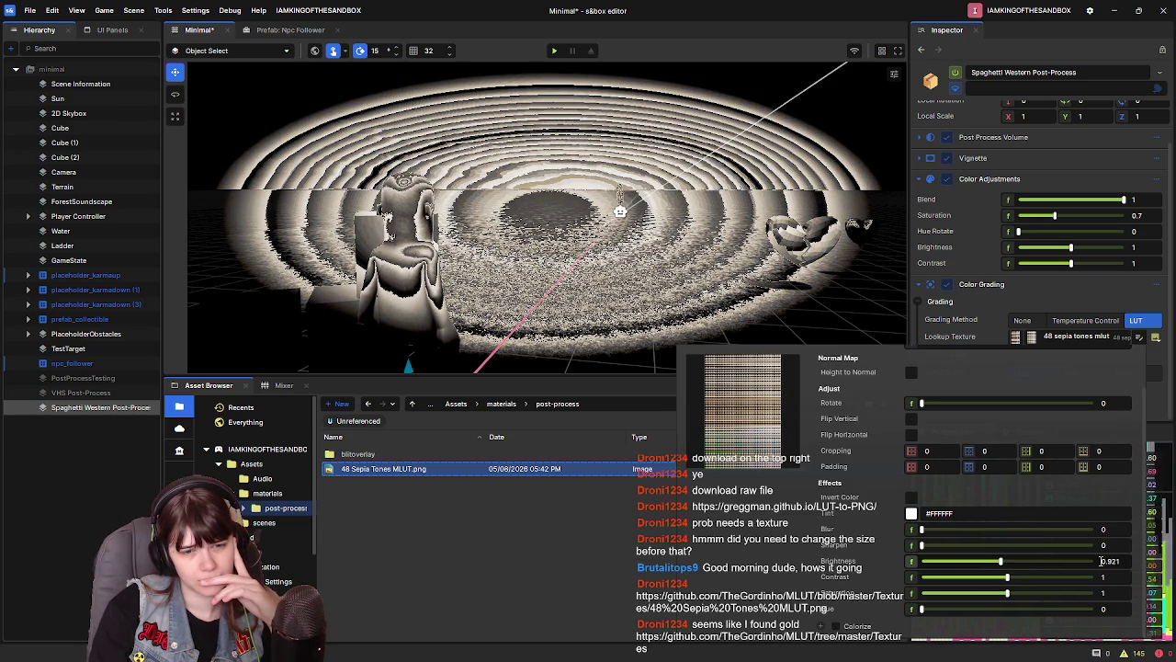
pyautogui.write('.9')
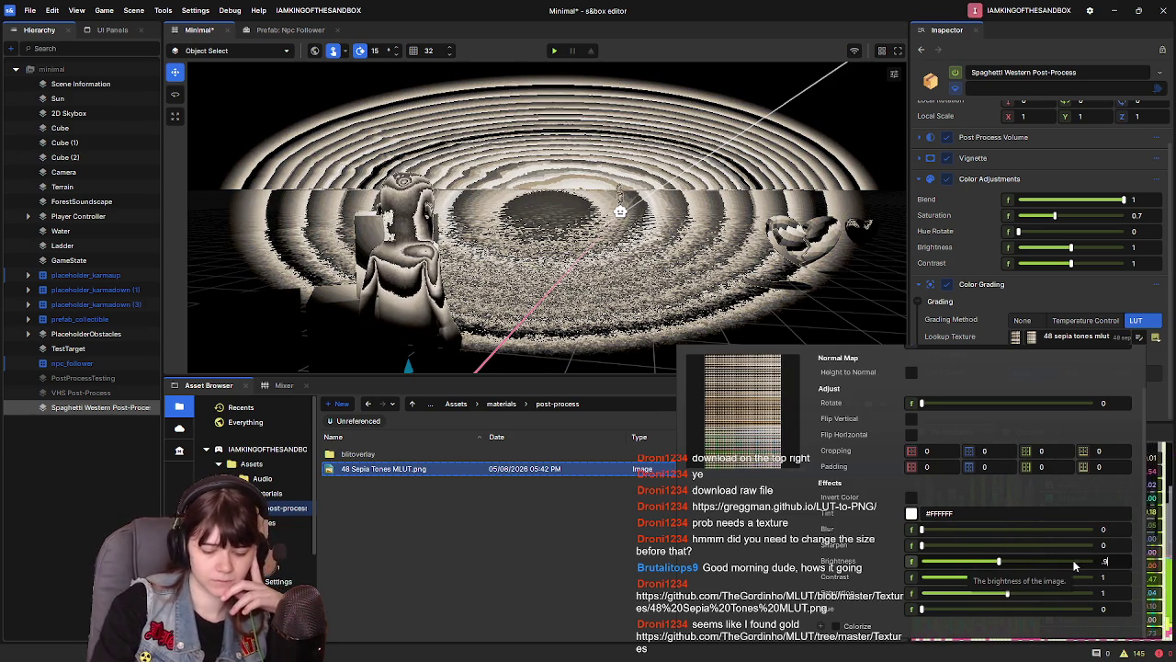
pyautogui.press('Return')
pyautogui.press('Escape')
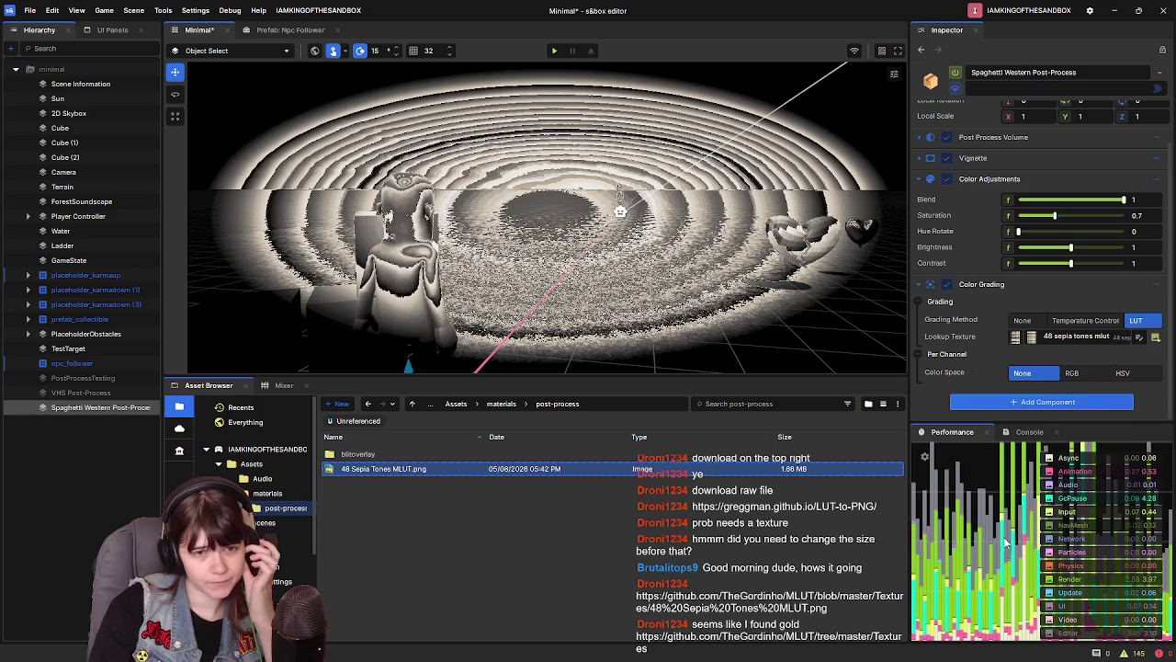
# Give the lookup texture brightness 0.95, contrast 0.9 and saturation 0.875
pyautogui.click(1139, 339)
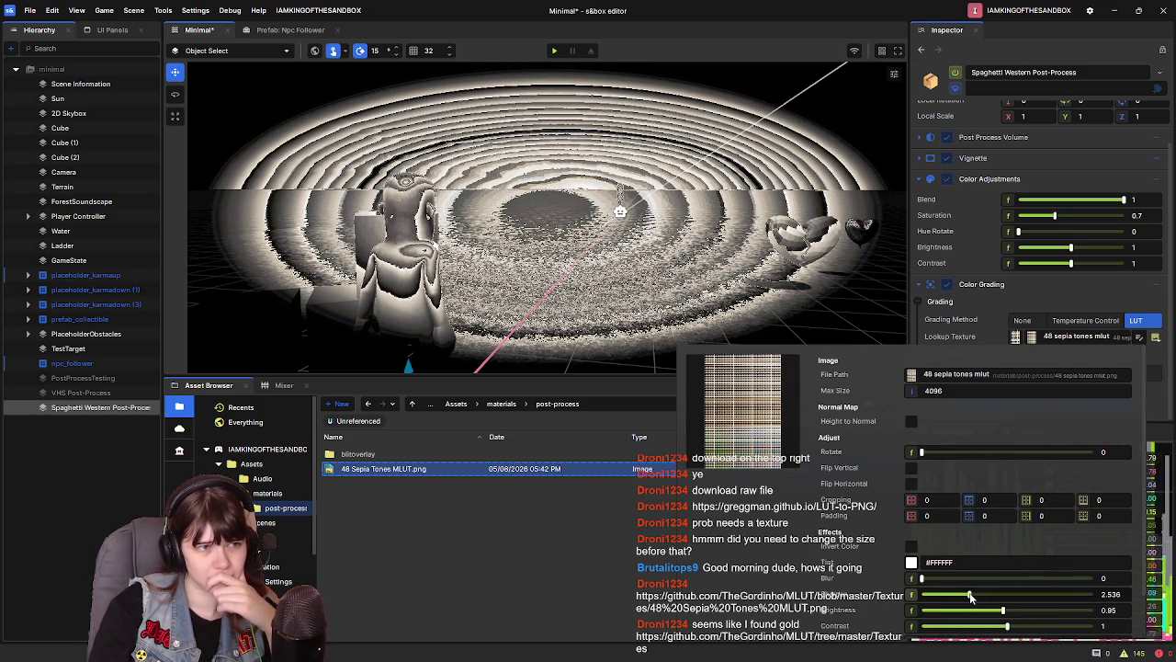
pyautogui.moveTo(1003, 611); pyautogui.dragTo(1005, 613)
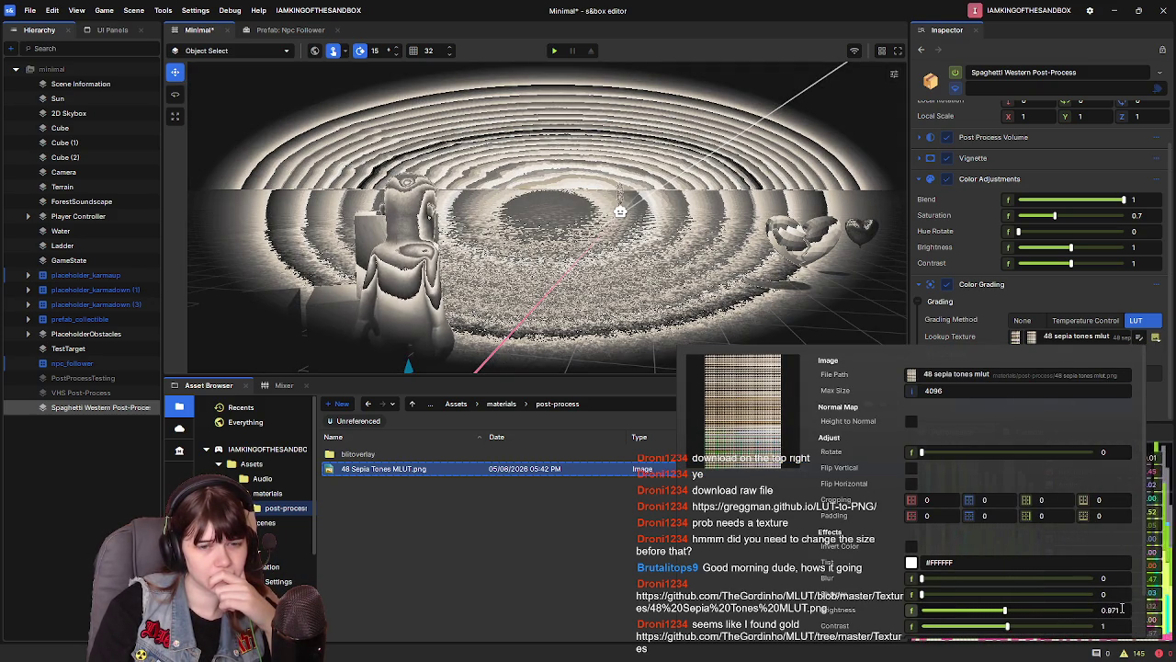
pyautogui.doubleClick(1061, 607)
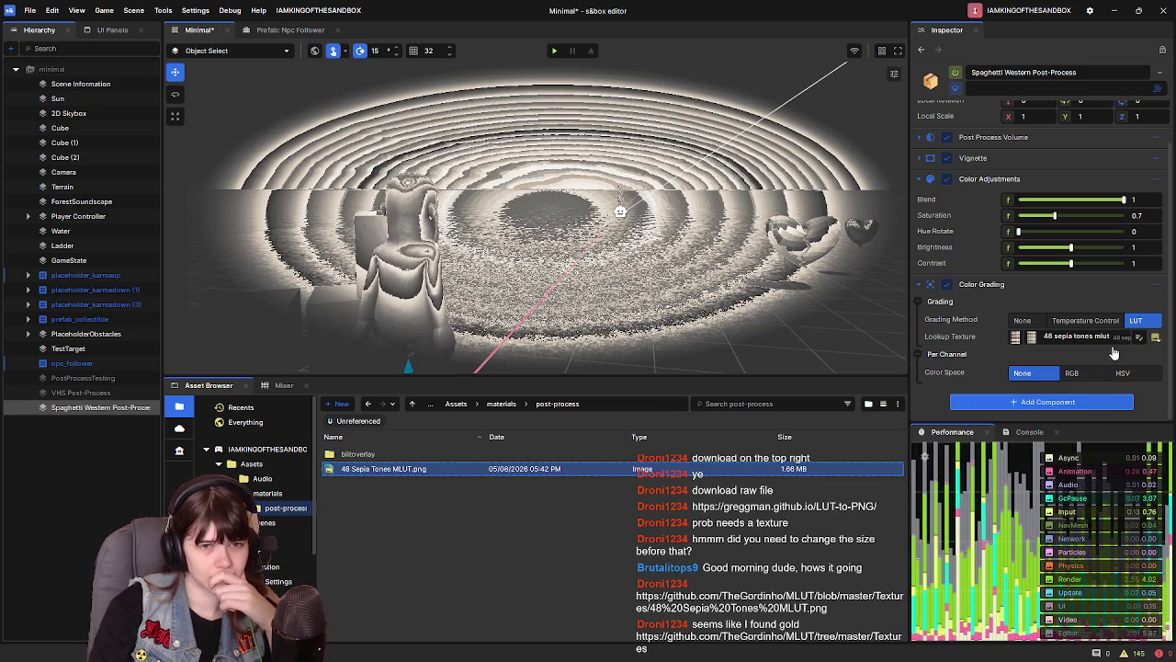
pyautogui.scroll(-1, 1007, 588)
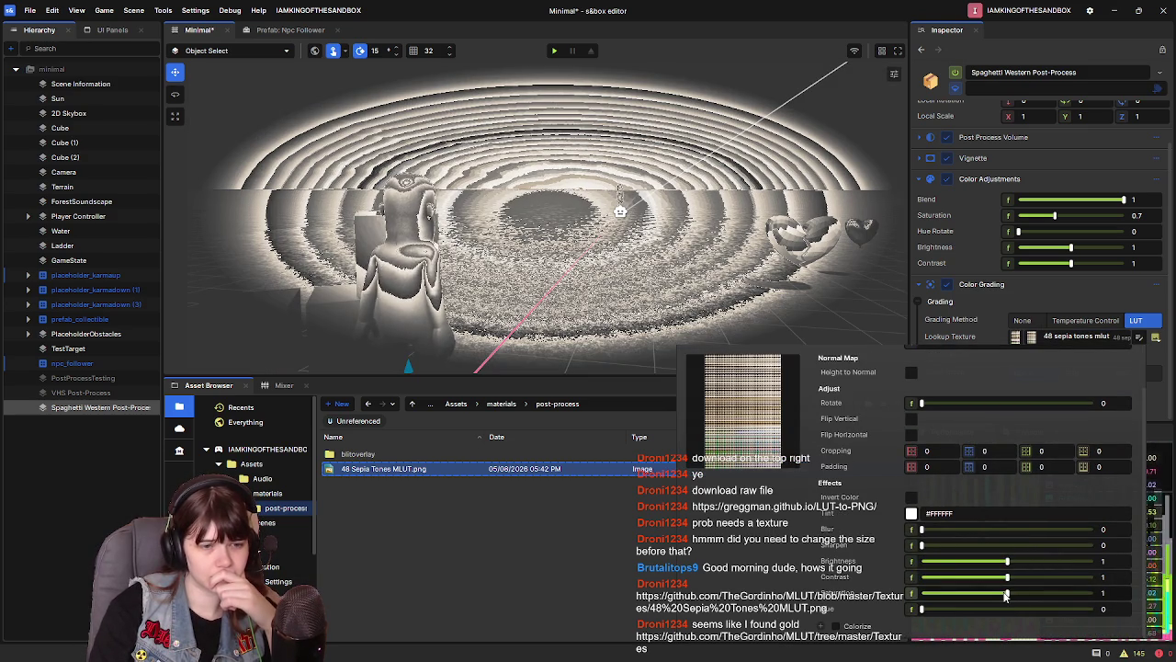
pyautogui.moveTo(1007, 560); pyautogui.dragTo(1003, 579)
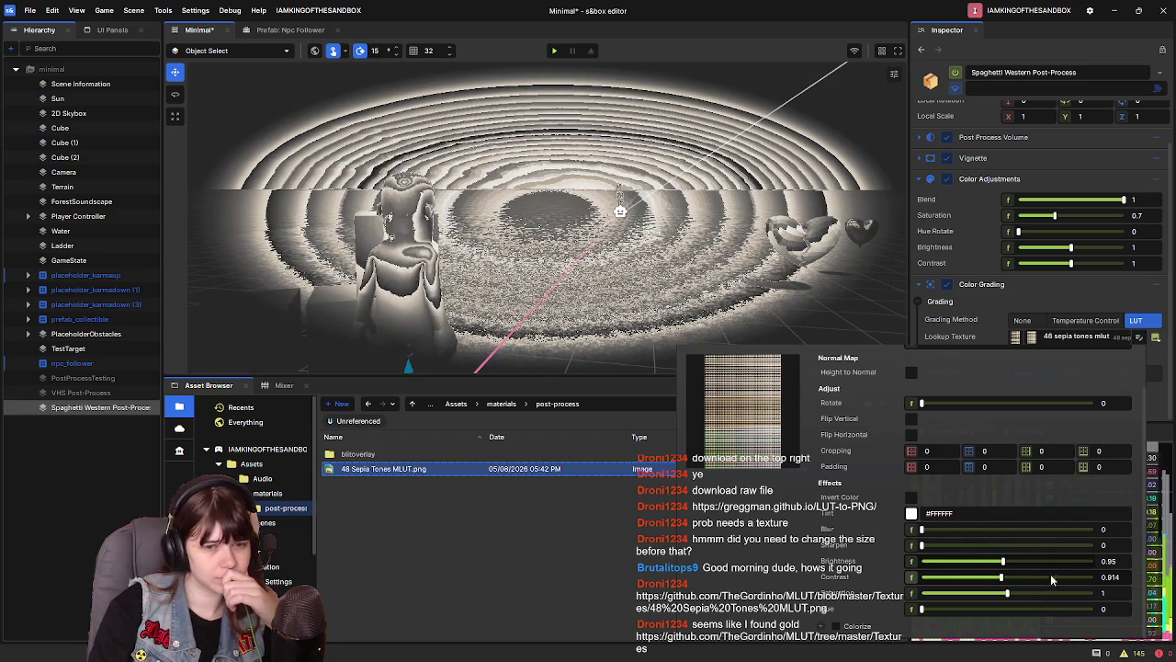
pyautogui.write('.9')
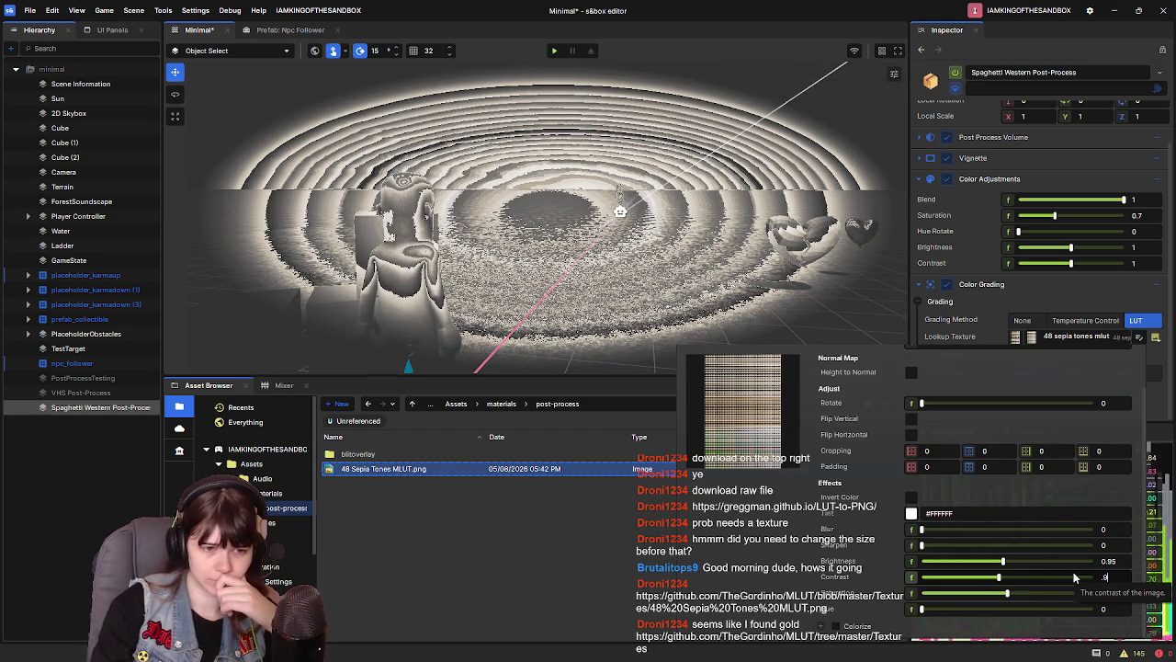
pyautogui.moveTo(1009, 595); pyautogui.dragTo(993, 591)
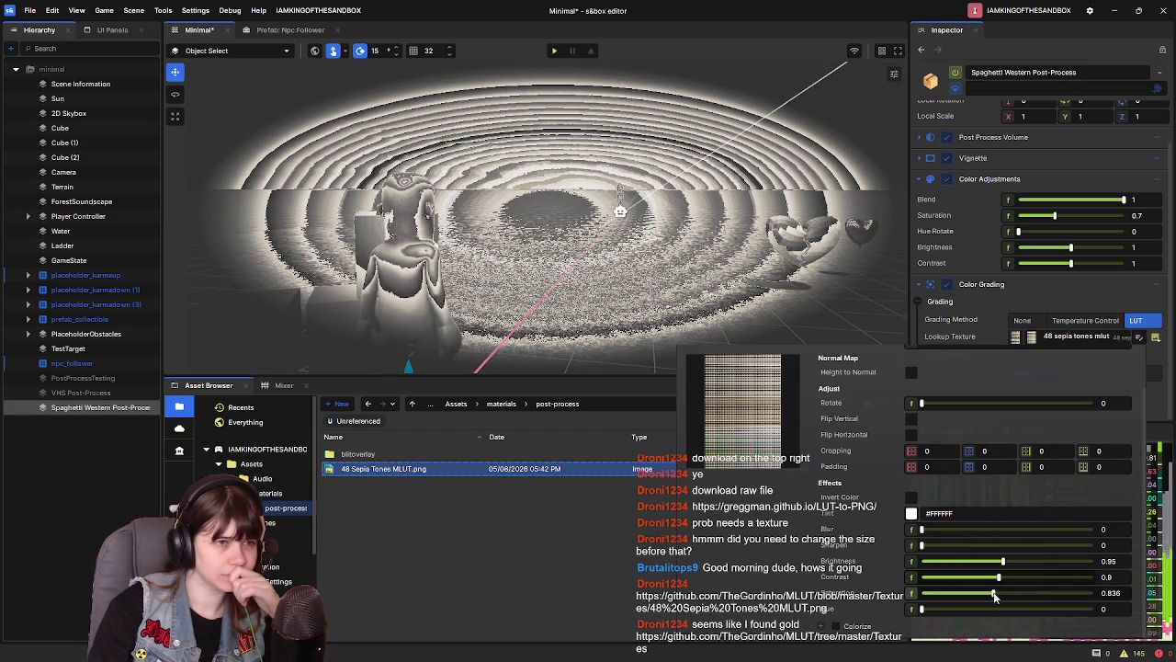
pyautogui.doubleClick(1126, 589)
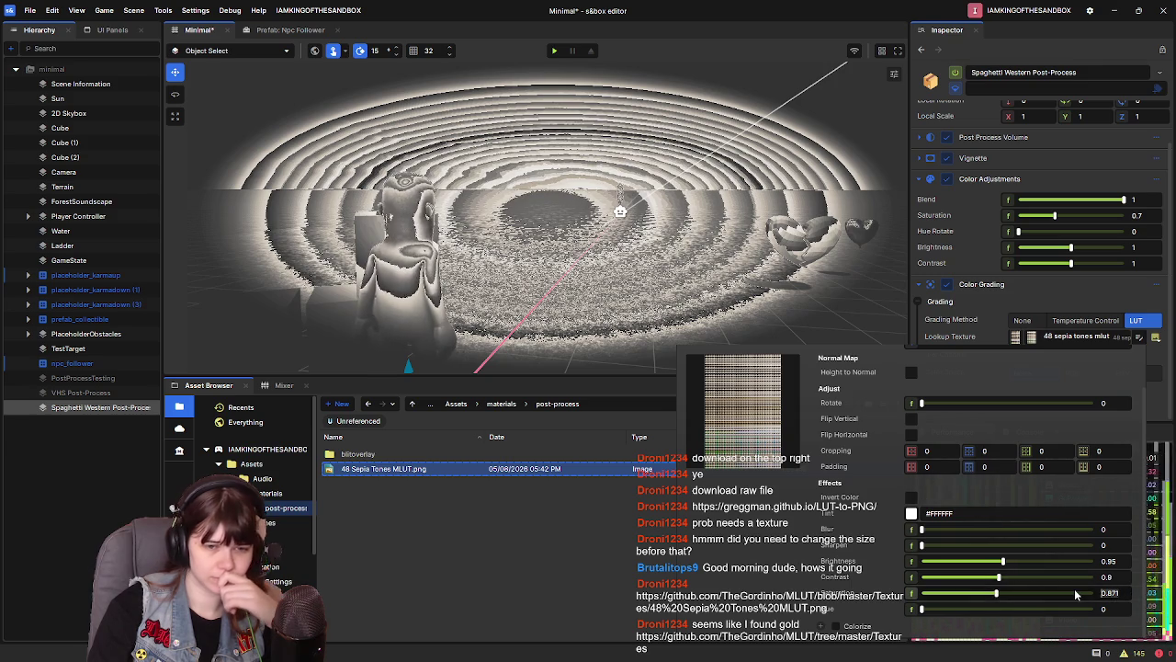
pyautogui.write('.875')
pyautogui.press('Return')
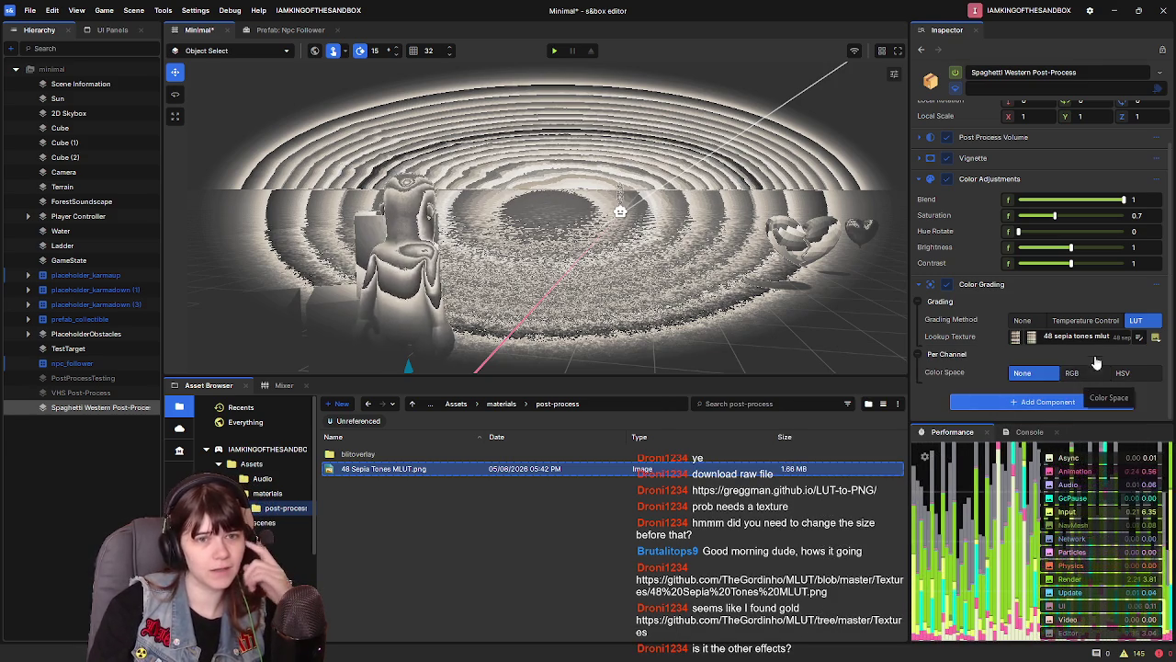
# Reopen the texture settings and toggle normal-map conversion on, off, then on again
pyautogui.click(1140, 338)
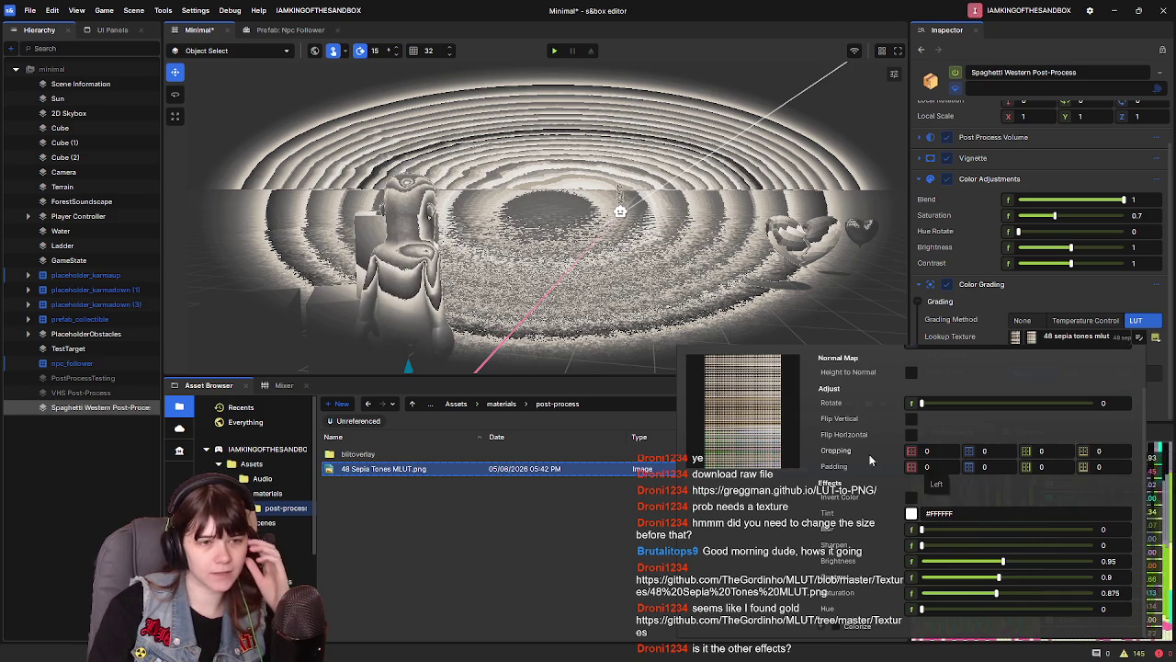
pyautogui.moveTo(718, 418)
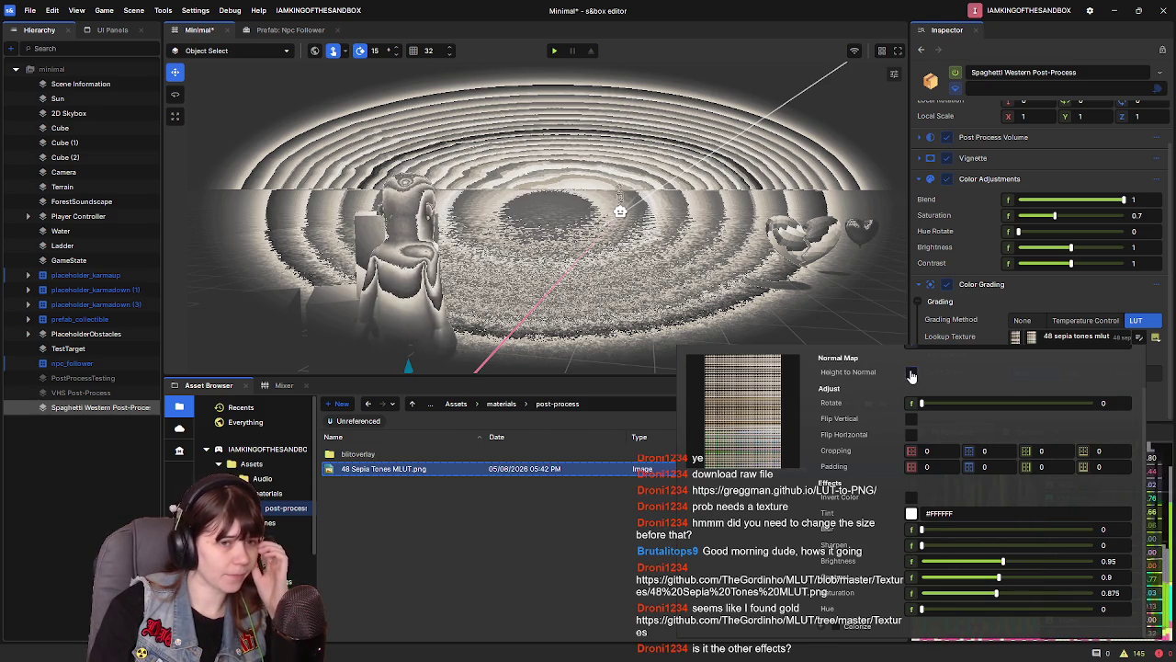
pyautogui.click(910, 375)
pyautogui.click(910, 374)
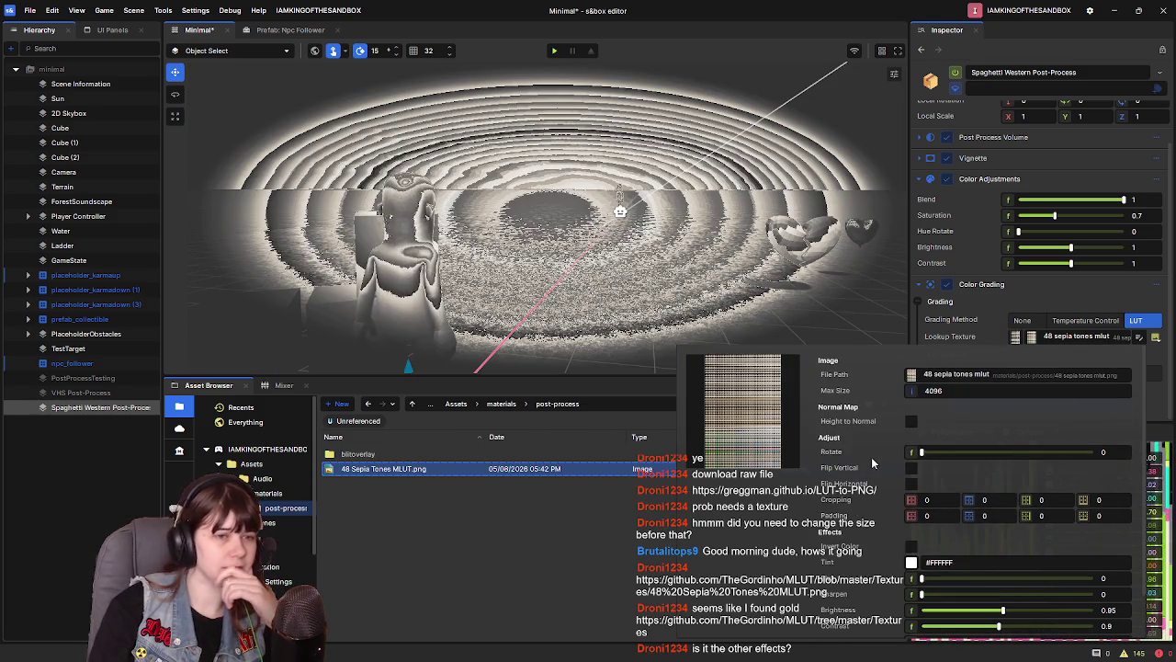
pyautogui.click(912, 423)
# Turn the lookup texture's normal-map conversion off and empty the Recycle Bin
pyautogui.click(912, 423)
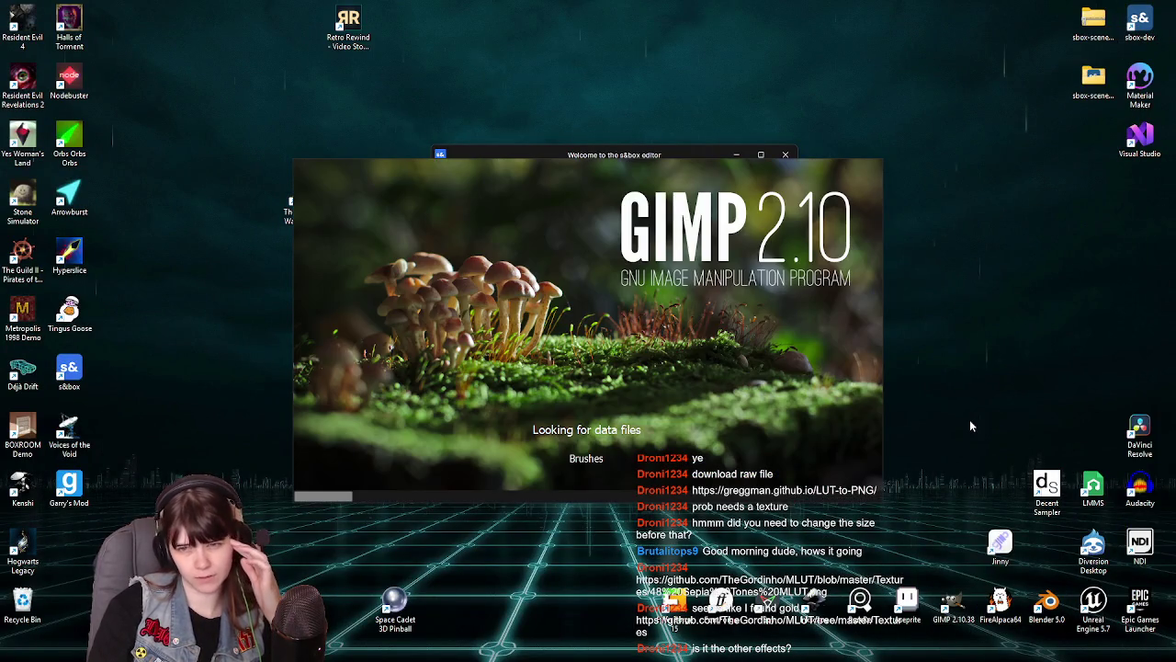
pyautogui.rightClick(35, 618)
pyautogui.click(94, 501)
pyautogui.click(632, 344)
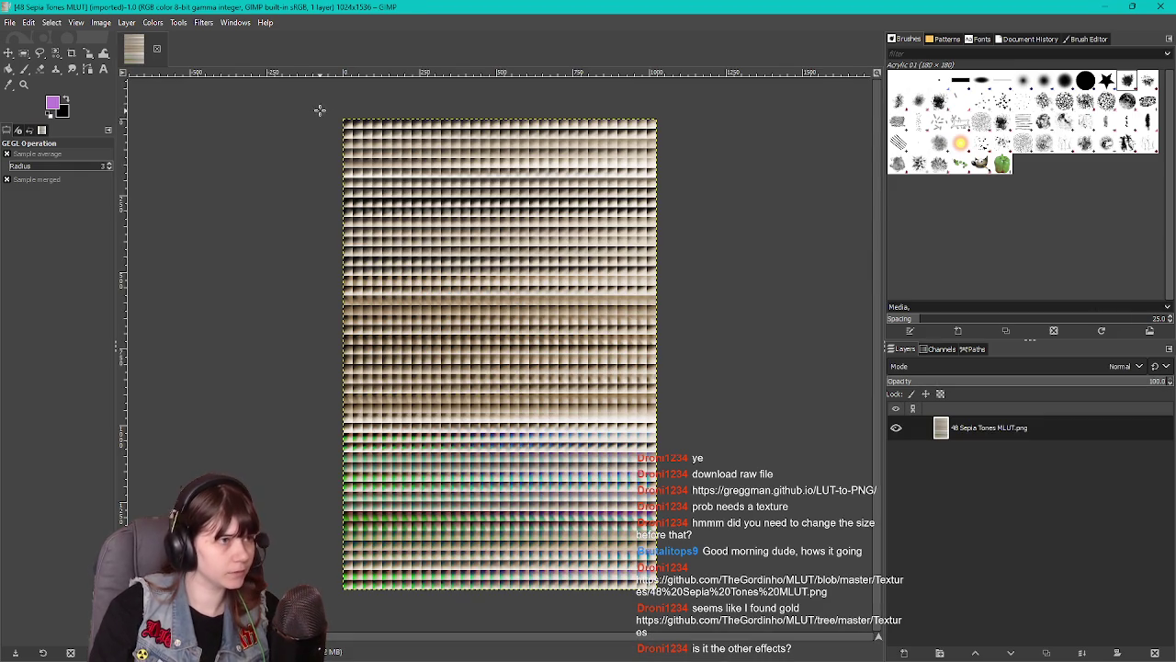
# In GIMP, draw a 32x32 rectangle selection at the LUT's top-left, then quit without saving
pyautogui.keyDown('ctrl'); pyautogui.scroll(6, 318, 109); pyautogui.keyUp('ctrl')
pyautogui.keyDown('ctrl'); pyautogui.scroll(4, 463, 338); pyautogui.keyUp('ctrl')
pyautogui.hscroll(-1, 485, 356)
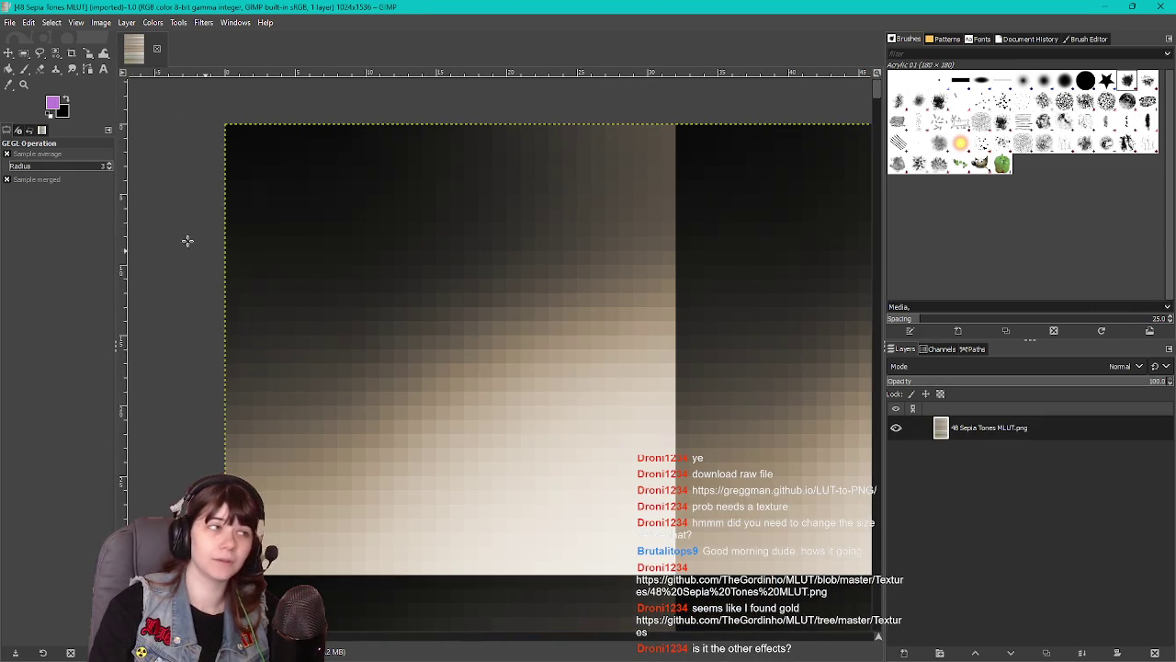
pyautogui.click(24, 53)
pyautogui.moveTo(328, 203); pyautogui.dragTo(678, 573)
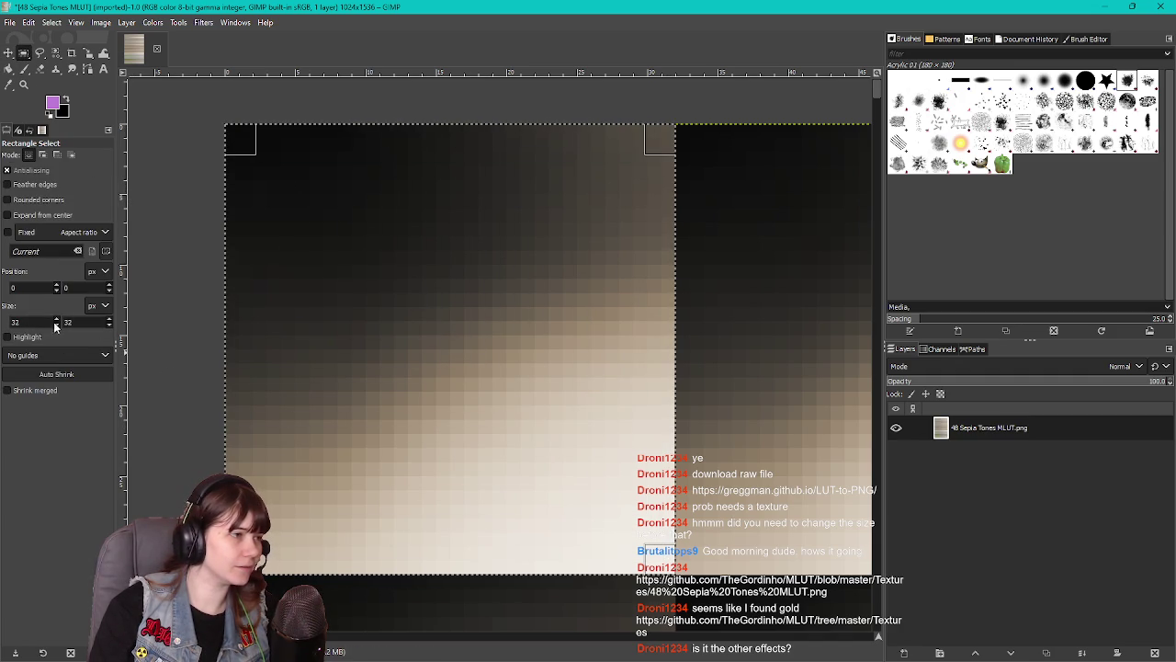
pyautogui.scroll(-4, 509, 415)
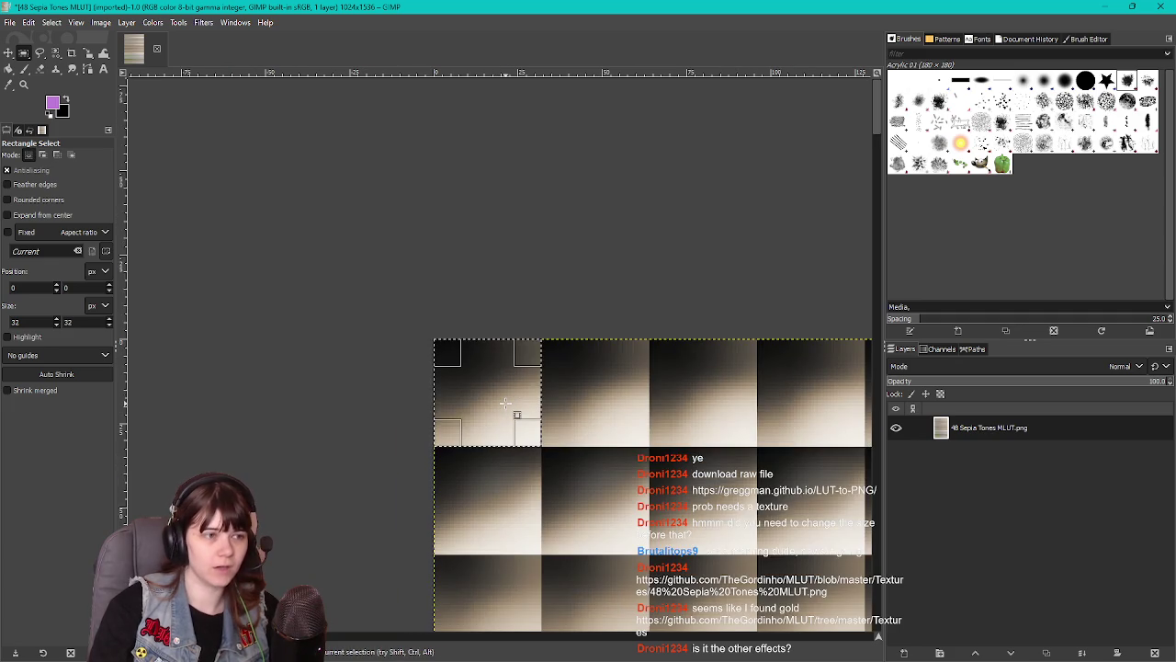
pyautogui.scroll(-5, 504, 402)
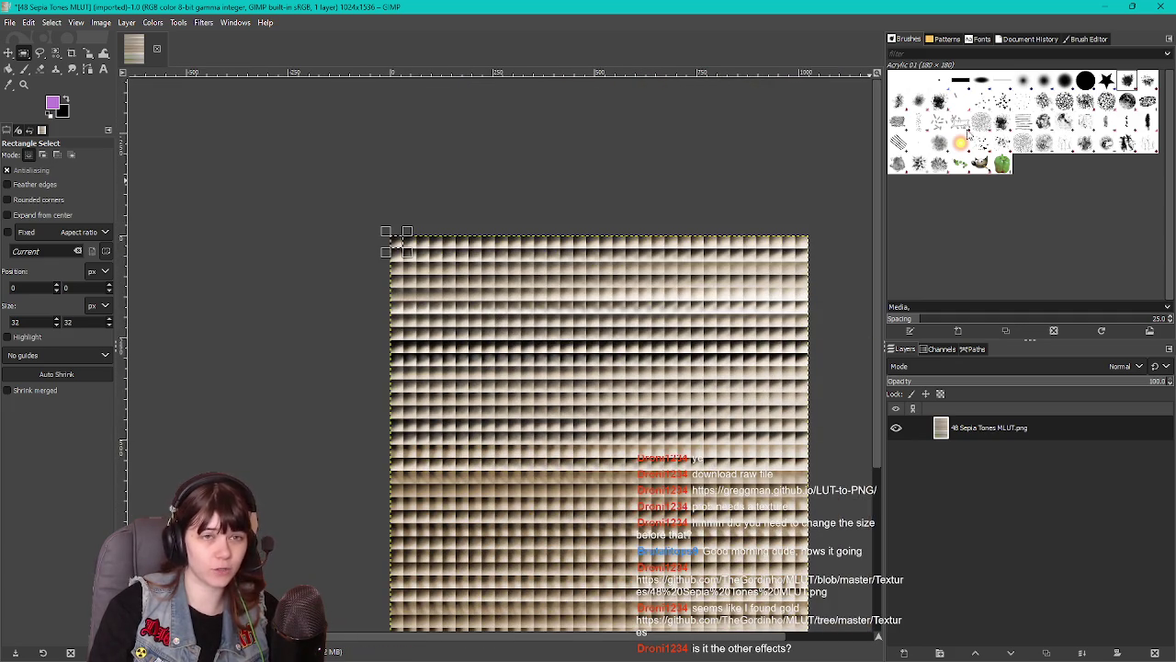
pyautogui.click(1160, 9)
pyautogui.click(233, 247)
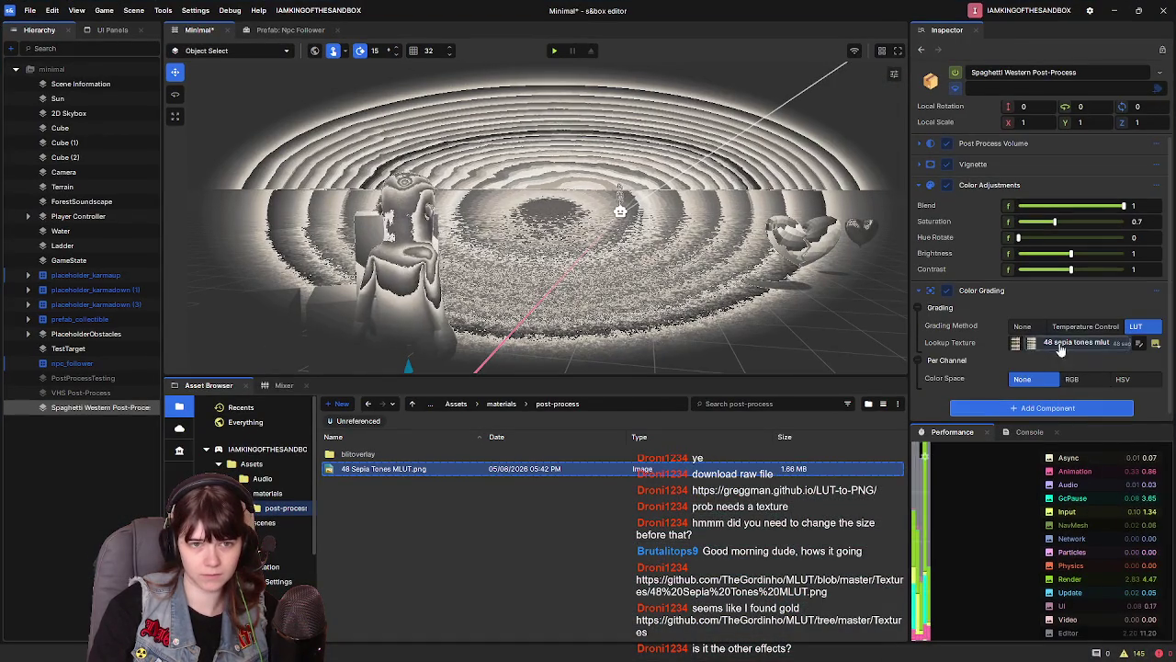
# Enter 32 into two of the lookup texture's cropping fields and close its settings
pyautogui.click(1075, 342)
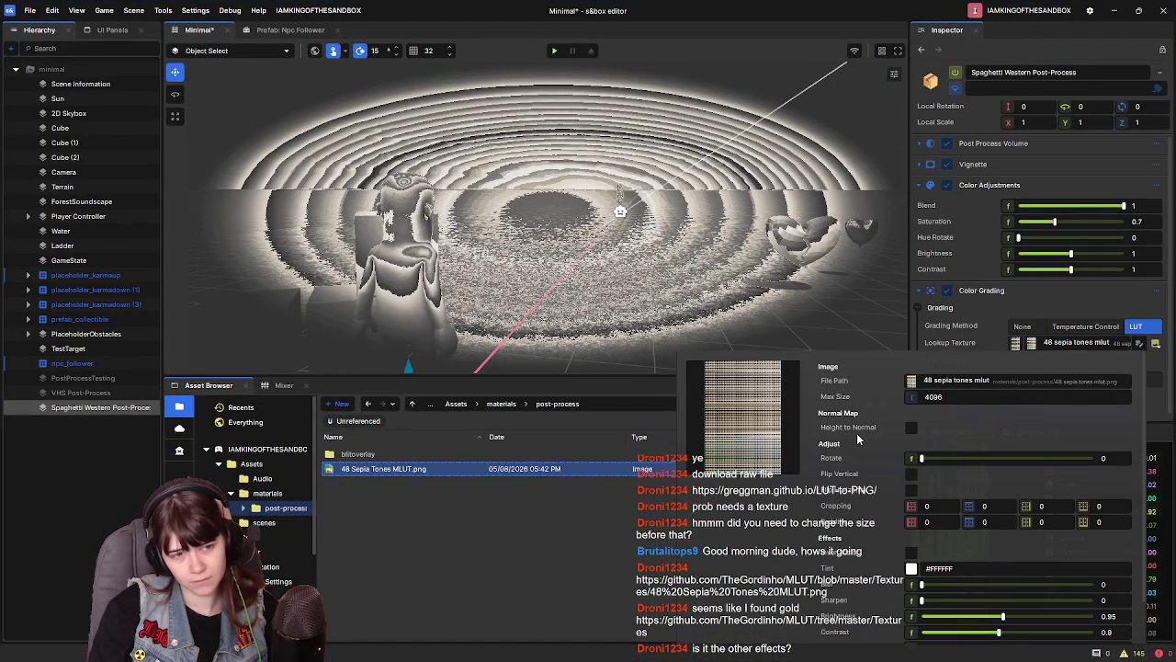
pyautogui.moveTo(925, 462)
pyautogui.mouseDown()
pyautogui.moveTo(947, 459)
pyautogui.moveTo(912, 463)
pyautogui.mouseUp()
pyautogui.scroll(-1, 854, 531)
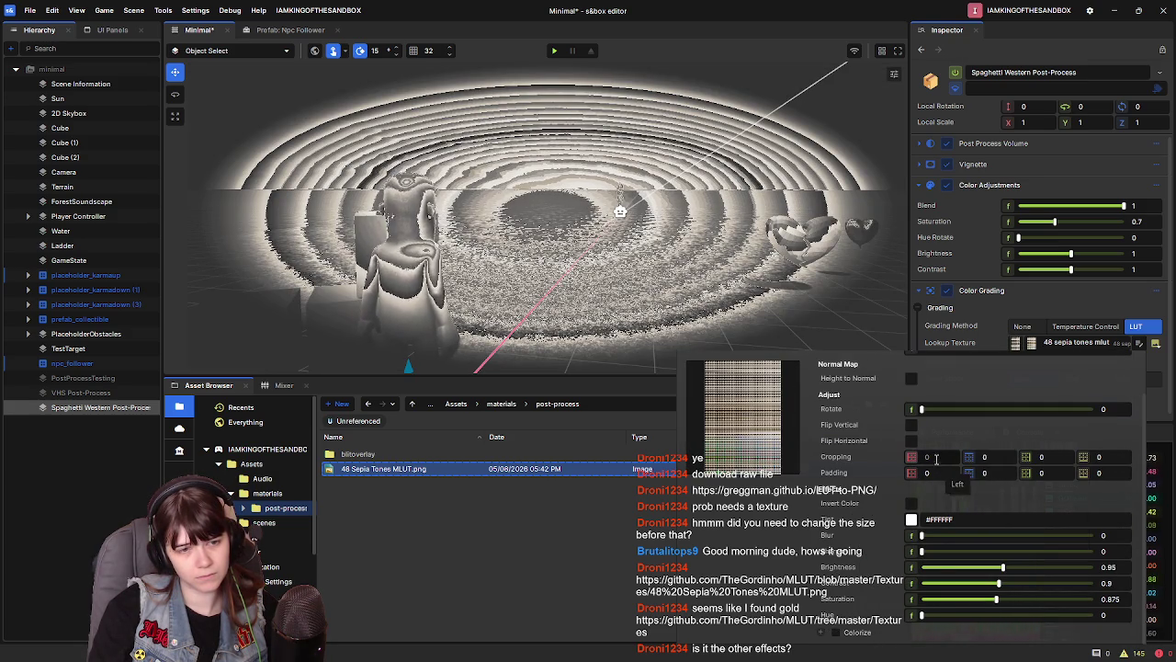
pyautogui.write('32')
pyautogui.press('Tab')
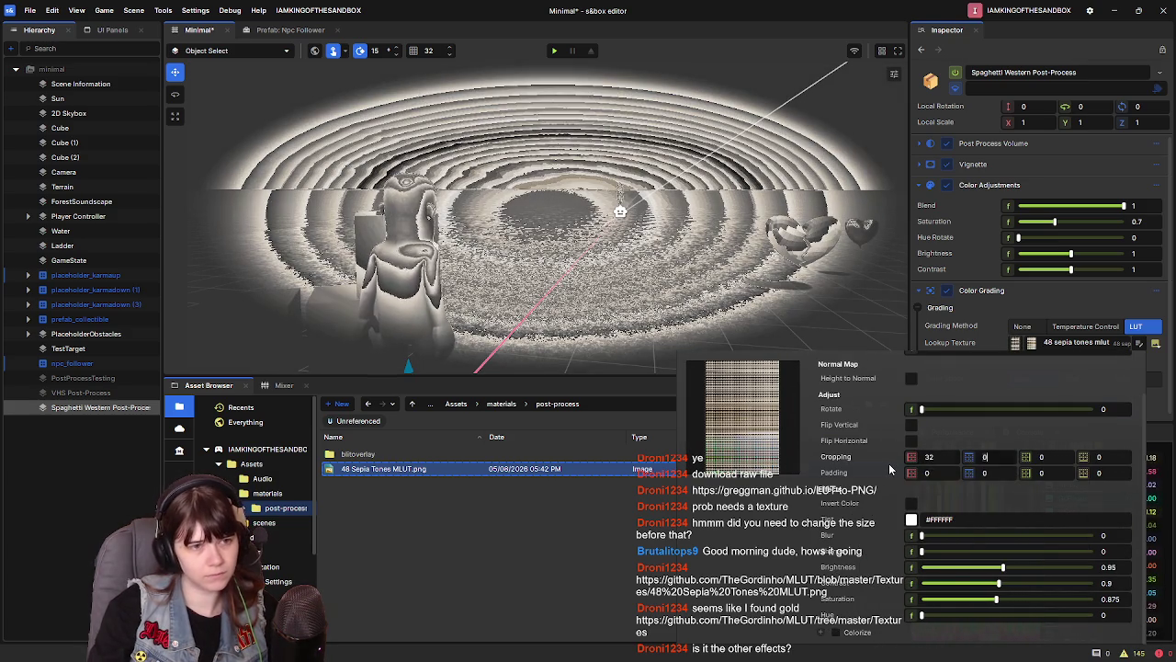
pyautogui.write('32')
pyautogui.press('Escape')
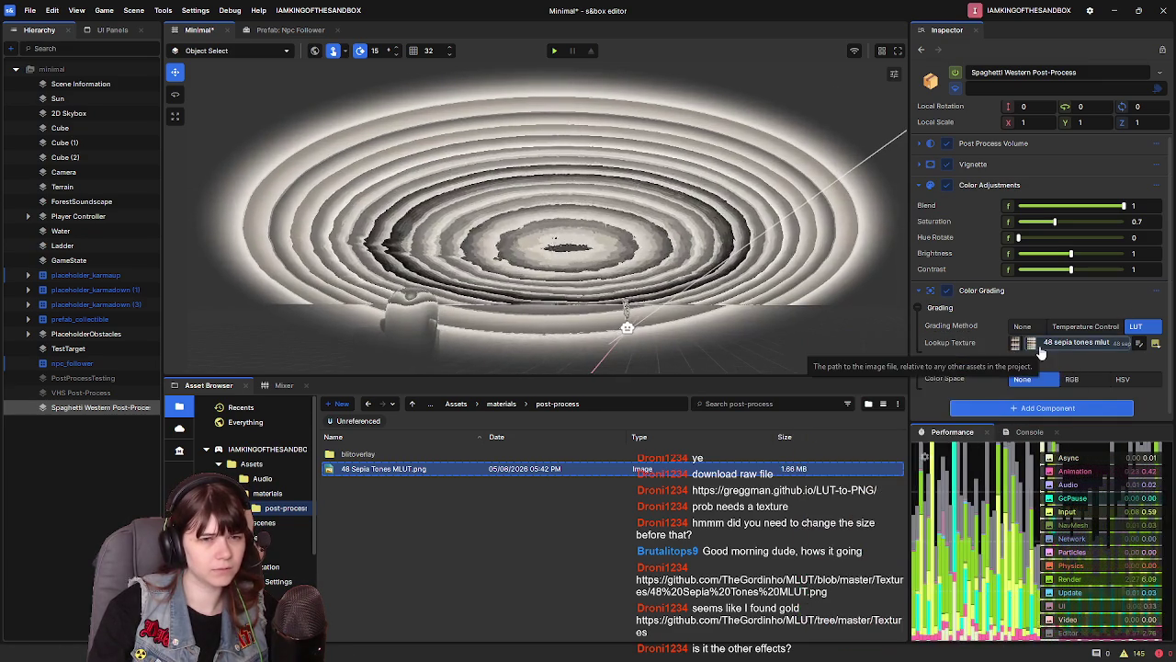
# Reopen the texture settings, change the cropping amount to 100, and close them
pyautogui.click(1138, 343)
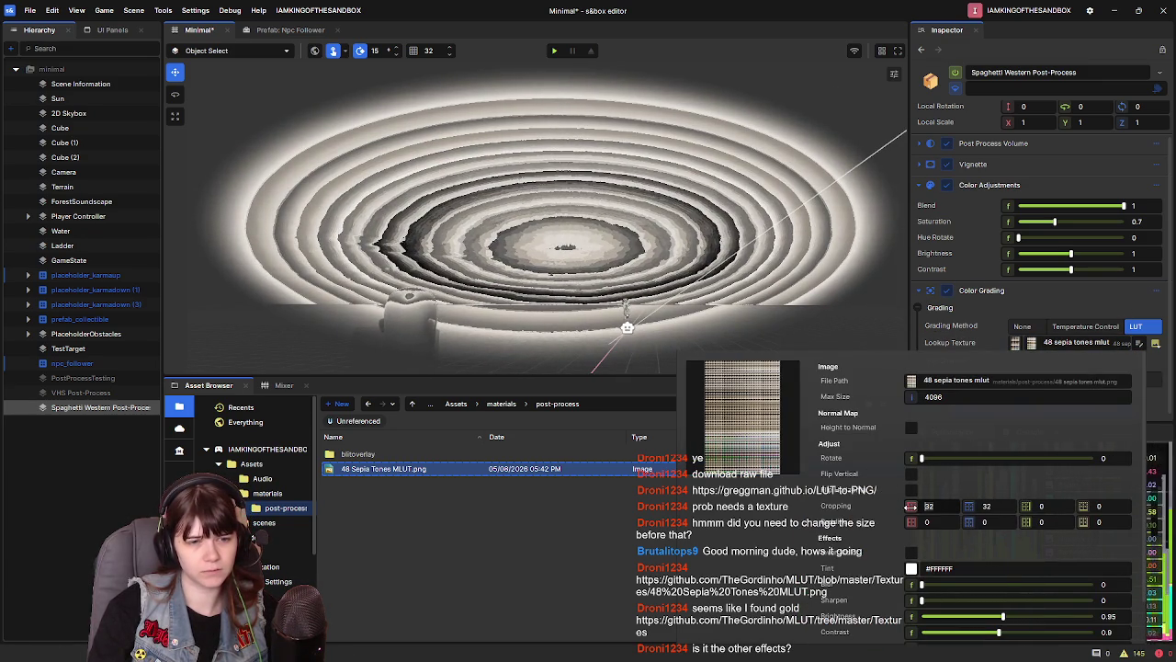
pyautogui.moveTo(934, 505); pyautogui.dragTo(985, 506)
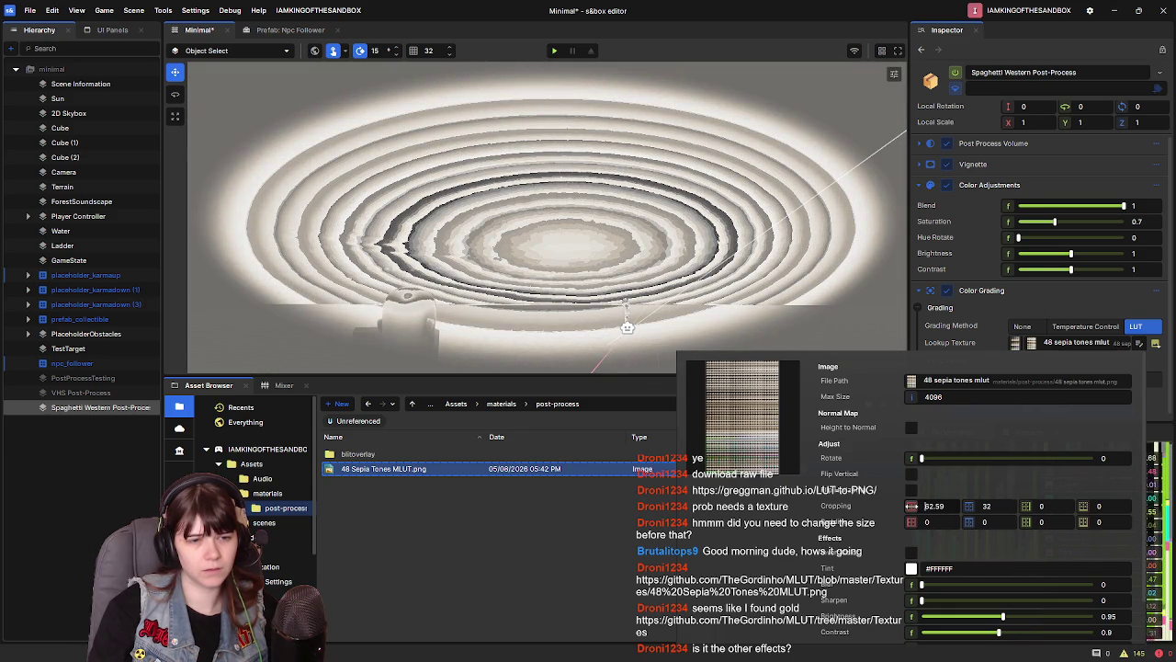
pyautogui.write('1')
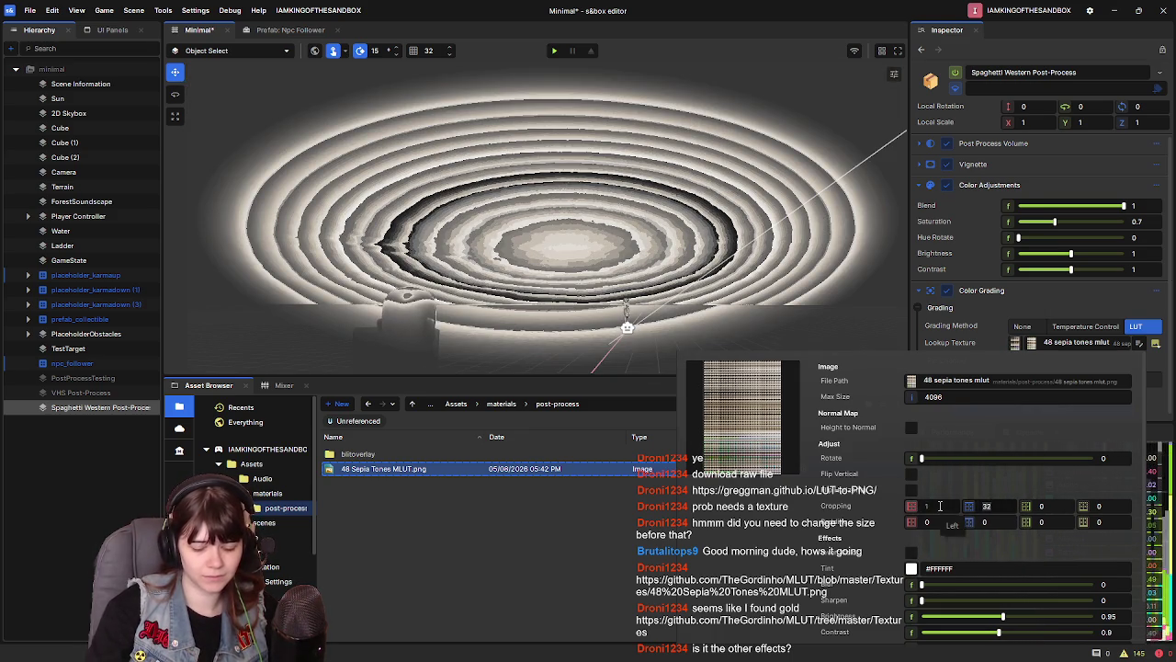
pyautogui.write('0')
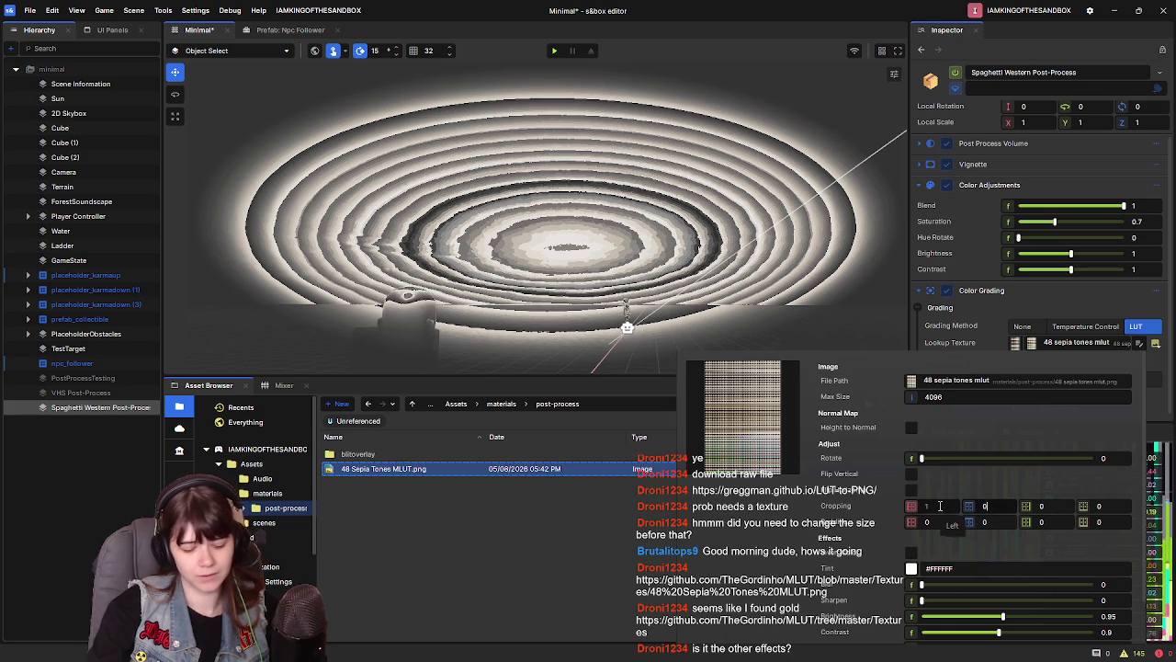
pyautogui.write('0')
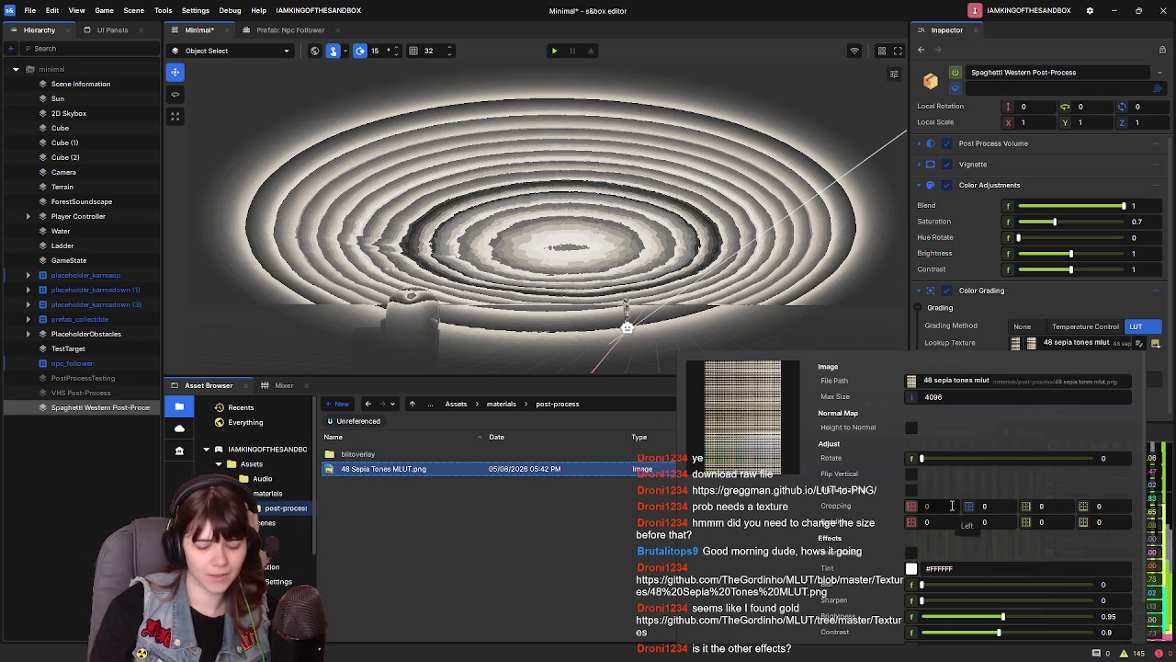
pyautogui.press('Escape')
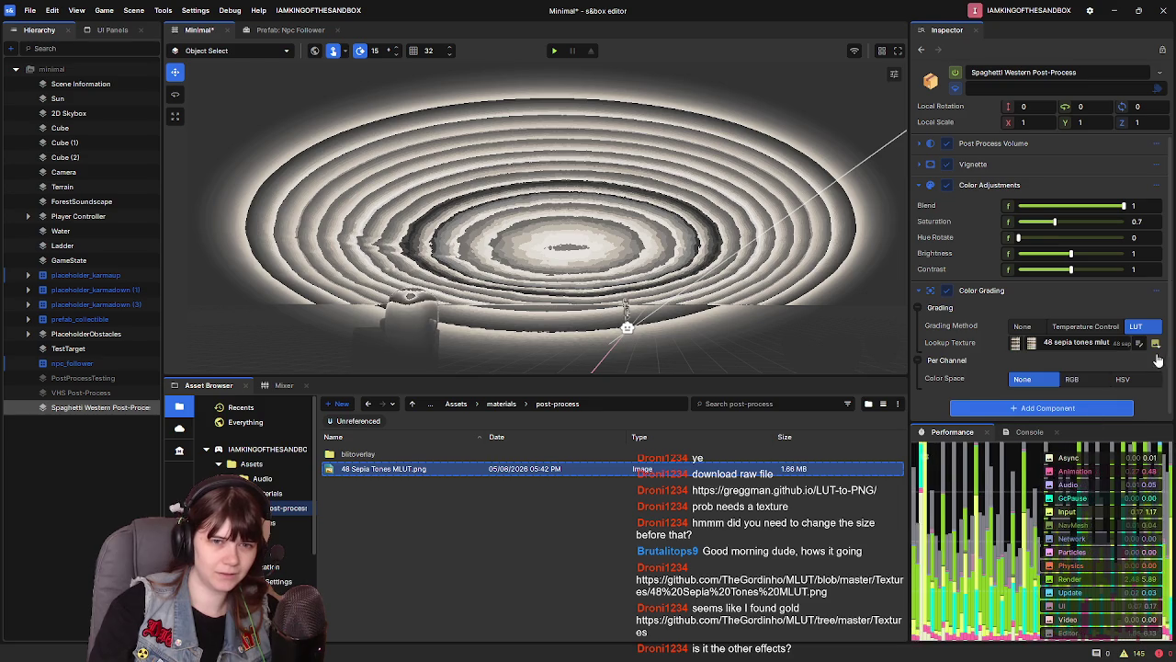
# Reopen the lookup texture settings, preview a red tint, then dismiss it, keeping #FFFFFF
pyautogui.click(1139, 343)
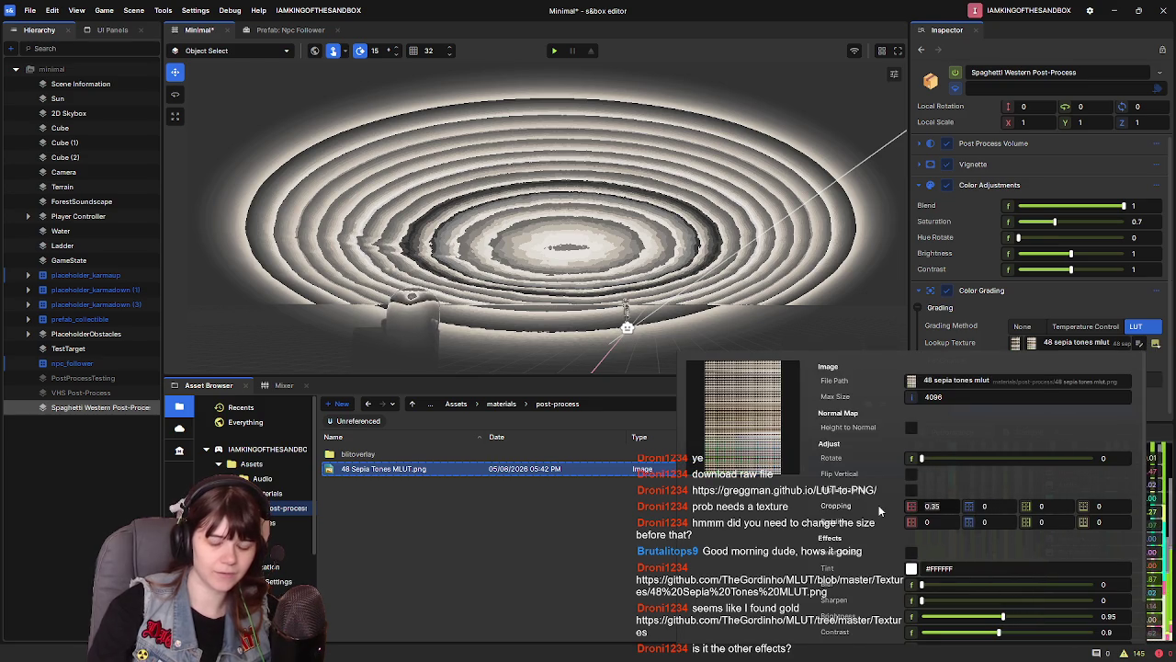
pyautogui.press('Escape')
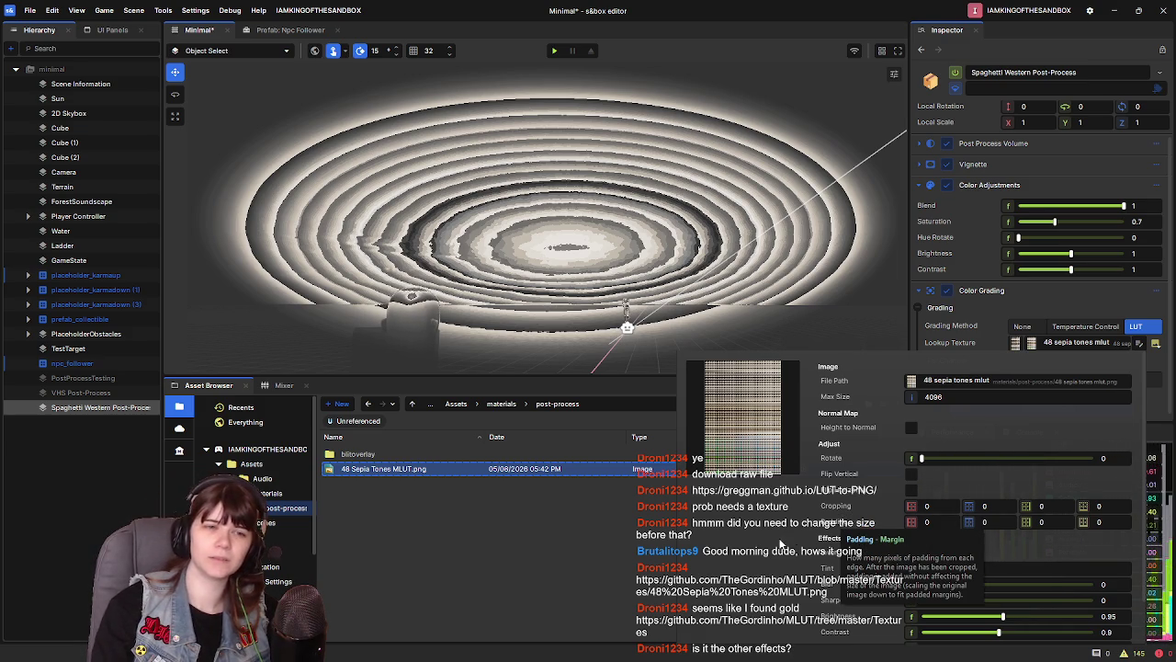
pyautogui.scroll(-1, 890, 557)
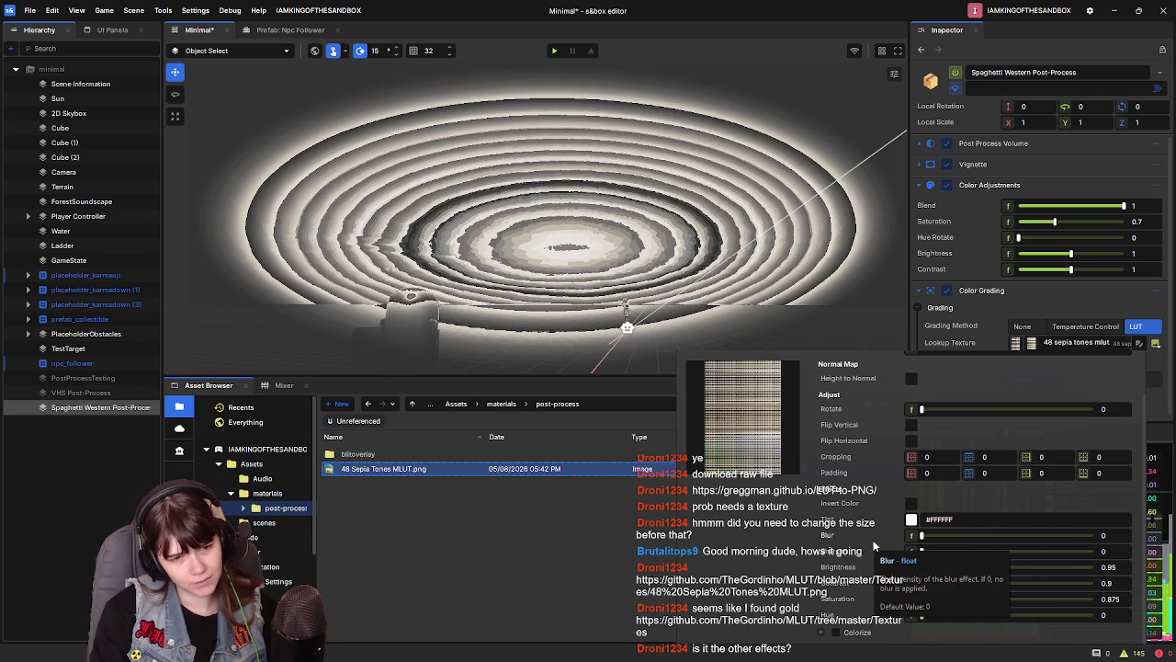
pyautogui.click(913, 520)
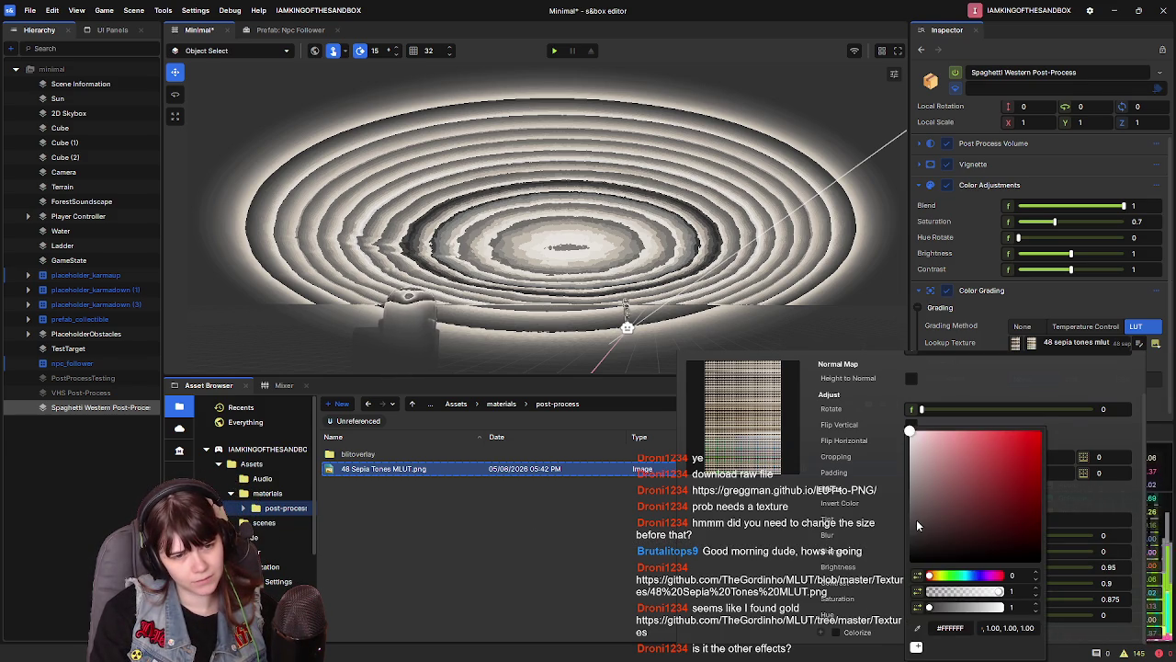
pyautogui.moveTo(995, 504)
pyautogui.mouseDown()
pyautogui.moveTo(984, 480)
pyautogui.moveTo(889, 403)
pyautogui.mouseUp()
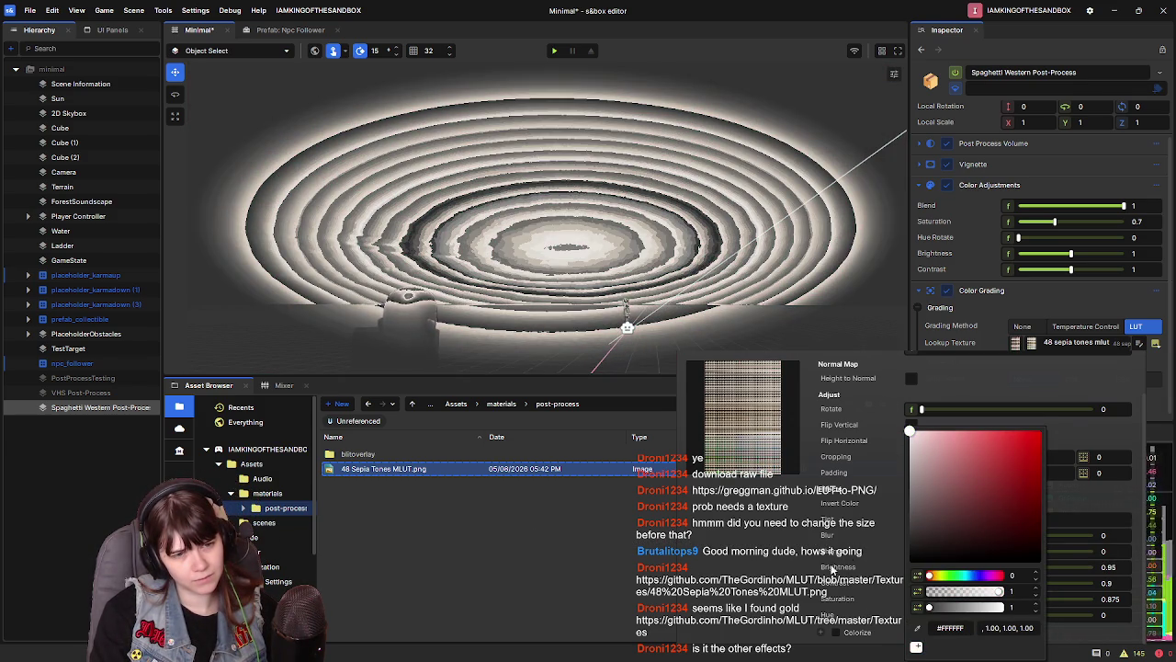
pyautogui.click(729, 593)
pyautogui.scroll(1, 977, 450)
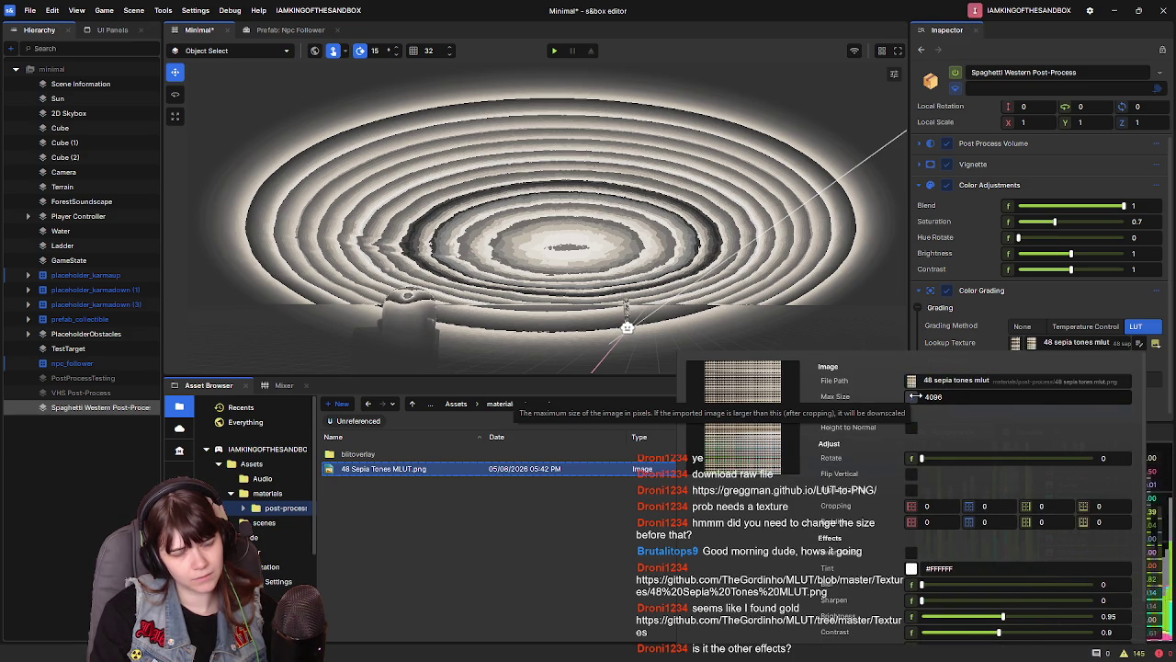
# Try lookup texture max sizes of 32 and then 40
pyautogui.click(952, 396)
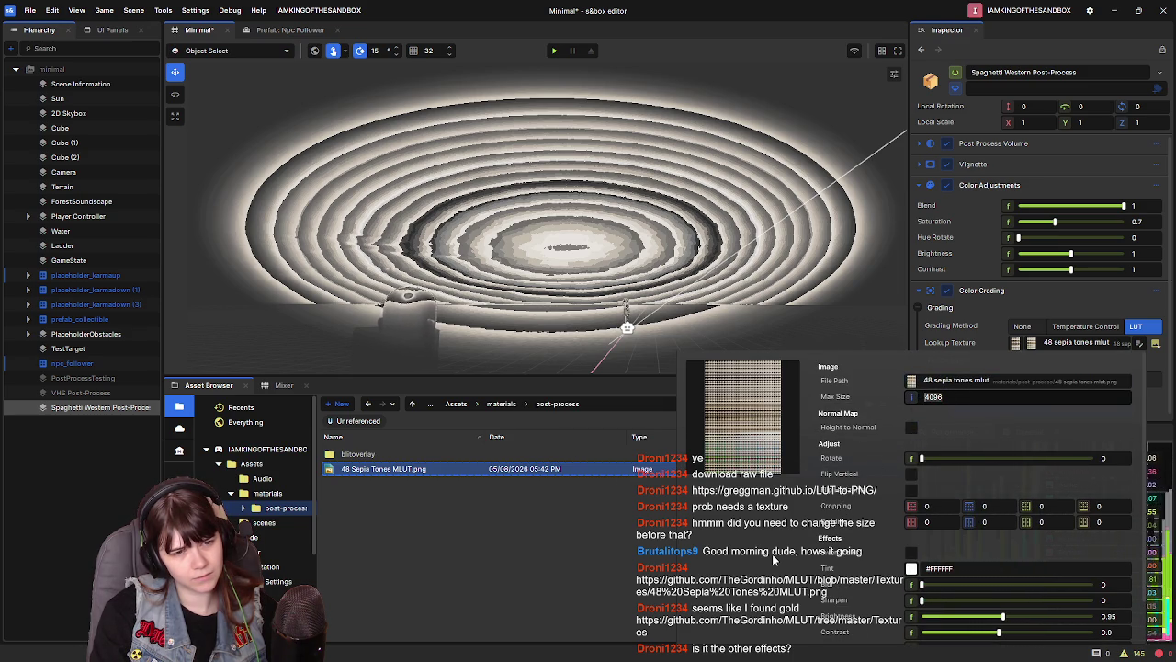
pyautogui.write('32')
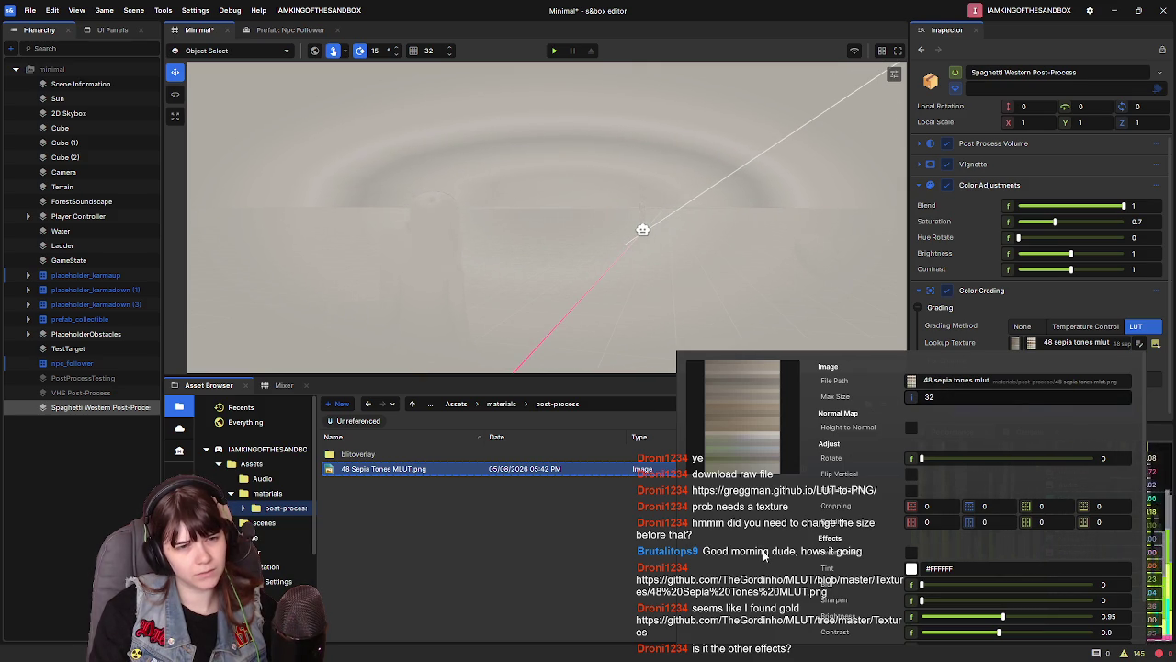
pyautogui.press('Return')
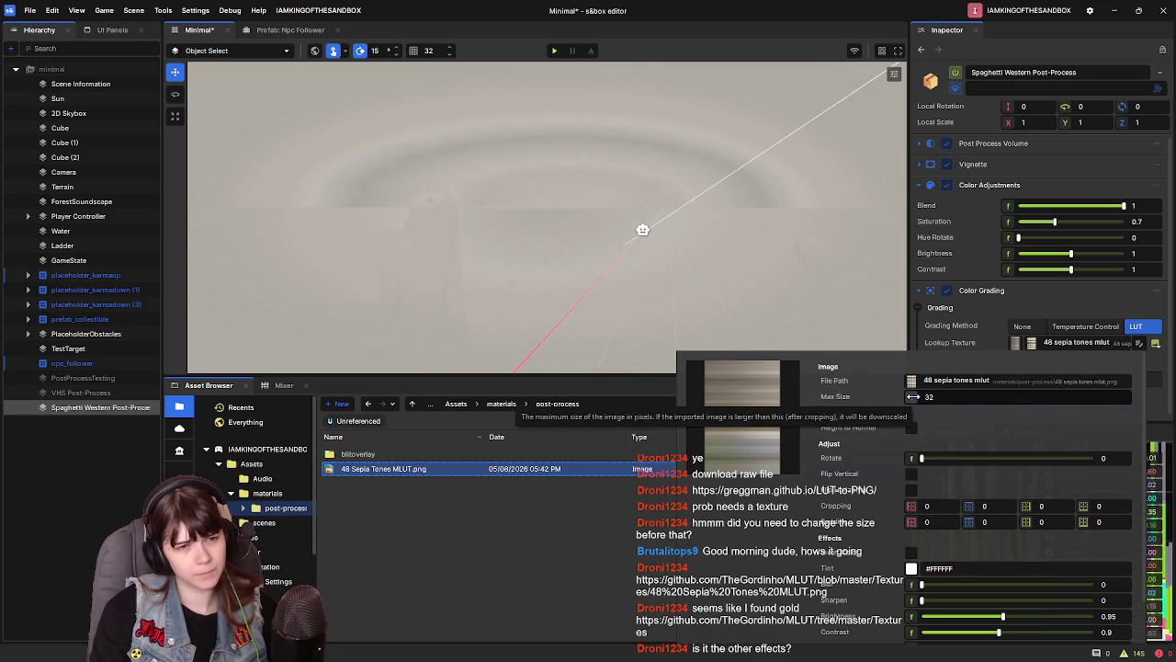
pyautogui.moveTo(929, 396); pyautogui.dragTo(1012, 396)
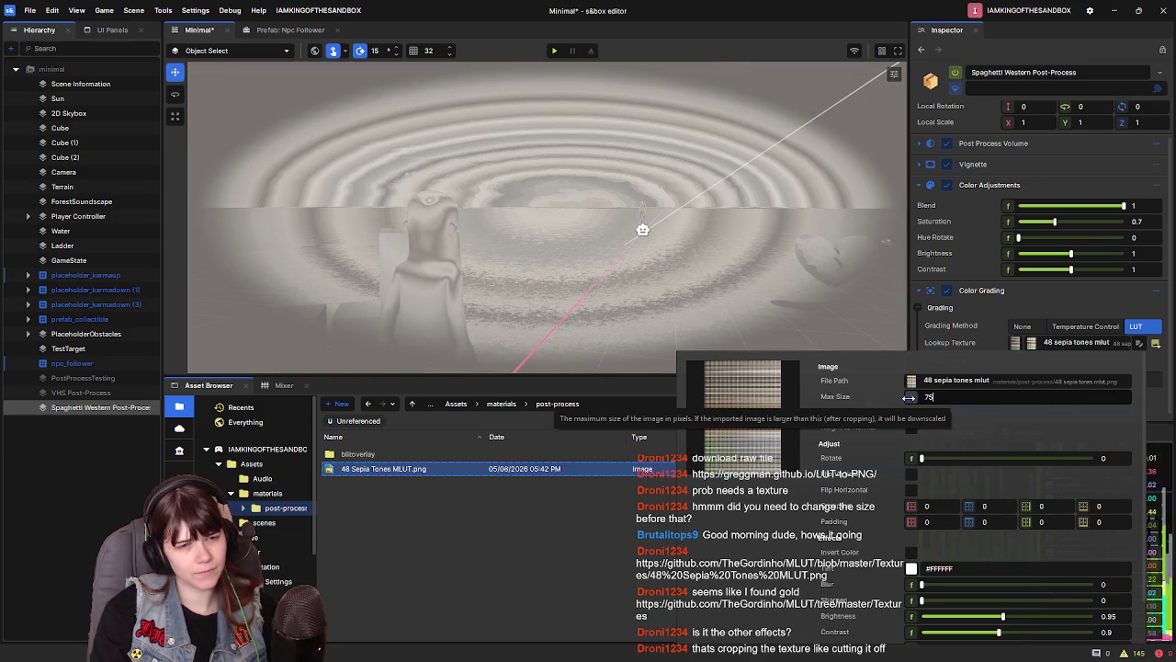
pyautogui.press('BackSpace')
pyautogui.press('BackSpace')
pyautogui.write('40')
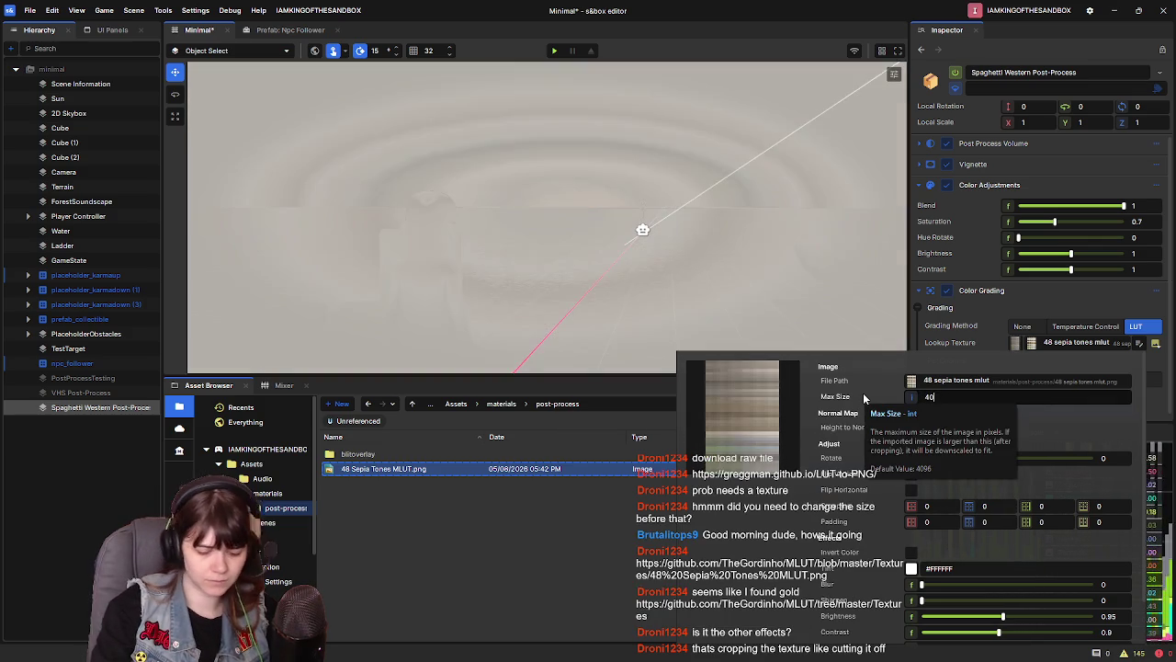
pyautogui.press('Return')
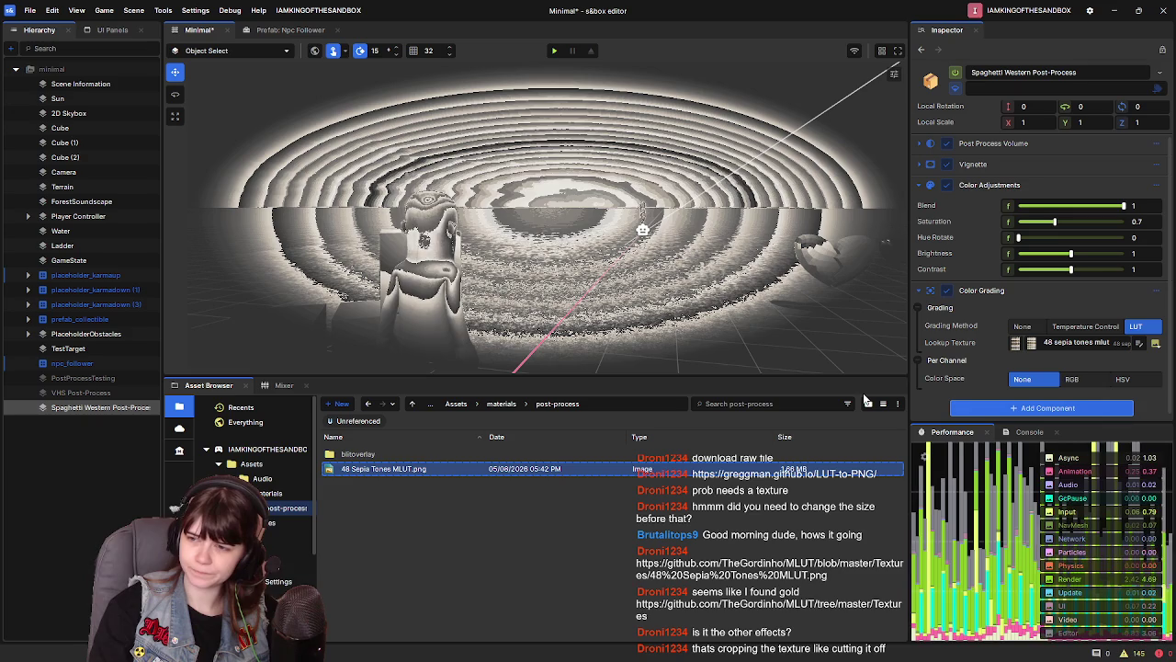
# Reopen the lookup texture settings, then minimize the s&box editor window
pyautogui.click(1157, 344)
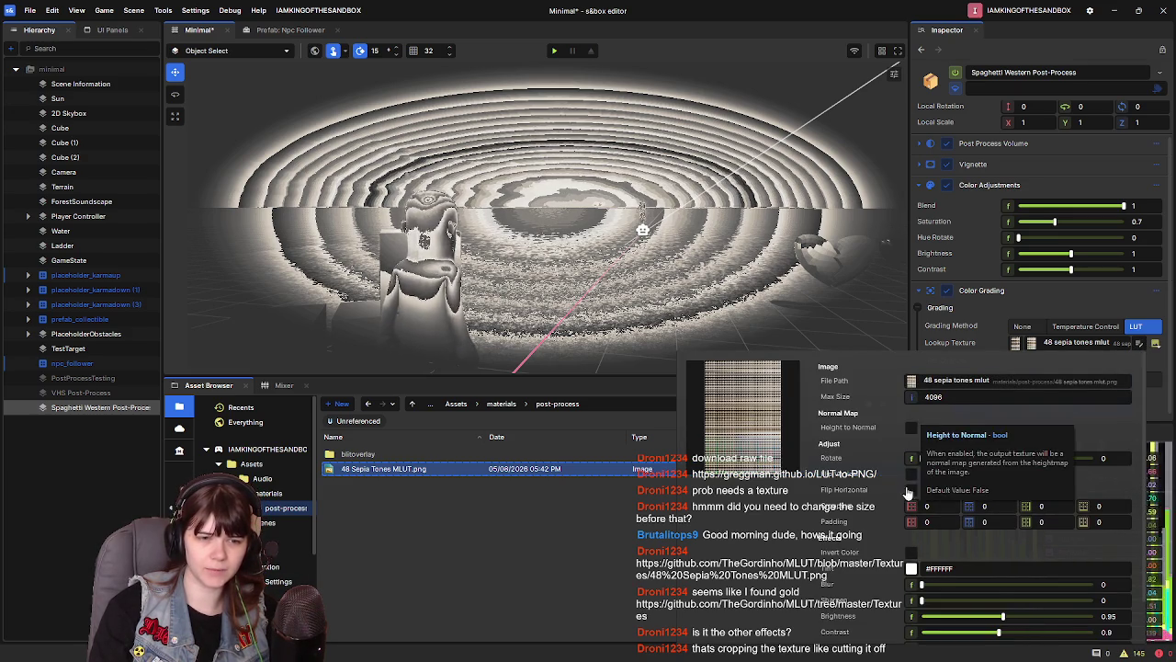
pyautogui.scroll(-1, 832, 526)
pyautogui.scroll(1, 830, 531)
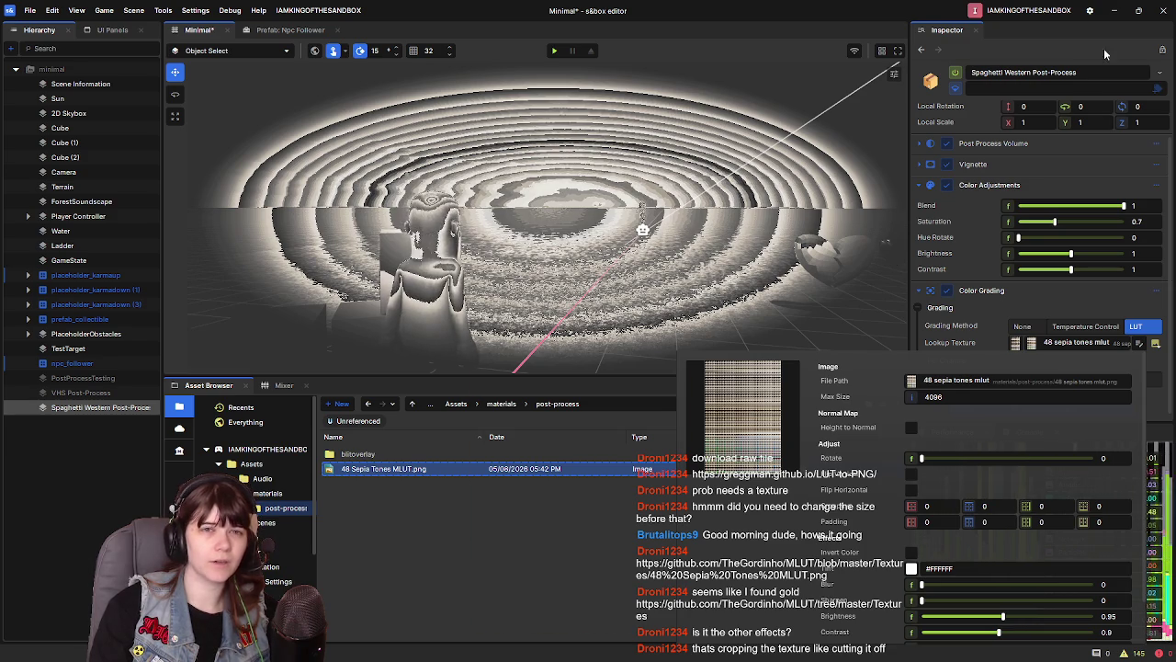
pyautogui.click(1116, 11)
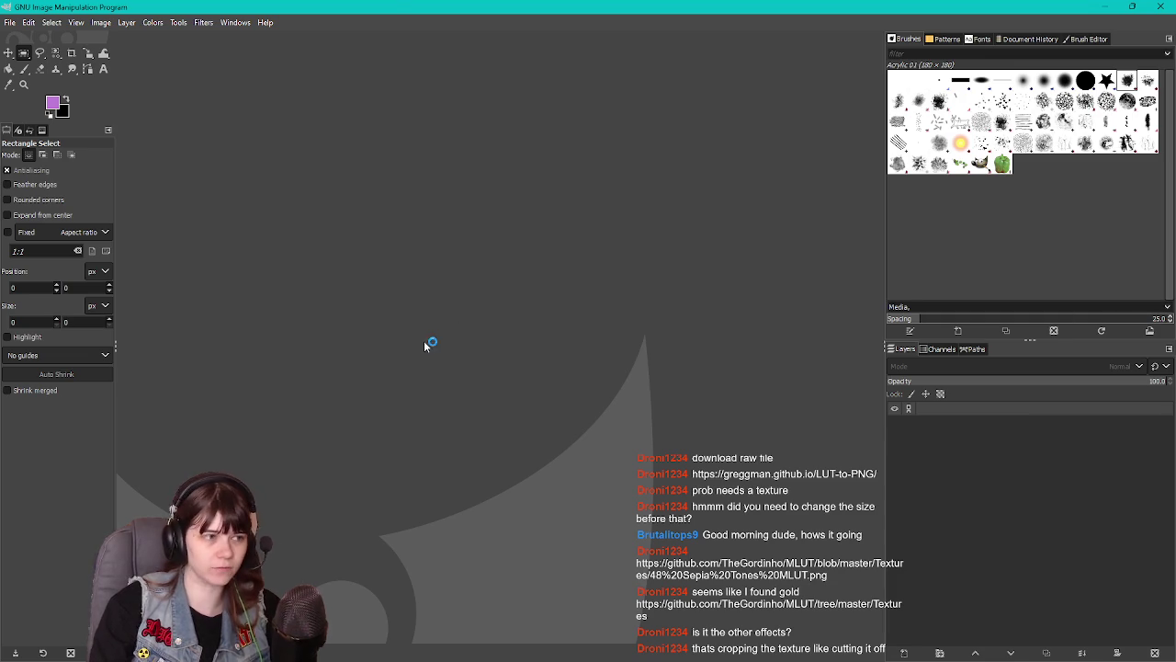
# Copy the top-left 32x32 tile of the sepia LUT and paste it as its own layer
pyautogui.keyDown('ctrl'); pyautogui.scroll(8, 377, 172); pyautogui.keyUp('ctrl')
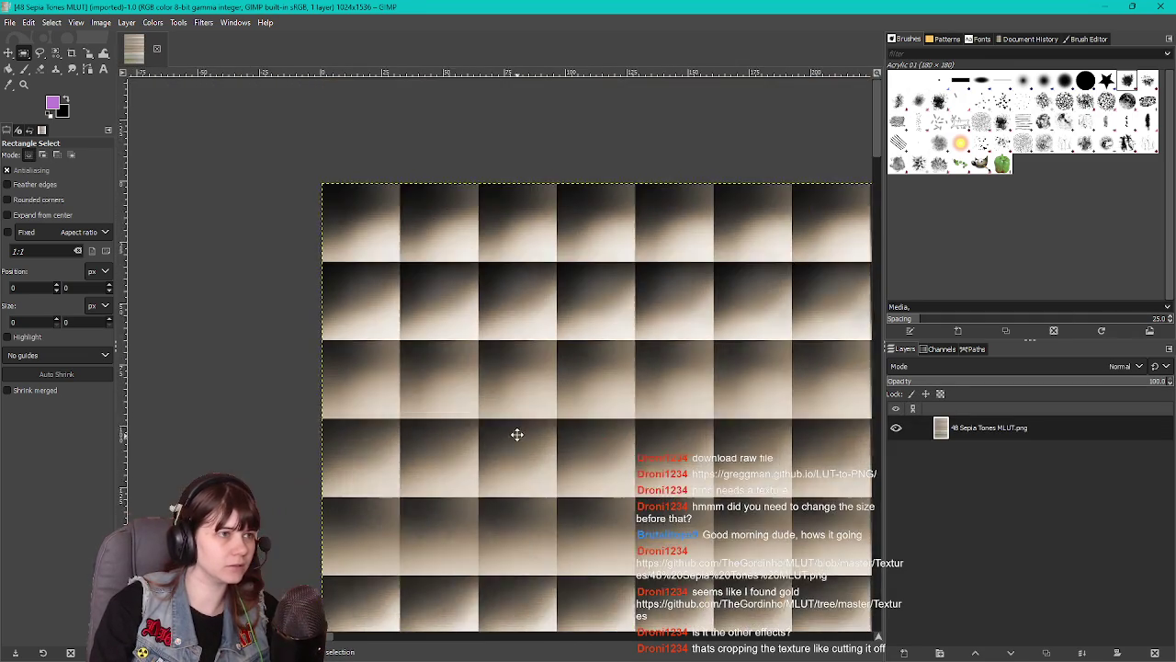
pyautogui.keyDown('ctrl'); pyautogui.scroll(2, 358, 239); pyautogui.keyUp('ctrl')
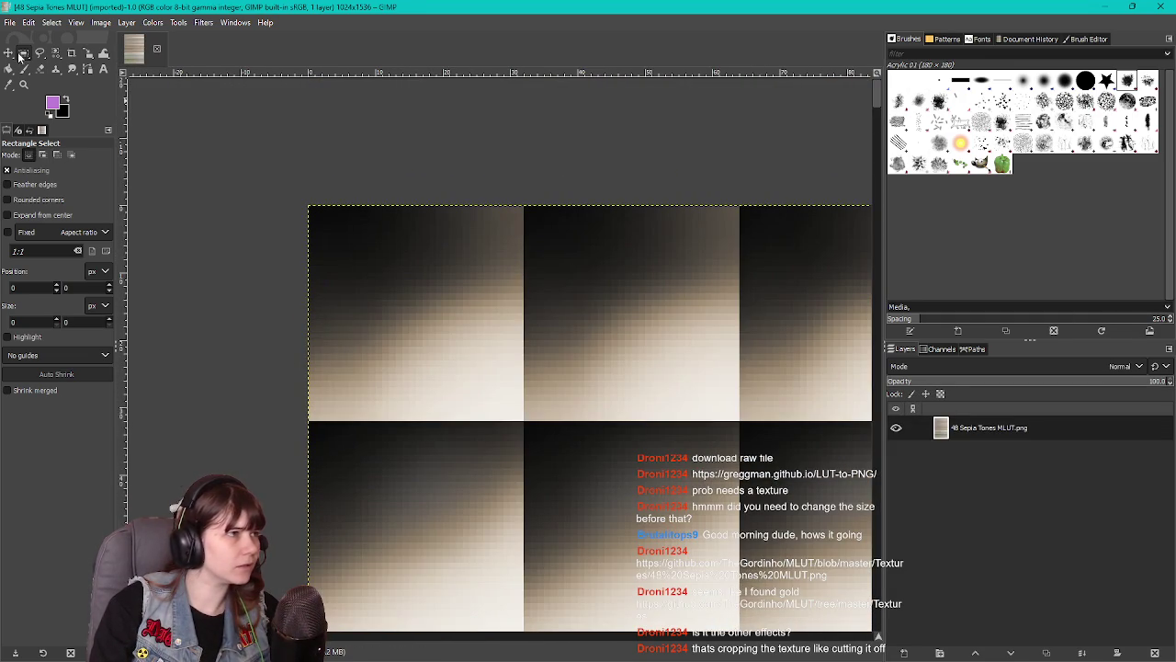
pyautogui.keyDown('ctrl'); pyautogui.scroll(1, 314, 209); pyautogui.keyUp('ctrl')
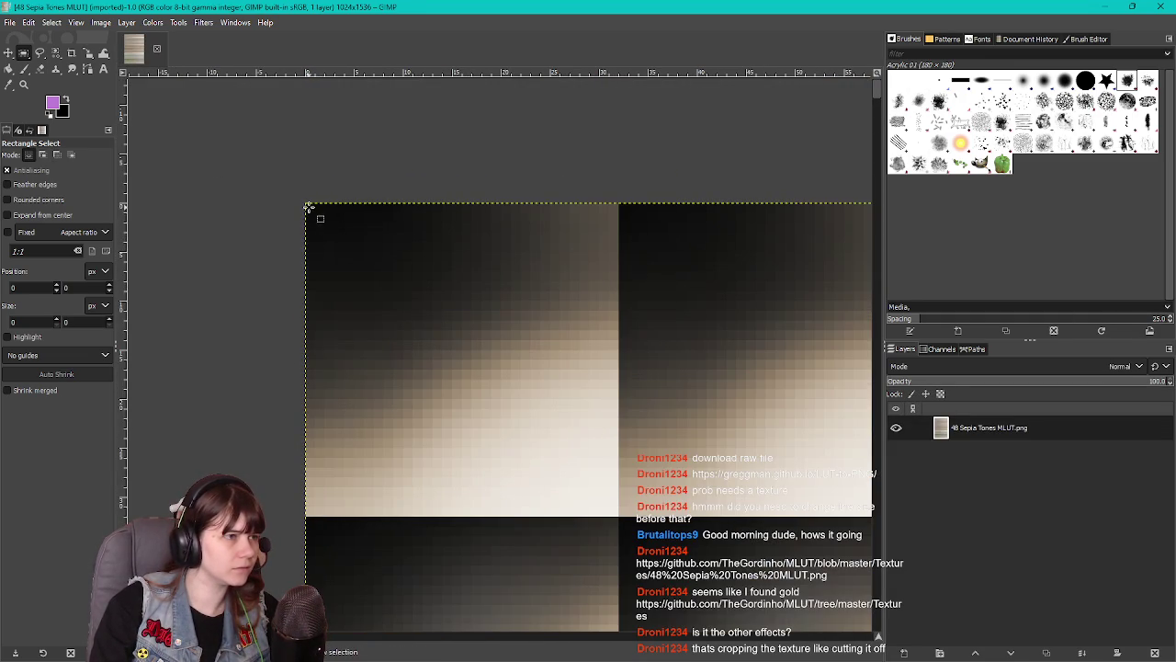
pyautogui.keyDown('ctrl'); pyautogui.scroll(1, 307, 204); pyautogui.keyUp('ctrl')
pyautogui.moveTo(439, 350)
pyautogui.mouseDown()
pyautogui.moveTo(690, 625)
pyautogui.moveTo(753, 630)
pyautogui.moveTo(743, 485)
pyautogui.moveTo(689, 420)
pyautogui.moveTo(694, 445)
pyautogui.mouseUp()
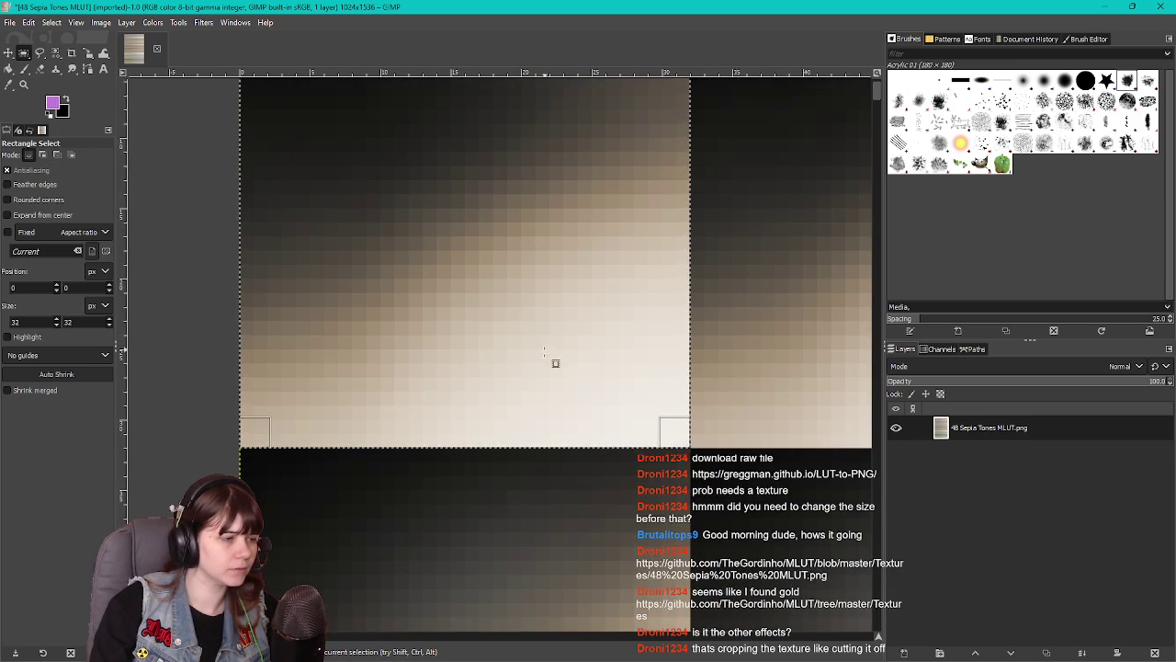
pyautogui.scroll(1, 554, 357)
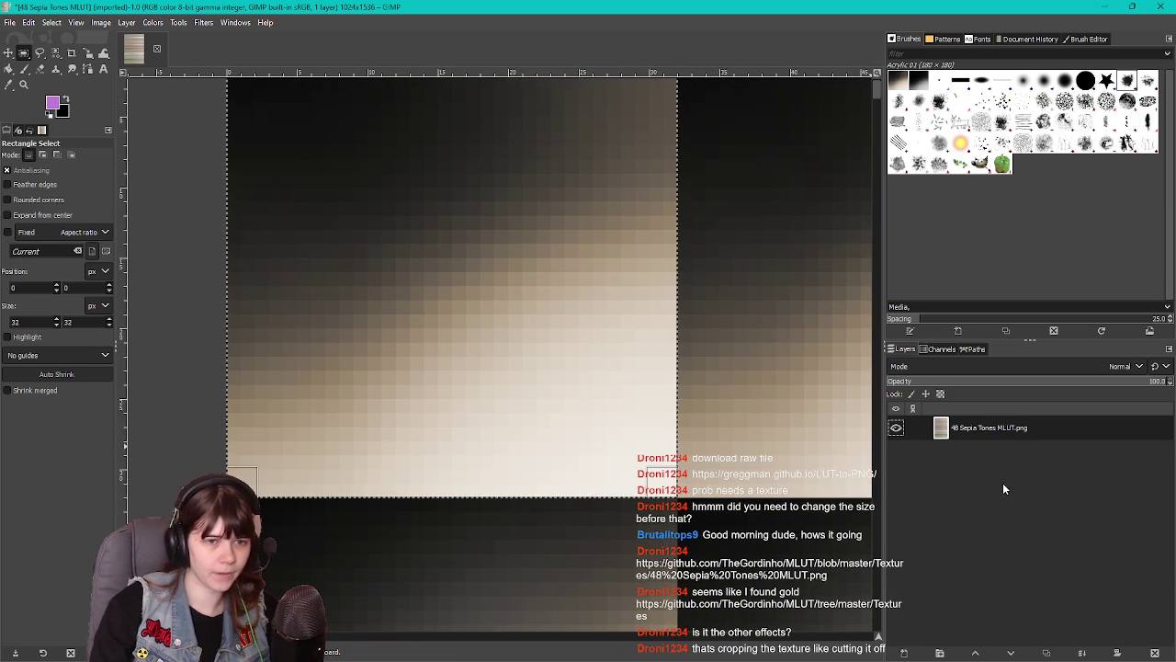
pyautogui.hotkey('ctrl', 'c')
pyautogui.hotkey('ctrl', 'v')
pyautogui.rightClick(971, 441)
pyautogui.click(1009, 96)
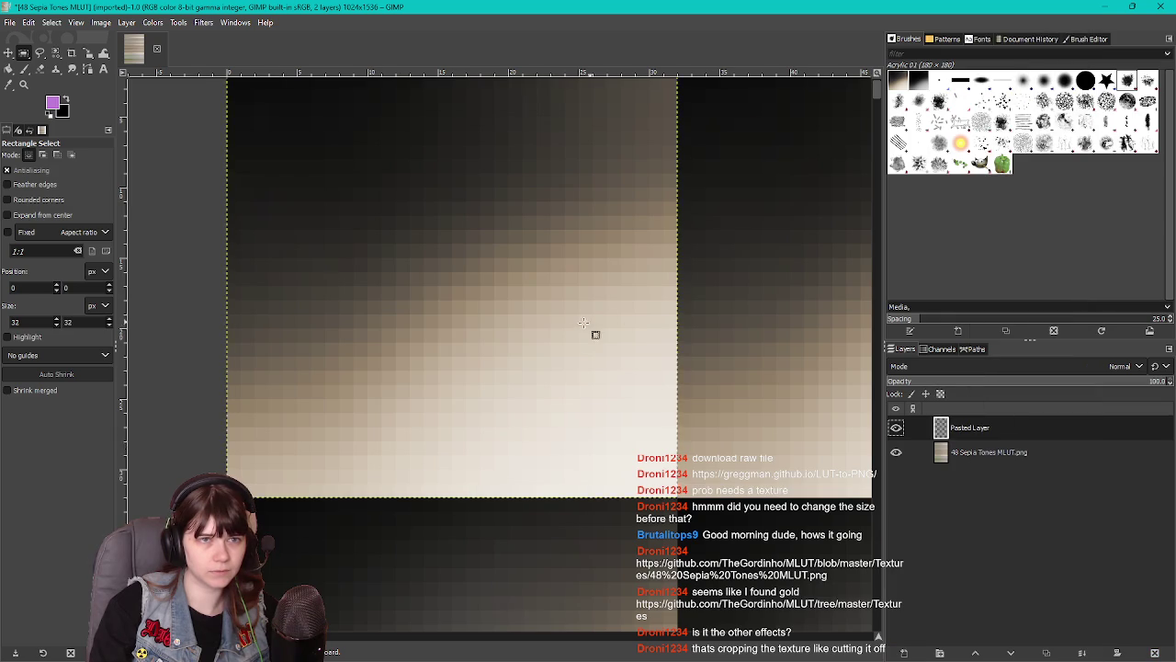
# Hide the original MLUT layer and crop the image to the 32x32 selection
pyautogui.keyDown('ctrl'); pyautogui.scroll(-4, 620, 328); pyautogui.keyUp('ctrl')
pyautogui.click(895, 452)
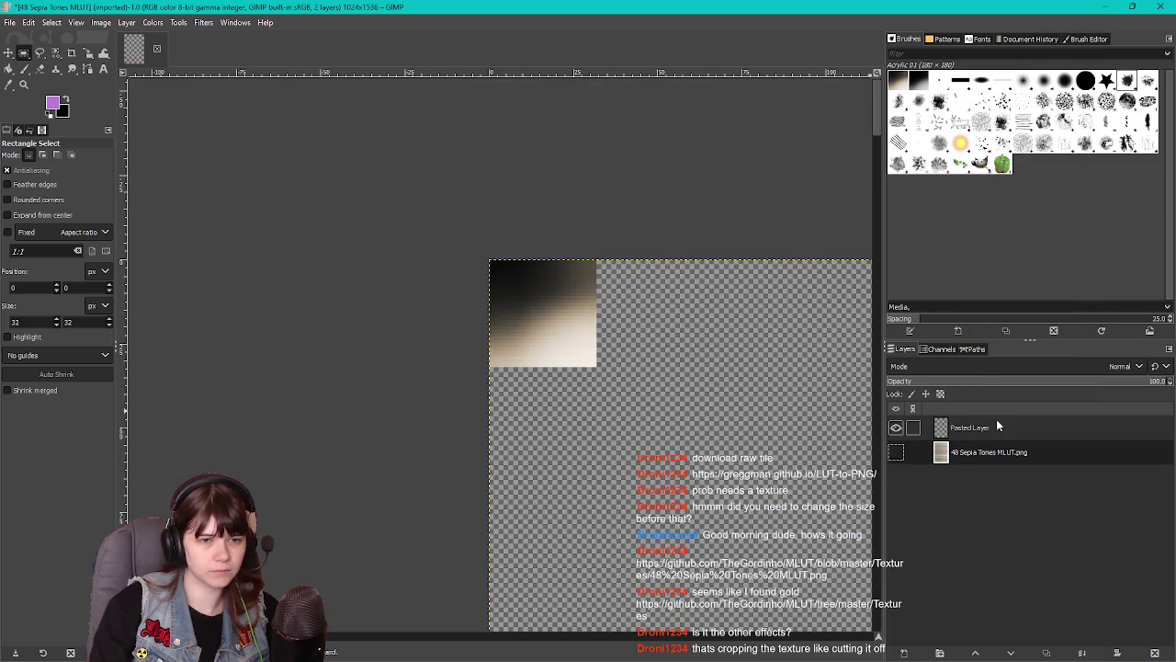
pyautogui.rightClick(970, 433)
pyautogui.rightClick(682, 432)
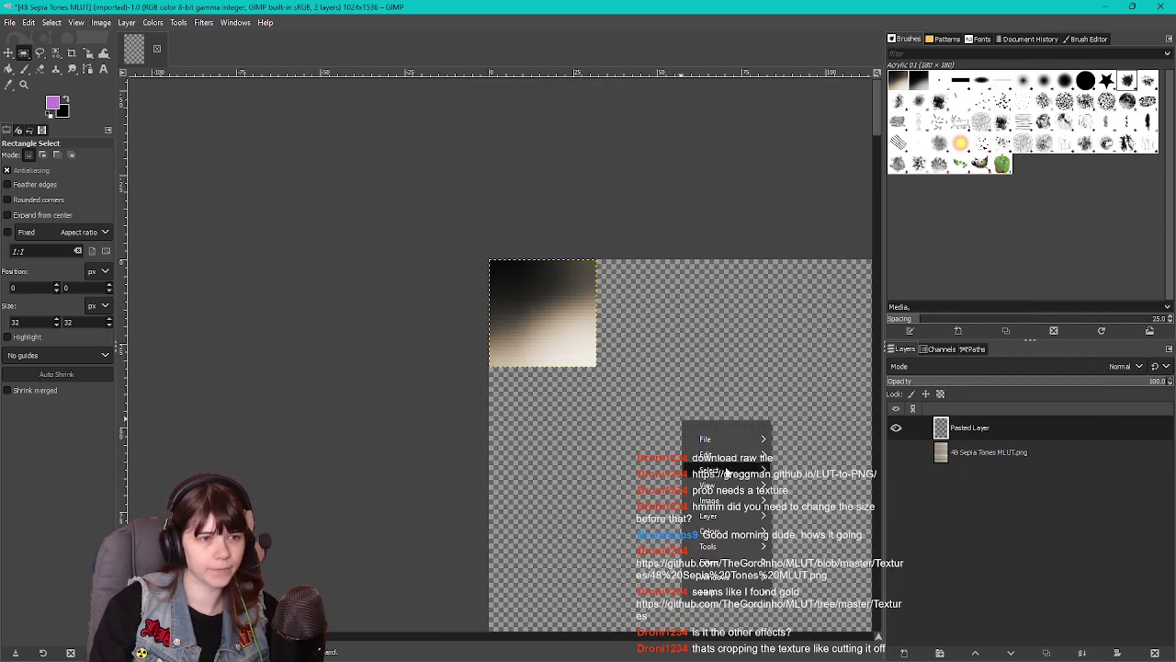
pyautogui.moveTo(735, 516)
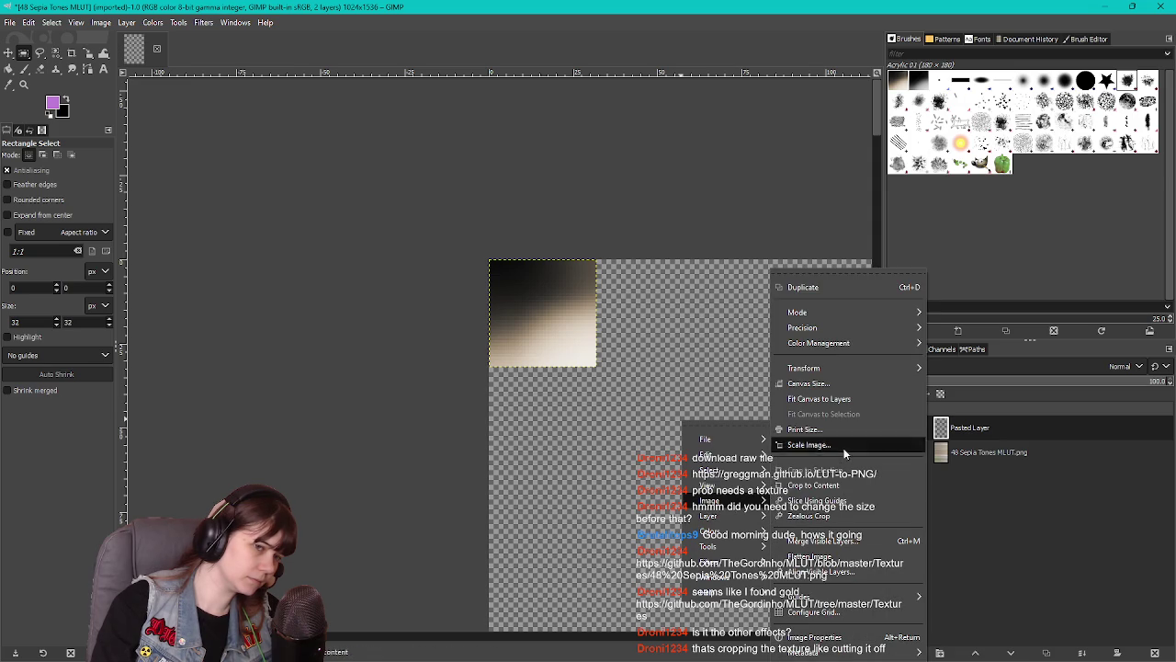
pyautogui.click(827, 478)
pyautogui.scroll(4, 584, 396)
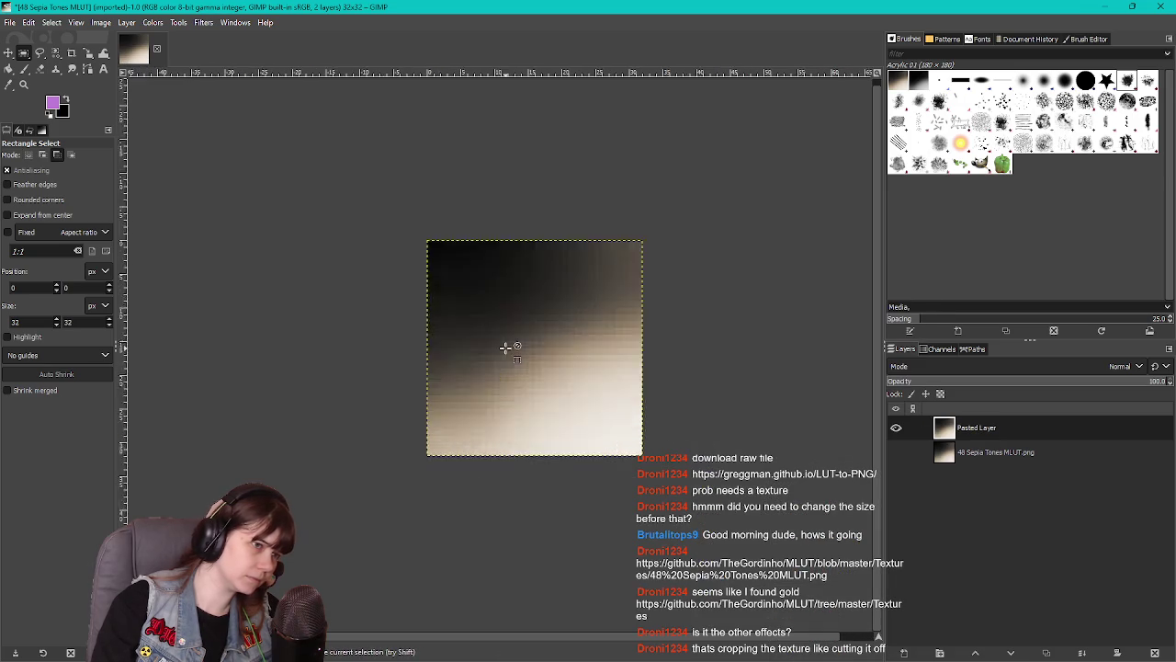
pyautogui.scroll(-1, 477, 348)
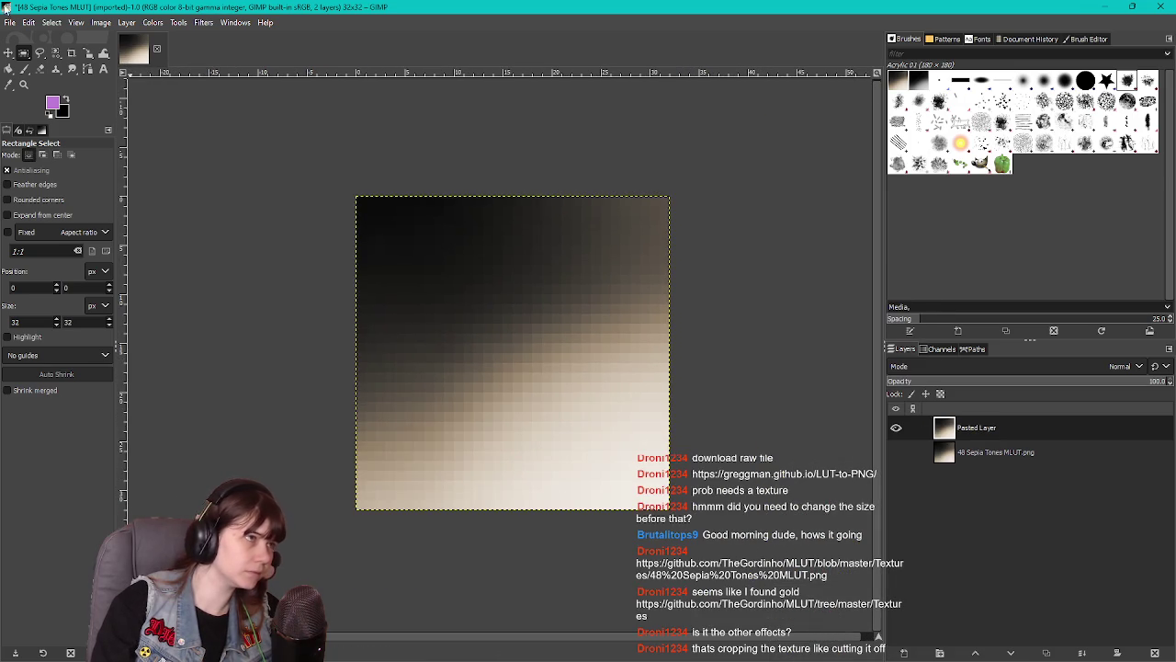
pyautogui.click(28, 22)
# Export the tile as '48 Sepia Tones MLUT_cropped.png' with the .png extension
pyautogui.moveTo(9, 22)
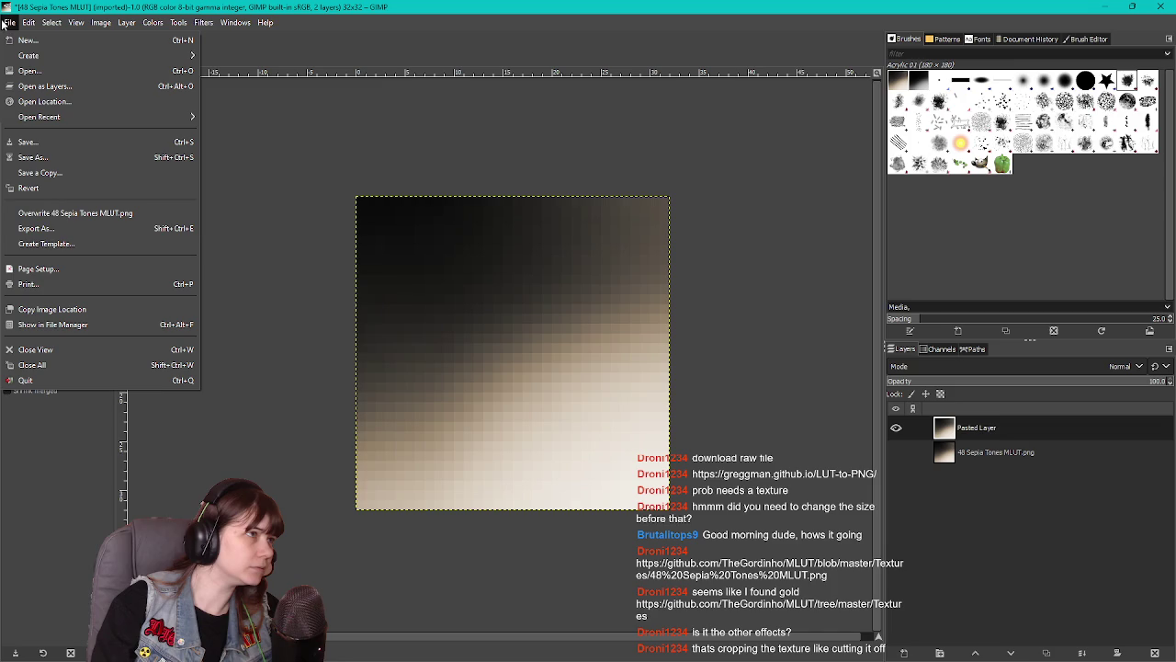
pyautogui.click(41, 228)
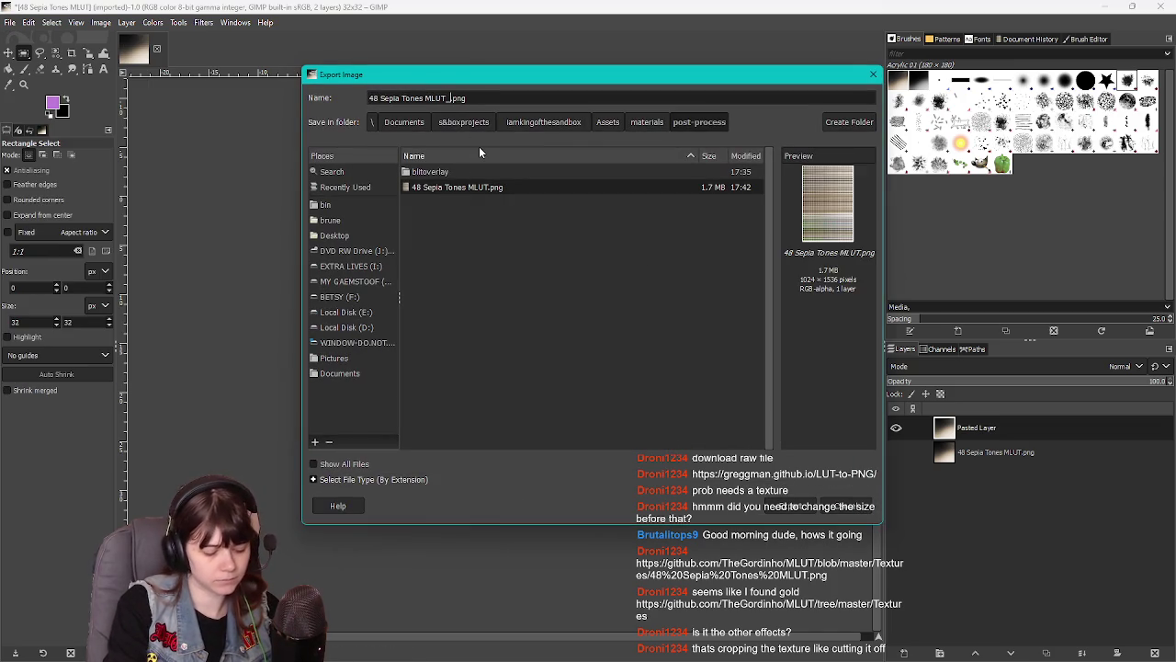
pyautogui.write('ropped')
pyautogui.press('Return')
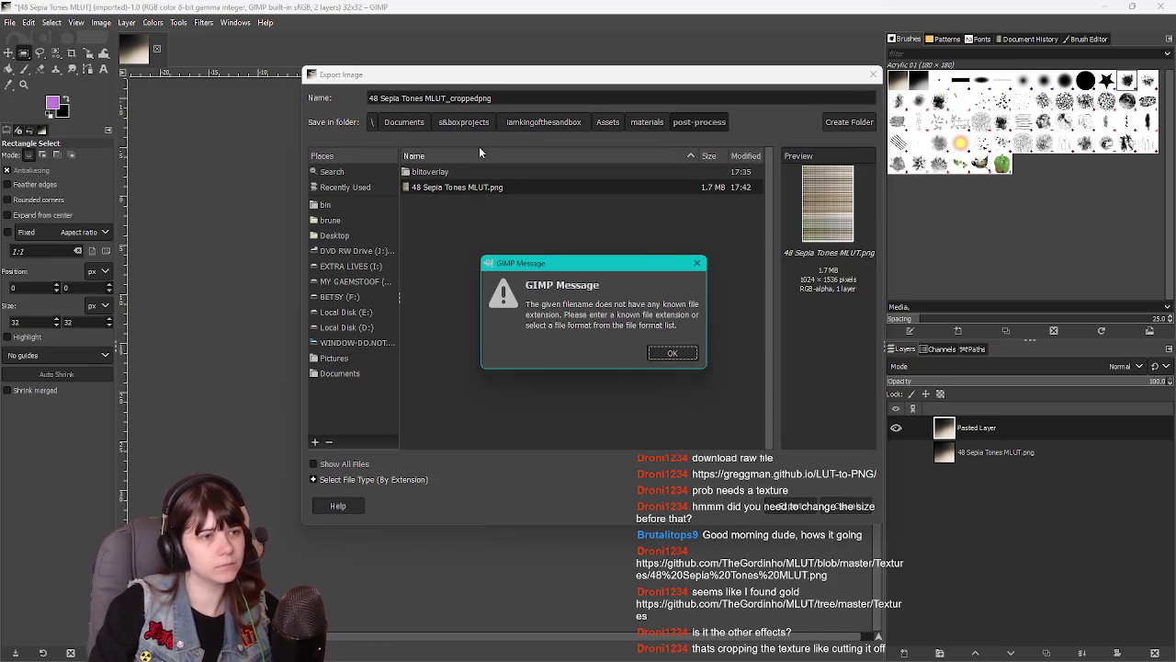
pyautogui.click(680, 355)
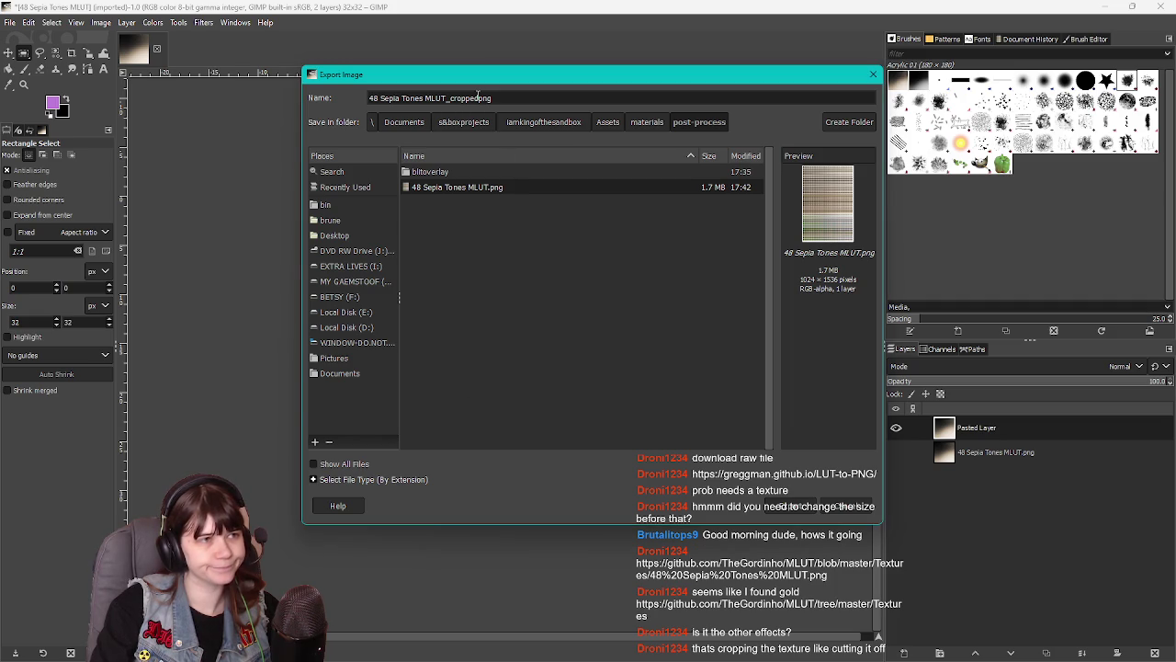
pyautogui.write('.')
pyautogui.press('Return')
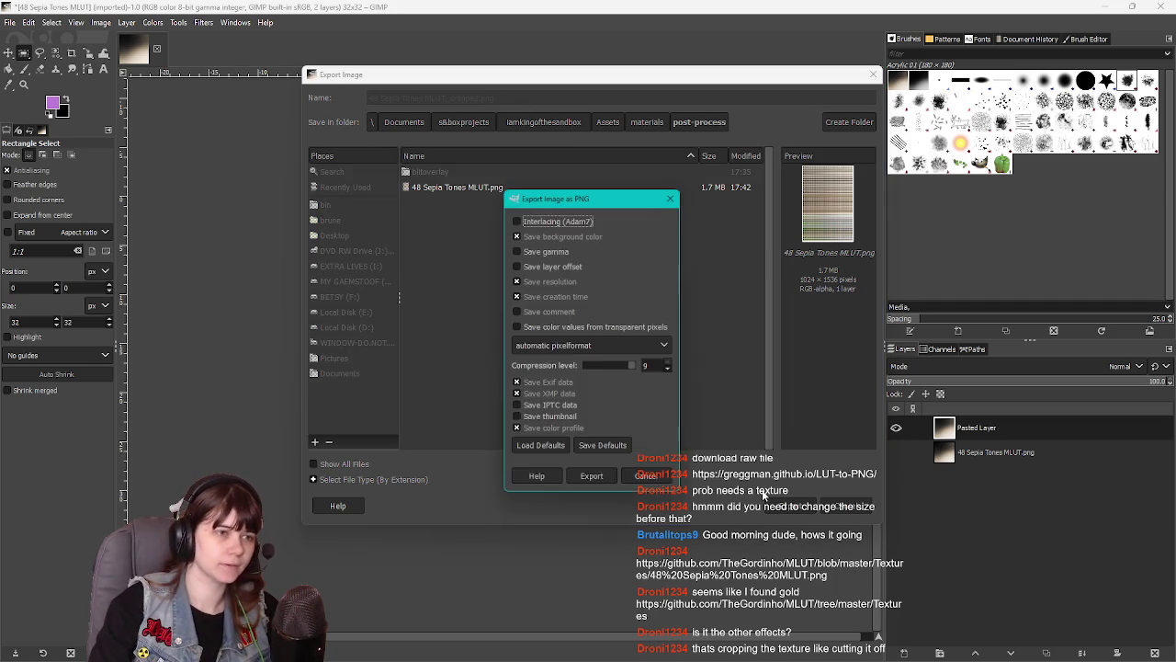
pyautogui.click(604, 484)
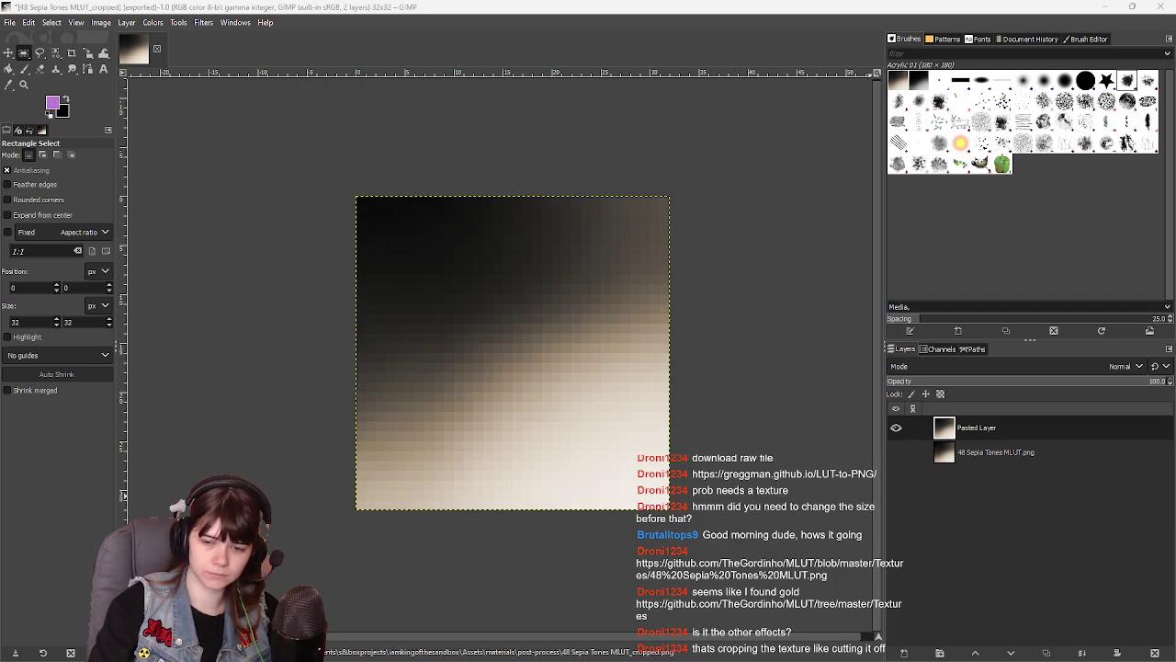
pyautogui.hotkey('alt', 'Tab')
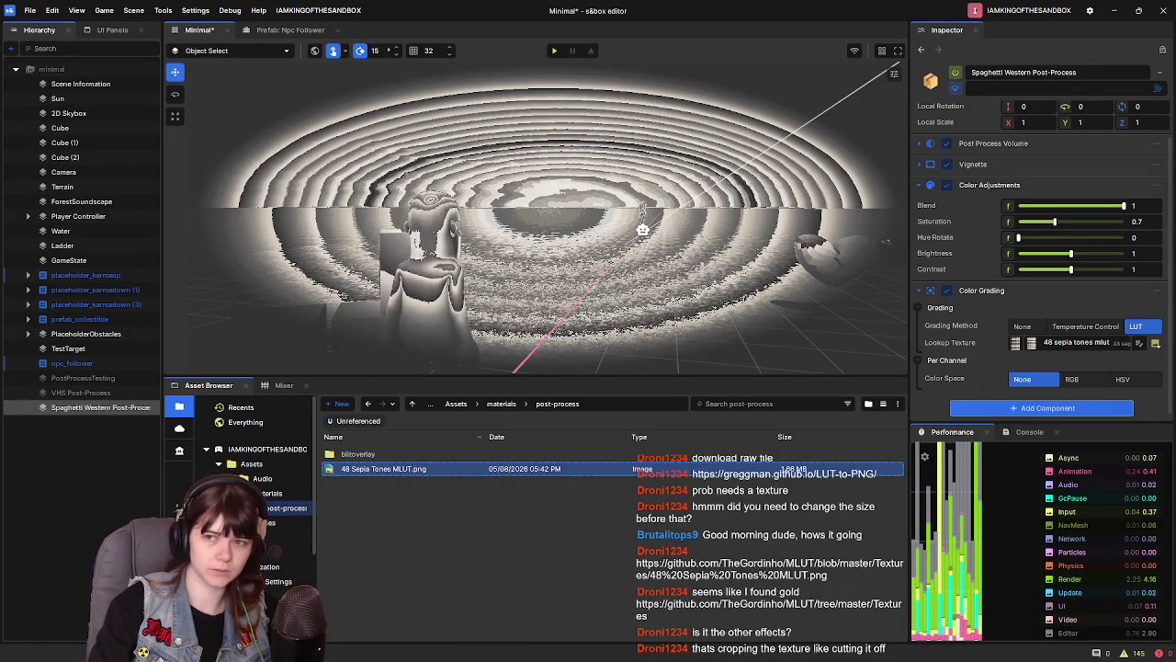
# Undo and redo the Color Grading component, then set its Grading Method to LUT
pyautogui.hotkey('ctrl', 'z')
pyautogui.hotkey('ctrl', 'z')
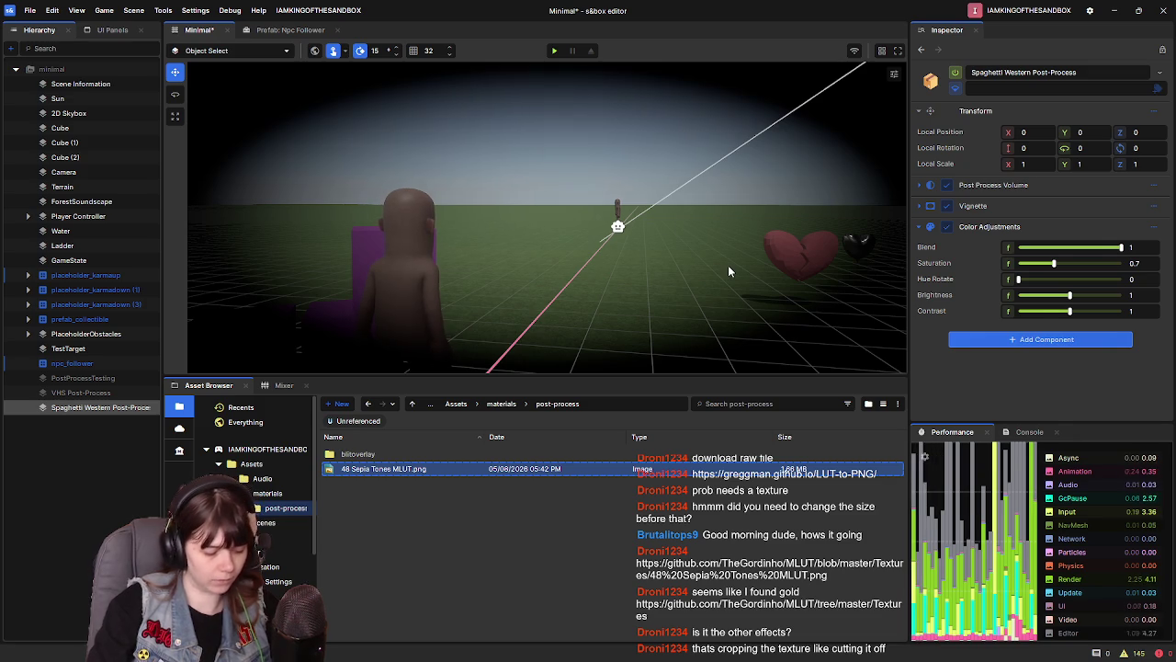
pyautogui.hotkey('ctrl', 'y')
pyautogui.scroll(-1, 1134, 363)
pyautogui.click(1135, 337)
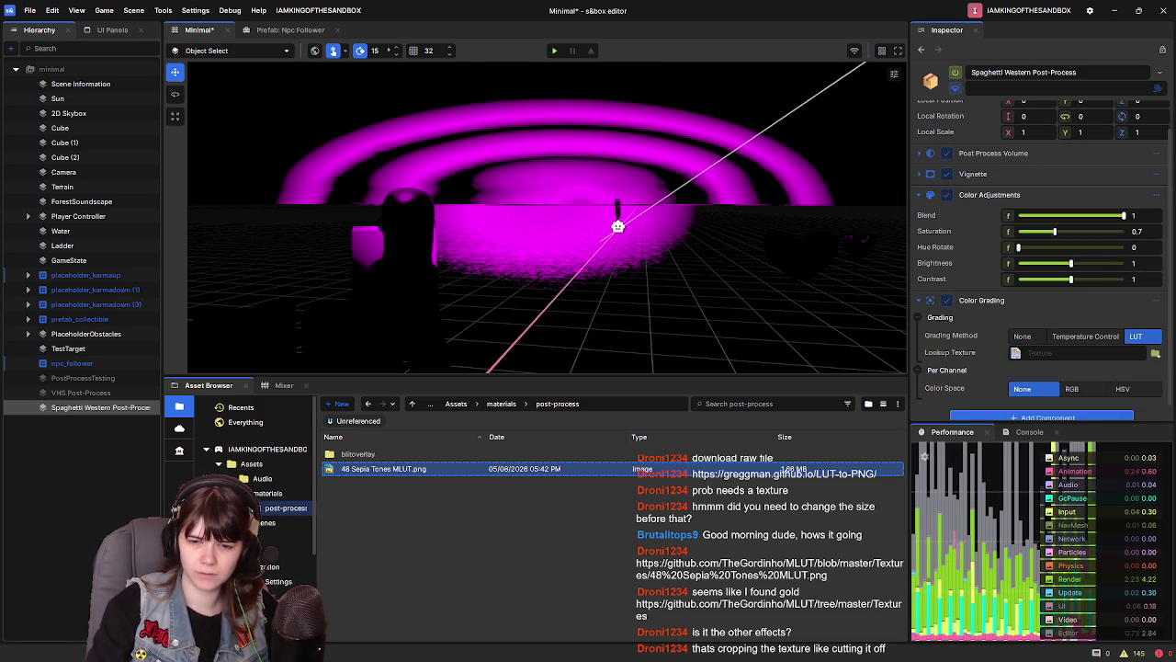
pyautogui.hotkey('alt', 'Tab')
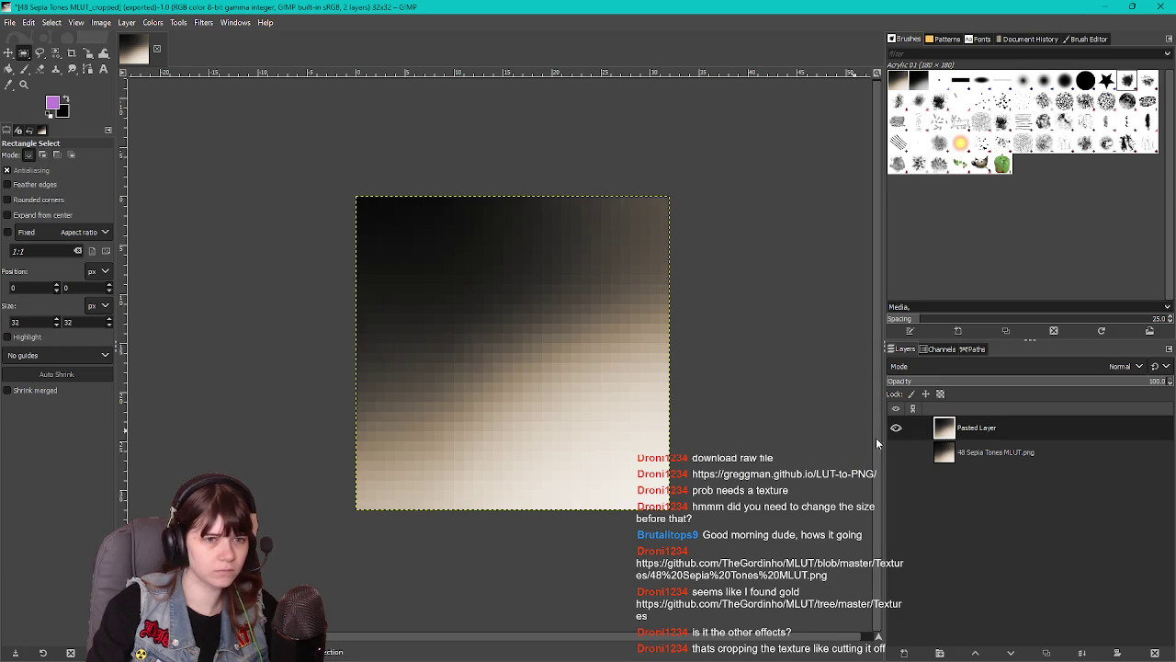
pyautogui.click(13, 23)
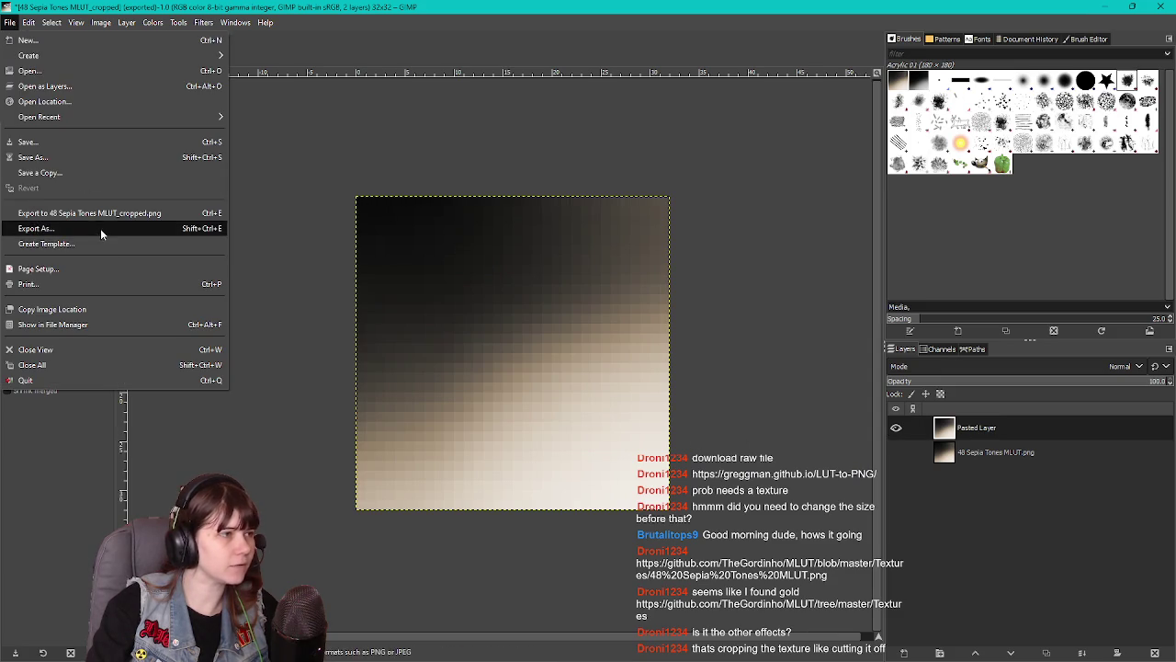
# Re-export the tile as 48 Sepia Tones MLUT_cropped.png, then minimise GIMP
pyautogui.click(37, 232)
pyautogui.click(841, 506)
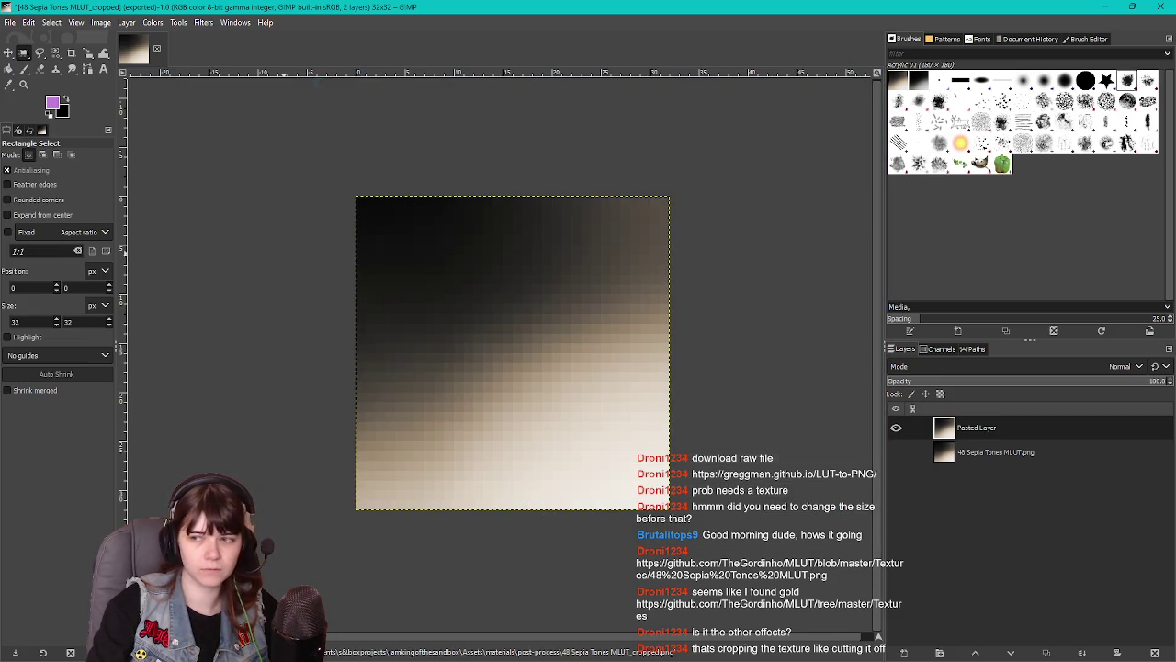
pyautogui.click(1107, 8)
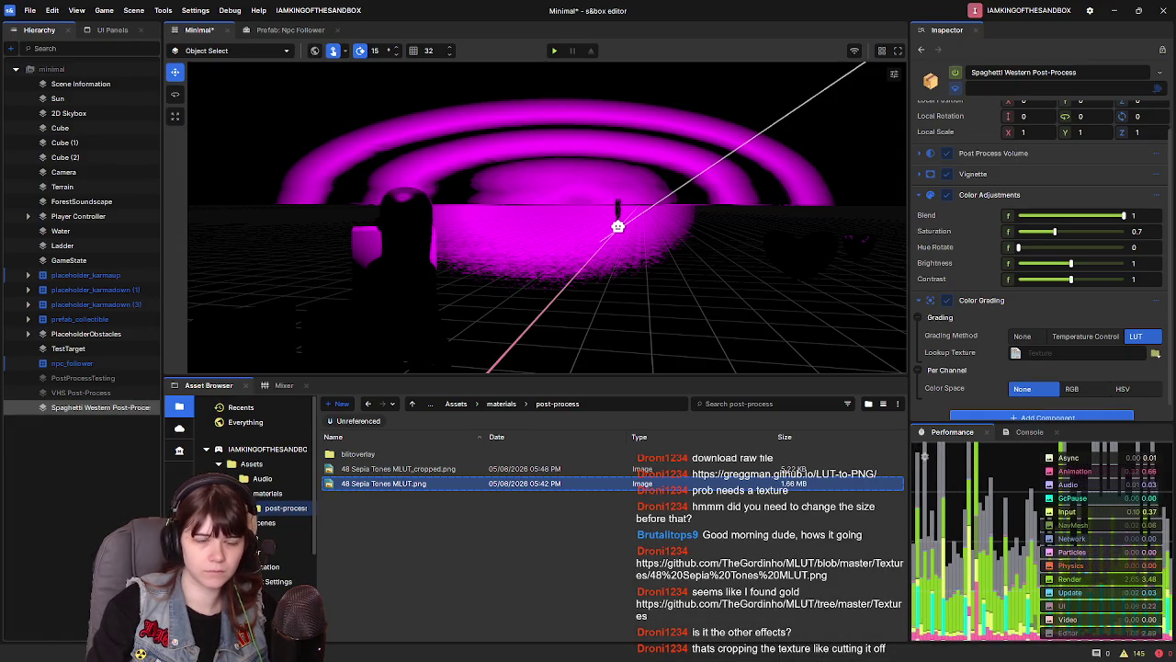
# Assign 48 Sepia Tones MLUT_cropped.png as the Color Grading Lookup Texture
pyautogui.moveTo(441, 483); pyautogui.dragTo(1111, 355)
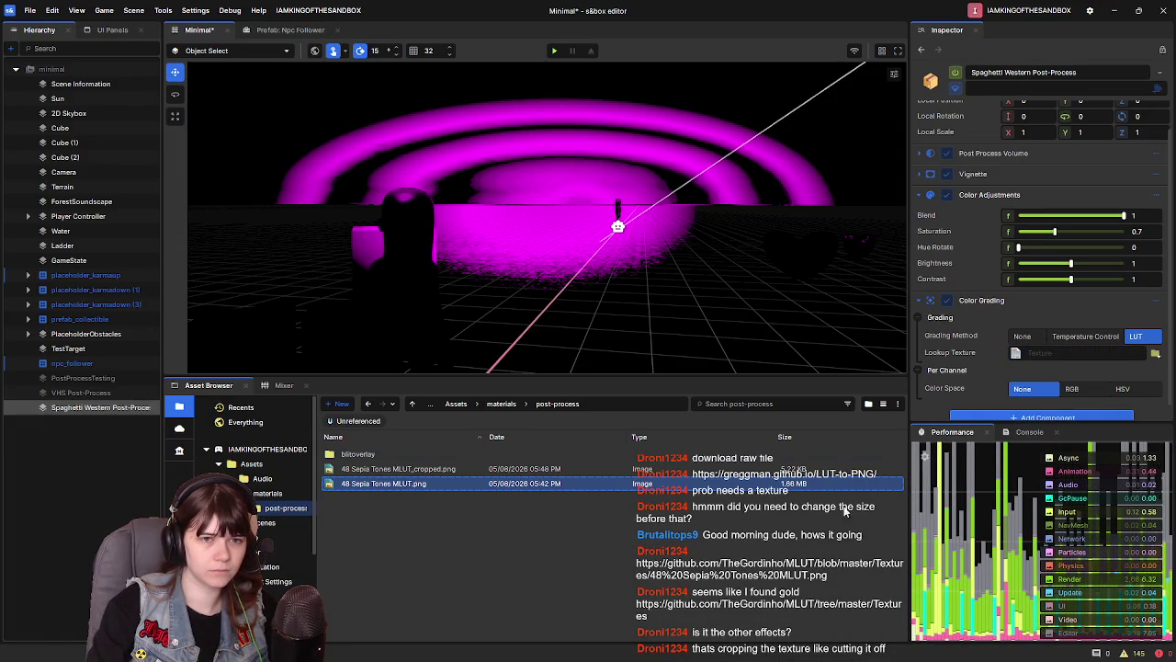
pyautogui.click(1155, 356)
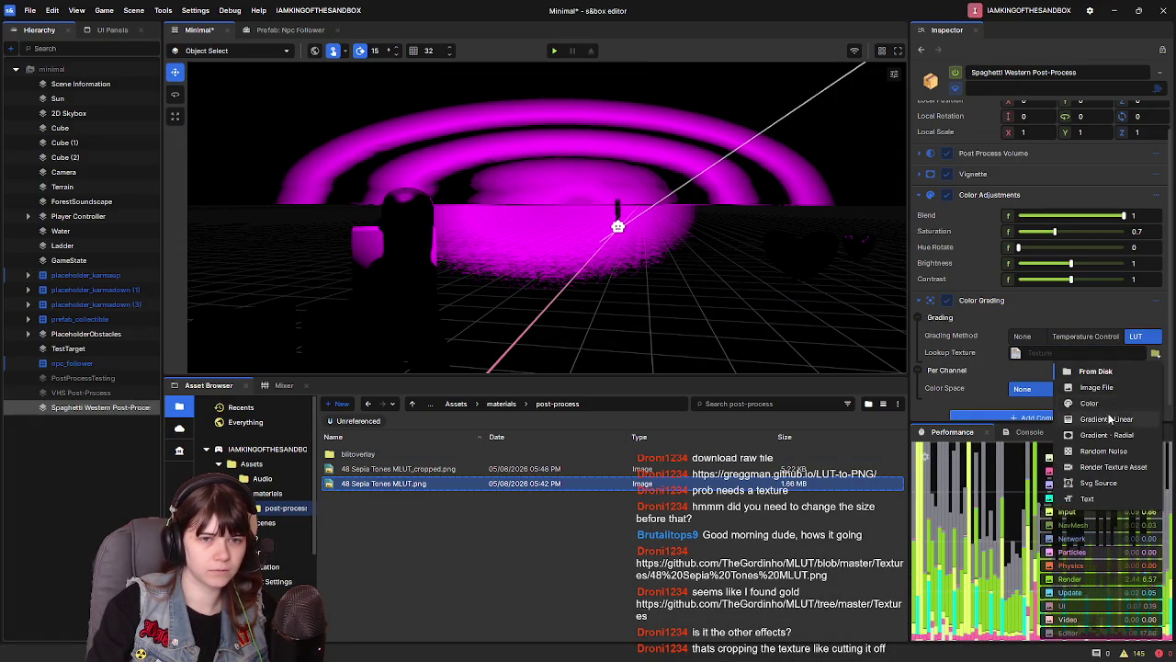
pyautogui.click(1094, 386)
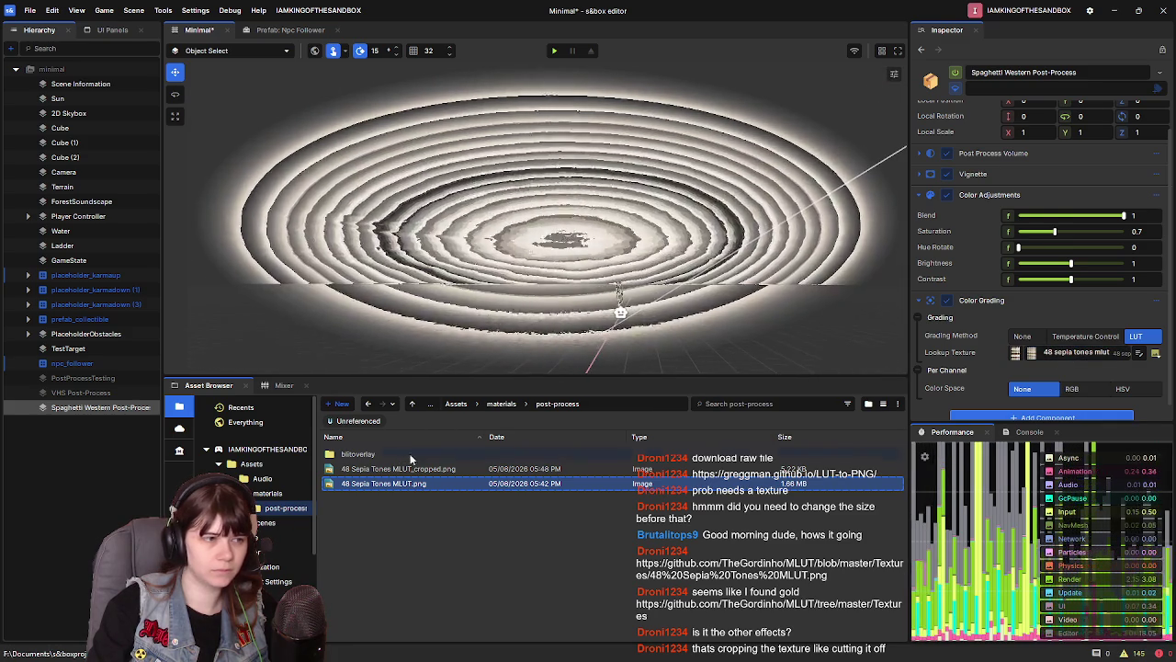
pyautogui.click(403, 468)
pyautogui.moveTo(994, 391); pyautogui.dragTo(389, 517)
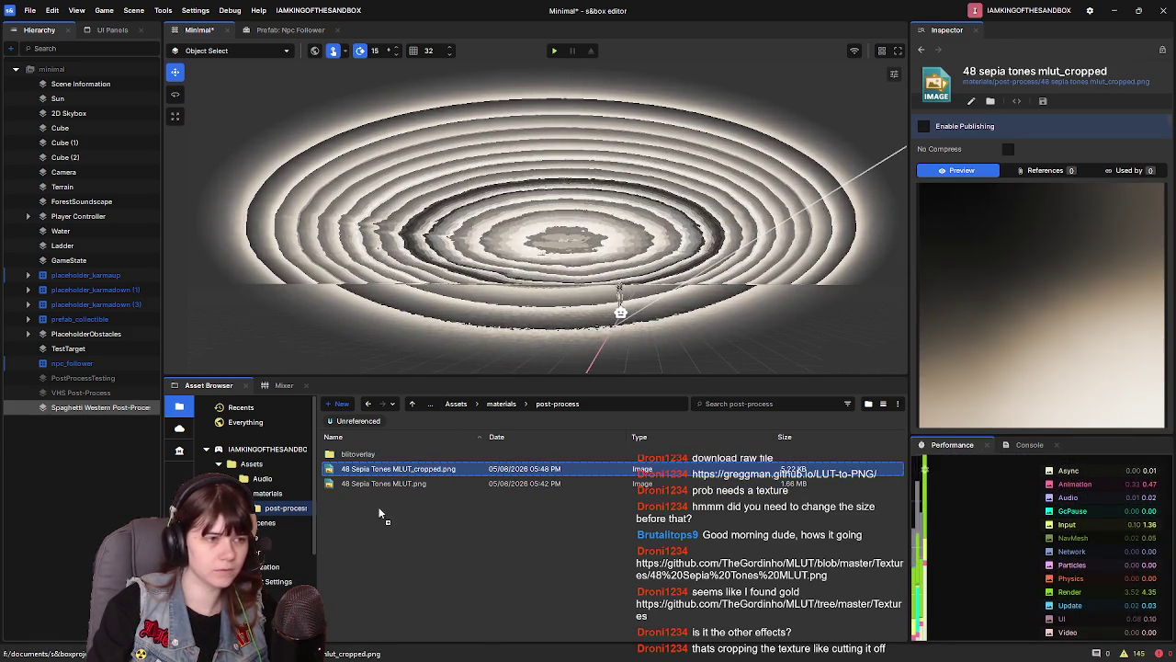
pyautogui.click(117, 407)
pyautogui.moveTo(441, 469); pyautogui.dragTo(1084, 385)
# Fly the camera toward the character to preview the graded scene
pyautogui.press('w')
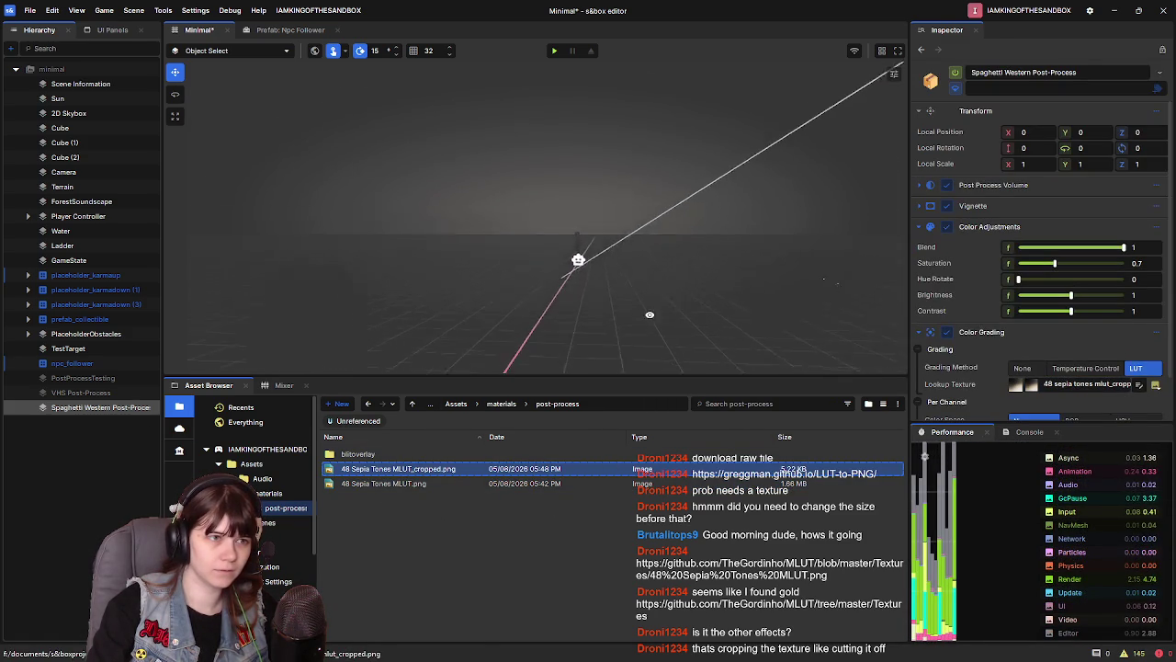
pyautogui.press('w')
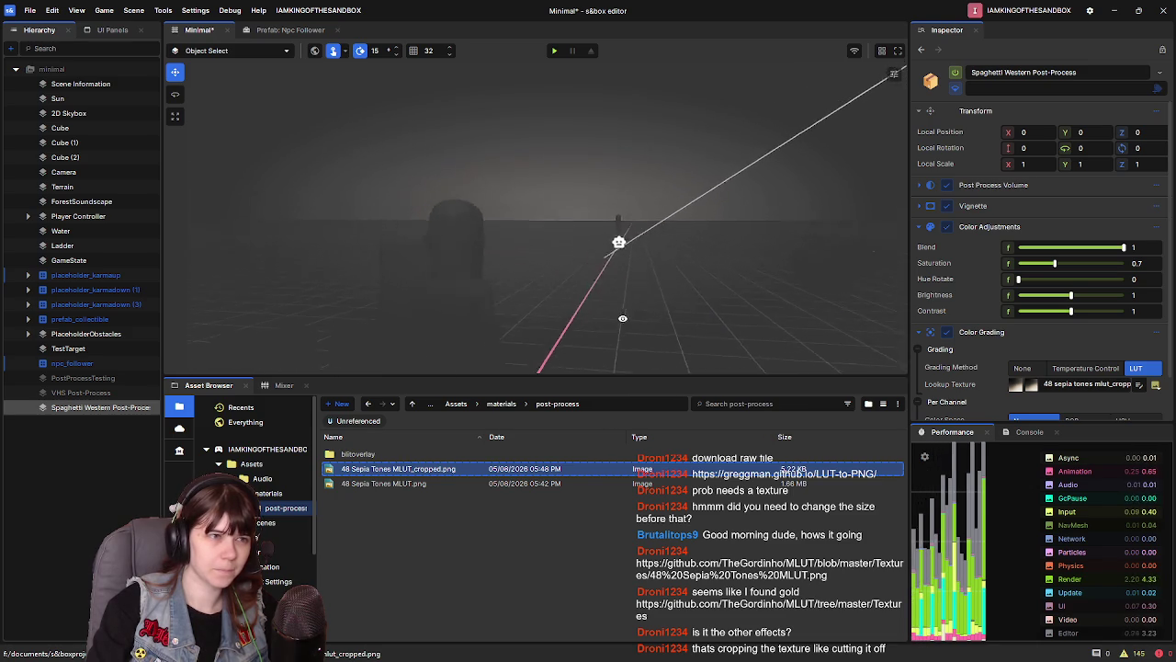
pyautogui.press('s')
pyautogui.moveTo(665, 294)
pyautogui.mouseDown()
pyautogui.moveTo(654, 315)
pyautogui.moveTo(681, 338)
pyautogui.mouseUp()
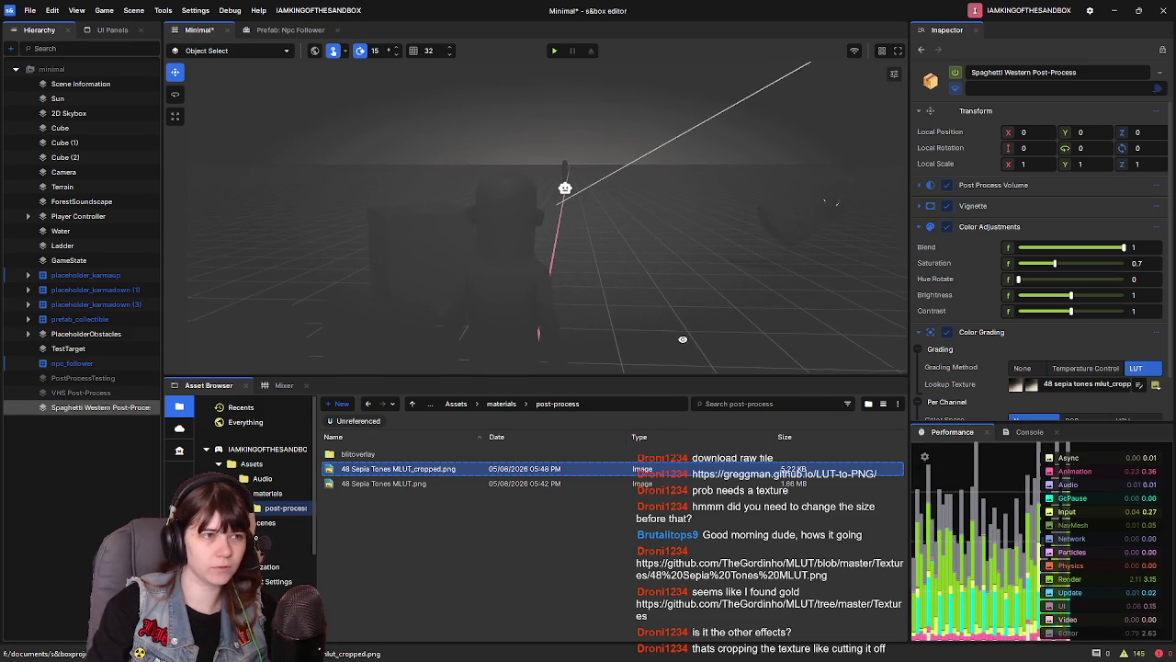
pyautogui.press('w')
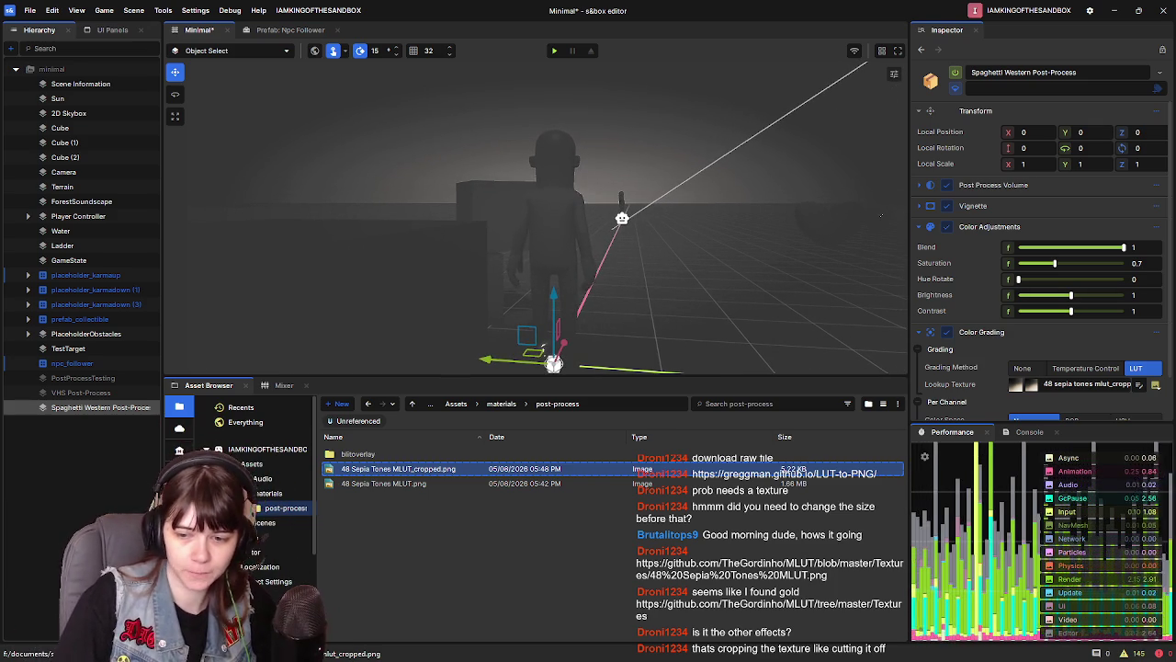
pyautogui.hotkey('alt', 'Tab')
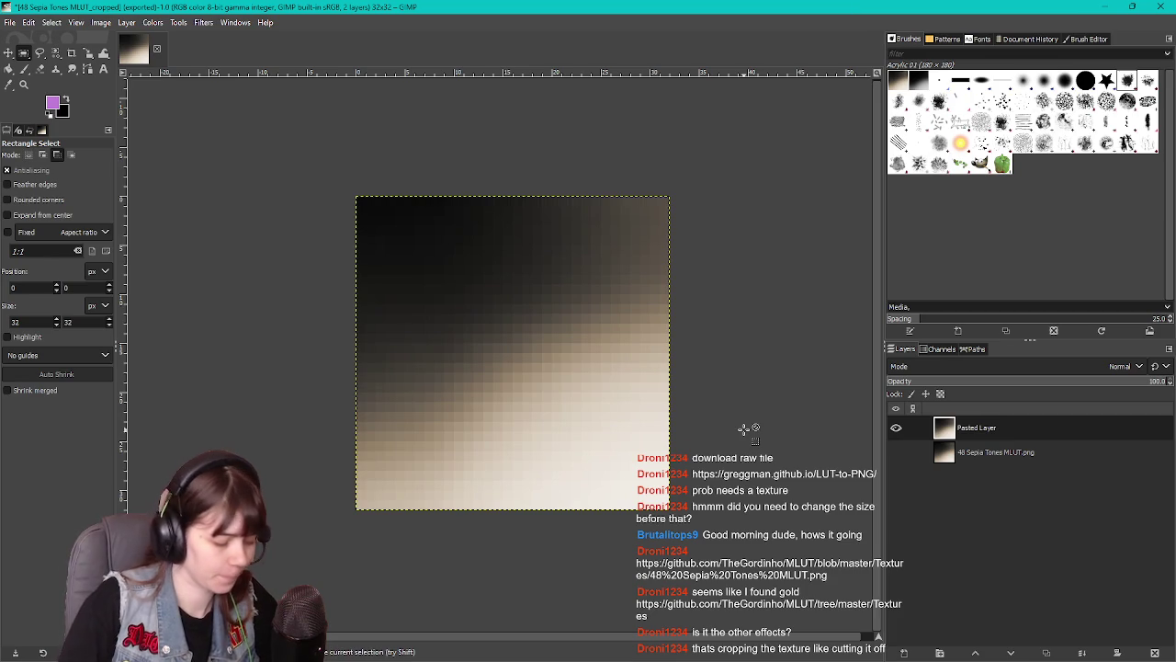
# Undo the crop and create a new 32x32 image, deleting its only layer
pyautogui.hotkey('ctrl', 'z')
pyautogui.scroll(-4, 740, 424)
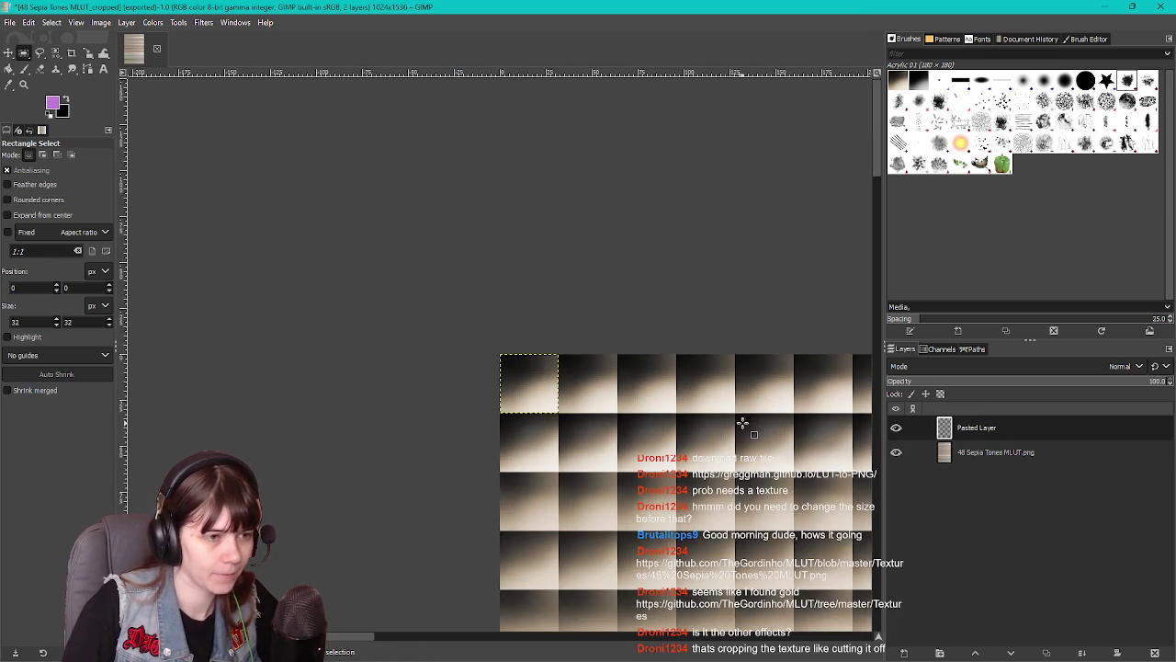
pyautogui.scroll(3, 511, 263)
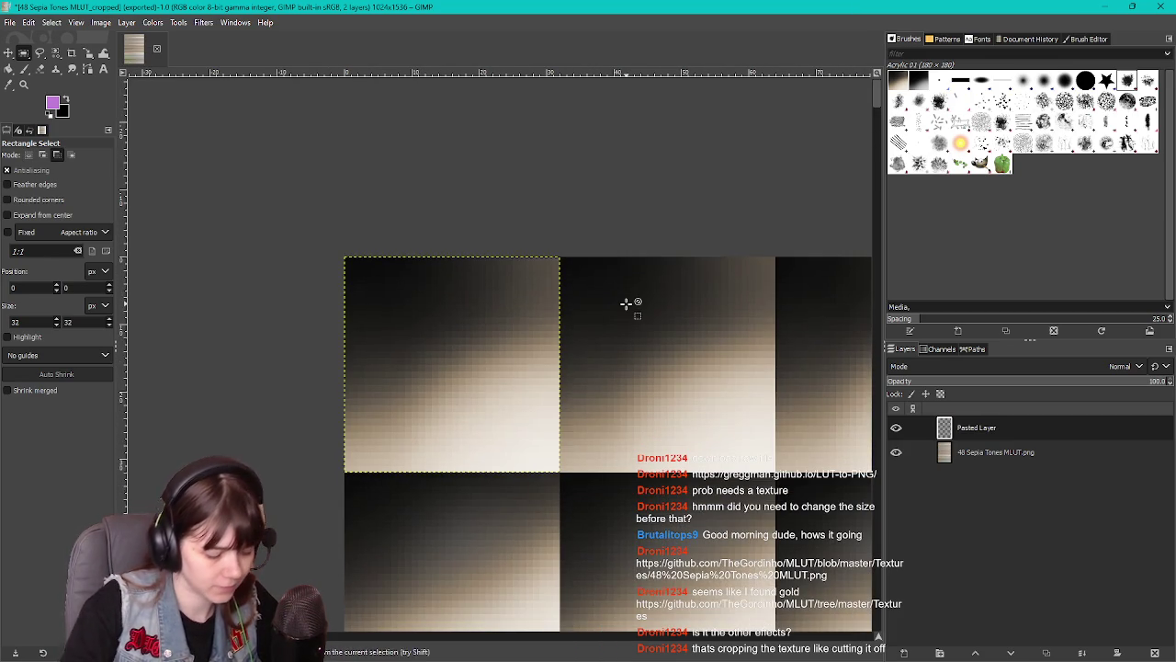
pyautogui.hotkey('ctrl', 'n')
pyautogui.doubleClick(607, 203)
pyautogui.write('32')
pyautogui.press('Tab')
pyautogui.write('32')
pyautogui.press('Return')
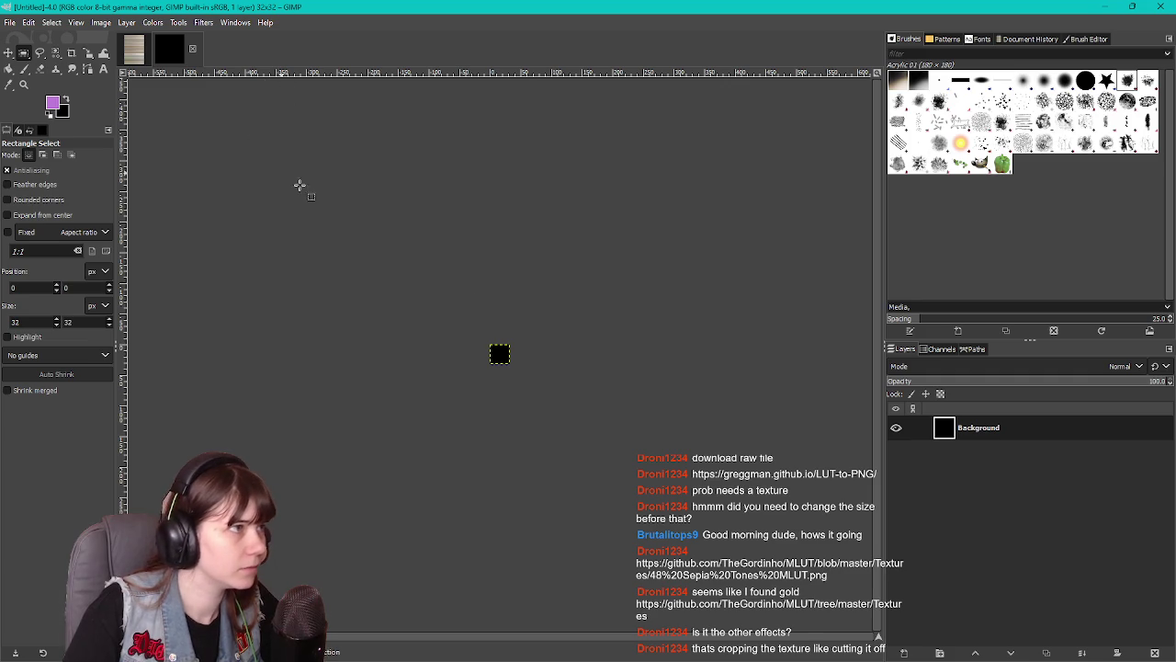
pyautogui.scroll(7, 486, 349)
pyautogui.rightClick(989, 423)
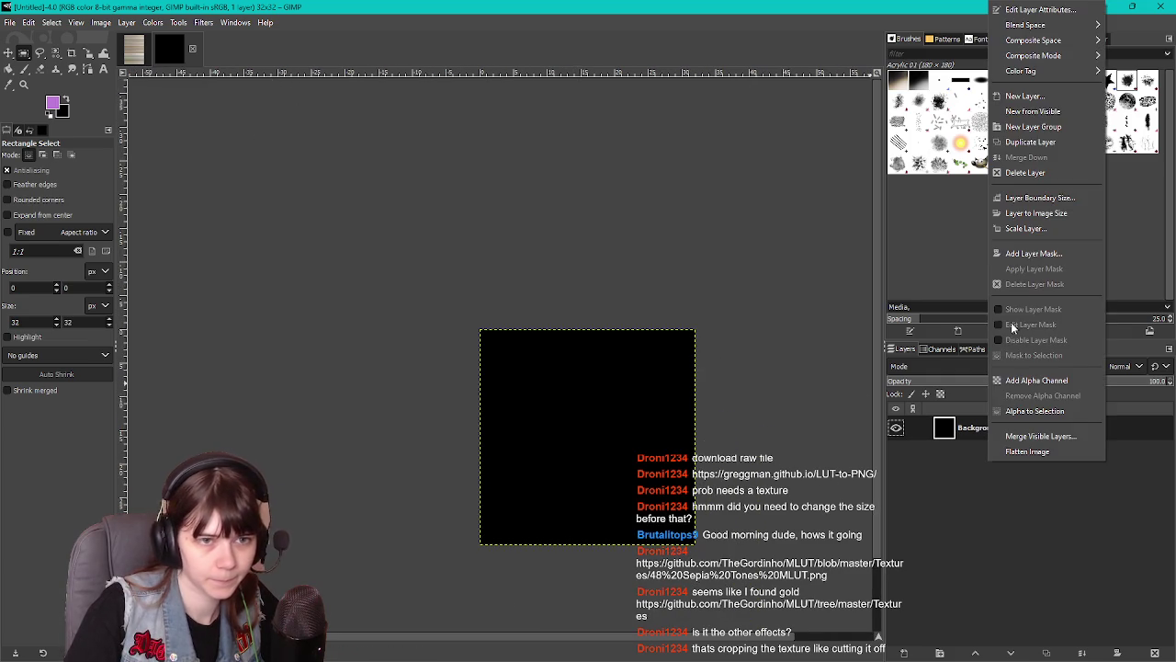
pyautogui.click(1051, 174)
# In the full sepia LUT image, select a single 32x32 tile
pyautogui.click(134, 48)
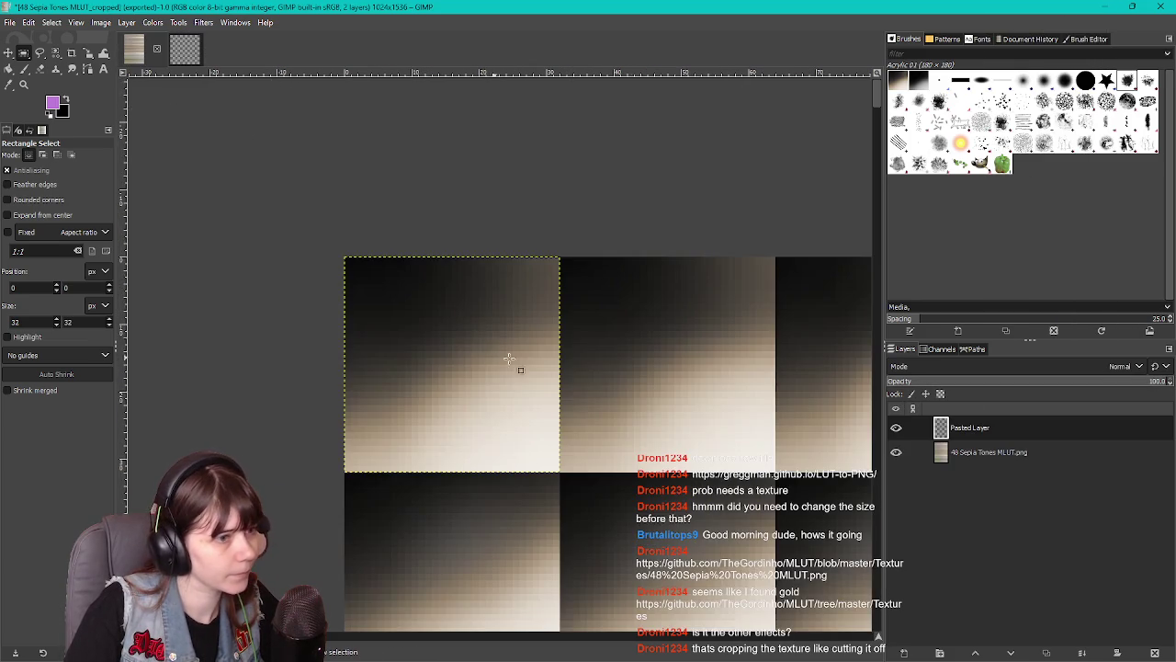
pyautogui.scroll(-5, 579, 367)
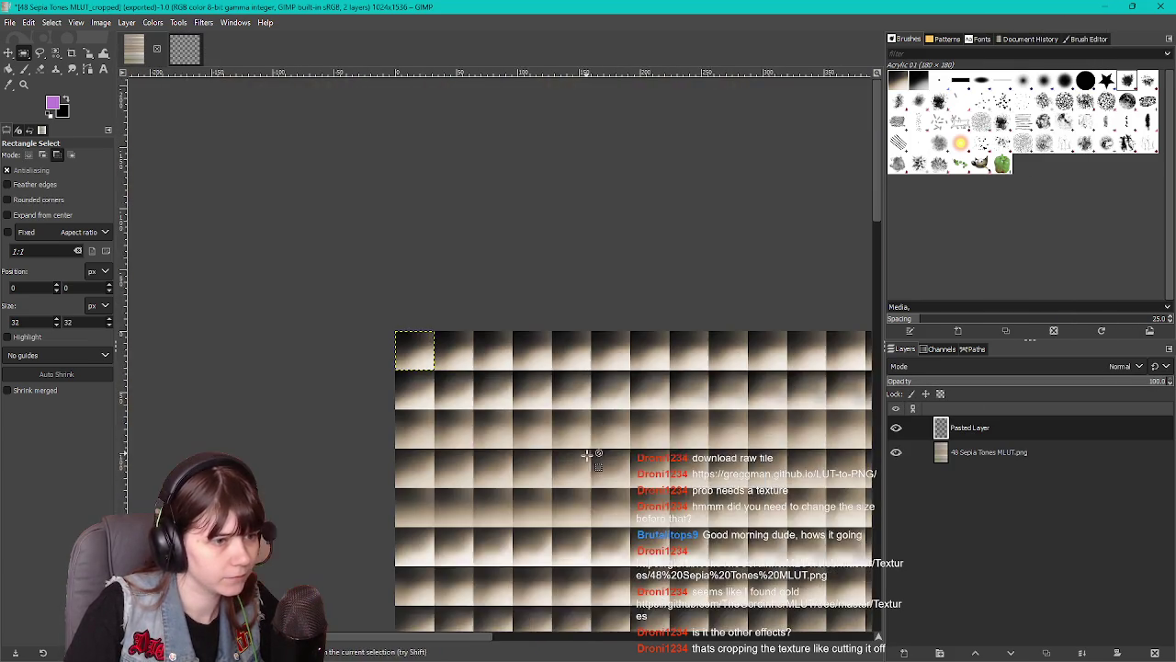
pyautogui.scroll(-3, 586, 455)
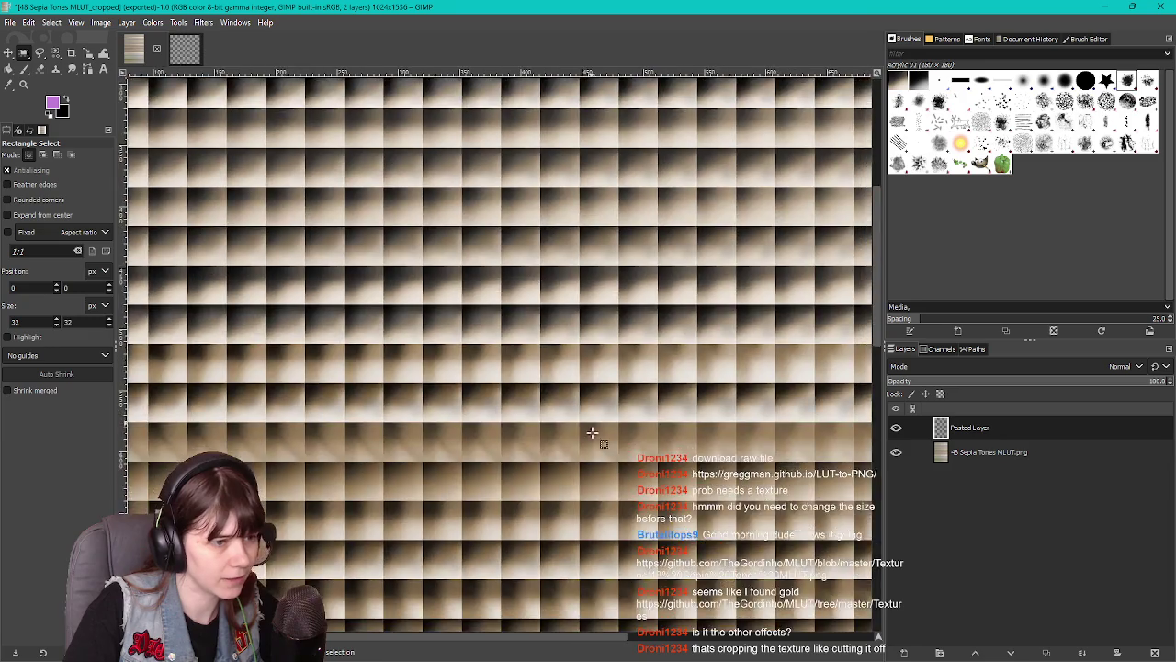
pyautogui.scroll(3, 598, 433)
pyautogui.scroll(-3, 536, 386)
pyautogui.moveTo(649, 316); pyautogui.dragTo(517, 356)
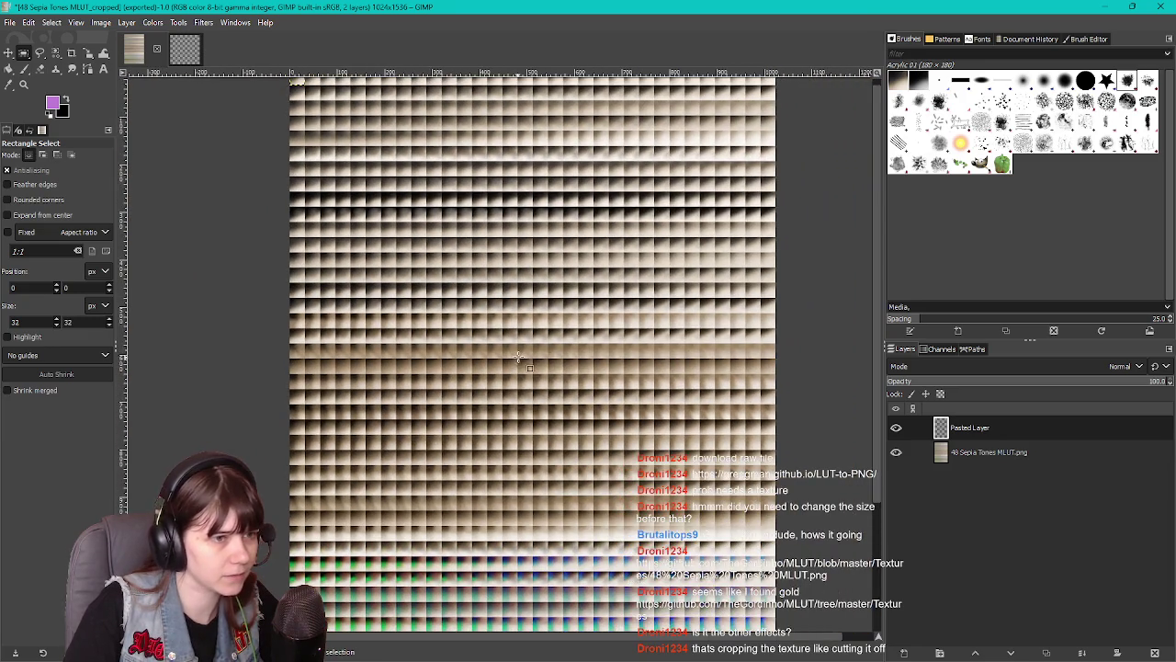
pyautogui.scroll(5, 793, 351)
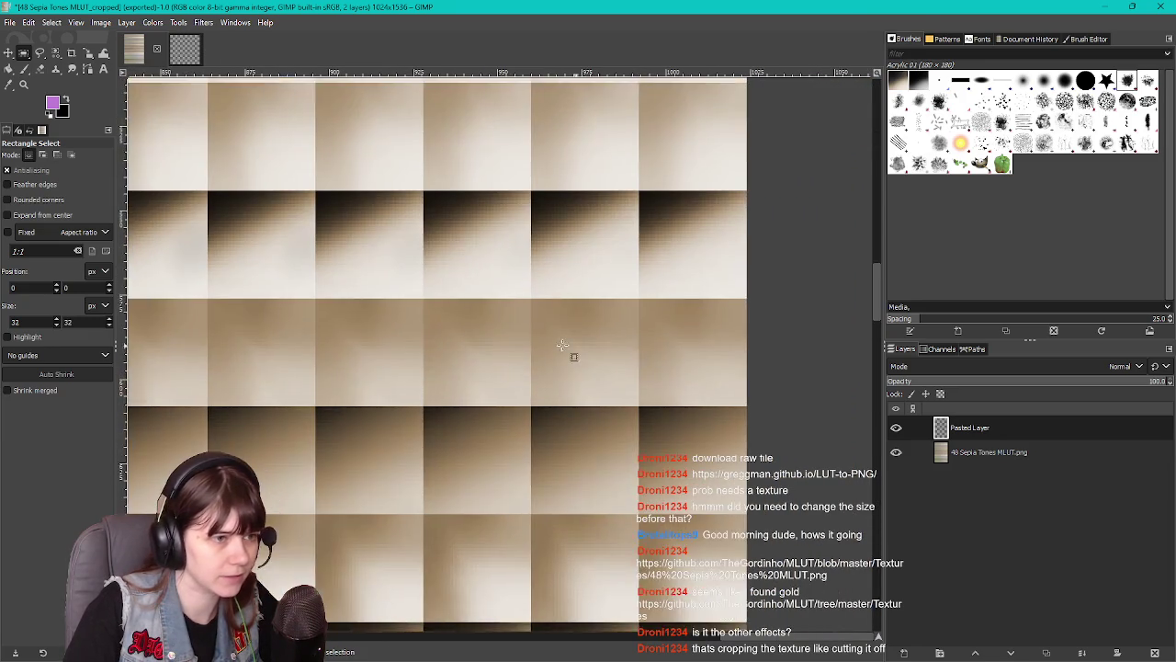
pyautogui.scroll(-1, 630, 398)
pyautogui.scroll(1, 581, 331)
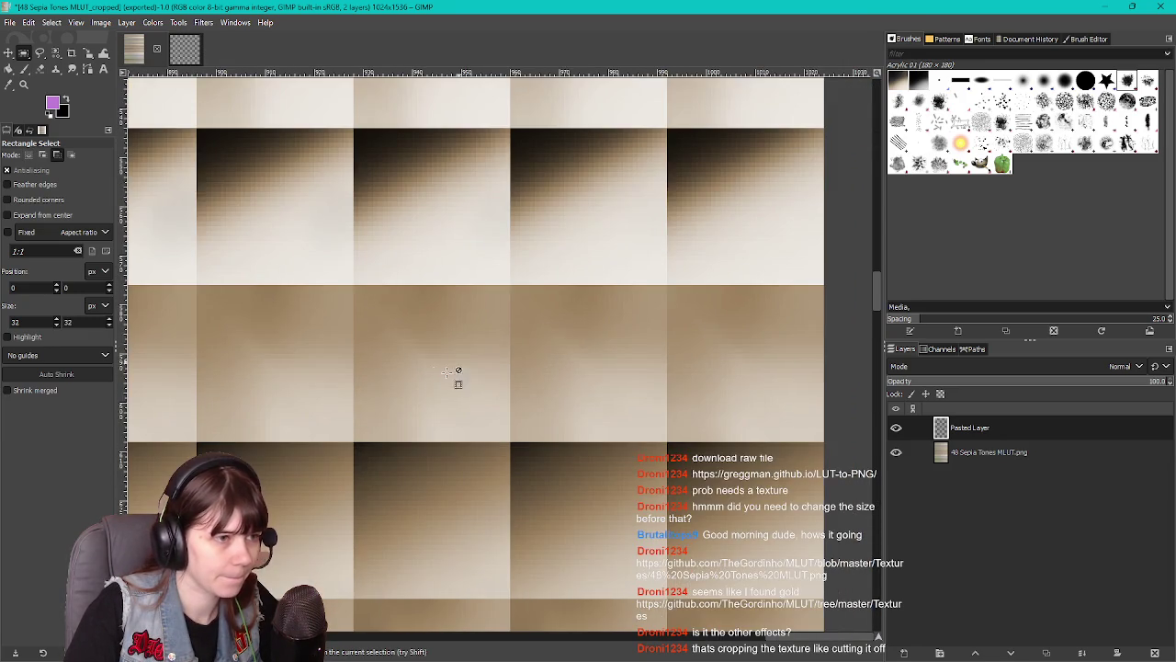
pyautogui.scroll(1, 661, 376)
pyautogui.scroll(-3, 636, 368)
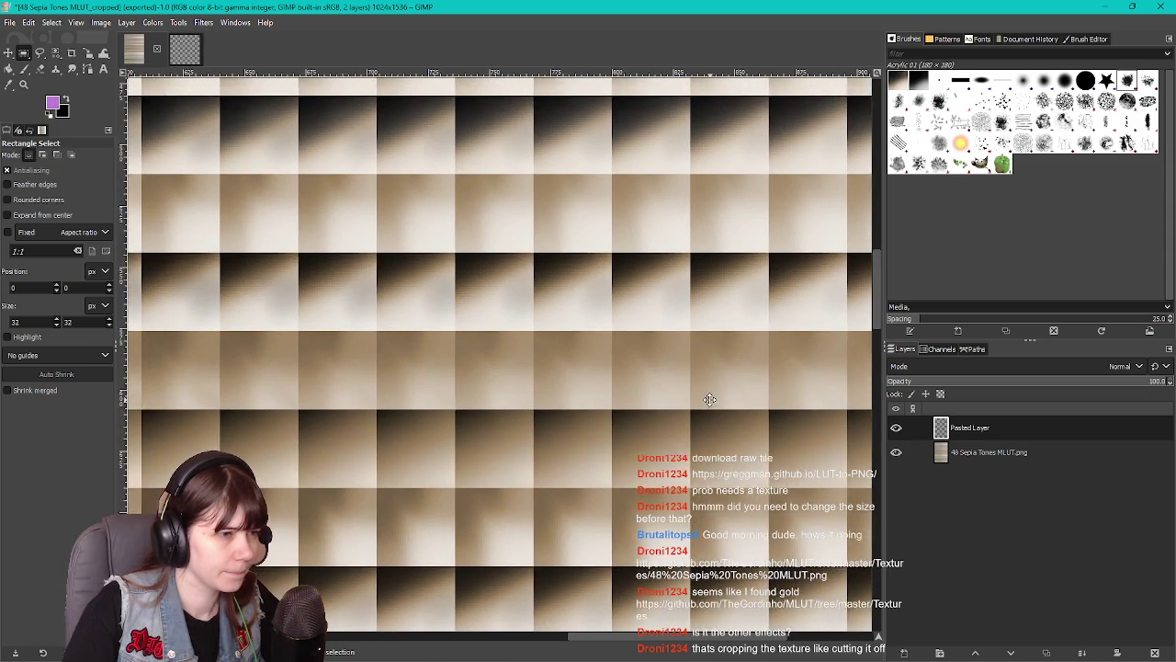
pyautogui.scroll(1, 506, 376)
pyautogui.scroll(2, 506, 376)
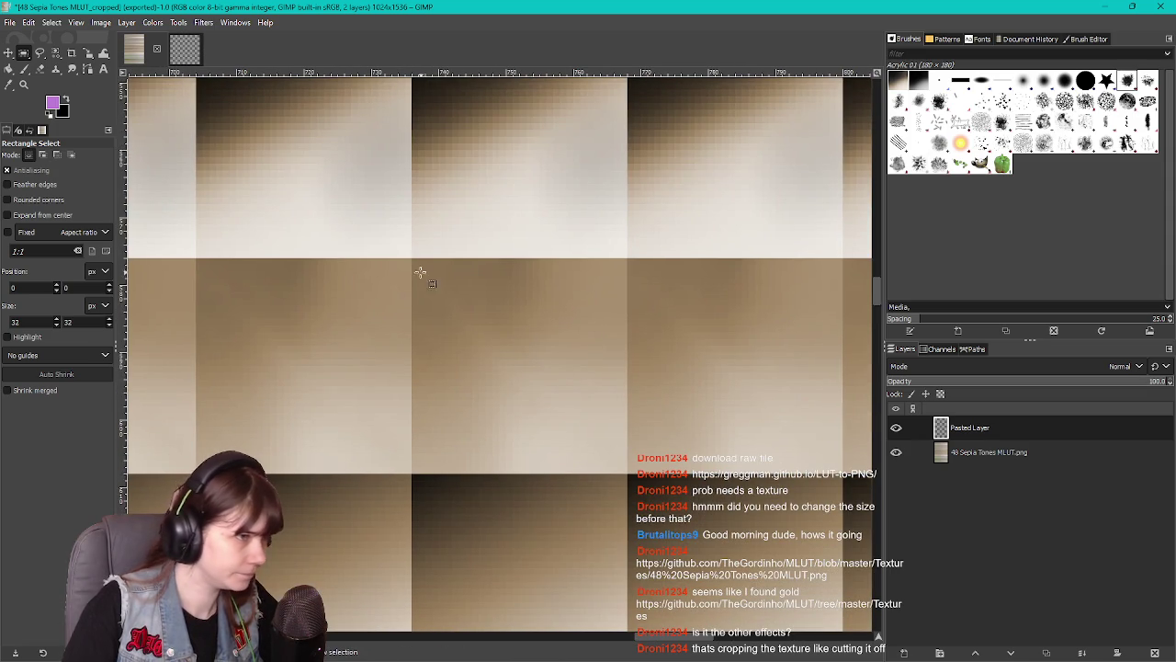
pyautogui.moveTo(412, 258); pyautogui.dragTo(619, 470)
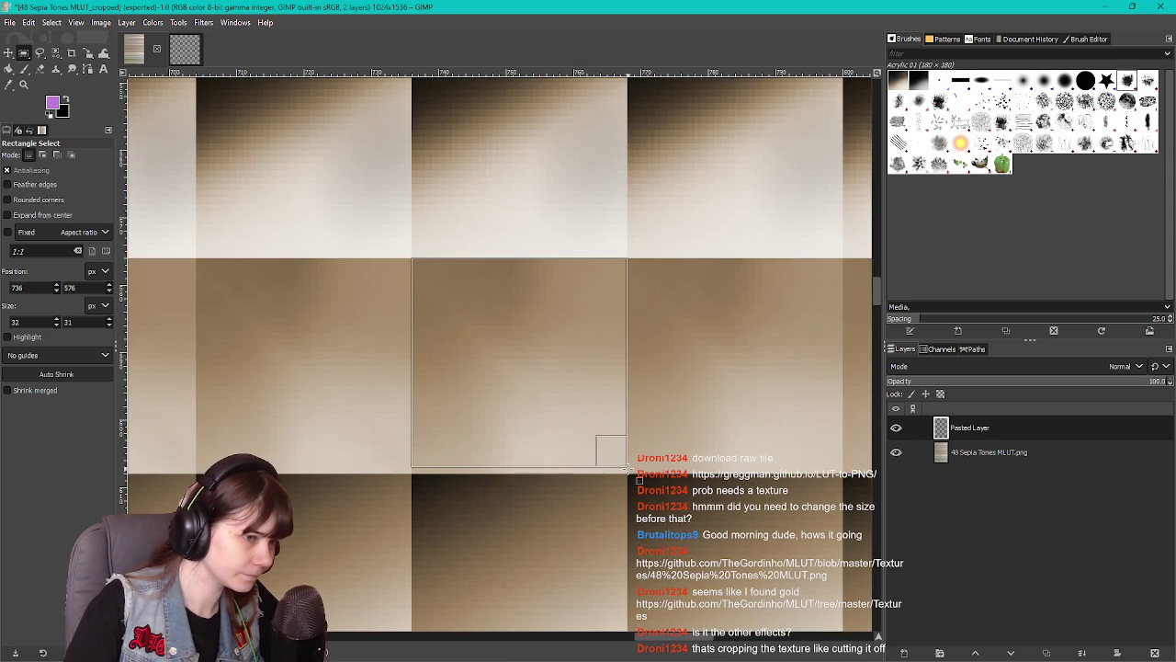
# Paste the tile as a new image and export it over 48 Sepia Tones MLUT_cropped.png
pyautogui.hotkey('ctrl', 'shift', 'v')
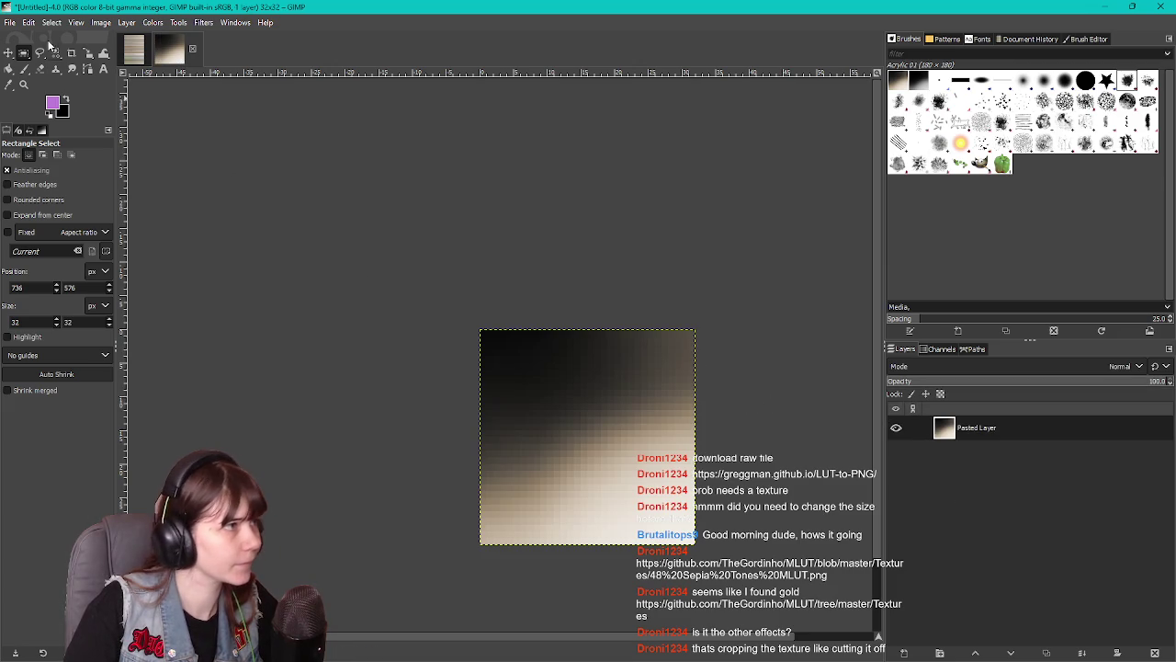
pyautogui.click(9, 22)
pyautogui.click(69, 237)
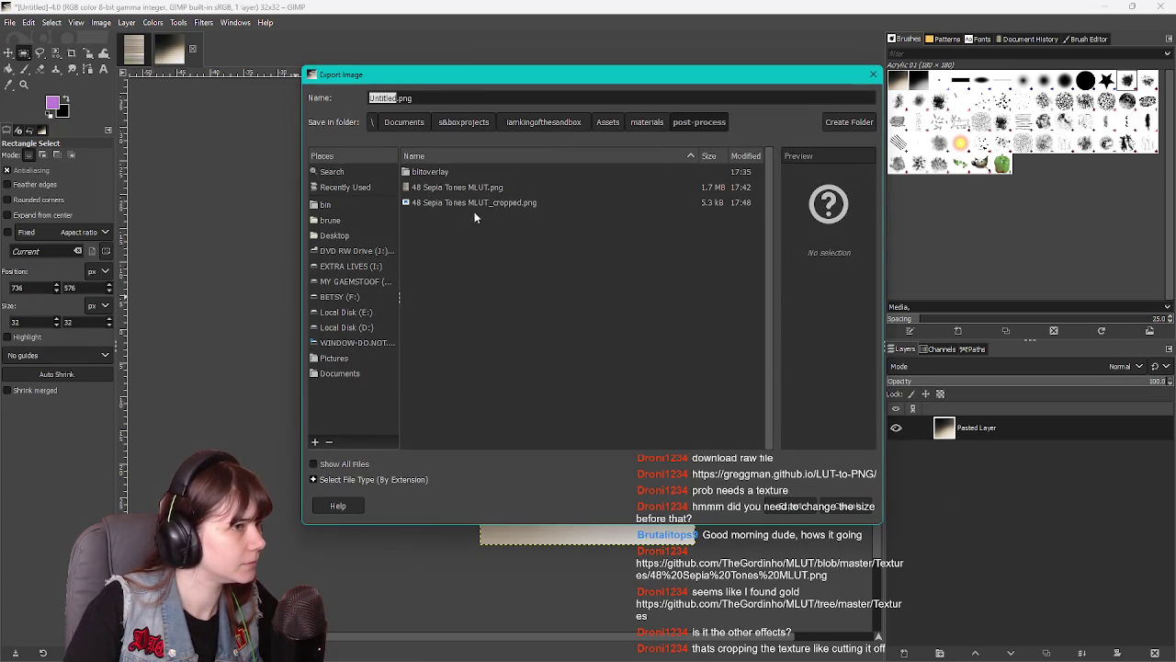
pyautogui.doubleClick(493, 203)
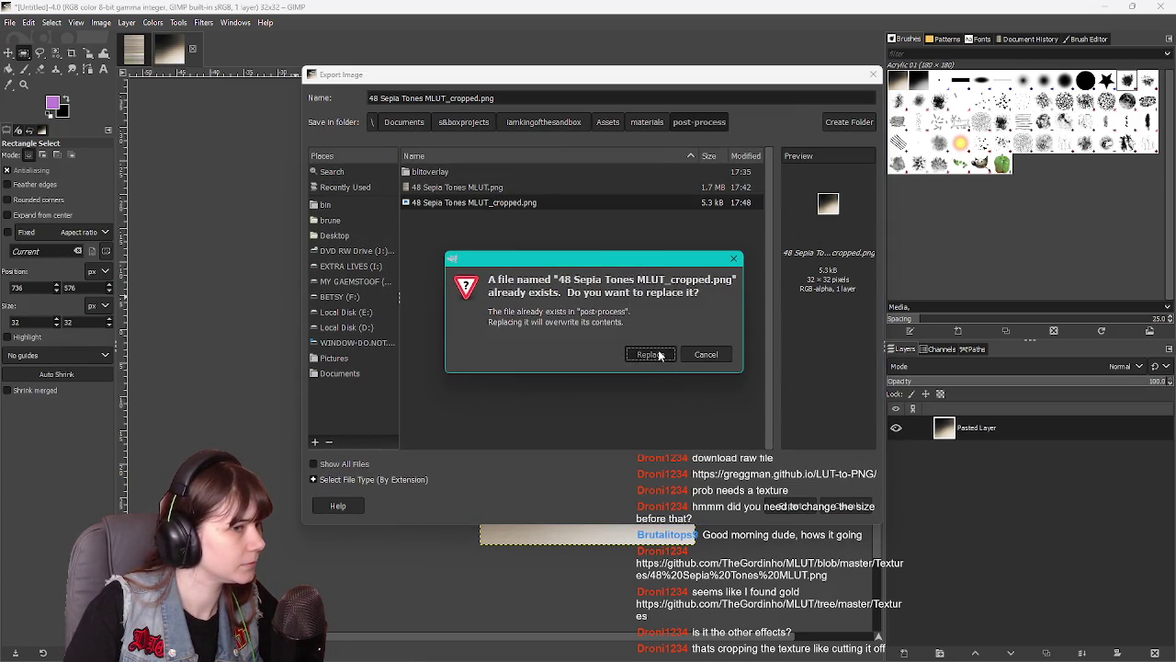
pyautogui.click(651, 355)
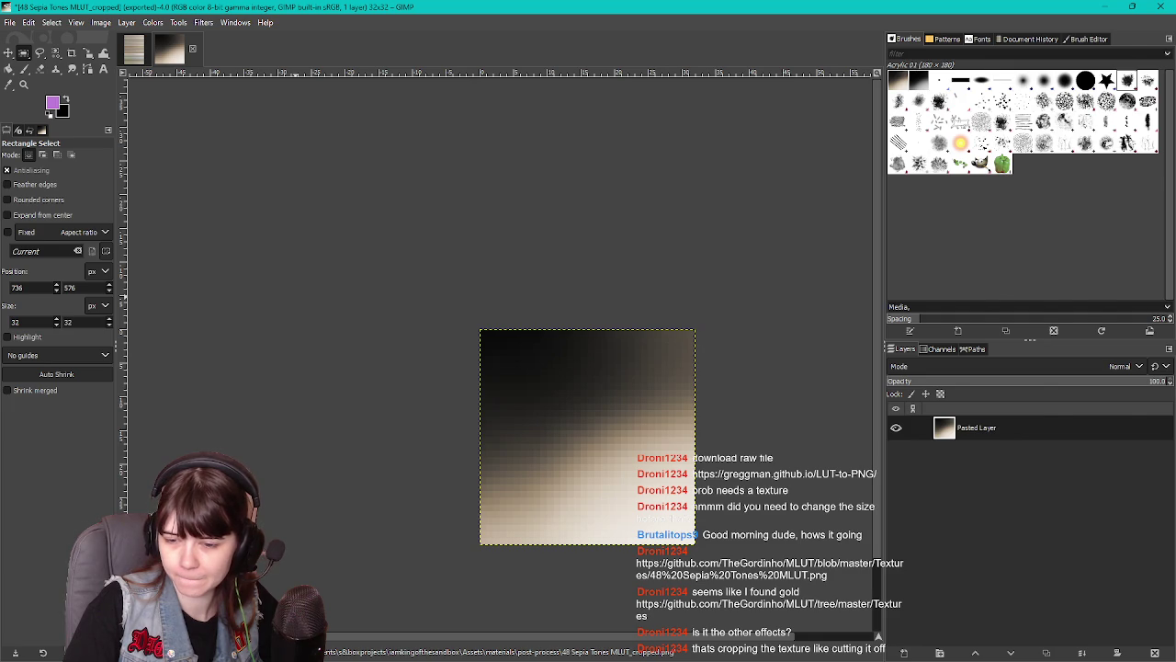
pyautogui.hotkey('alt', 'Tab')
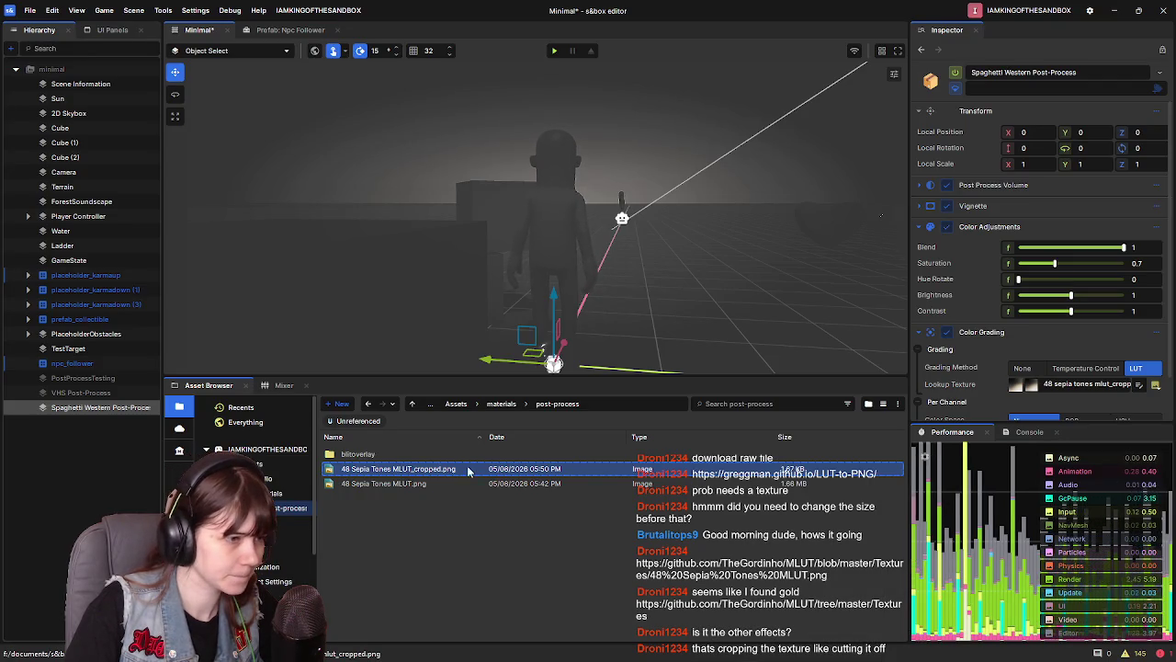
# Inspect the cropped PNG asset and Spaghetti Western Post-Process settings while moving the camera
pyautogui.click(450, 469)
pyautogui.click(57, 407)
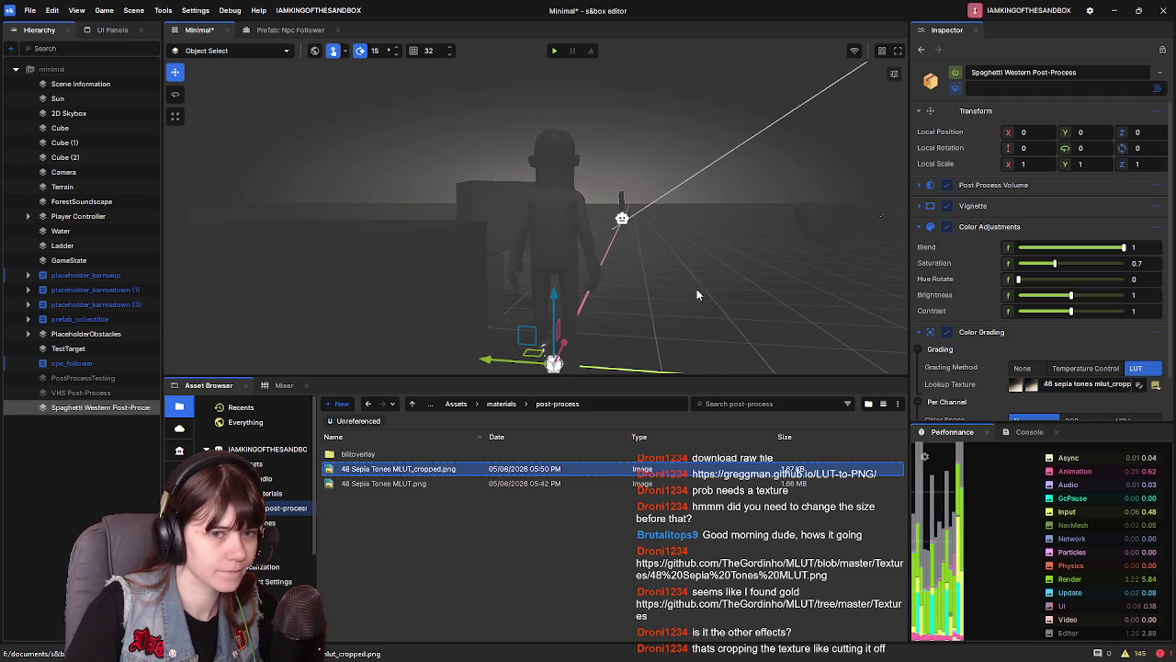
pyautogui.press('s')
pyautogui.press('d')
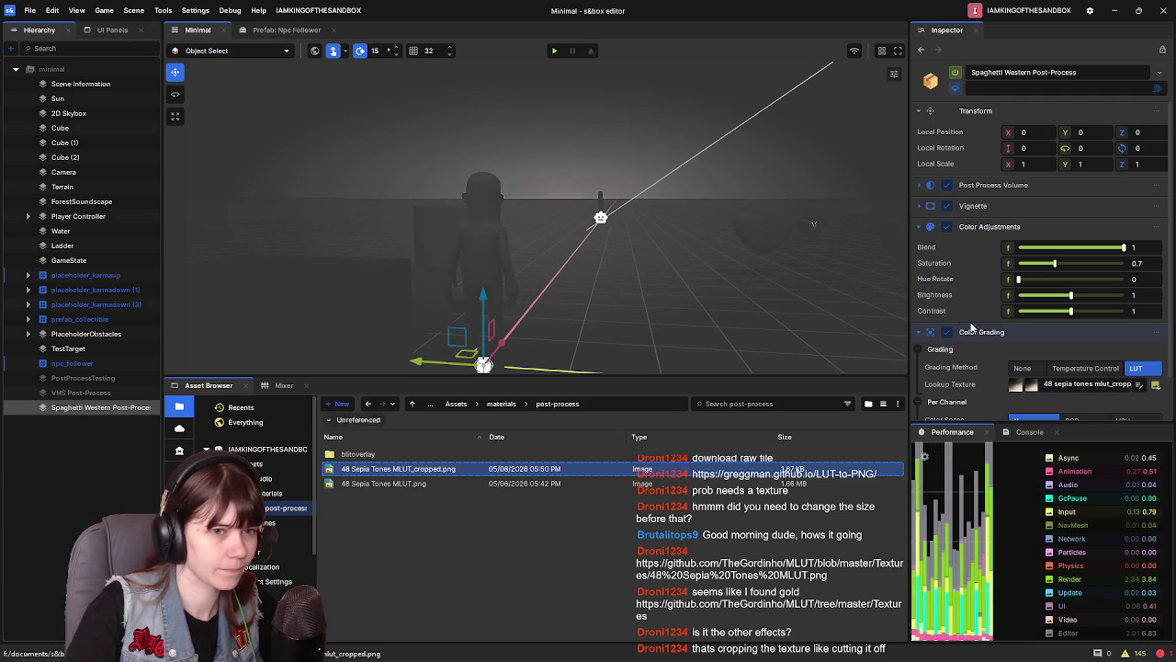
pyautogui.doubleClick(948, 335)
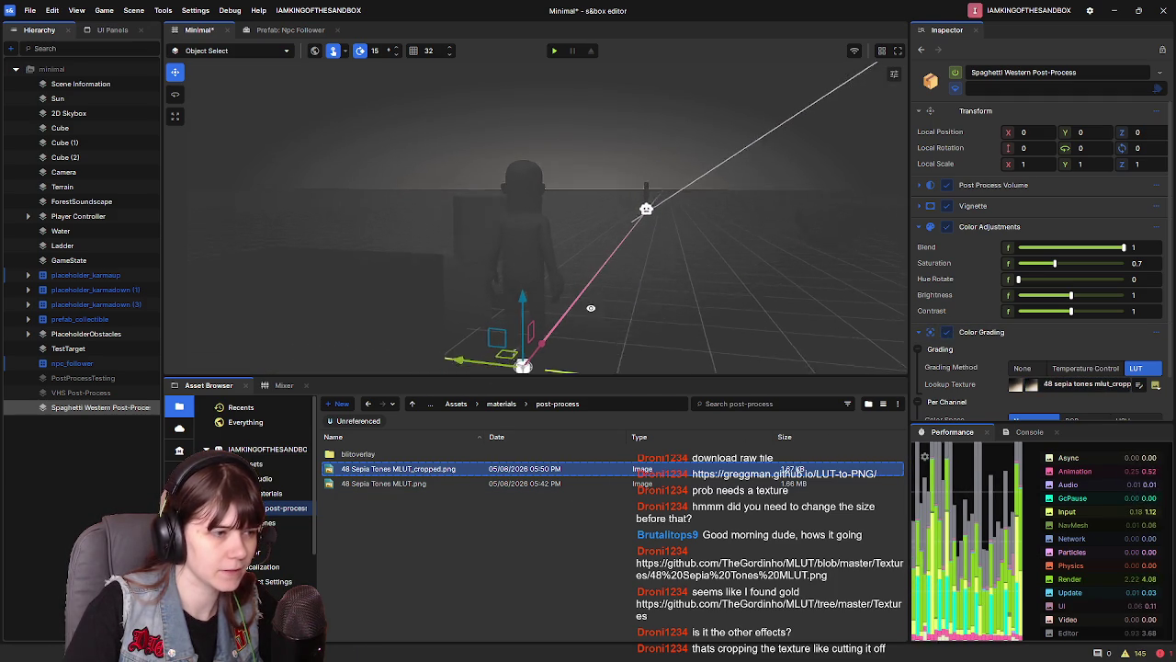
pyautogui.rightClick(470, 468)
pyautogui.click(567, 446)
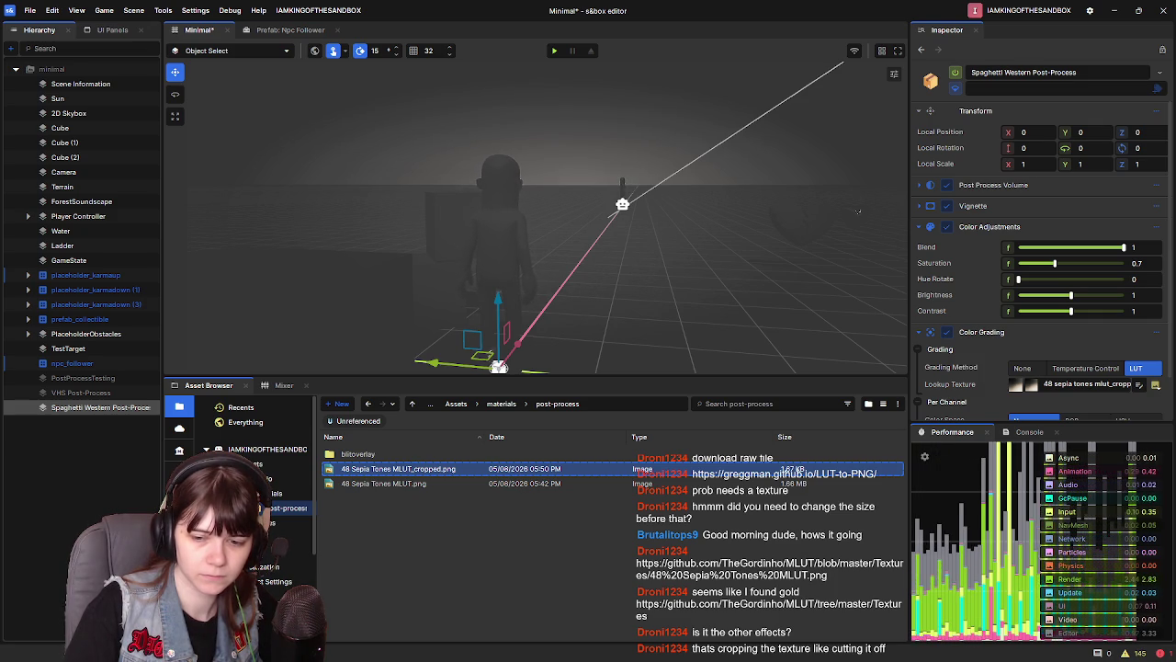
pyautogui.hotkey('alt', 'Tab')
pyautogui.rightClick(746, 327)
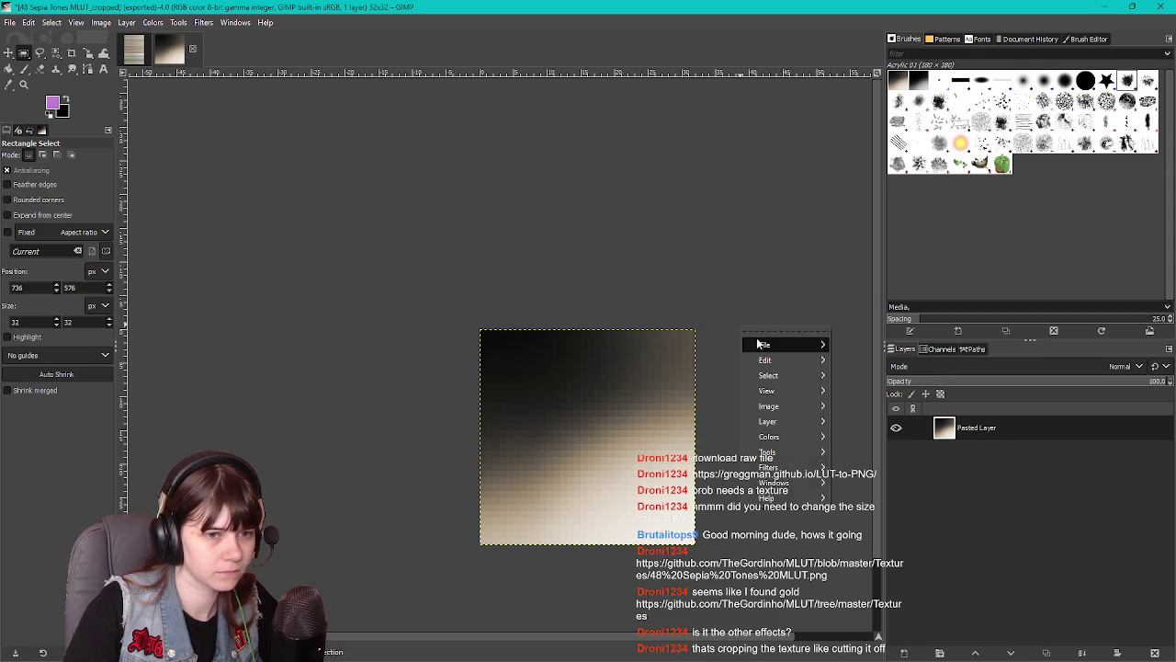
# Hide Pasted Layer, activate the original LUT layer, and paste its tile into the 32x32 image
pyautogui.click(781, 331)
pyautogui.click(135, 52)
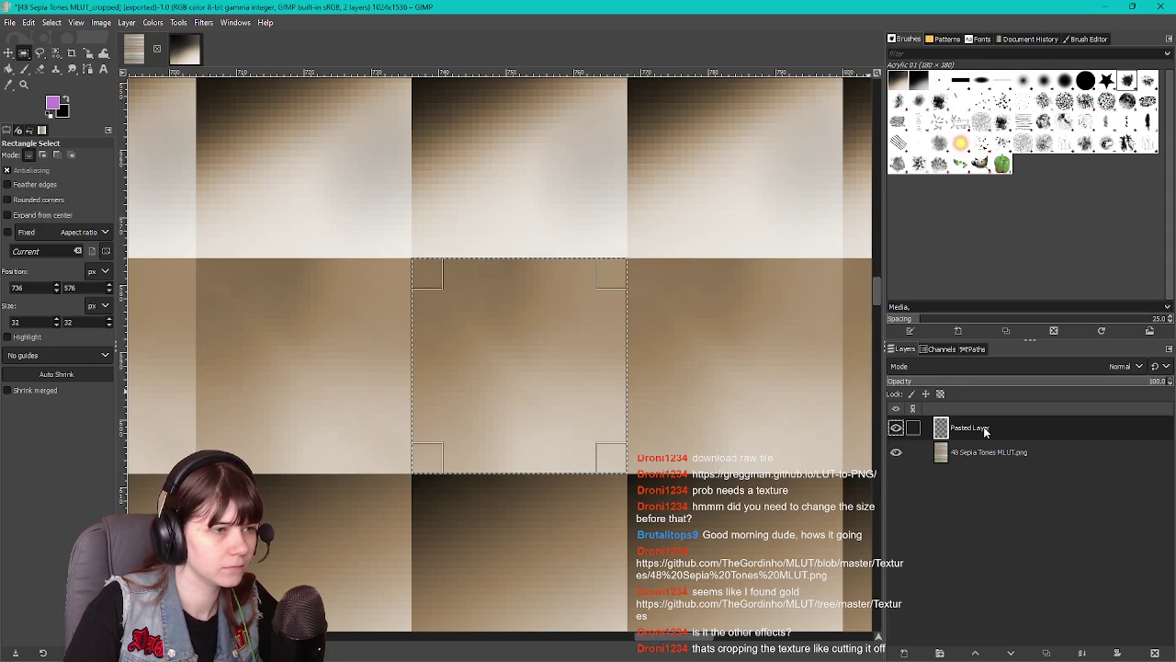
pyautogui.click(895, 429)
pyautogui.click(982, 454)
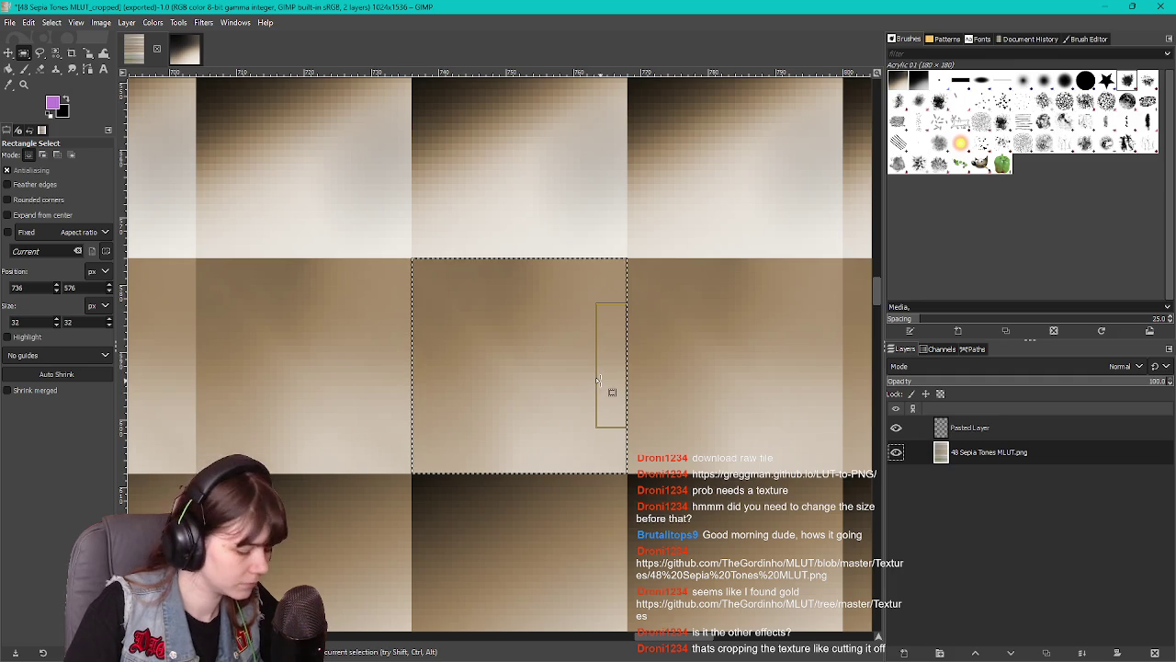
pyautogui.click(184, 51)
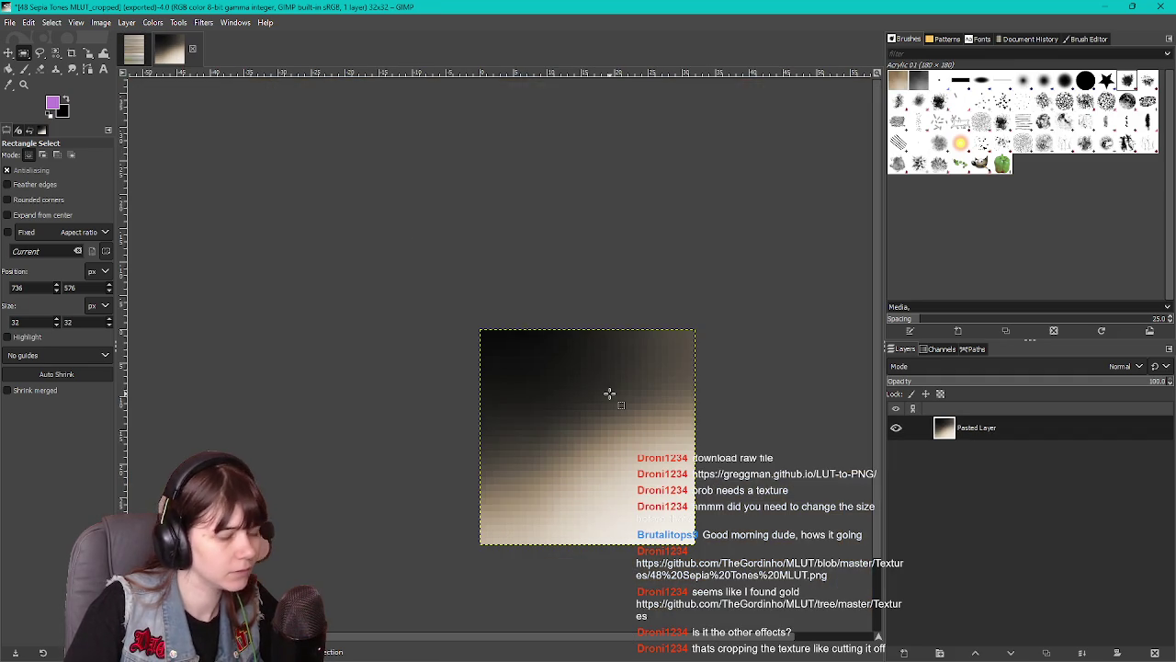
pyautogui.hotkey('ctrl', 'v')
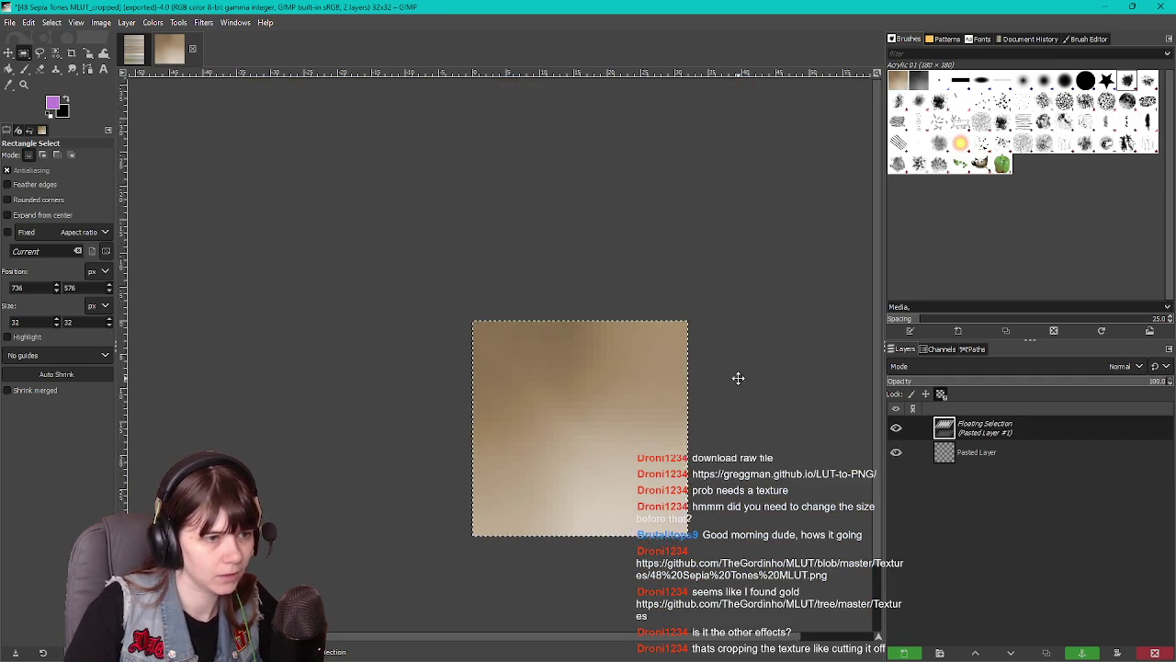
# Export the 32x32 image, replacing 48 Sepia Tones MLUT_cropped.png
pyautogui.click(8, 22)
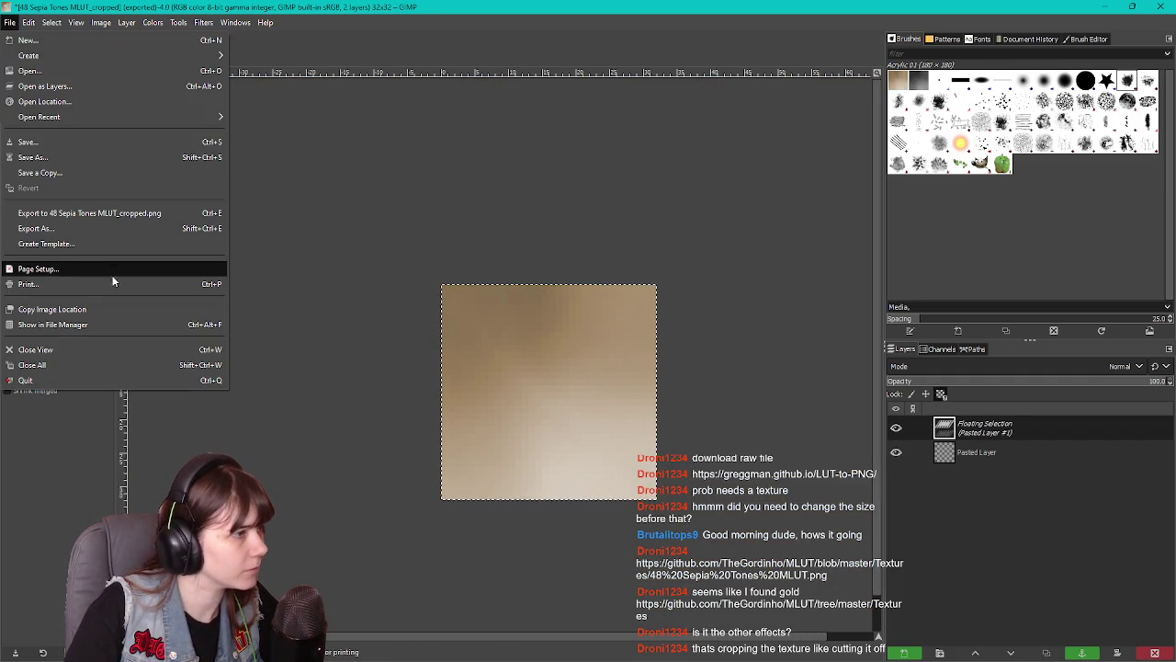
pyautogui.click(102, 228)
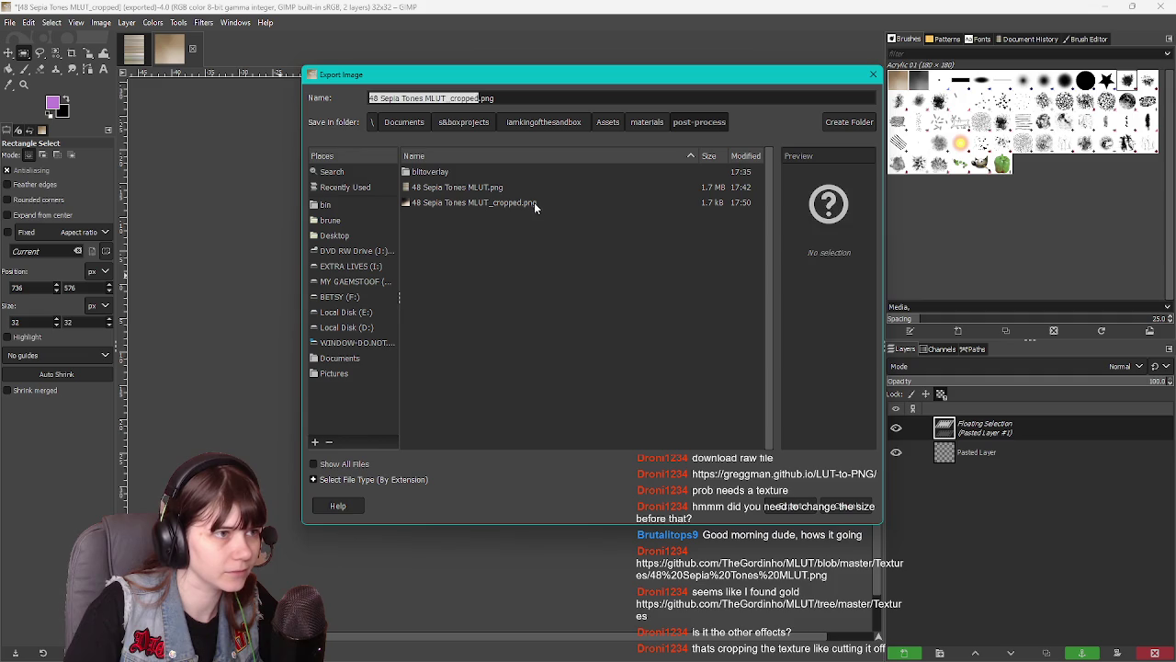
pyautogui.doubleClick(542, 204)
pyautogui.click(654, 355)
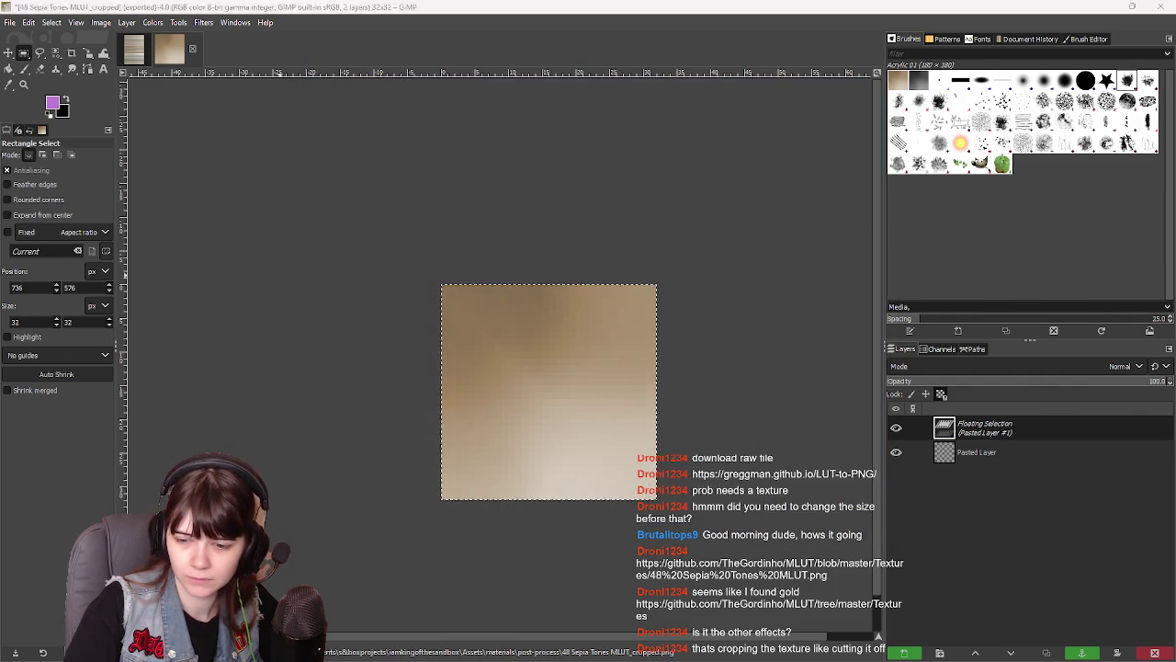
pyautogui.hotkey('alt', 'Tab')
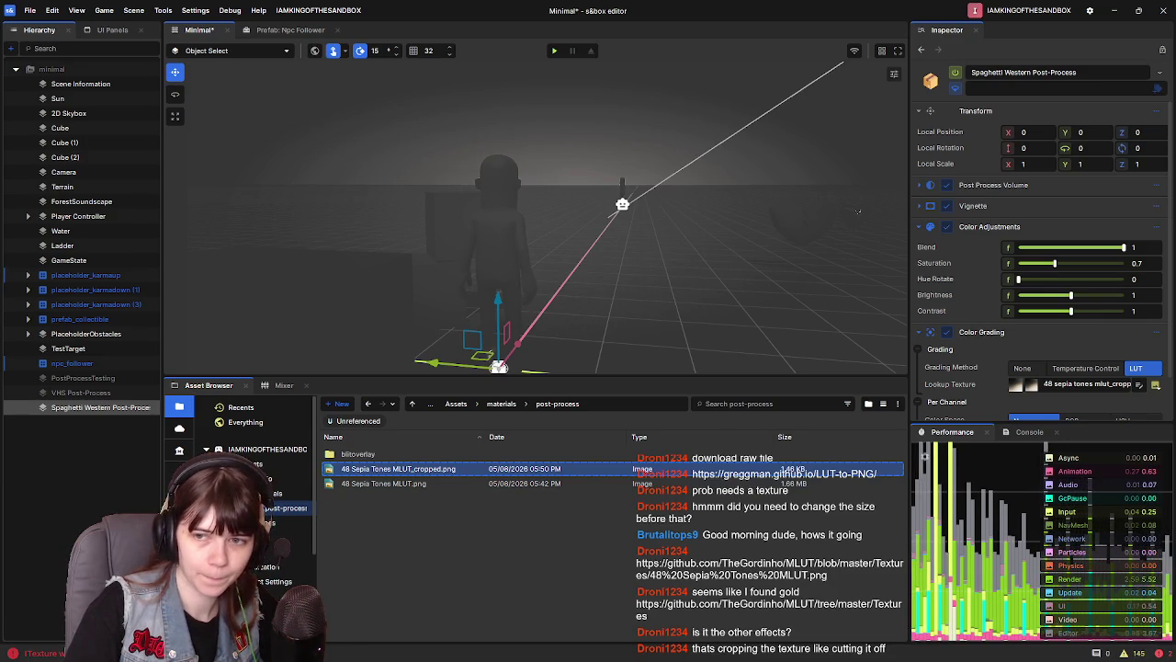
pyautogui.rightClick(456, 531)
pyautogui.click(475, 555)
pyautogui.click(606, 469)
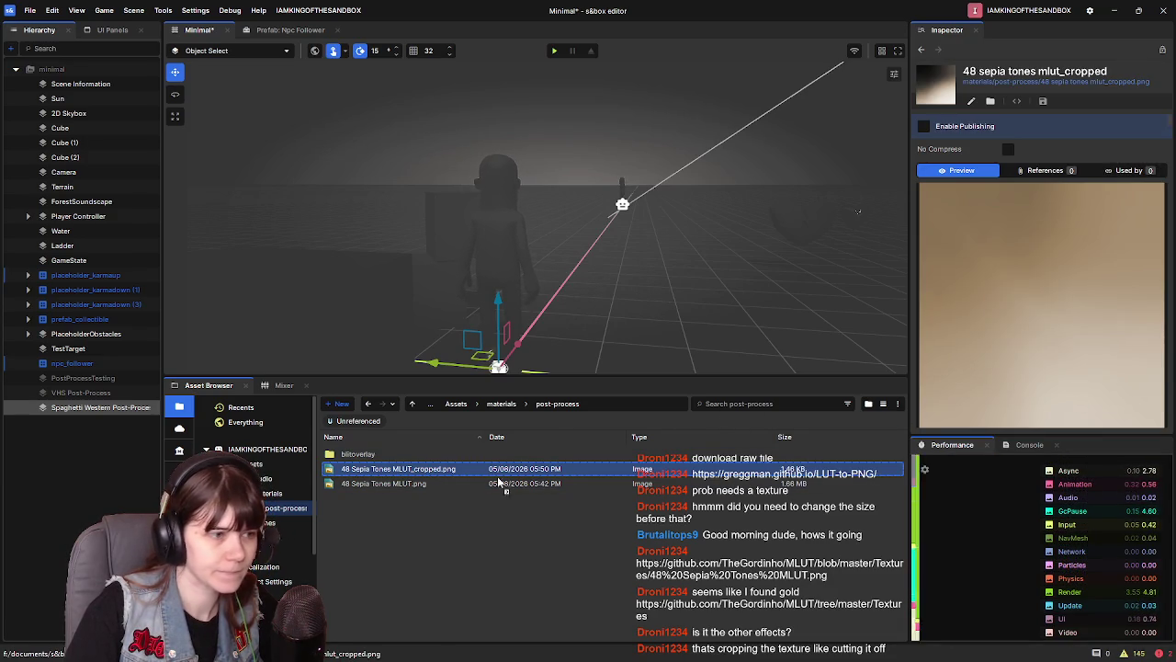
pyautogui.click(92, 409)
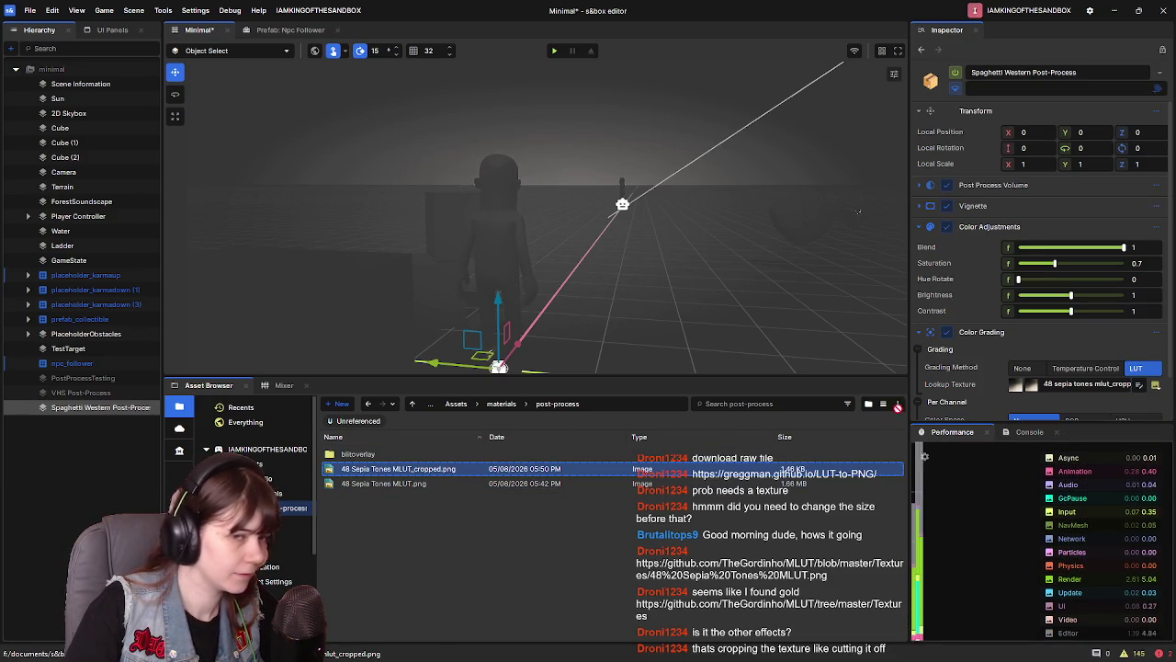
pyautogui.moveTo(816, 360); pyautogui.dragTo(580, 275)
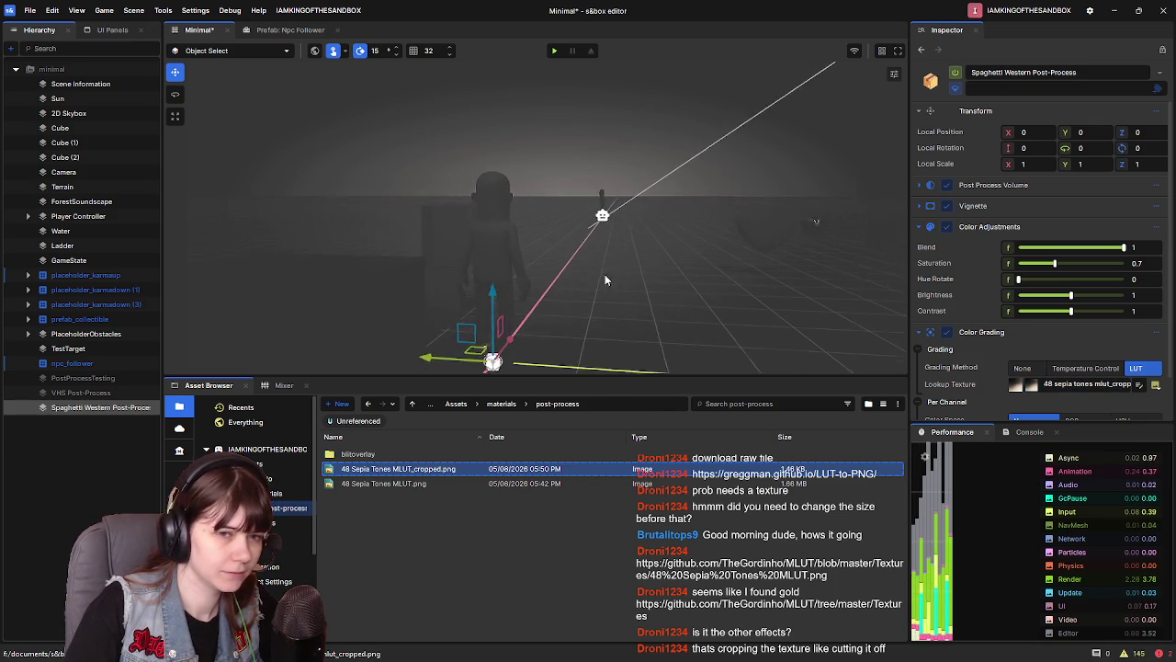
pyautogui.moveTo(409, 469)
pyautogui.mouseDown()
pyautogui.moveTo(1144, 394)
pyautogui.moveTo(1084, 384)
pyautogui.mouseUp()
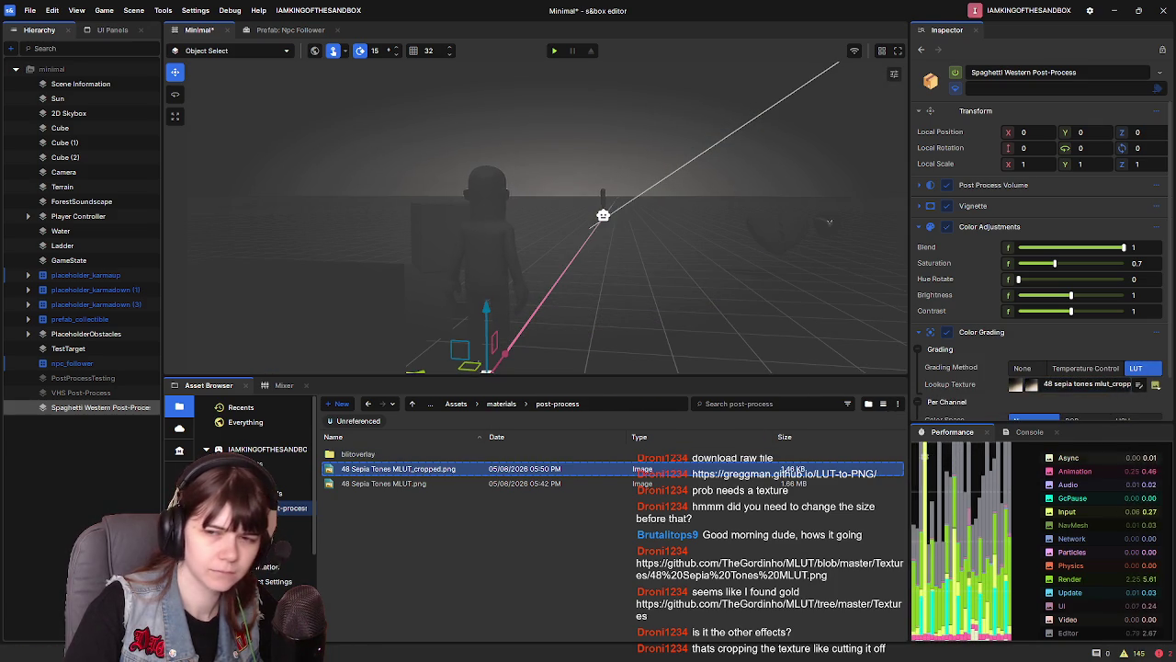
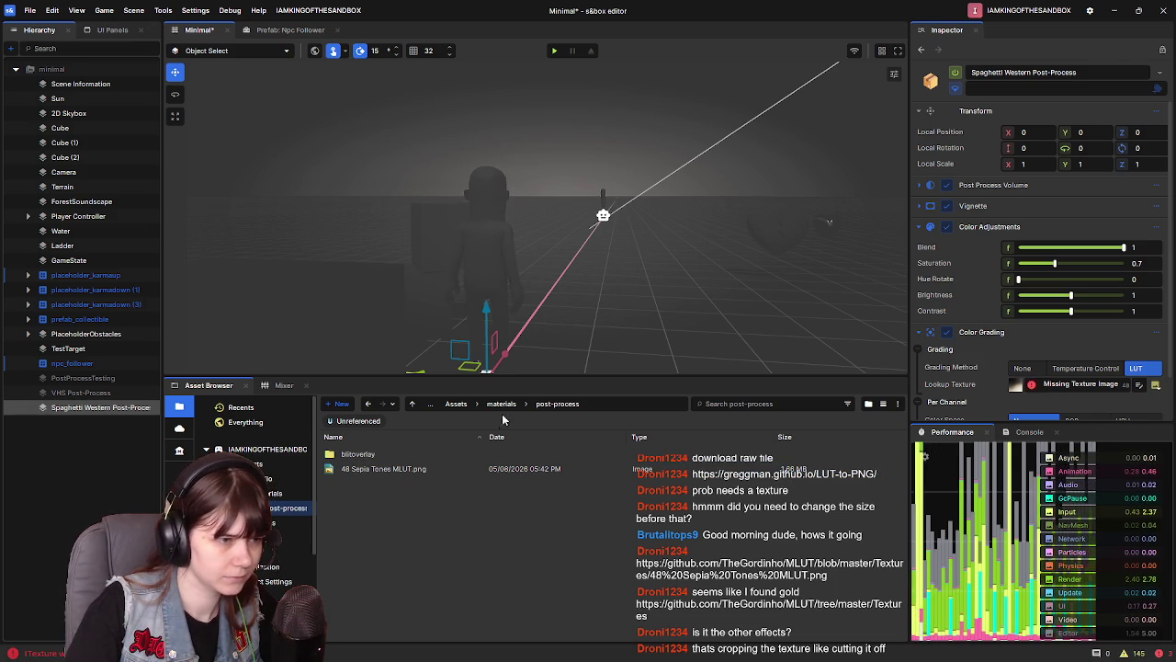
# Assign 48 Sepia Tones MLUT_cropped.png from materials as the Spaghetti Western Lookup Texture
pyautogui.click(501, 404)
pyautogui.click(455, 470)
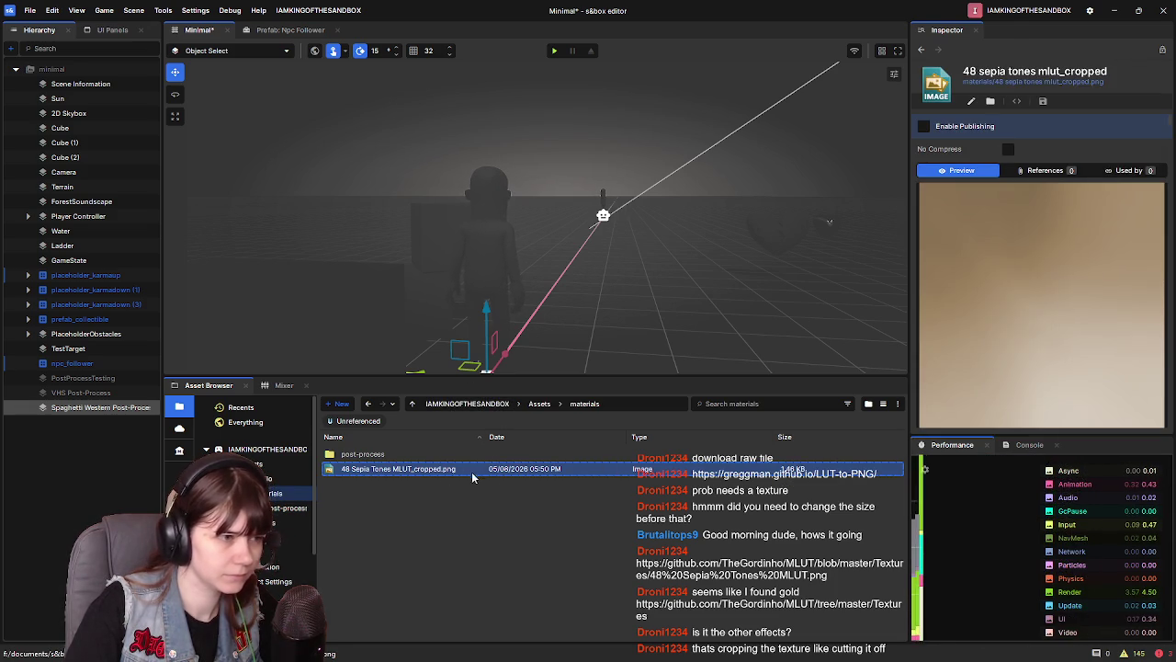
pyautogui.click(101, 407)
pyautogui.moveTo(398, 470); pyautogui.dragTo(1077, 386)
# Compare against the original 48 Sepia Tones MLUT, then open the lookup texture's image settings
pyautogui.doubleClick(363, 454)
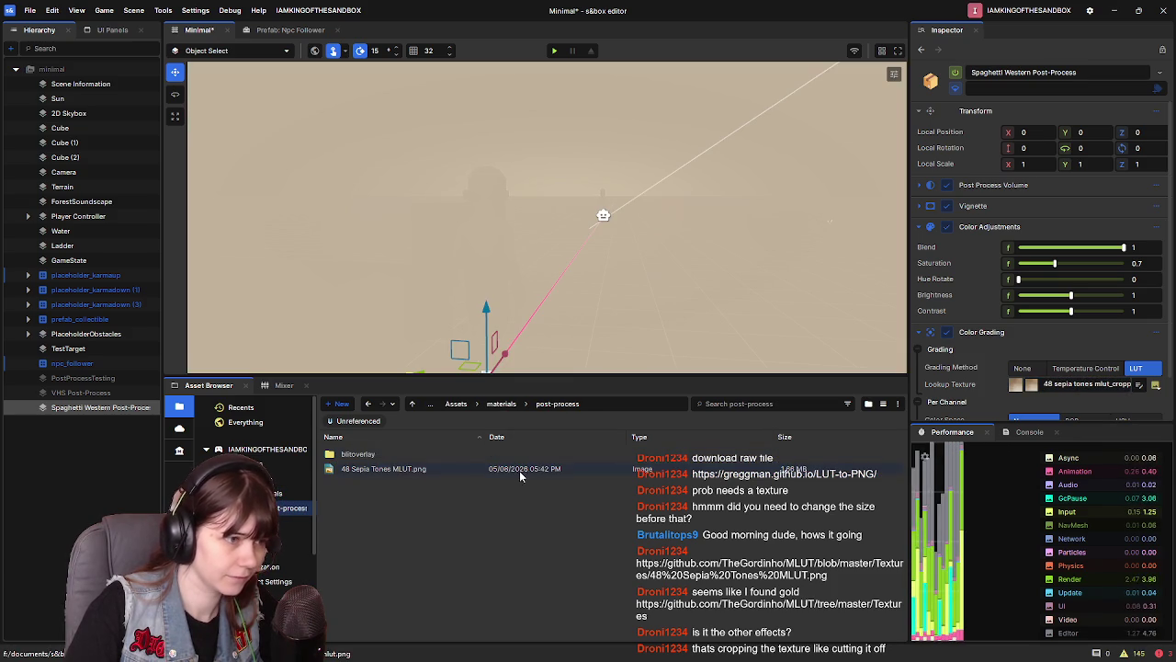
pyautogui.click(424, 470)
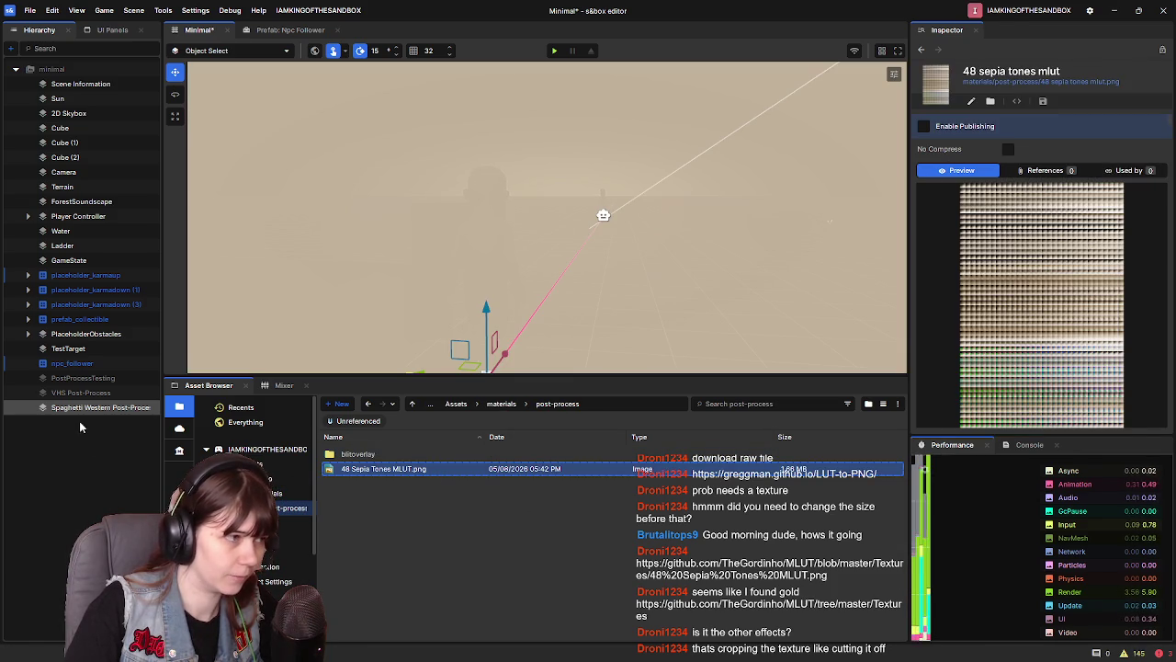
pyautogui.click(120, 423)
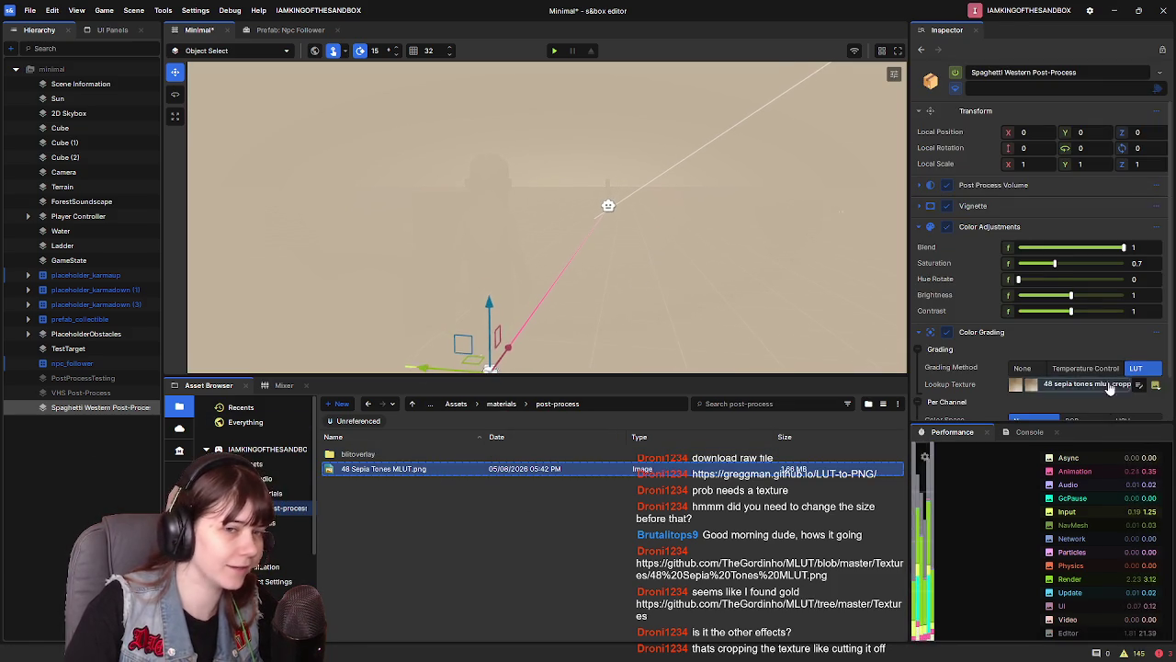
pyautogui.scroll(-1, 1030, 377)
pyautogui.click(1030, 372)
pyautogui.click(1139, 336)
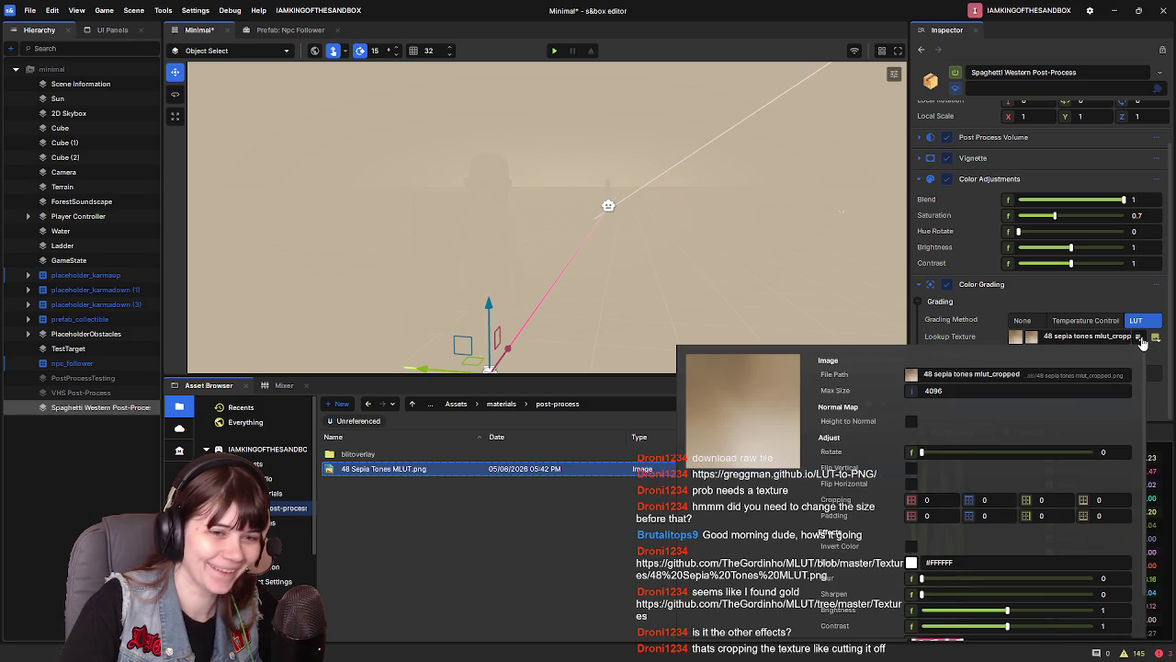
# Nudge the lookup texture's Rotate slider and close its image settings
pyautogui.scroll(-1, 863, 555)
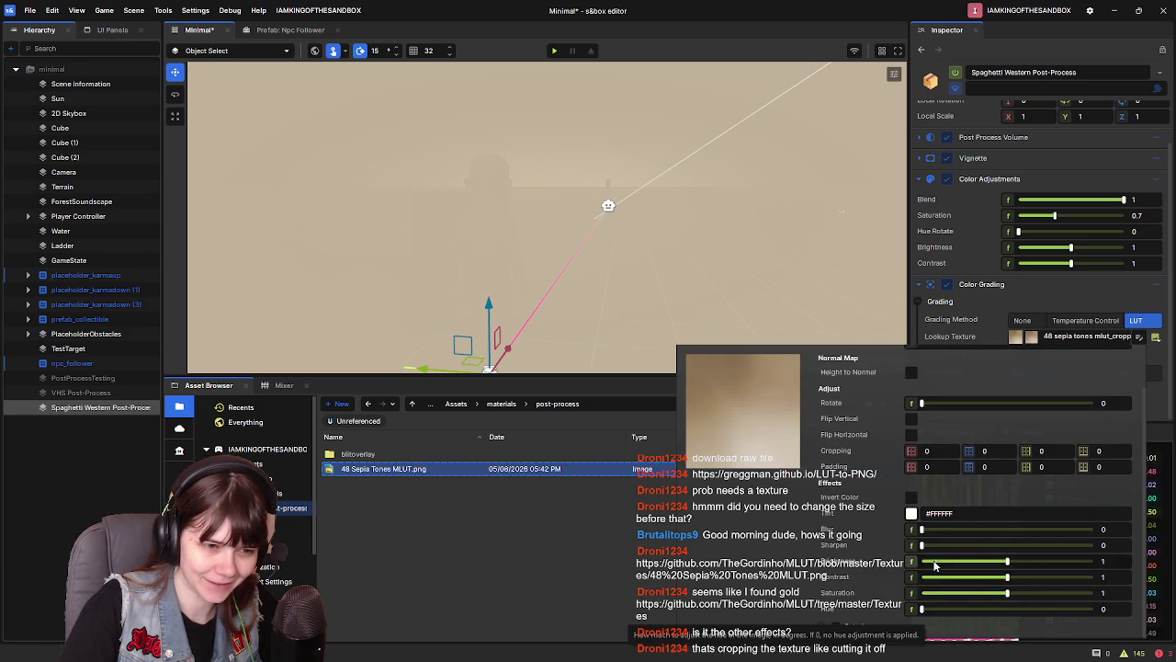
pyautogui.scroll(1, 862, 502)
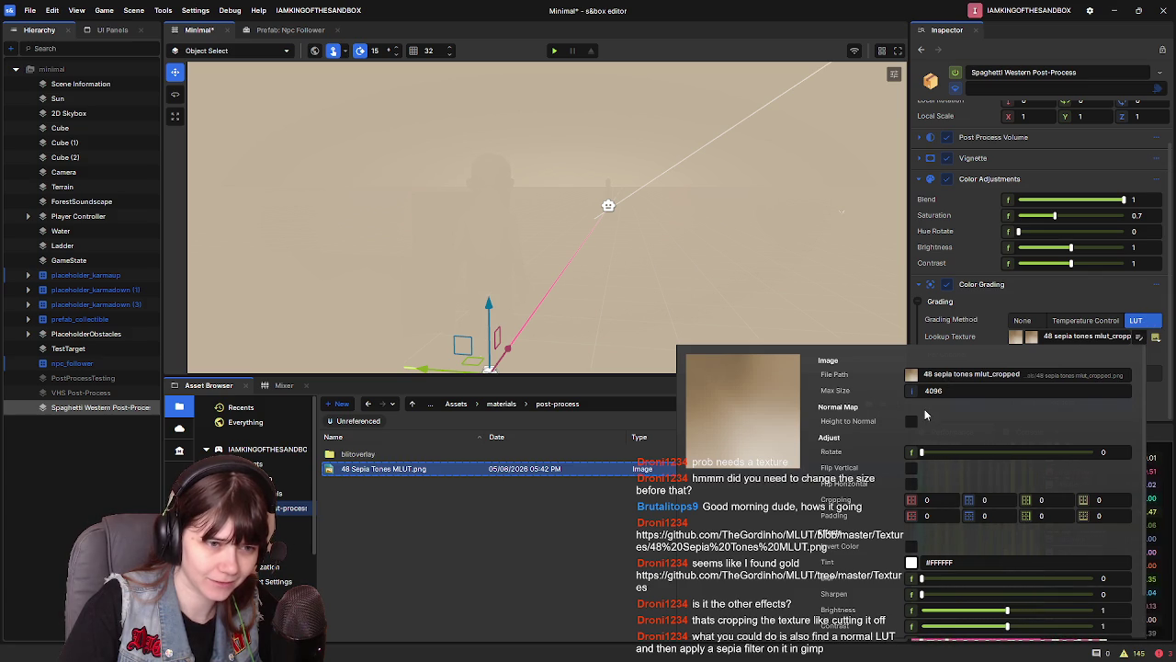
pyautogui.moveTo(920, 451)
pyautogui.mouseDown()
pyautogui.moveTo(940, 455)
pyautogui.moveTo(924, 457)
pyautogui.mouseUp()
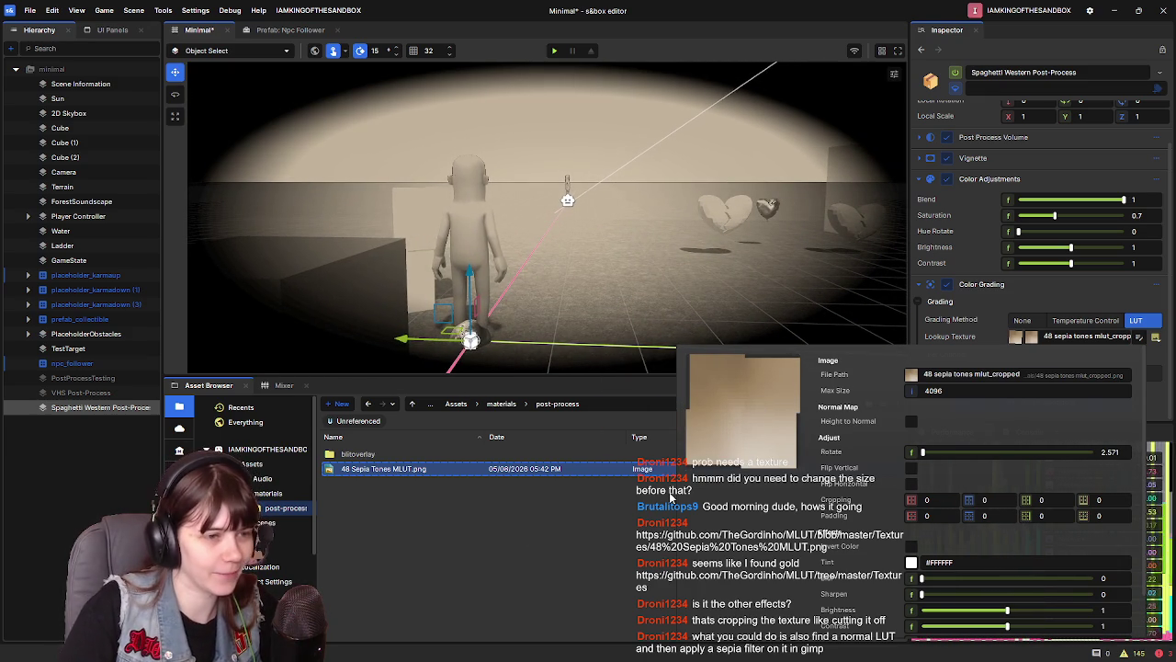
pyautogui.click(1148, 339)
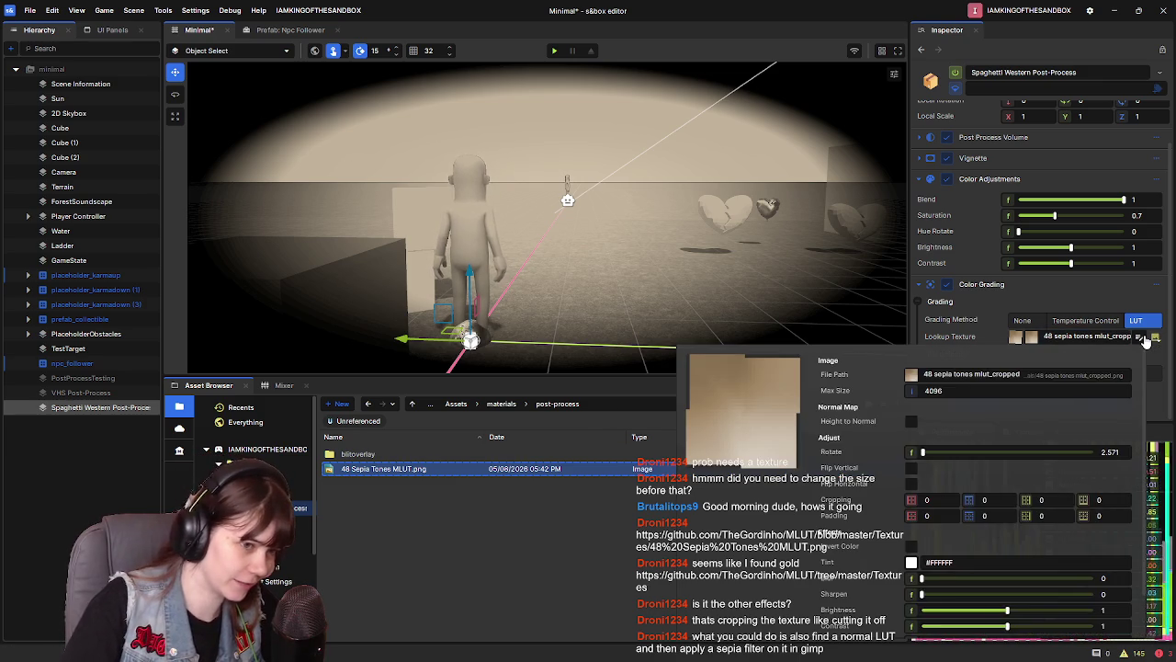
# Move the viewport closer to the character to inspect the sepia scene
pyautogui.moveTo(377, 292); pyautogui.dragTo(424, 275)
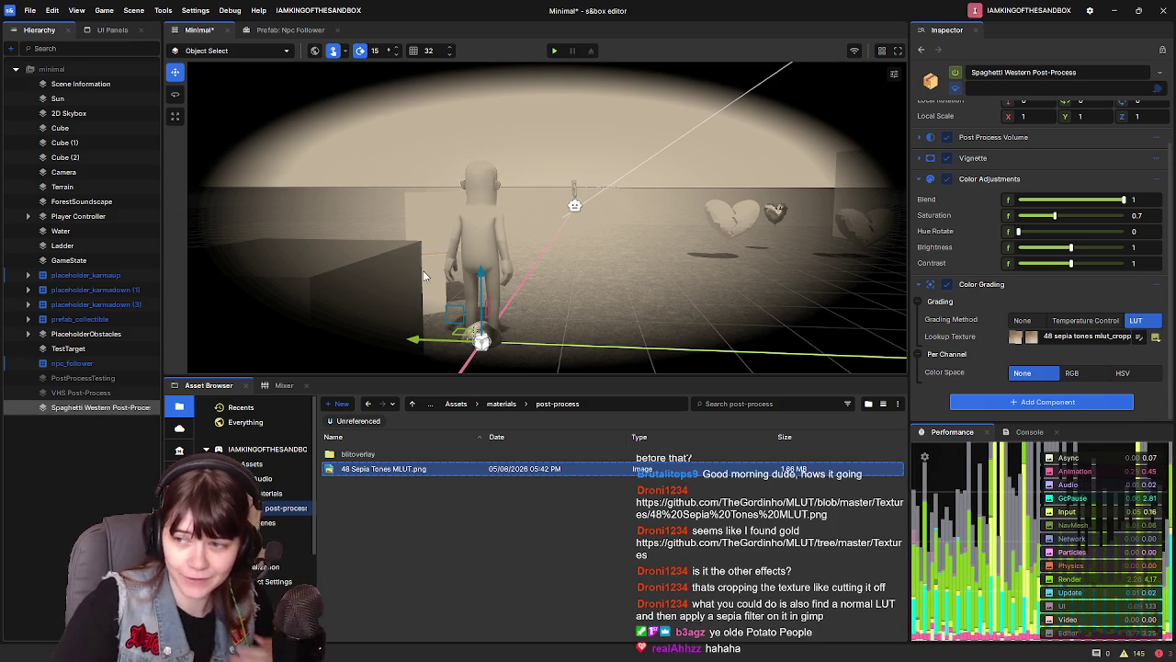
pyautogui.moveTo(424, 276); pyautogui.dragTo(609, 218)
pyautogui.rightClick(608, 218)
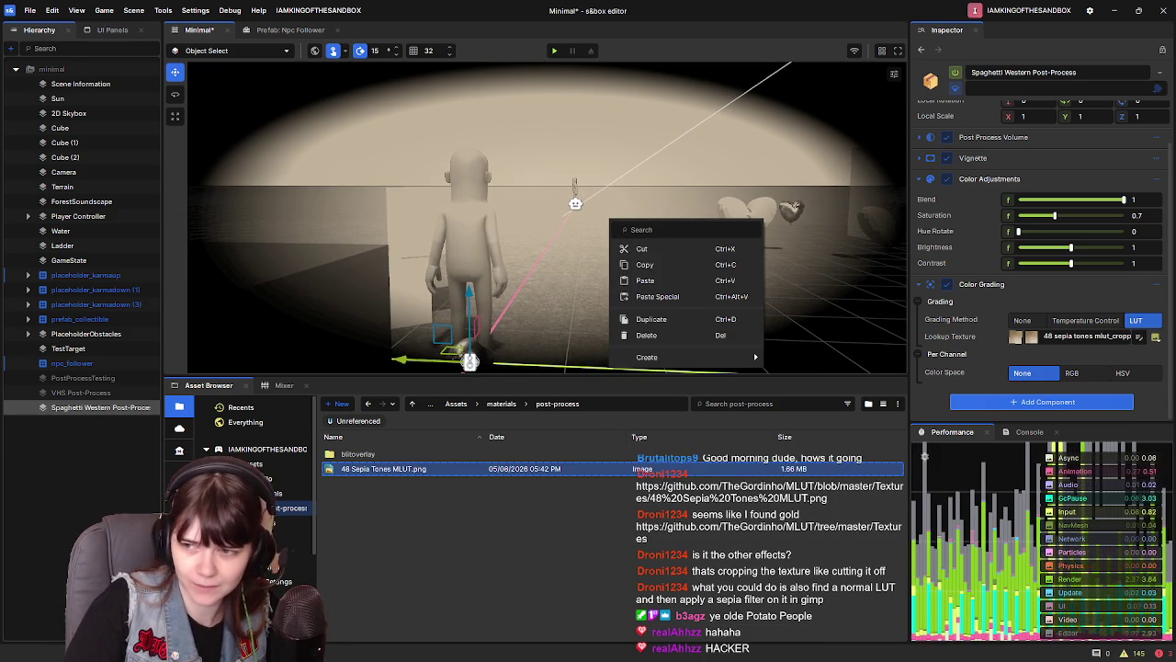
pyautogui.press('Escape')
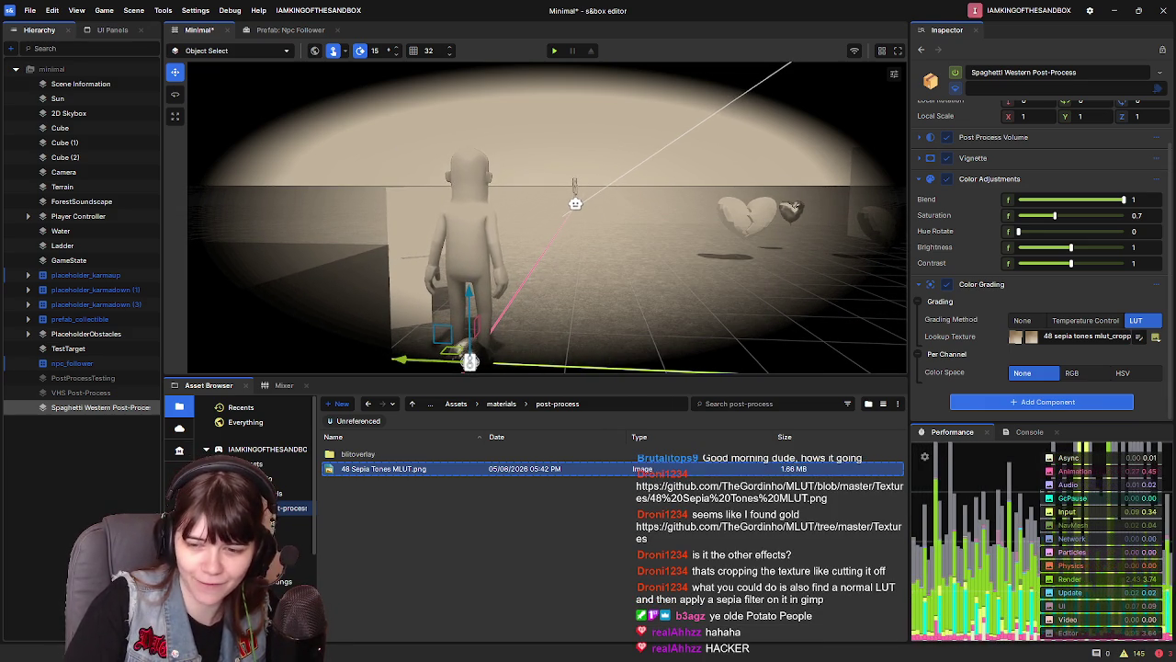
# In GIMP, make the floating selection a new layer and delete the old Pasted Layer
pyautogui.moveTo(588, 660)
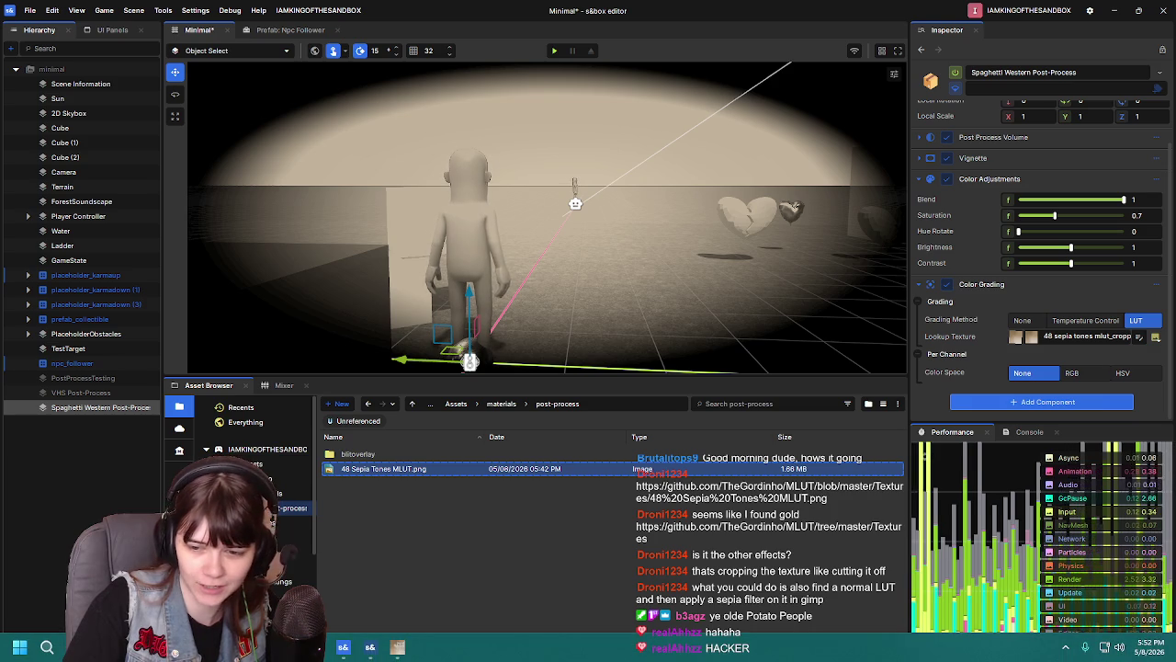
pyautogui.click(396, 648)
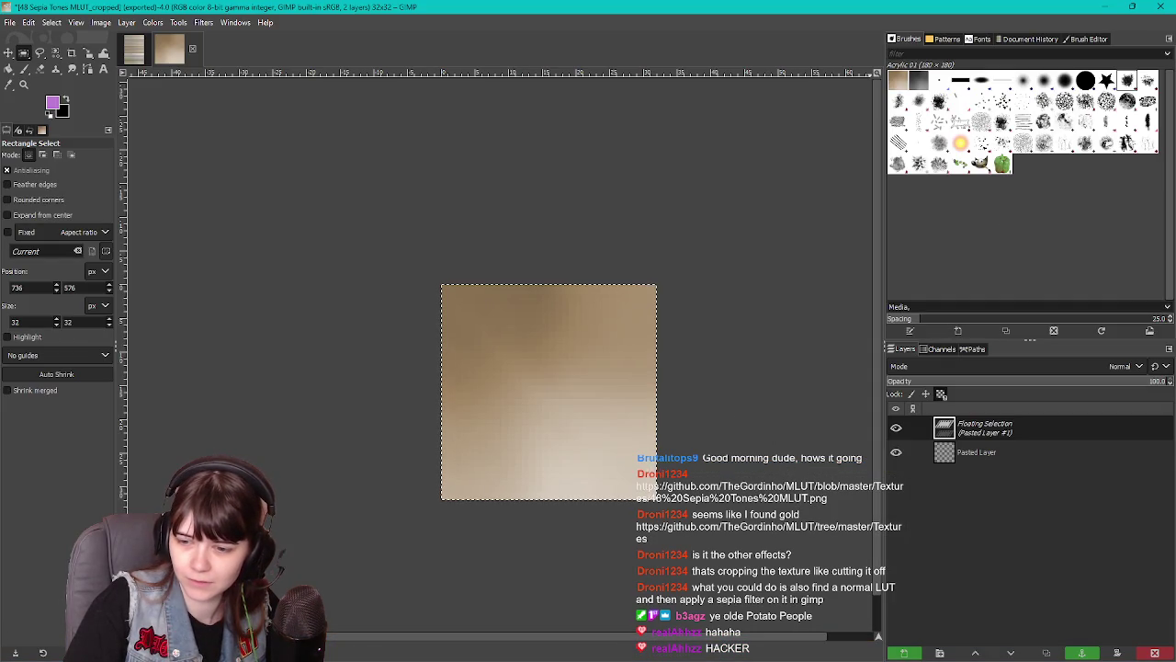
pyautogui.rightClick(746, 326)
pyautogui.click(688, 299)
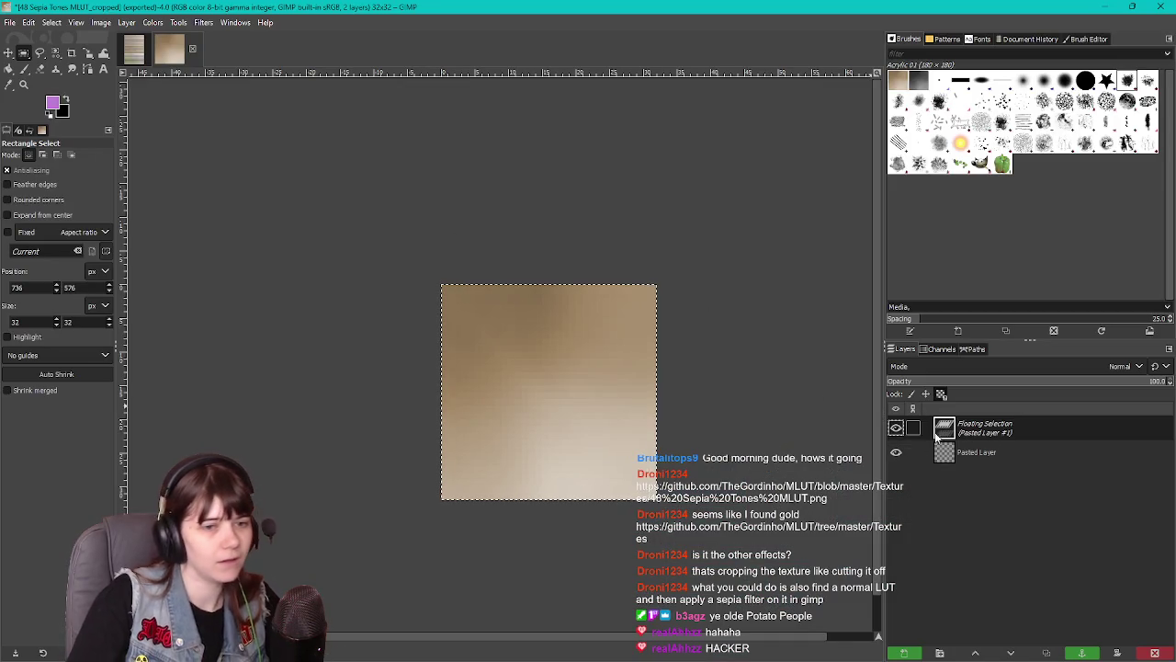
pyautogui.click(974, 453)
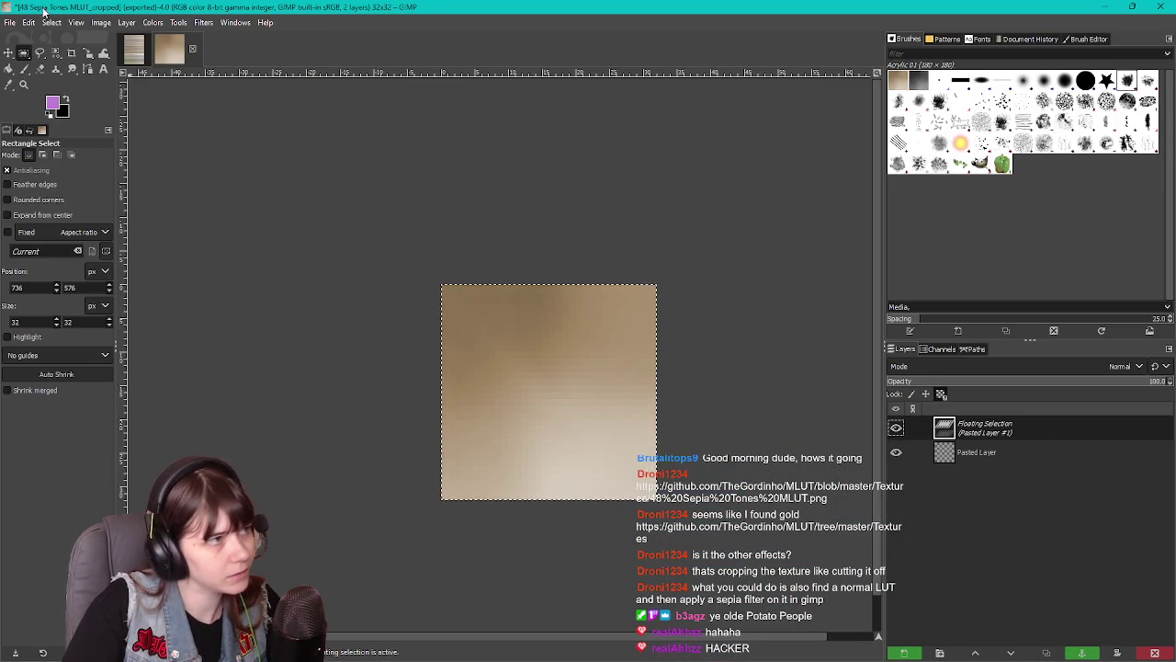
pyautogui.click(126, 48)
pyautogui.click(184, 48)
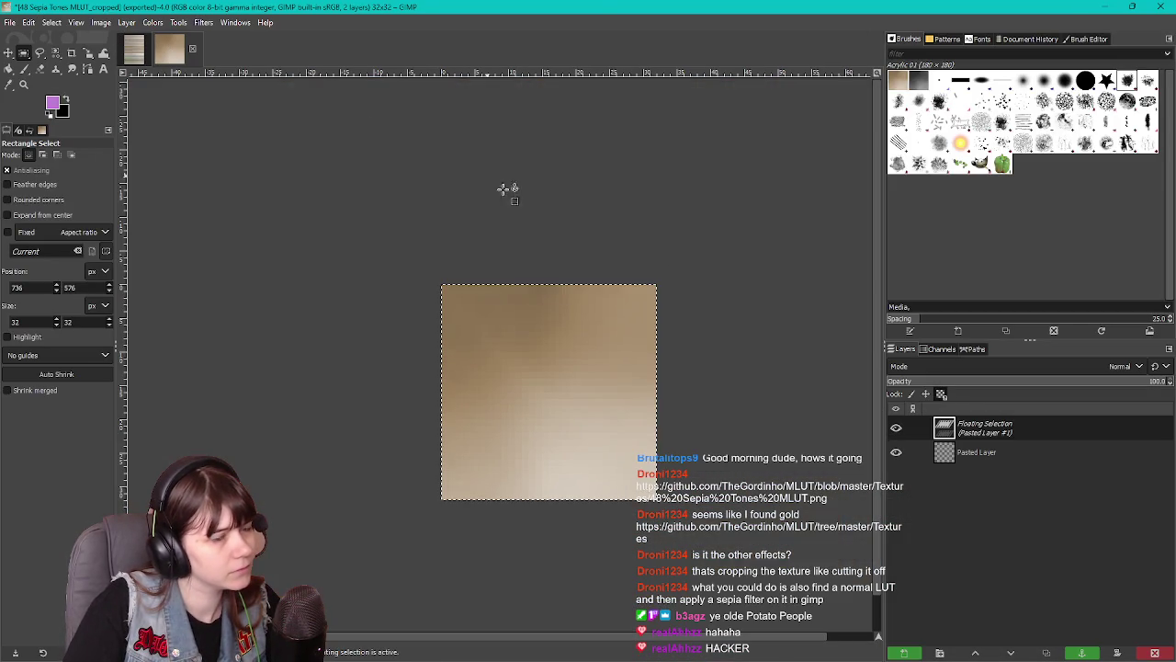
pyautogui.rightClick(970, 422)
pyautogui.click(1002, 111)
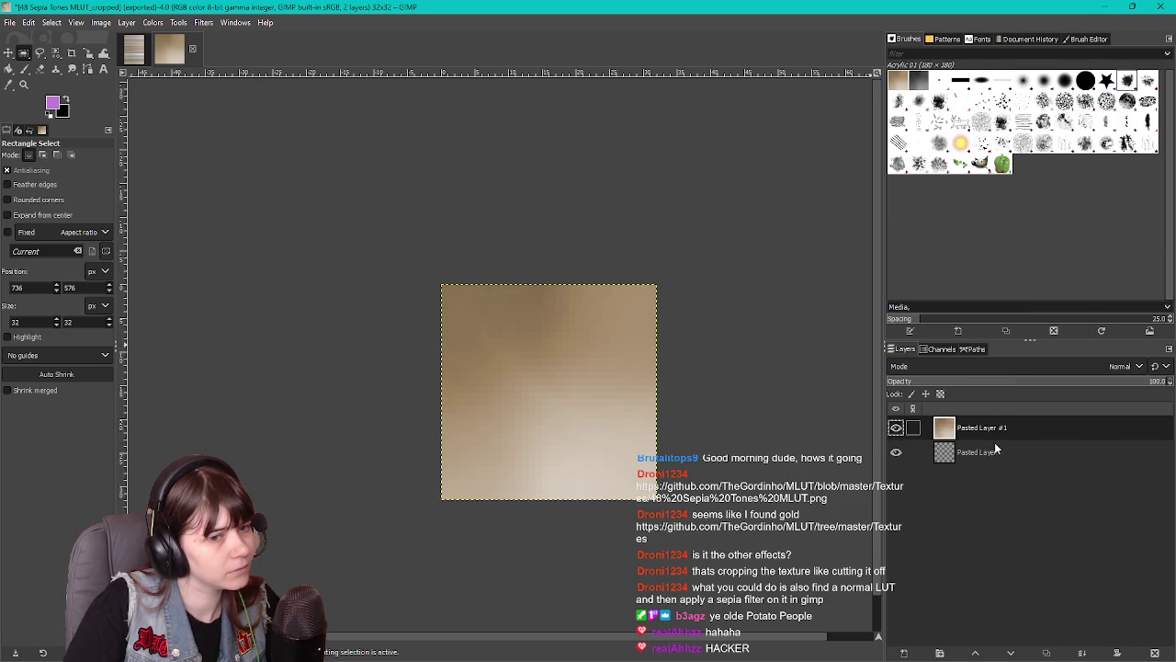
pyautogui.rightClick(920, 452)
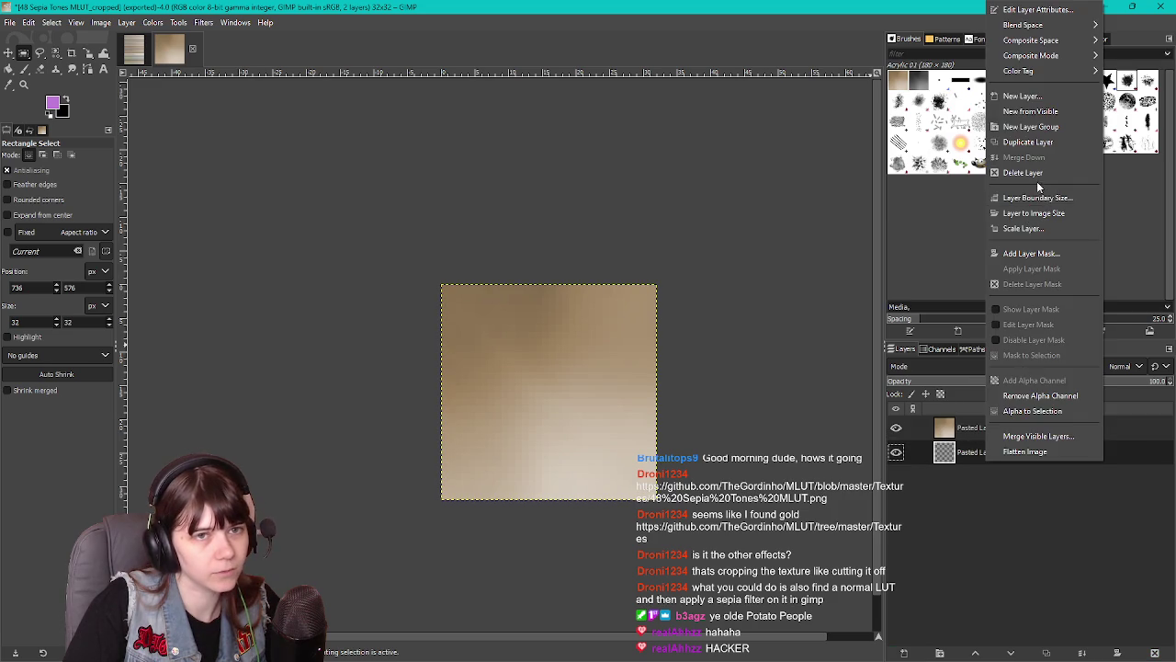
pyautogui.click(1029, 162)
# Select a different 32×32 MLUT tile and paste it into the small image as its own layer
pyautogui.click(132, 57)
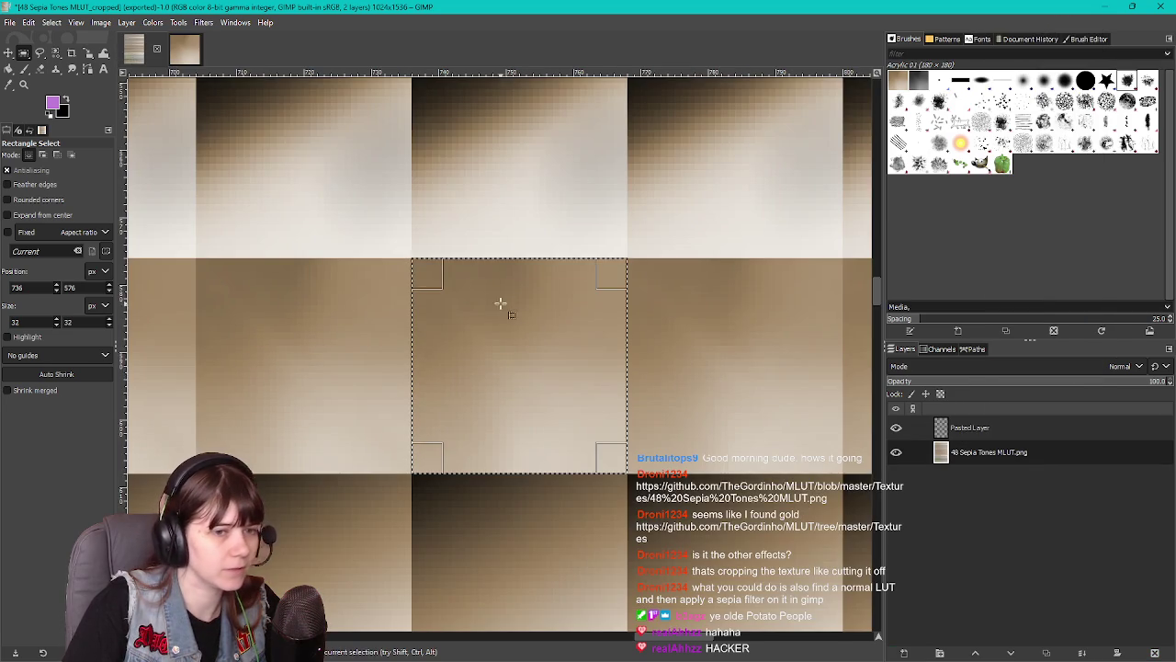
pyautogui.scroll(-4, 538, 328)
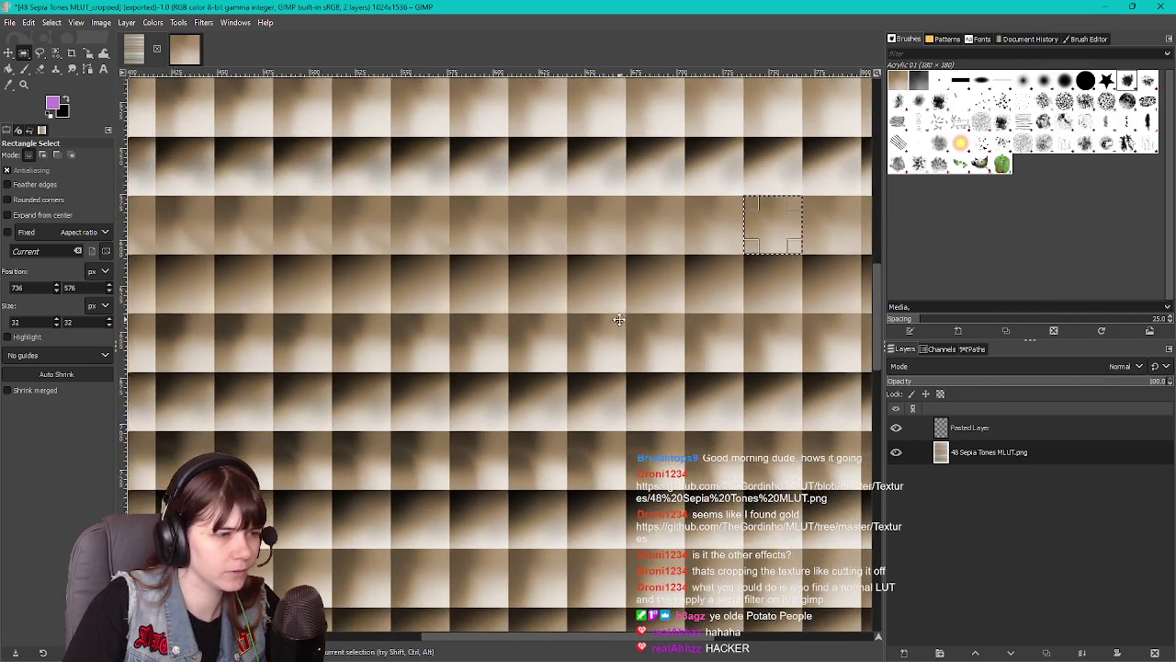
pyautogui.hscroll(4, 618, 319)
pyautogui.scroll(3, 631, 389)
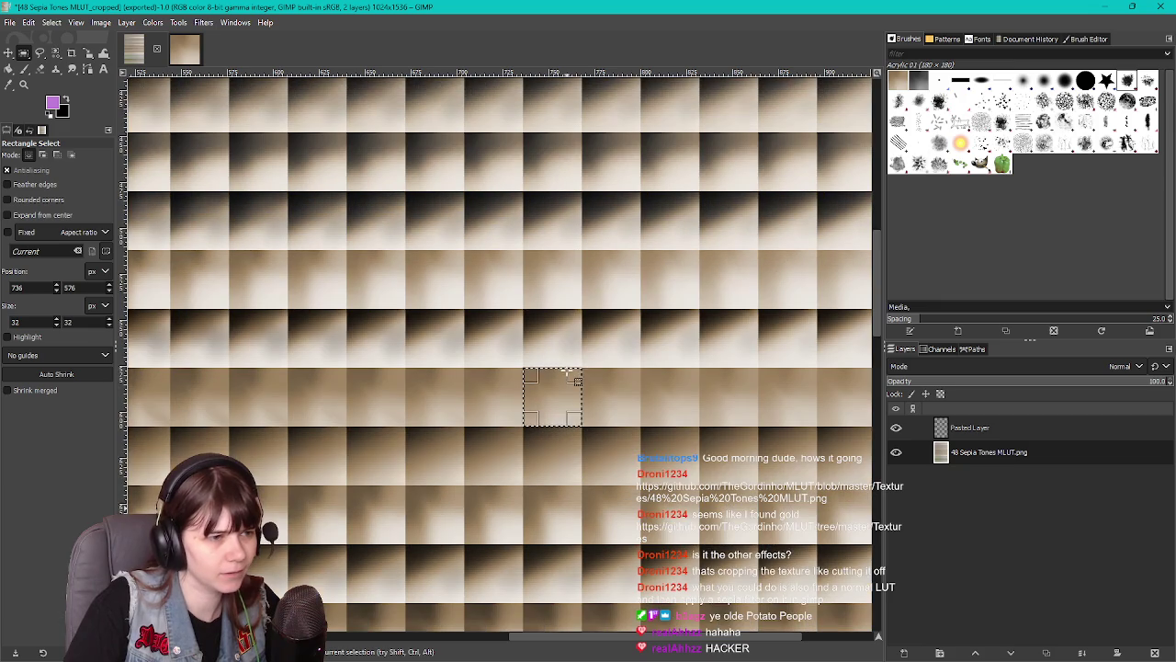
pyautogui.scroll(-3, 559, 472)
pyautogui.scroll(3, 544, 380)
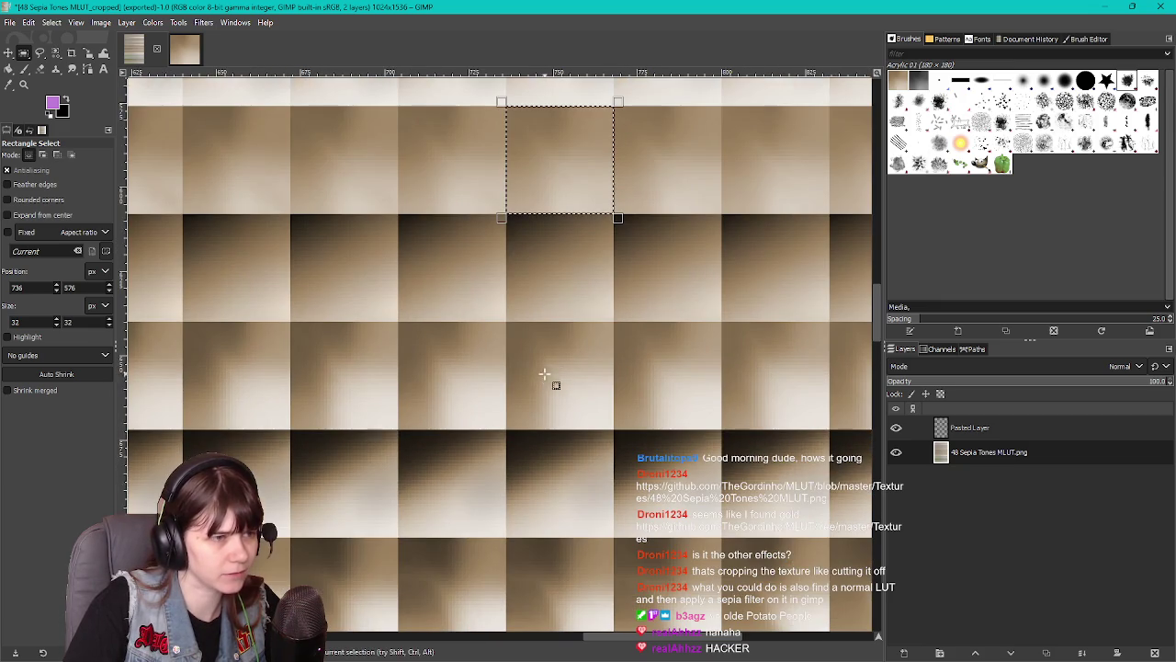
pyautogui.scroll(1, 533, 380)
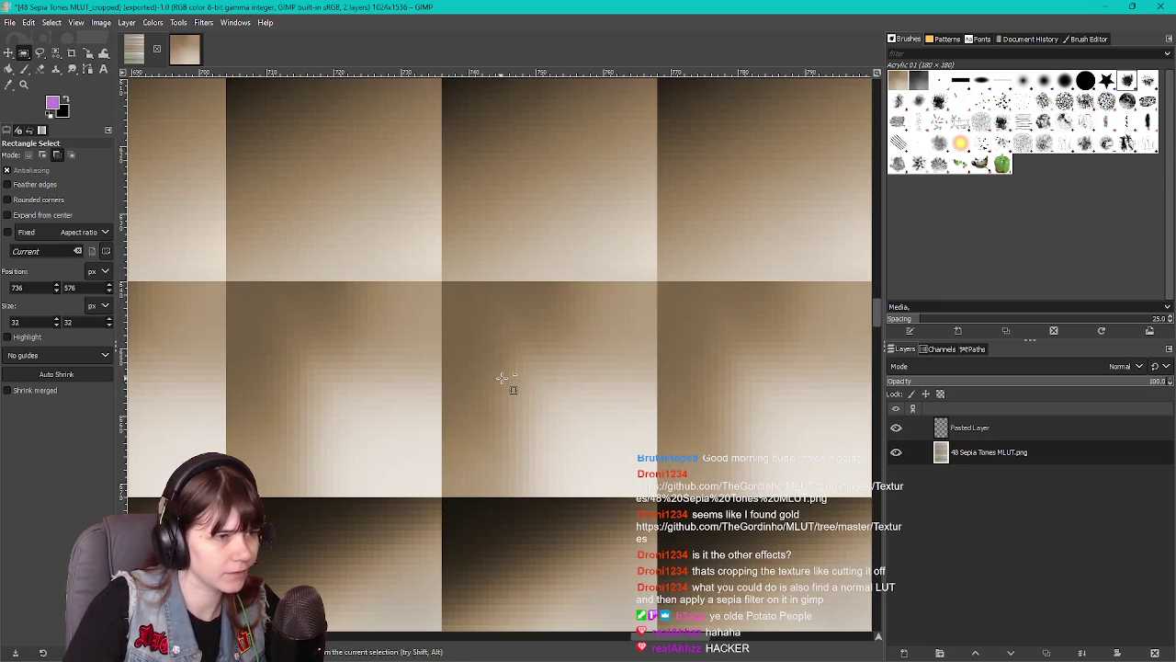
pyautogui.moveTo(628, 464)
pyautogui.mouseDown()
pyautogui.moveTo(664, 504)
pyautogui.moveTo(654, 494)
pyautogui.mouseUp()
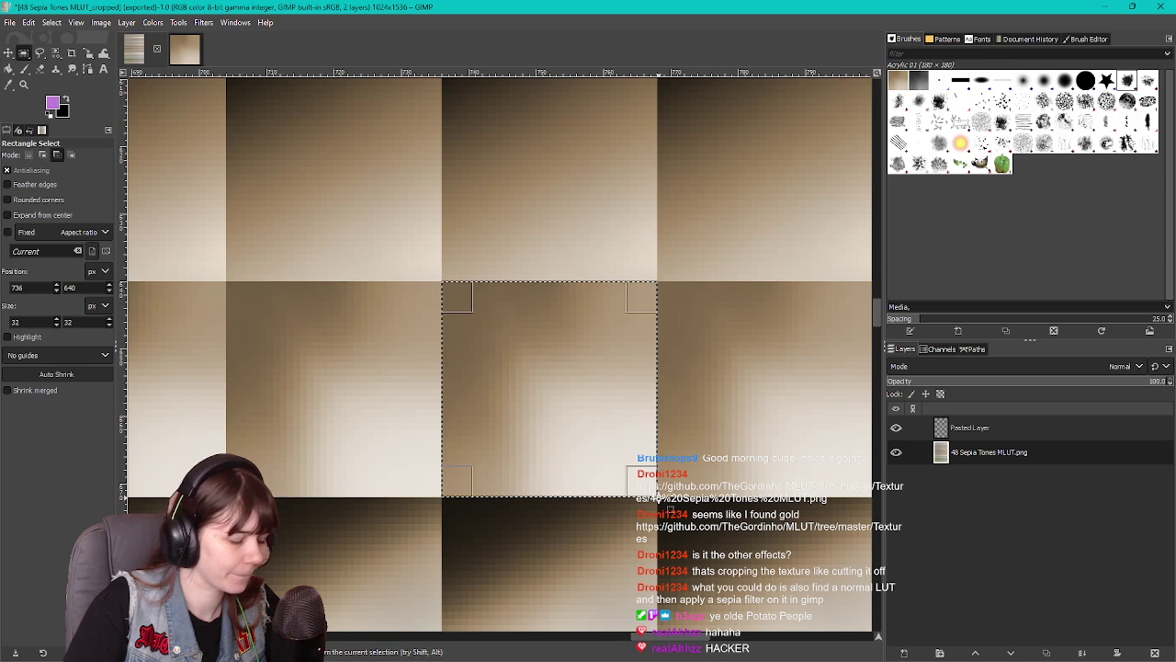
pyautogui.click(188, 56)
pyautogui.hotkey('ctrl', 'v')
pyautogui.rightClick(972, 457)
pyautogui.click(1011, 99)
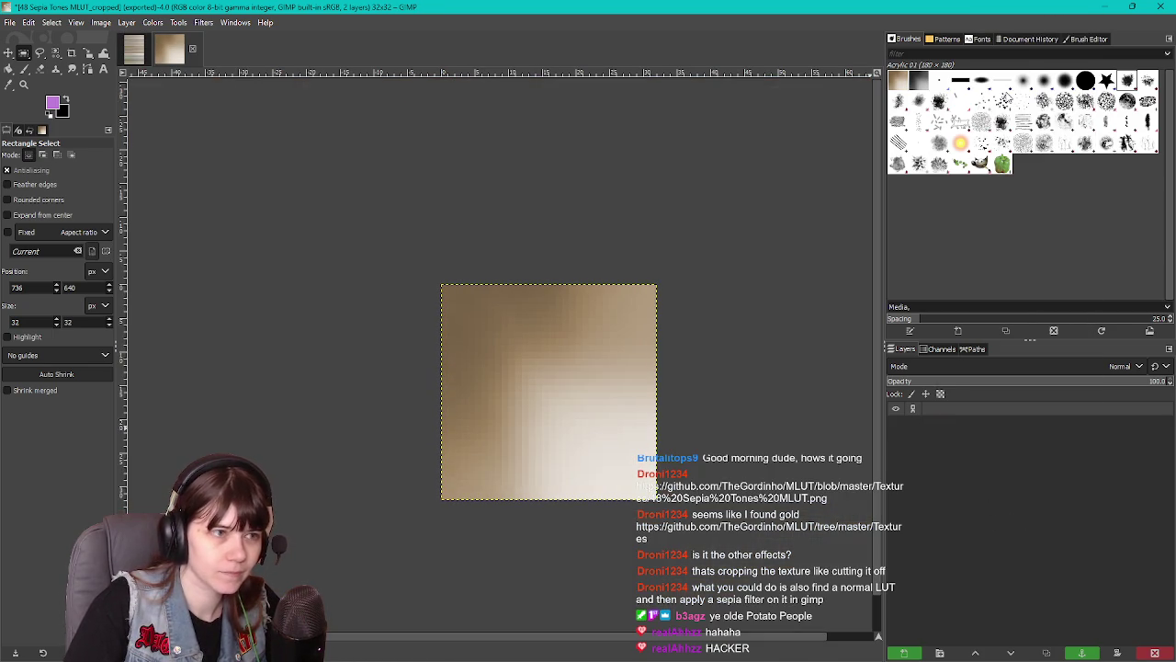
# Export over 48 Sepia Tones MLUT_cropped.png and return to the s&box editor
pyautogui.click(9, 22)
pyautogui.click(106, 215)
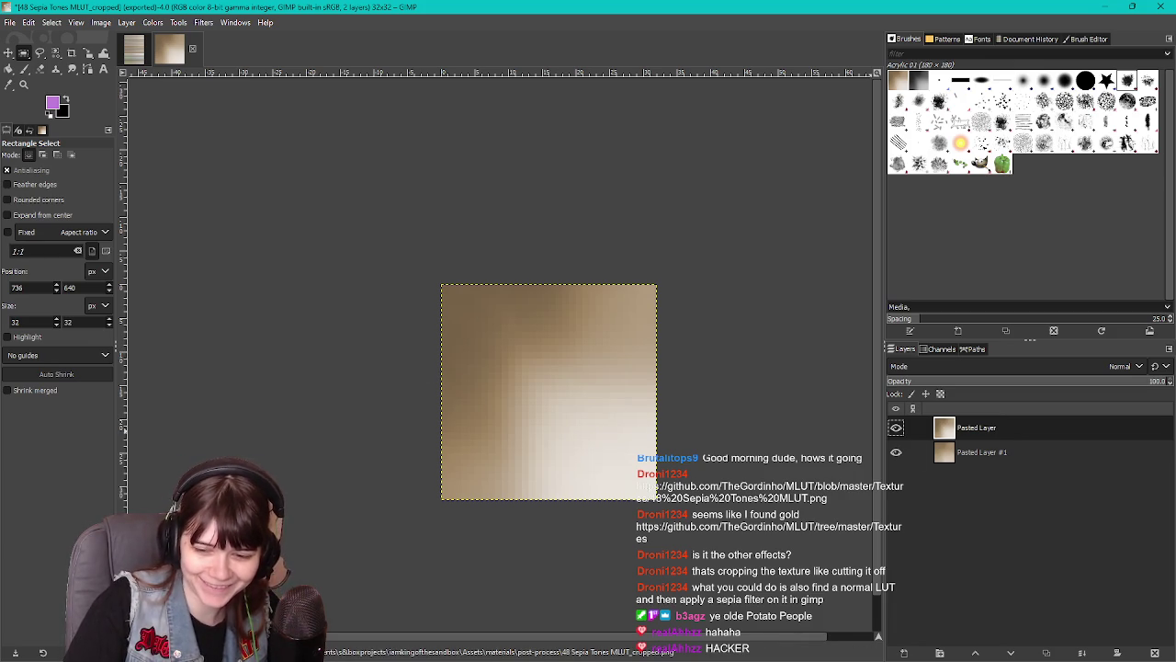
pyautogui.hotkey('alt', 'Tab')
pyautogui.press('w')
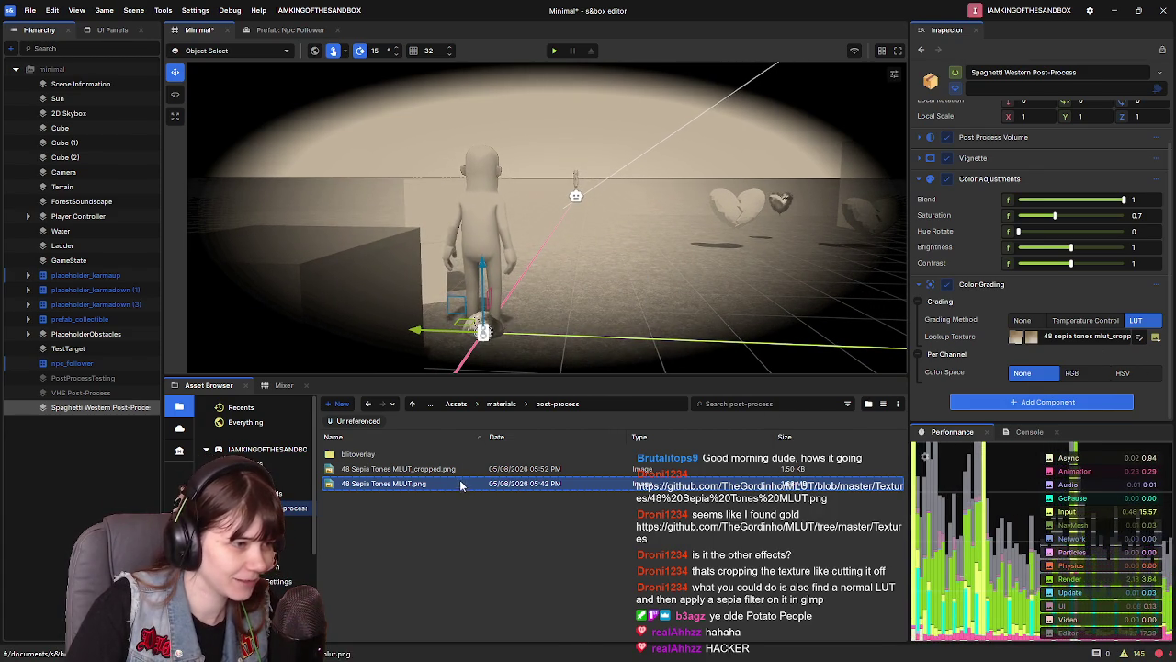
# Check the re-exported cropped MLUT in the Spaghetti Western settings, then return to GIMP
pyautogui.click(537, 464)
pyautogui.click(125, 408)
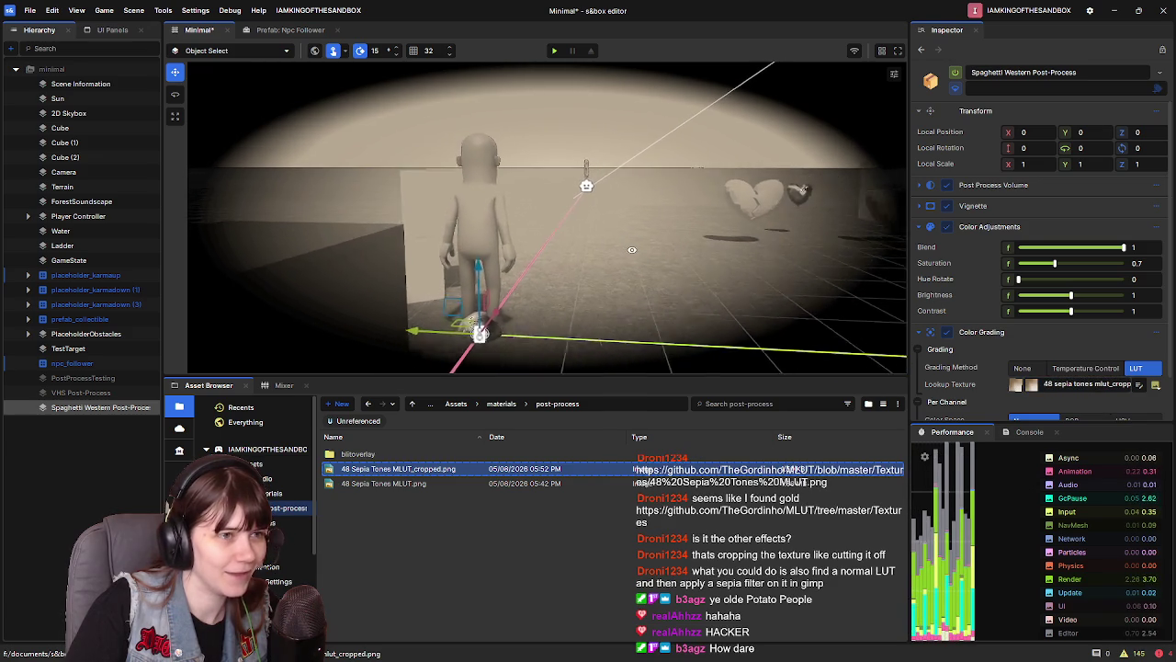
pyautogui.scroll(-1, 981, 402)
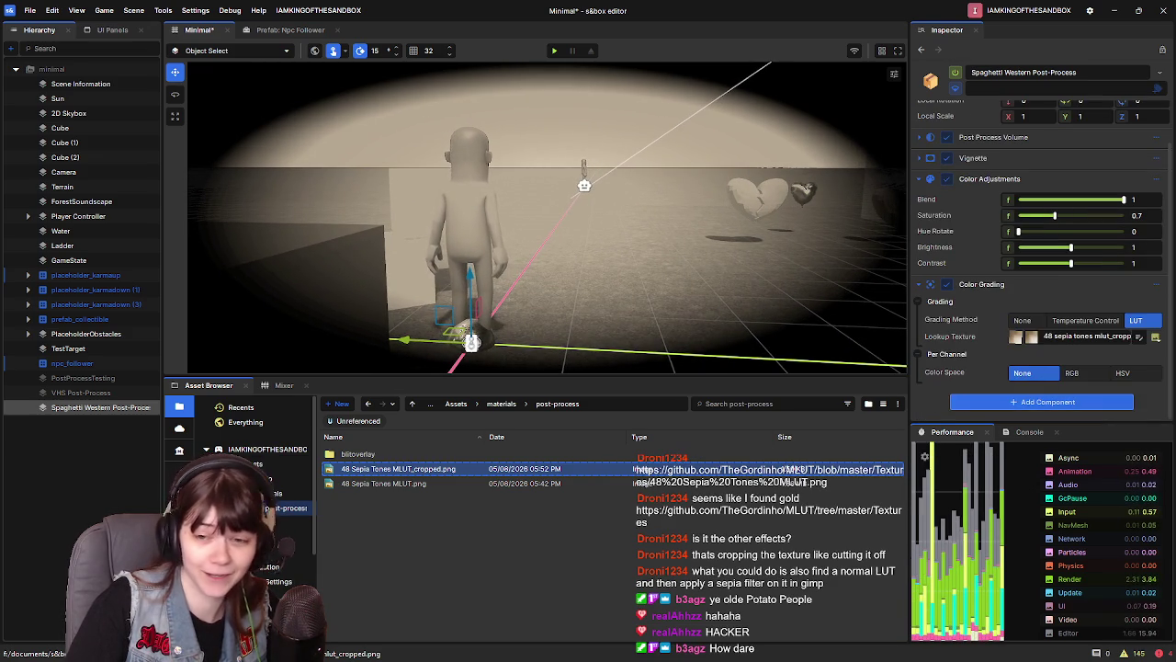
pyautogui.hotkey('alt', 'Tab')
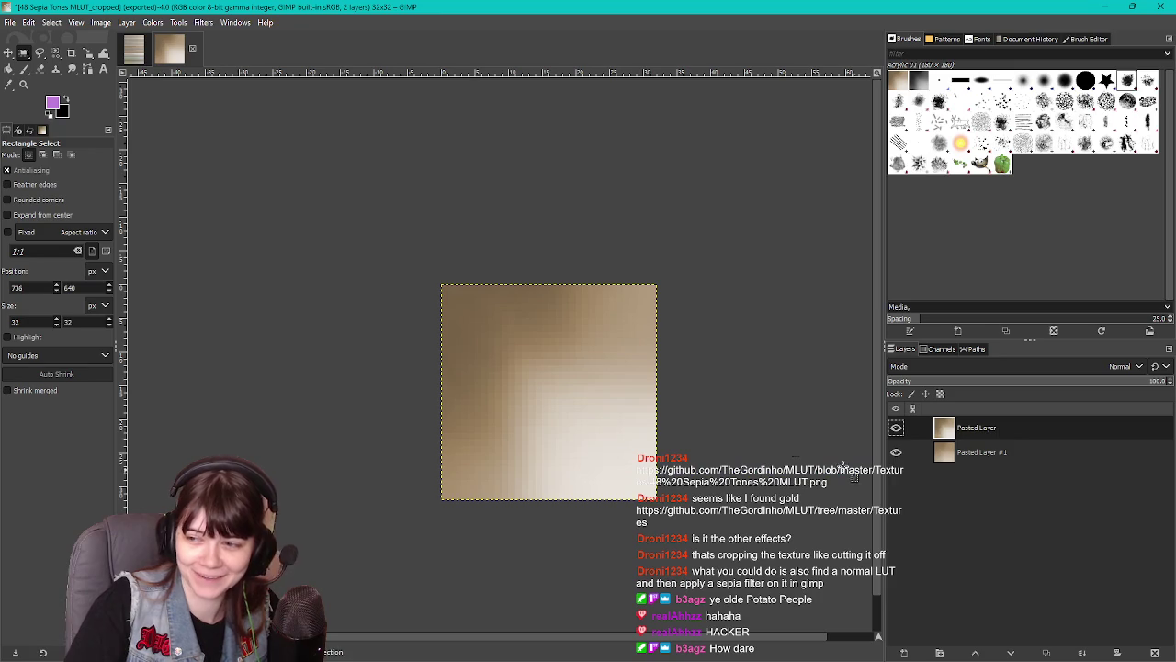
# Select a darker 32×32 tile in the full sepia LUT sheet
pyautogui.click(133, 48)
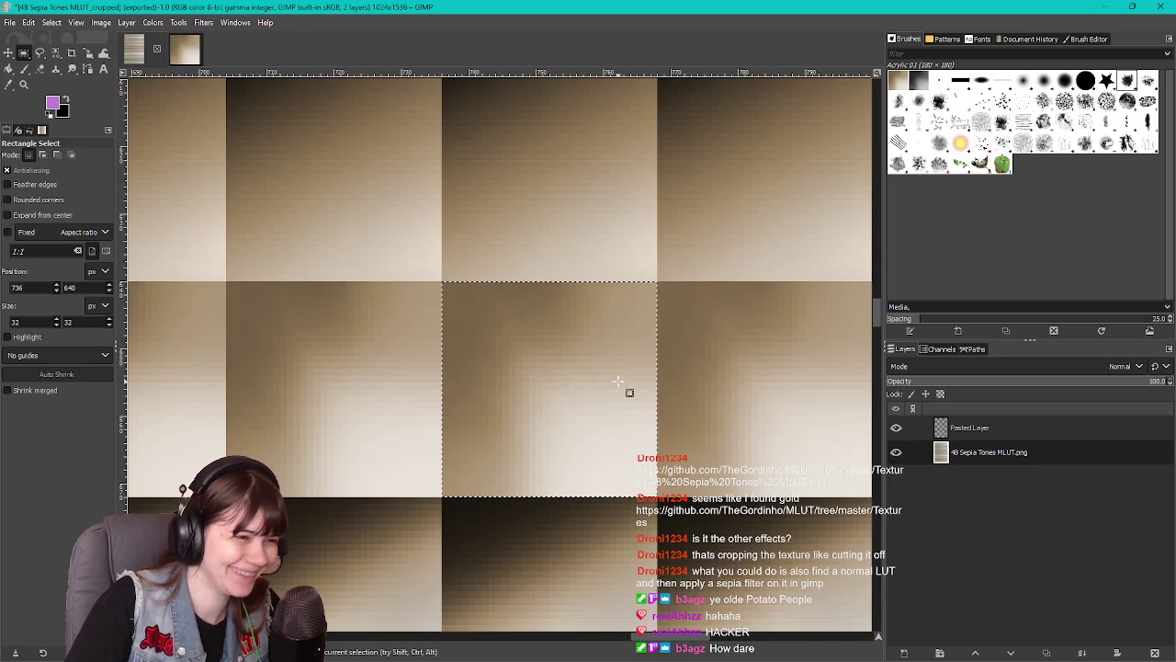
pyautogui.scroll(-3, 591, 379)
pyautogui.scroll(-3, 574, 407)
pyautogui.scroll(3, 598, 380)
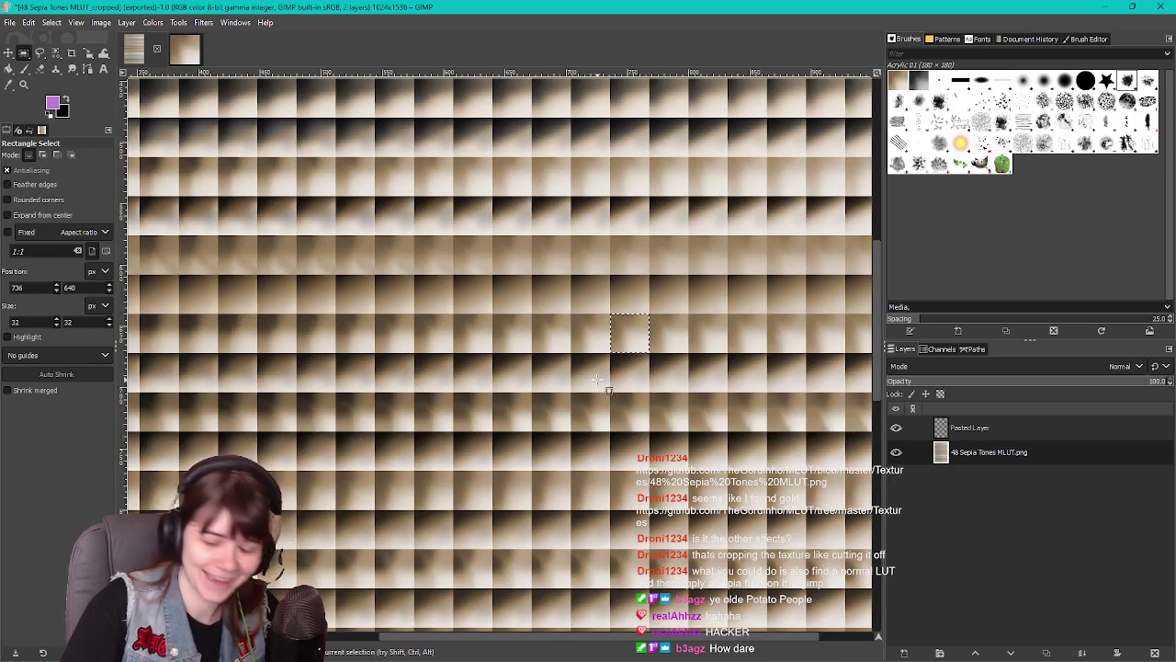
pyautogui.scroll(3, 574, 396)
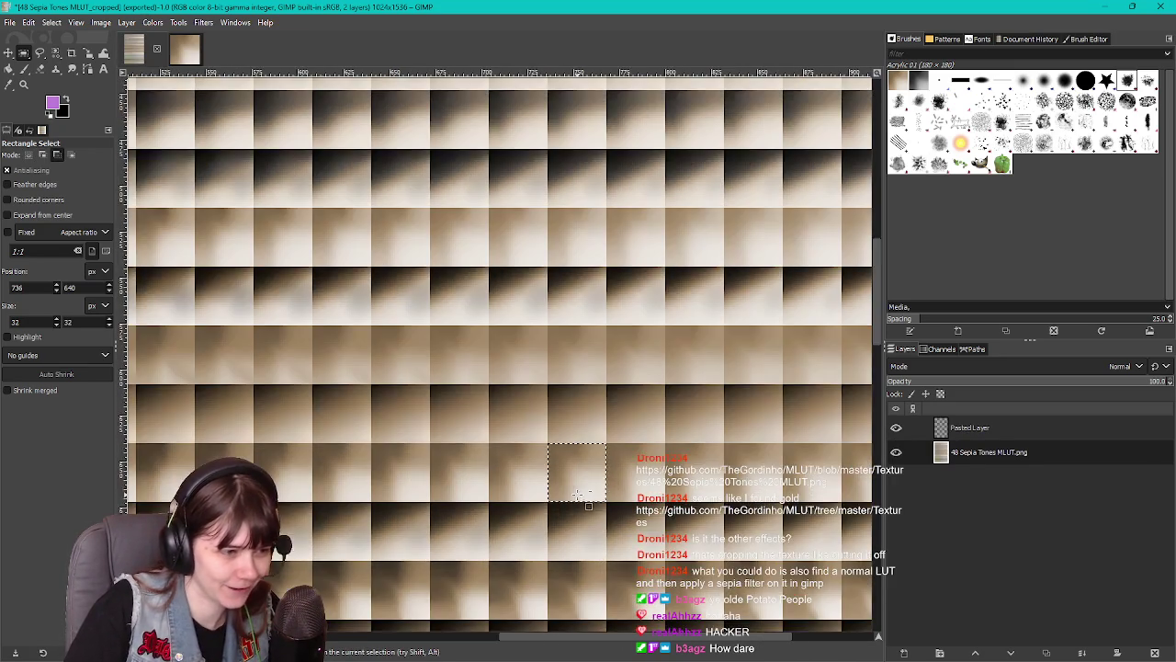
pyautogui.hscroll(5, 566, 423)
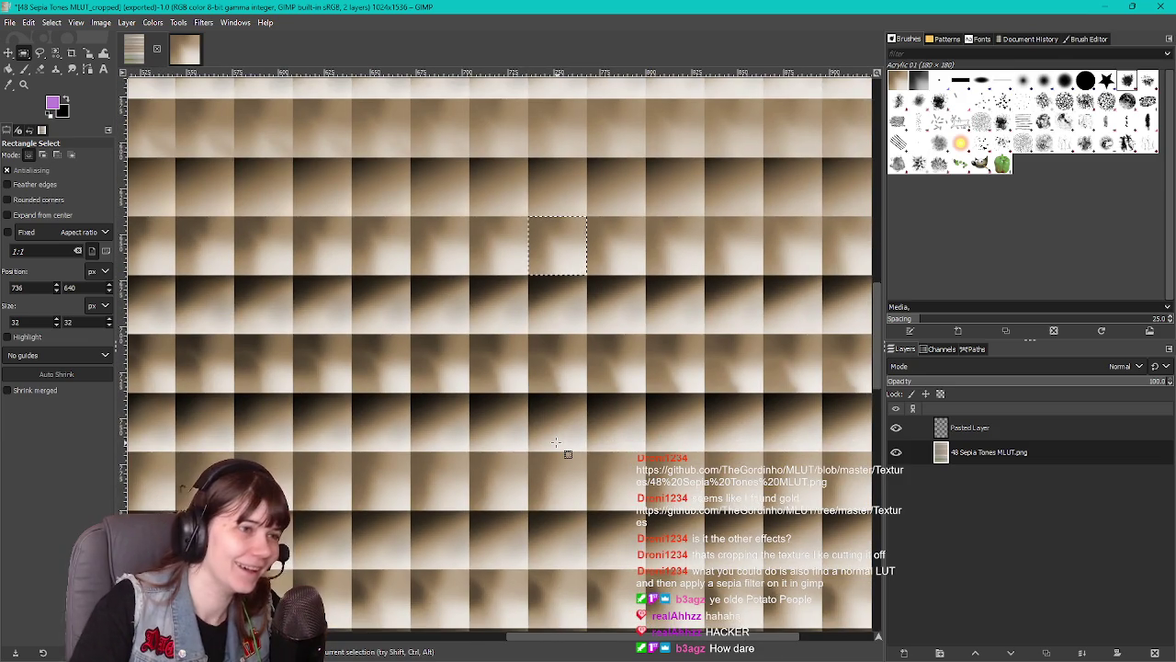
pyautogui.scroll(-3, 556, 442)
pyautogui.scroll(5, 588, 423)
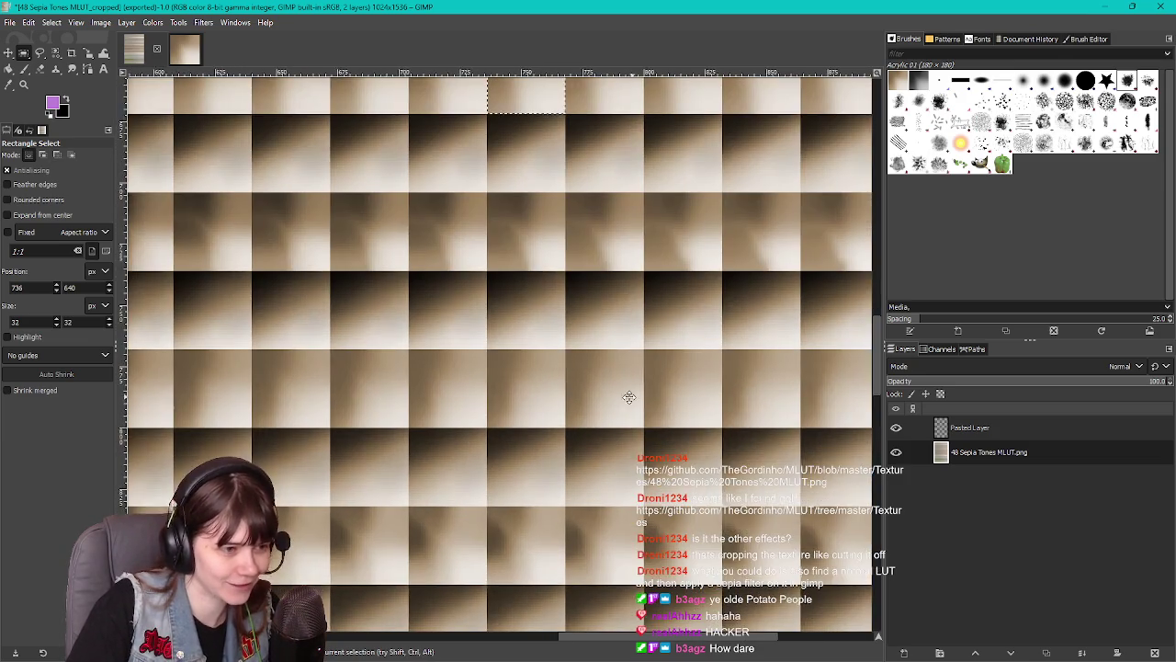
pyautogui.moveTo(629, 397); pyautogui.dragTo(508, 415)
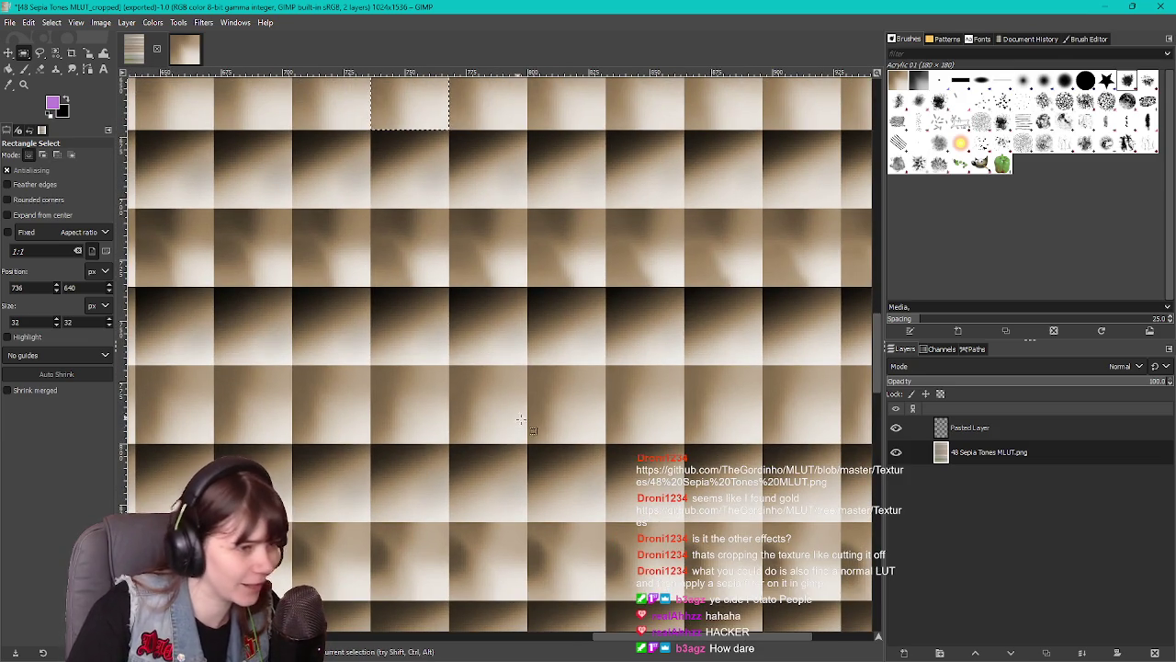
pyautogui.scroll(-3, 508, 414)
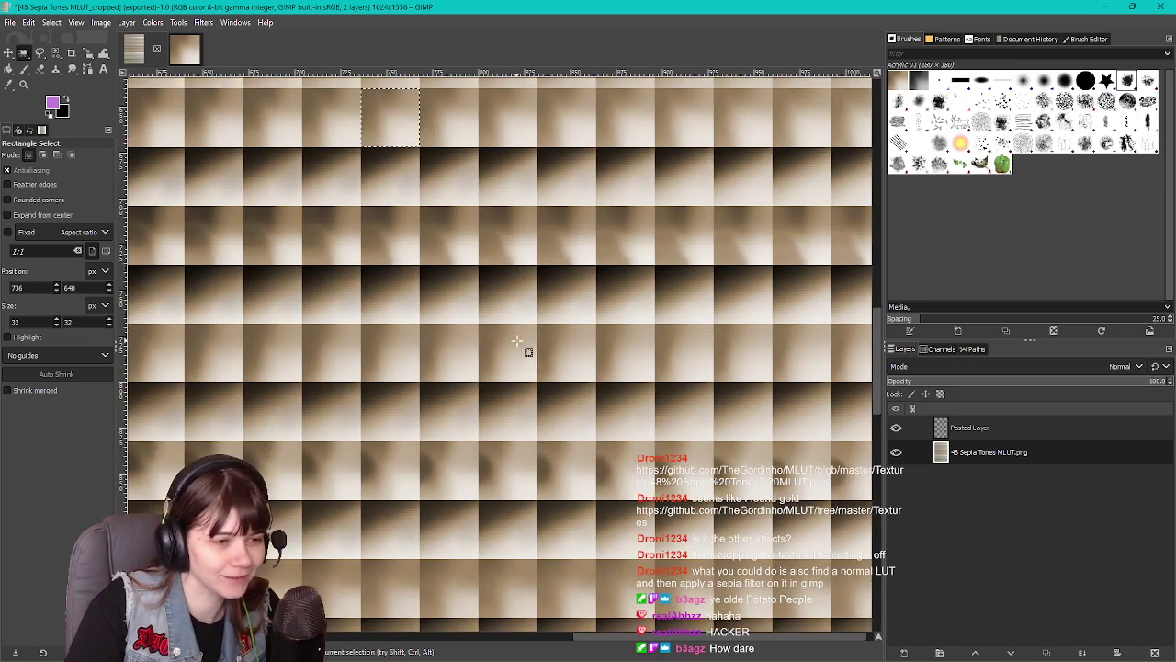
pyautogui.hscroll(3, 517, 340)
pyautogui.hscroll(-3, 401, 434)
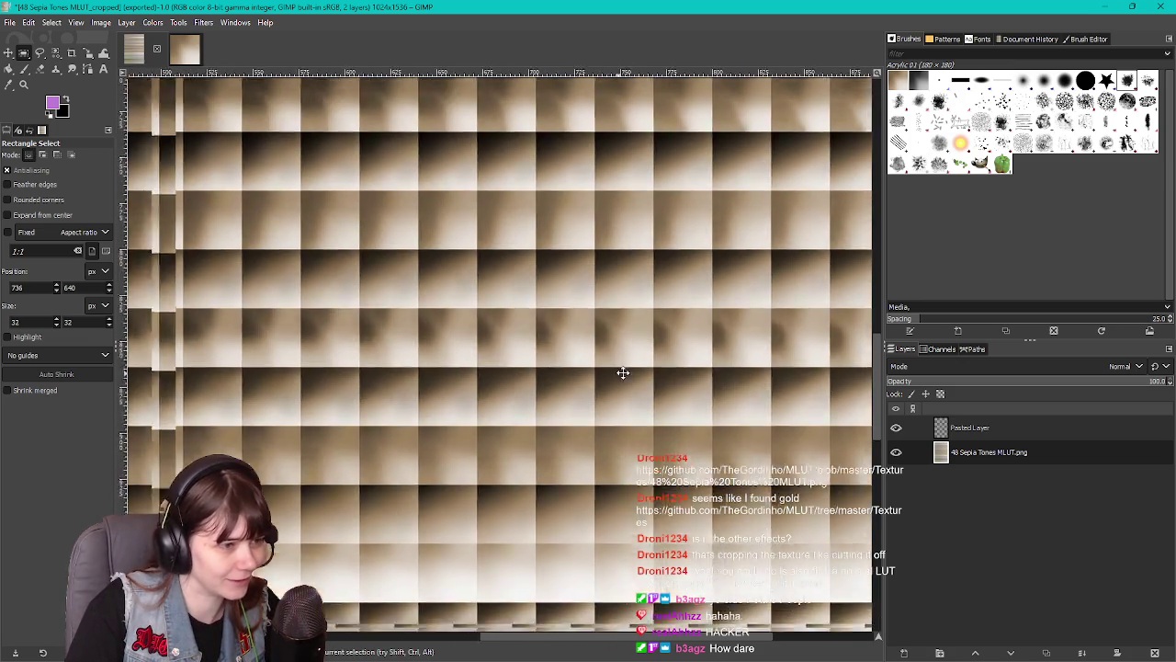
pyautogui.hscroll(-5, 518, 500)
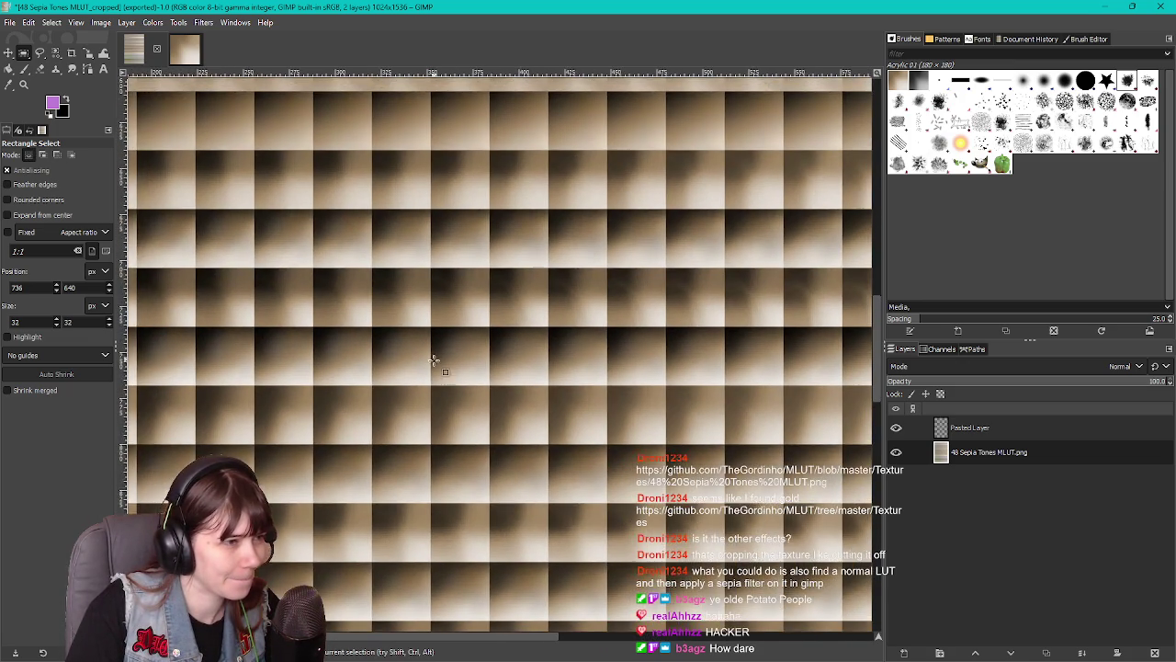
pyautogui.hscroll(-3, 526, 476)
pyautogui.scroll(5, 488, 429)
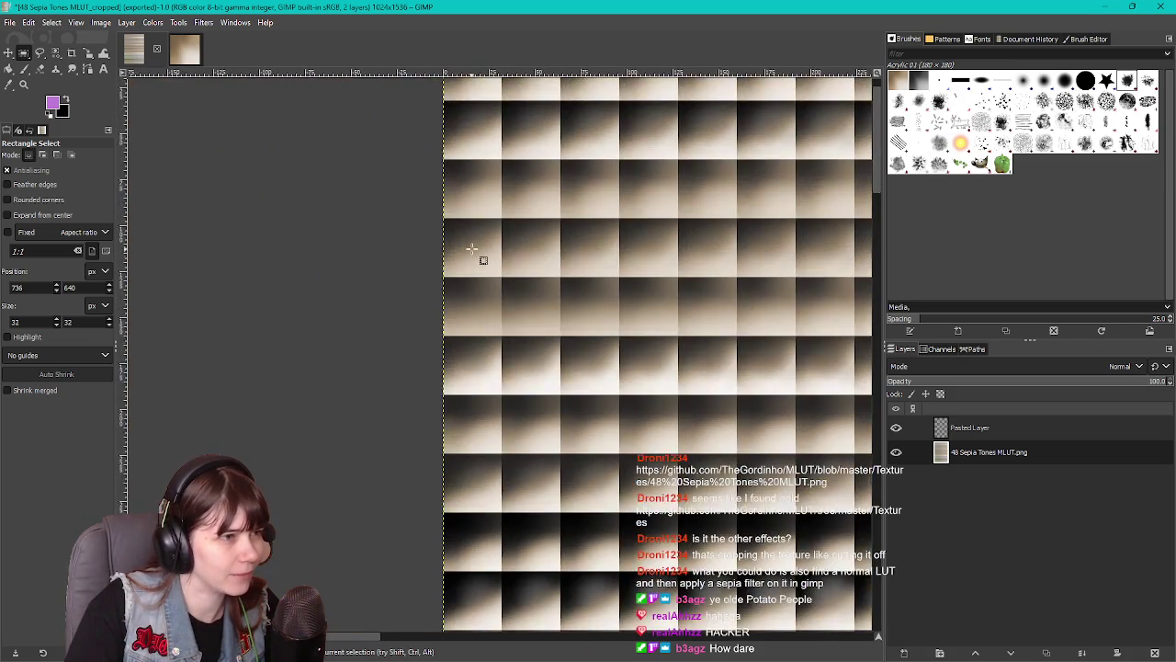
pyautogui.scroll(3, 596, 432)
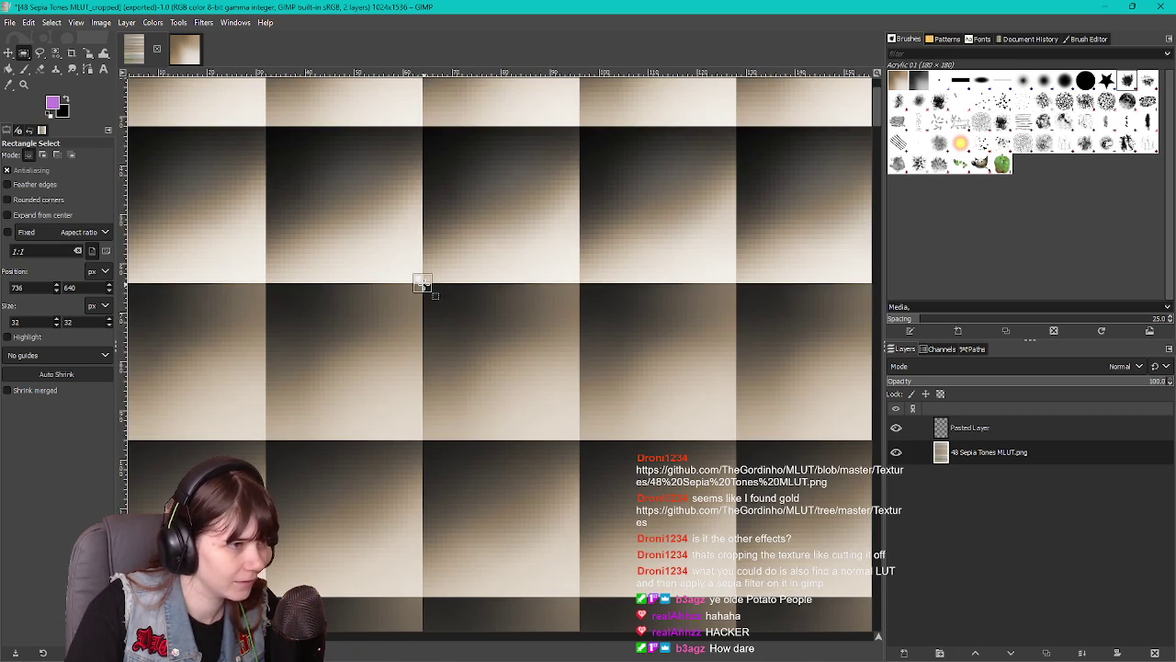
pyautogui.moveTo(423, 283); pyautogui.dragTo(579, 439)
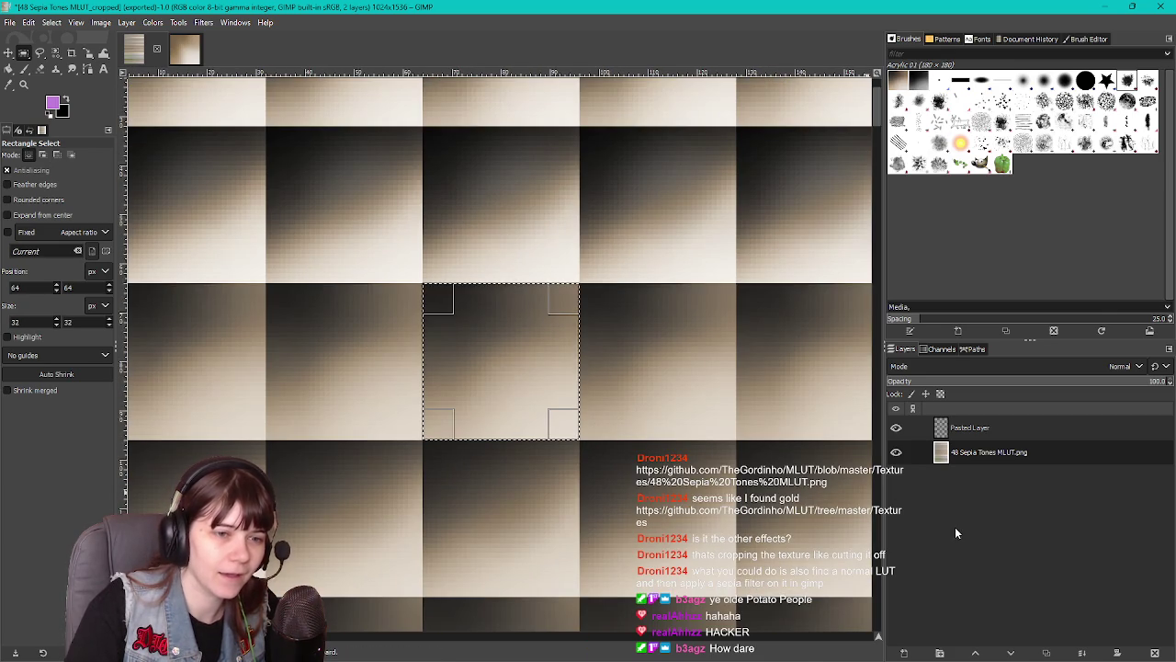
# Delete the leftover layer, paste the dark tile as Pasted Layer #2, and re-export the cropped PNG
pyautogui.rightClick(985, 432)
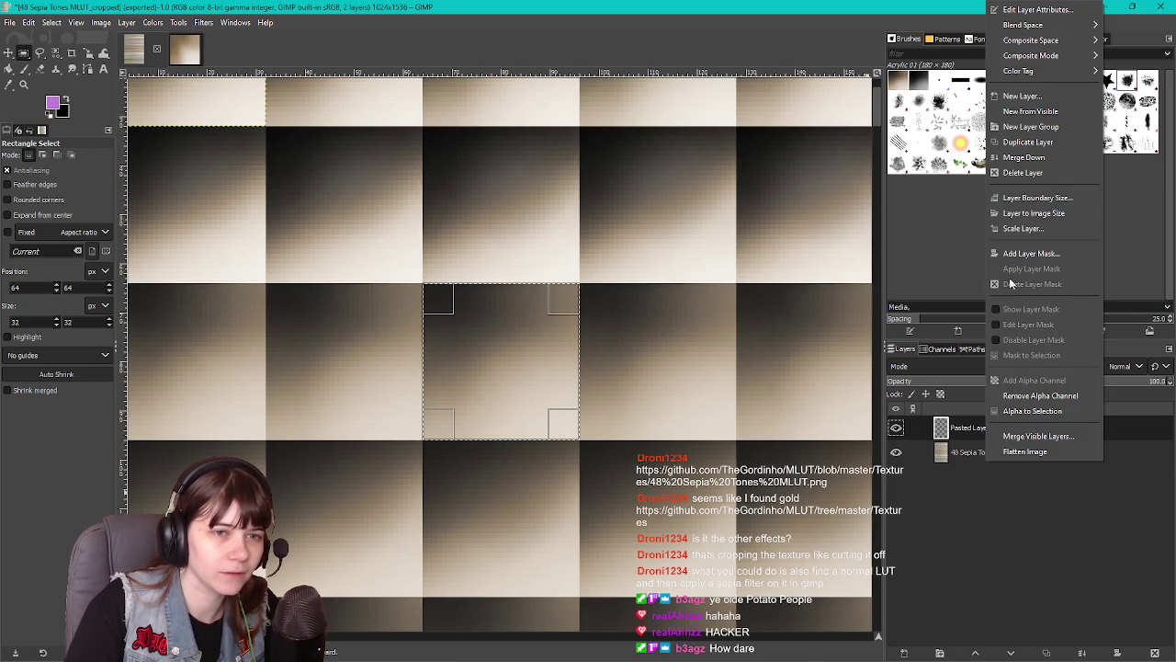
pyautogui.click(1025, 175)
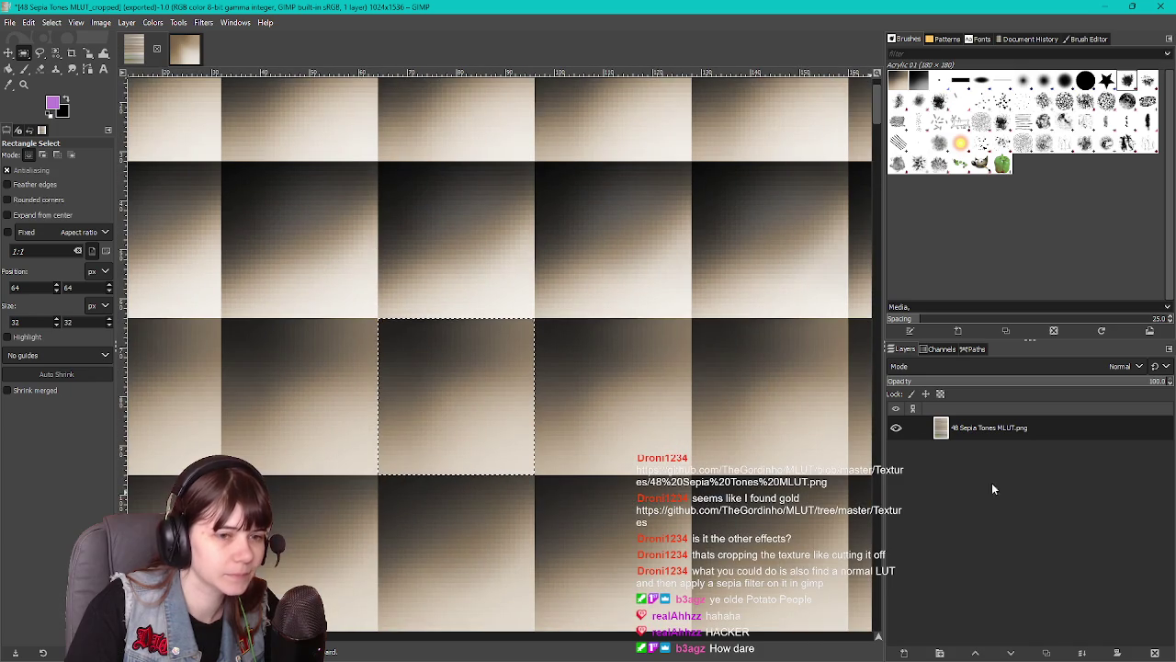
pyautogui.click(184, 48)
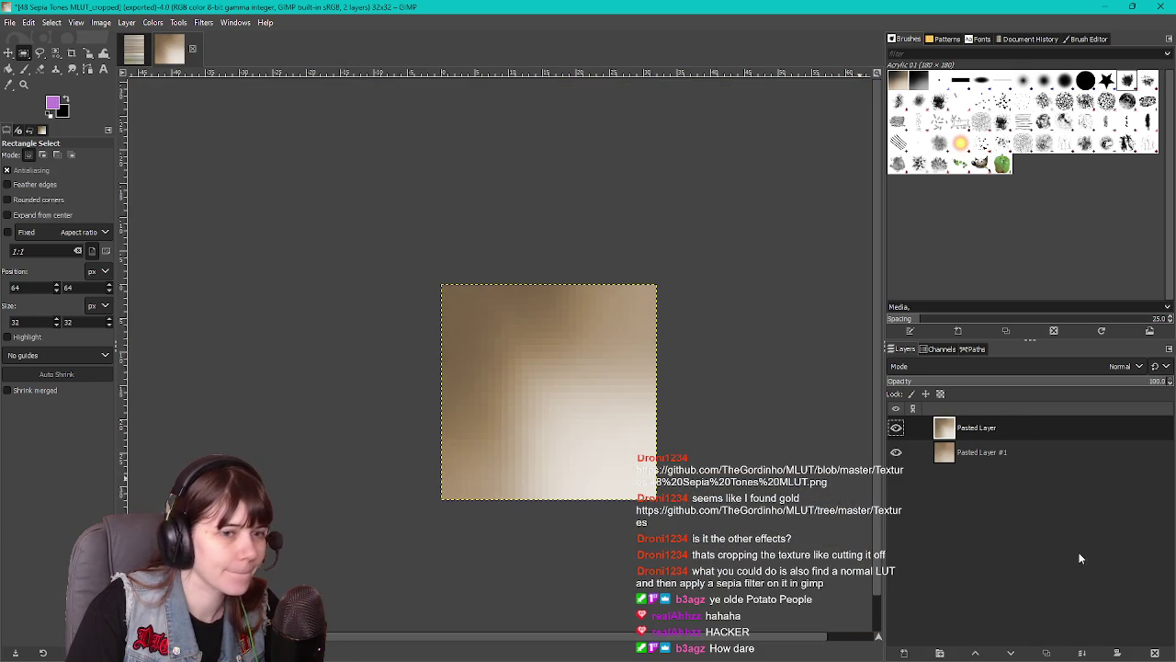
pyautogui.hotkey('ctrl', 'v')
pyautogui.rightClick(966, 433)
pyautogui.click(1020, 166)
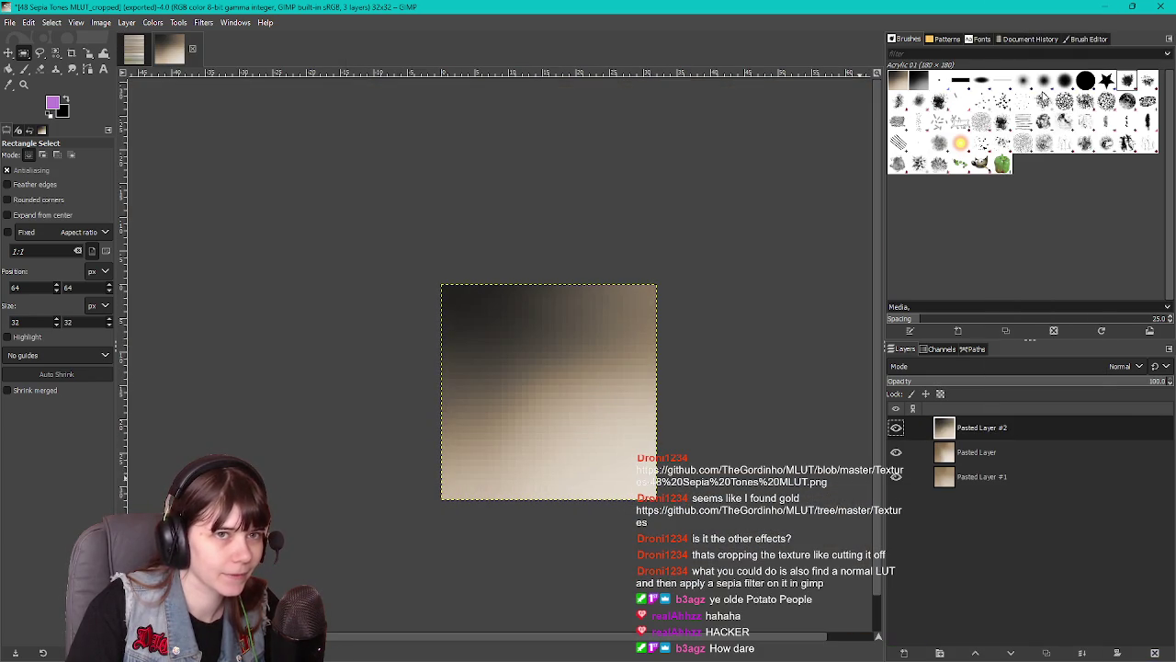
pyautogui.click(9, 22)
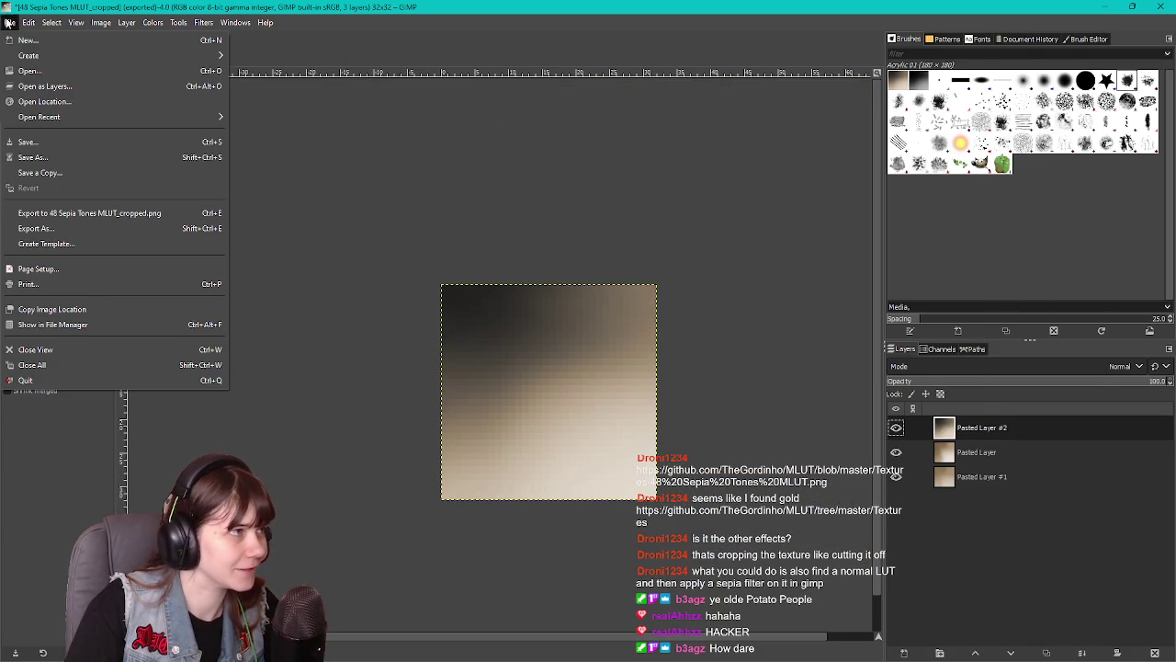
pyautogui.click(75, 213)
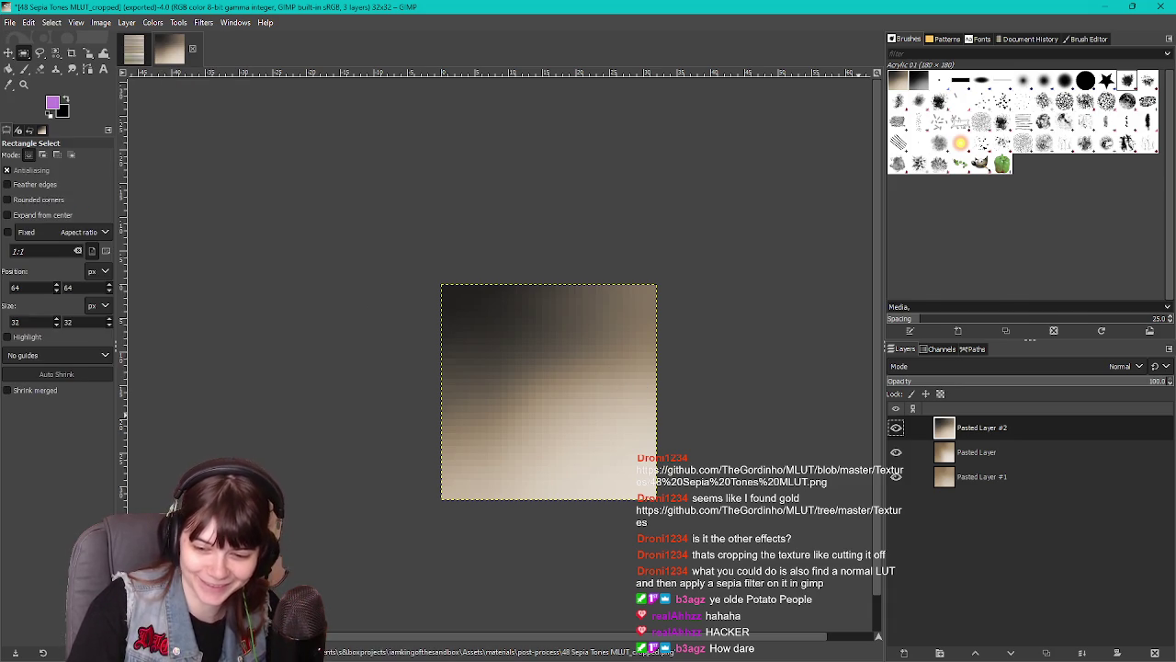
pyautogui.hotkey('alt', 'Tab')
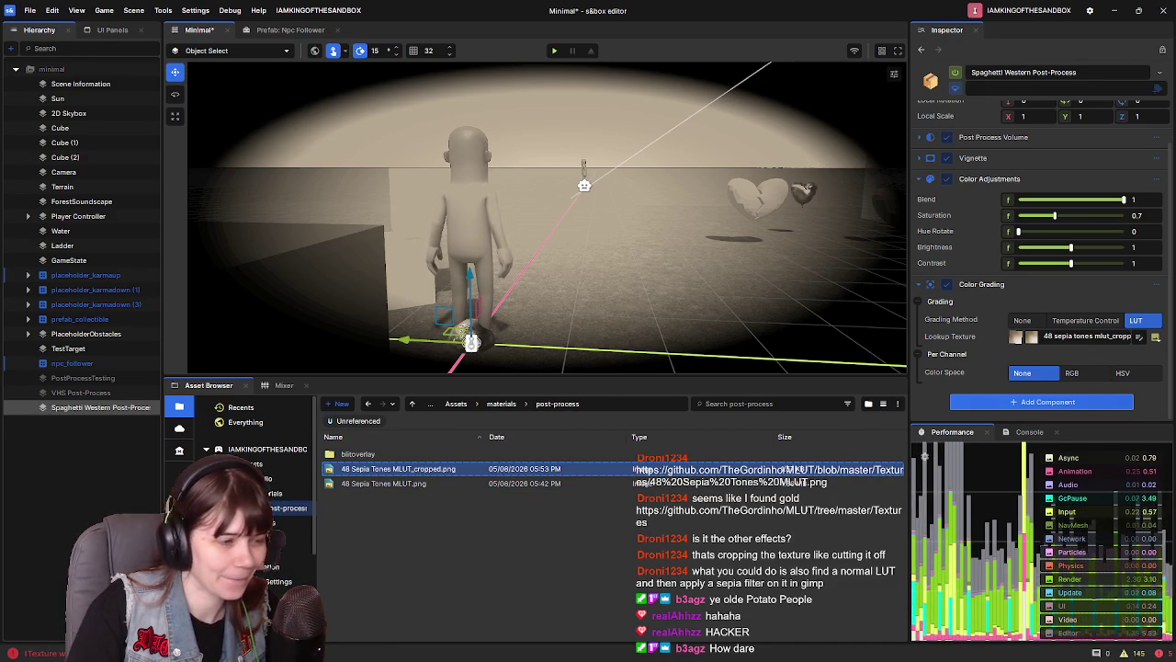
pyautogui.rightClick(566, 548)
pyautogui.click(485, 564)
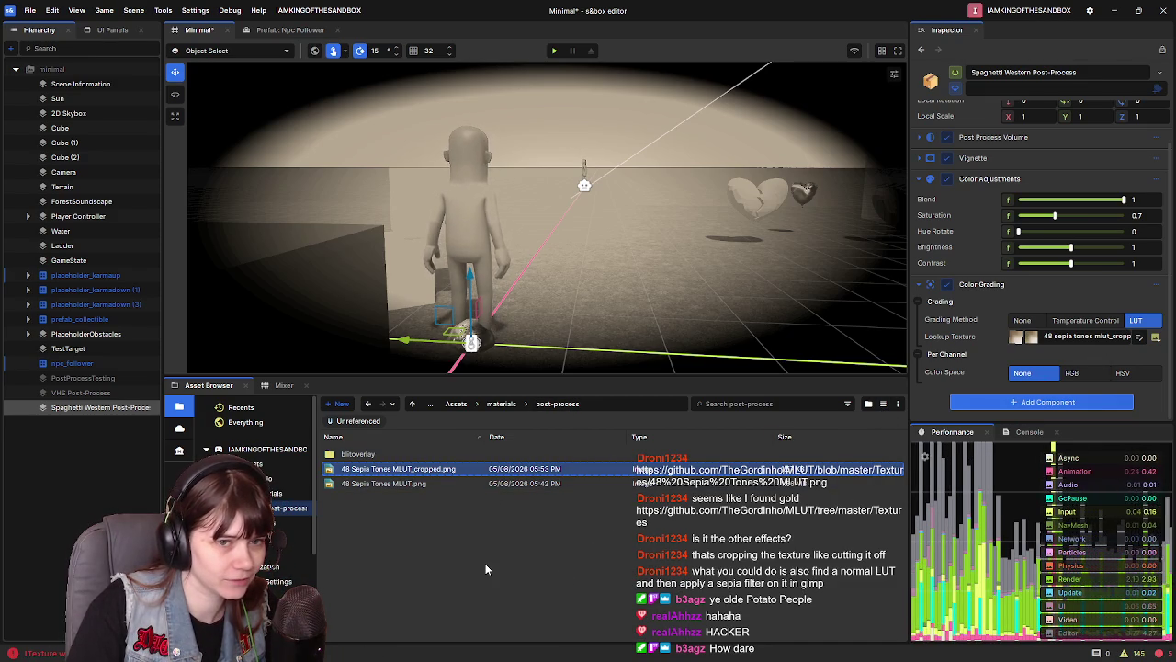
pyautogui.click(426, 471)
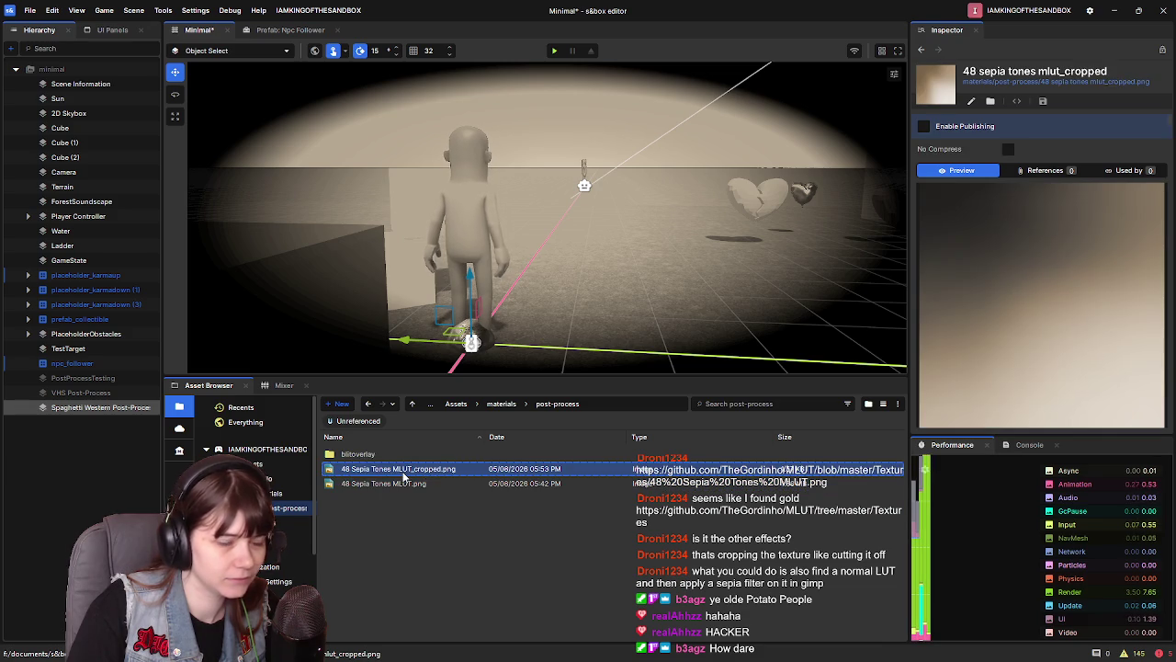
pyautogui.click(115, 407)
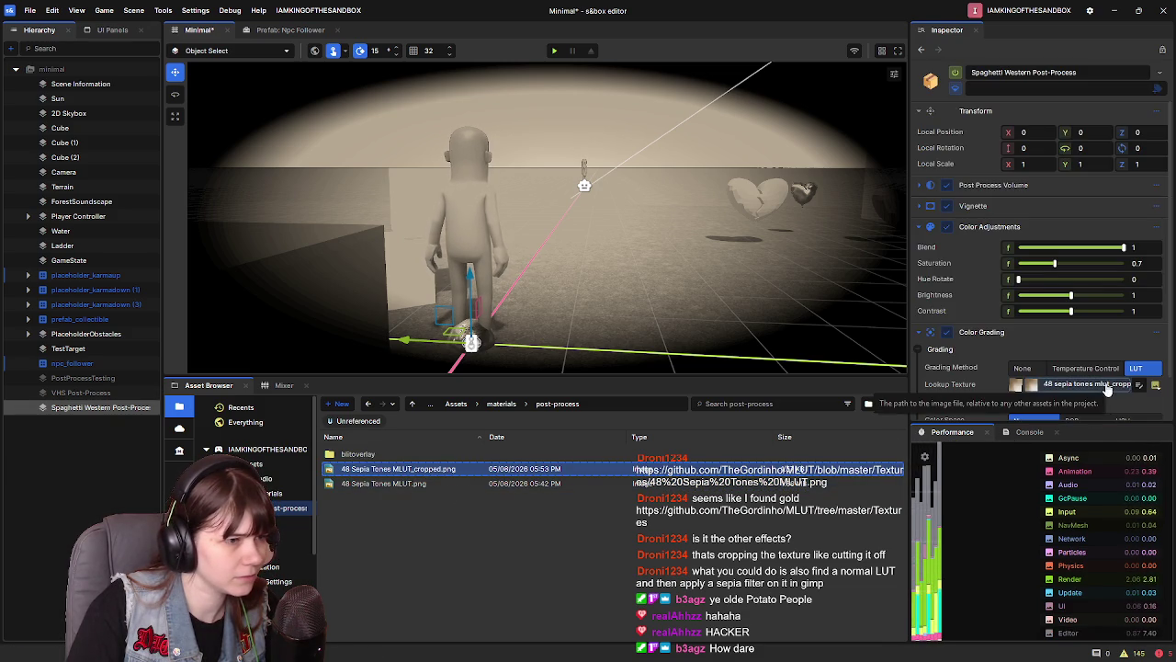
pyautogui.click(459, 484)
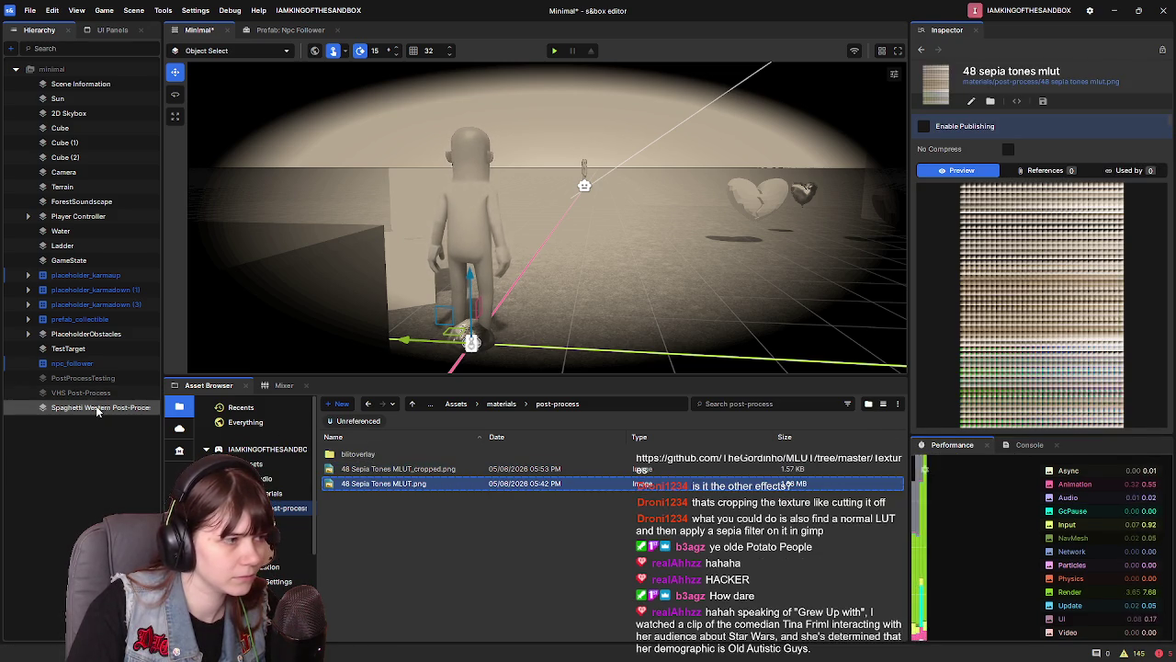
pyautogui.click(115, 408)
pyautogui.moveTo(749, 469); pyautogui.dragTo(1027, 384)
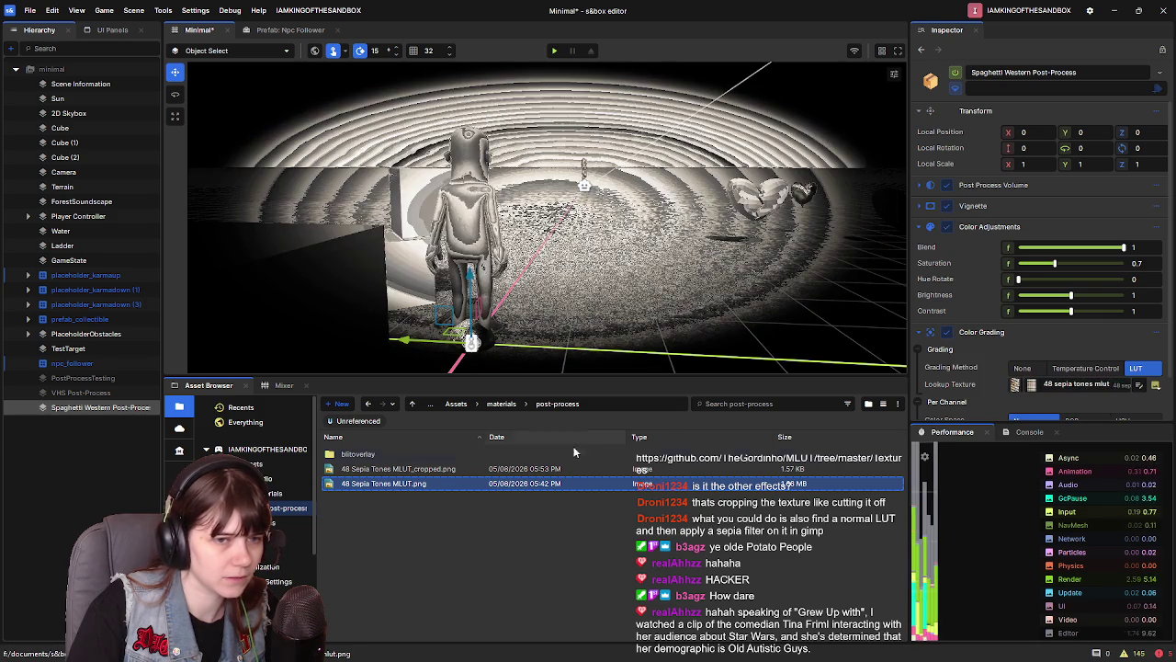
pyautogui.hotkey('ctrl', 'z')
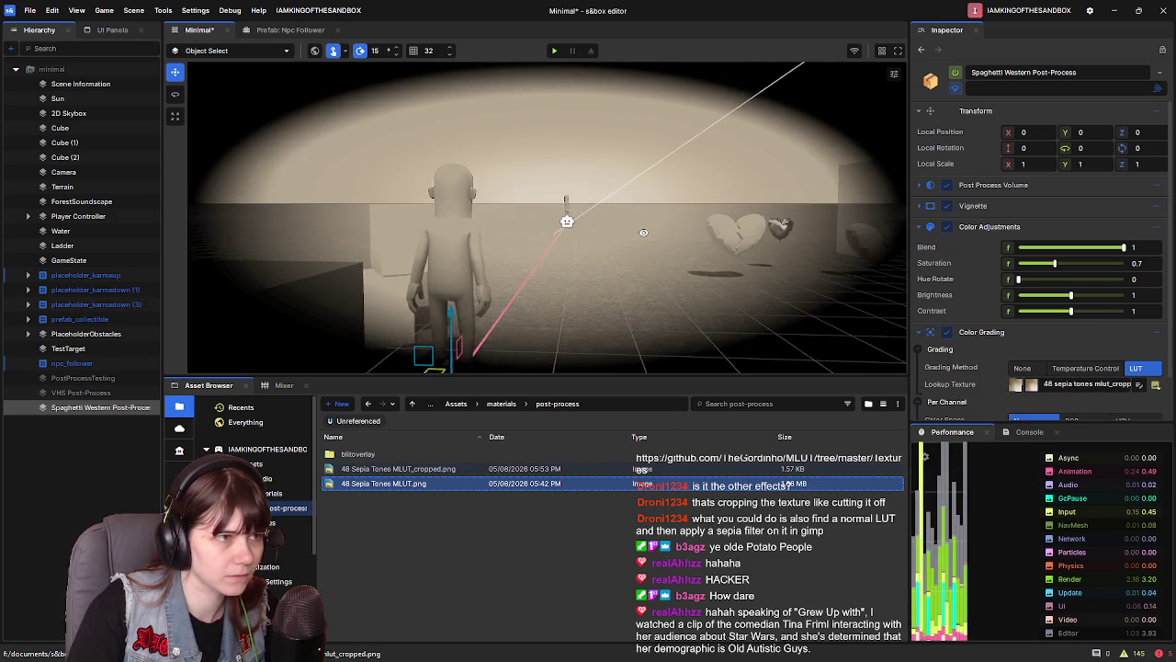
pyautogui.scroll(2, 633, 260)
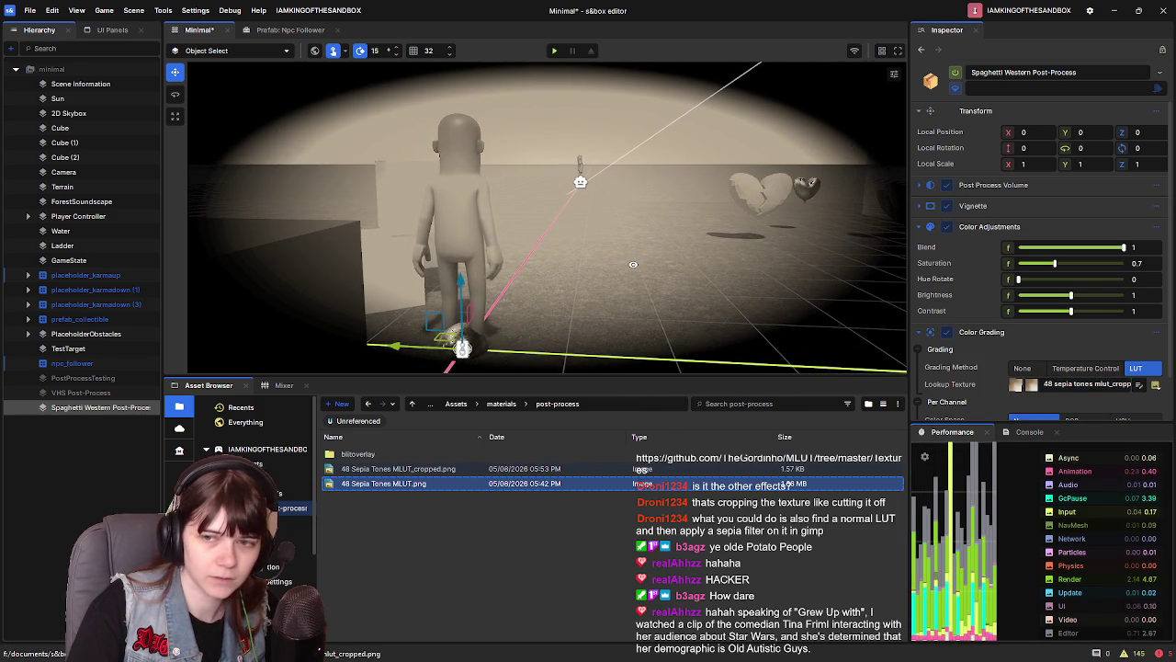
pyautogui.click(421, 487)
pyautogui.click(426, 470)
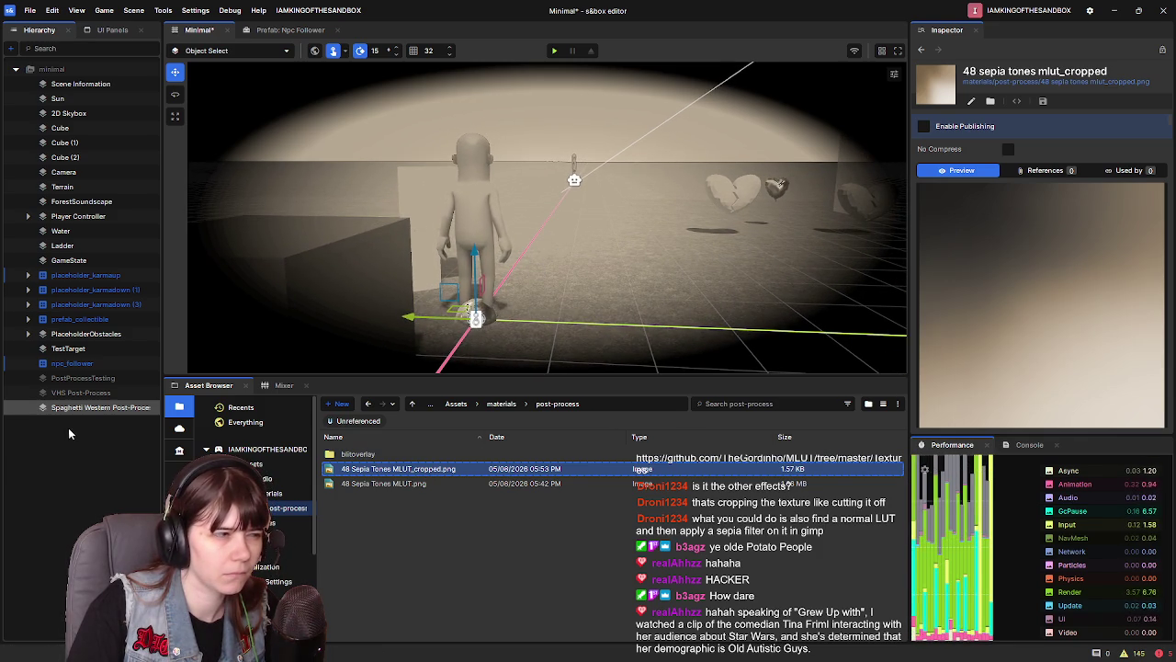
pyautogui.click(92, 407)
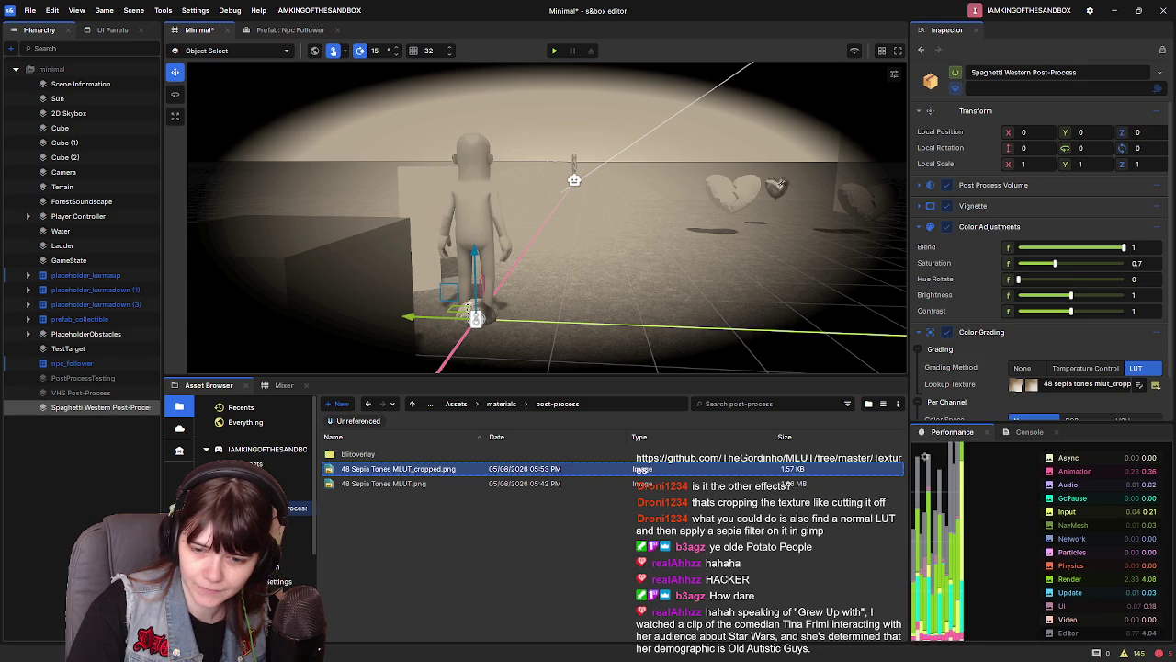
pyautogui.hotkey('alt', 'Tab')
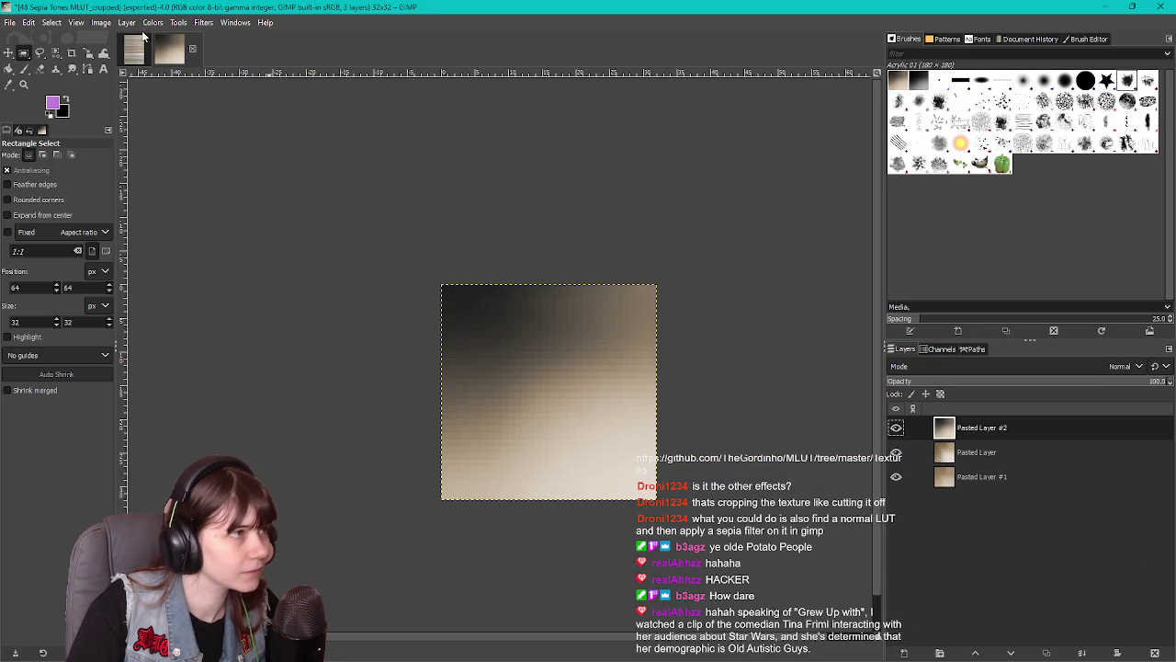
# Paste the LUT sheet's top-left tile into the 32×32 image as a new layer
pyautogui.click(134, 48)
pyautogui.scroll(-2, 478, 285)
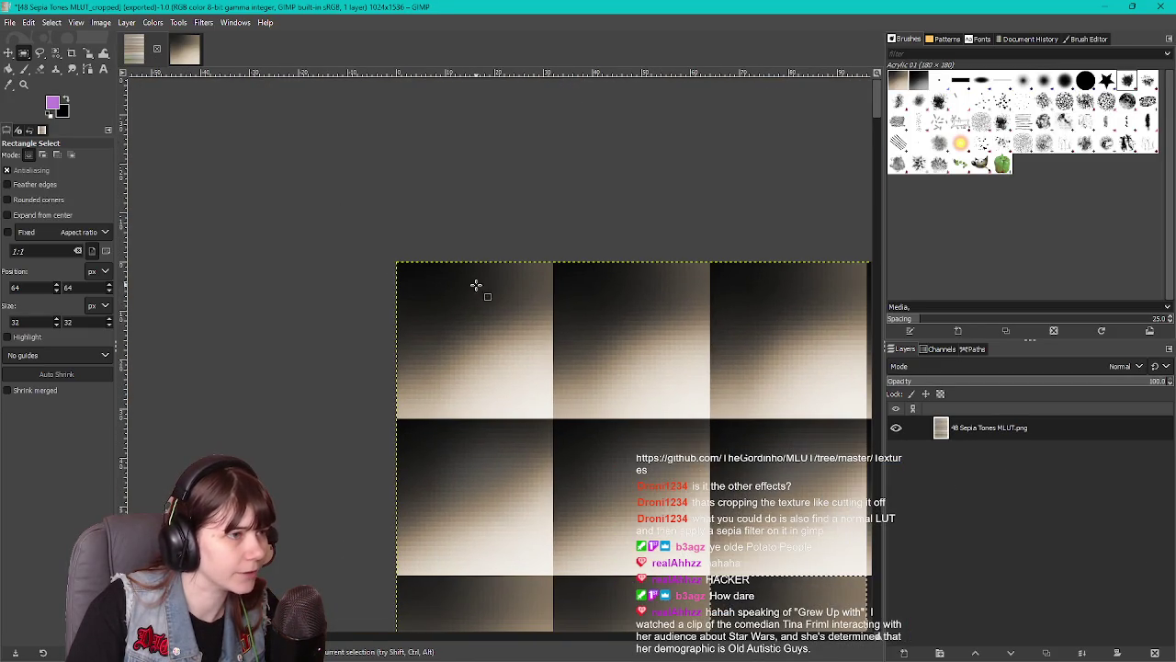
pyautogui.scroll(1, 454, 292)
pyautogui.moveTo(376, 250)
pyautogui.mouseDown()
pyautogui.moveTo(499, 341)
pyautogui.moveTo(591, 466)
pyautogui.mouseUp()
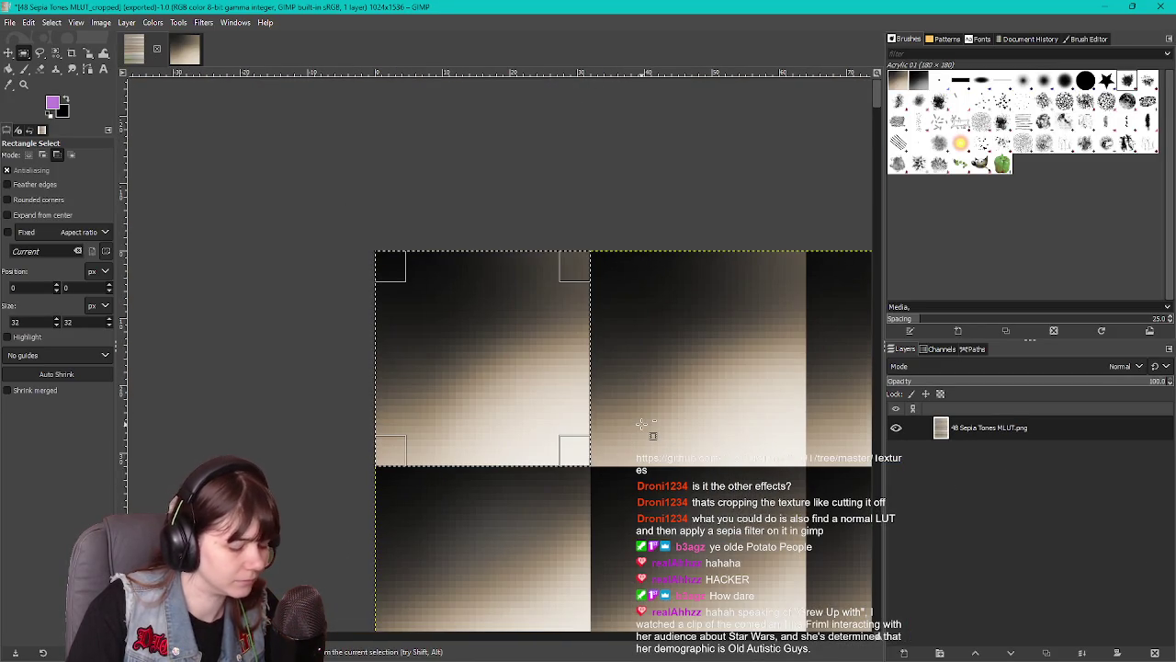
pyautogui.click(171, 48)
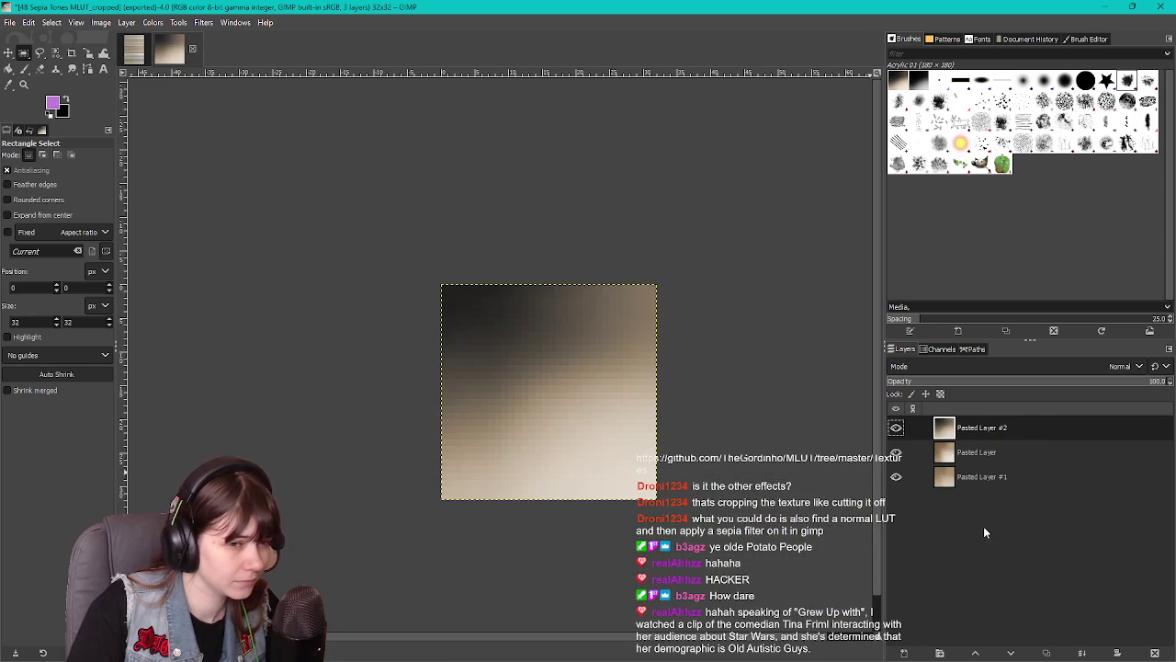
pyautogui.hotkey('ctrl', 'v')
pyautogui.rightClick(1030, 439)
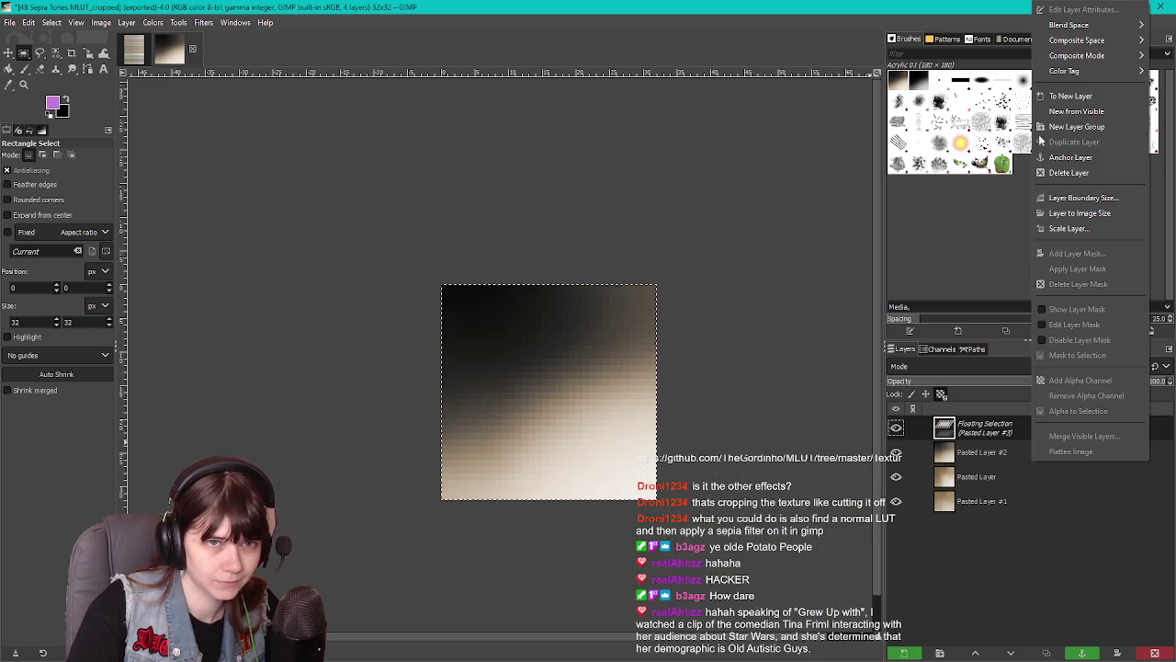
pyautogui.click(1064, 101)
# Re-export as 48 Sepia Tones MLUT_cropped.png and return to s&box
pyautogui.click(11, 23)
pyautogui.click(55, 210)
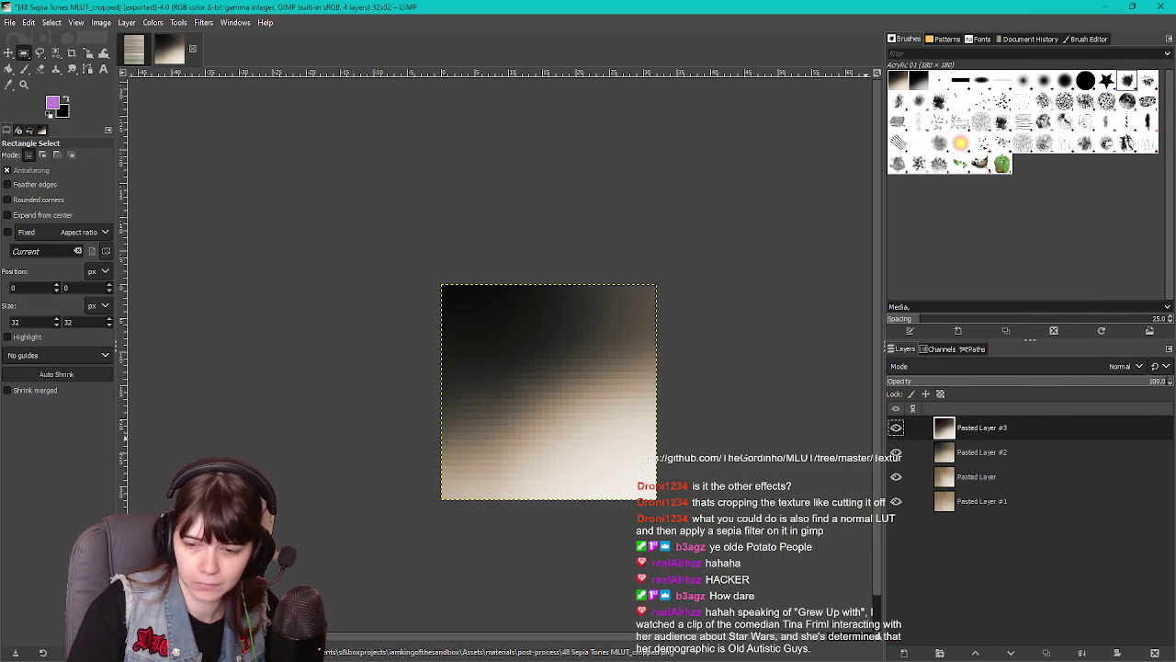
pyautogui.hotkey('alt', 'Tab')
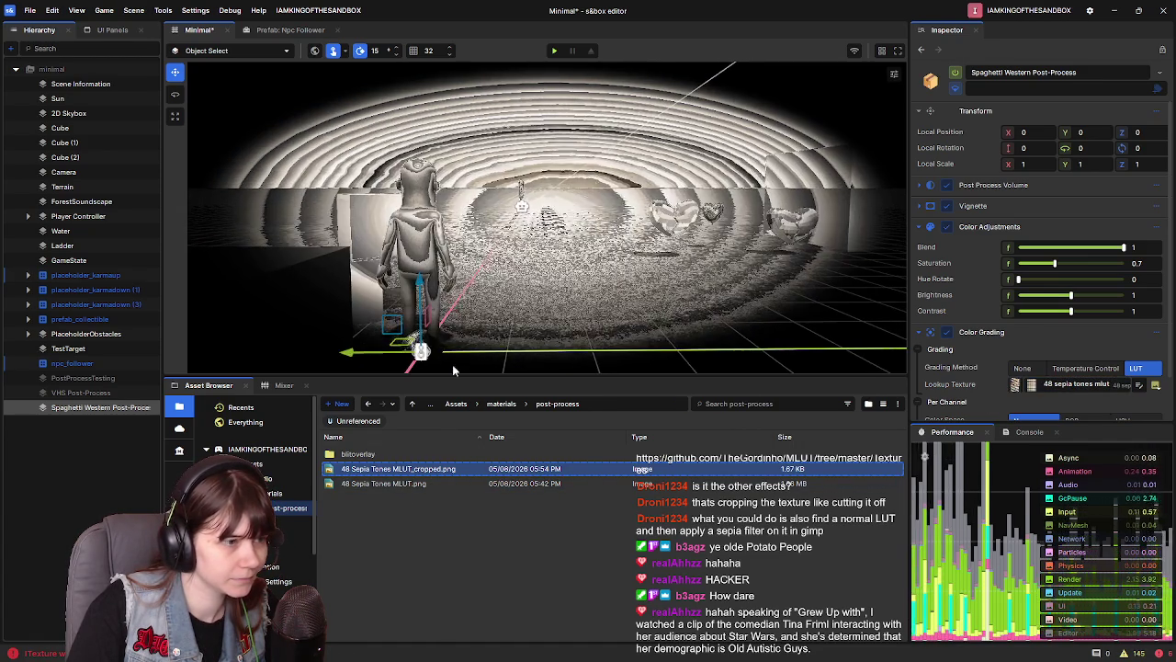
# Assign 48 sepia tones mlut_cropped as the Color Grading Lookup Texture
pyautogui.rightClick(467, 551)
pyautogui.click(526, 589)
pyautogui.moveTo(933, 427); pyautogui.dragTo(1075, 384)
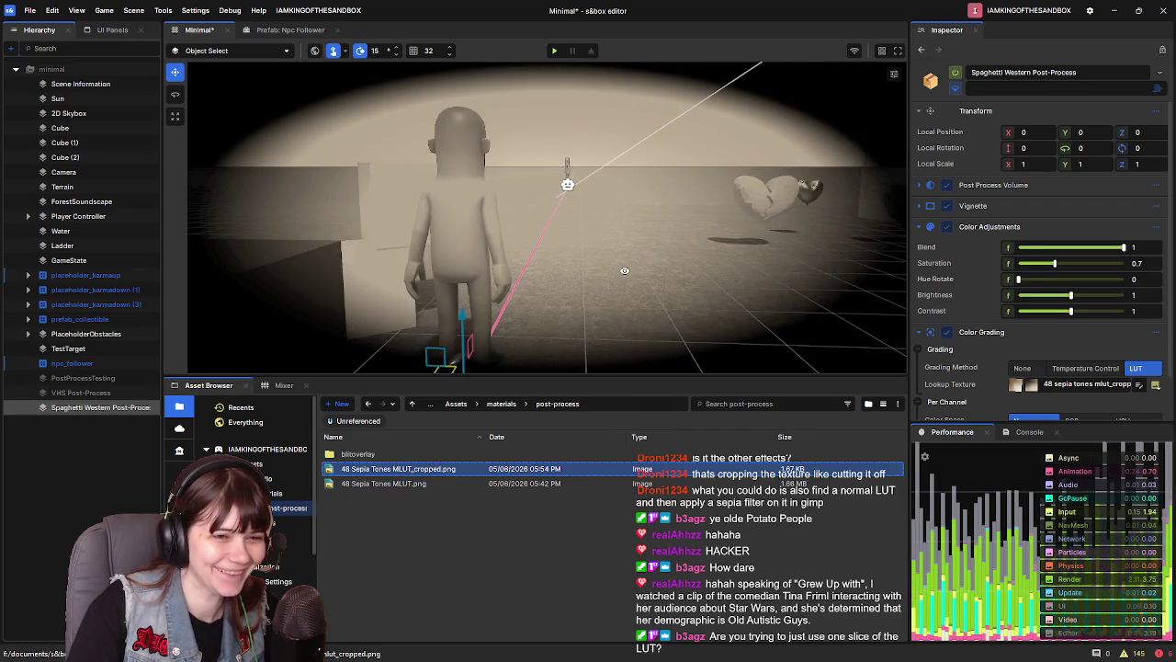
# Reset the lookup texture's Contrast and Brightness to 1
pyautogui.click(1015, 384)
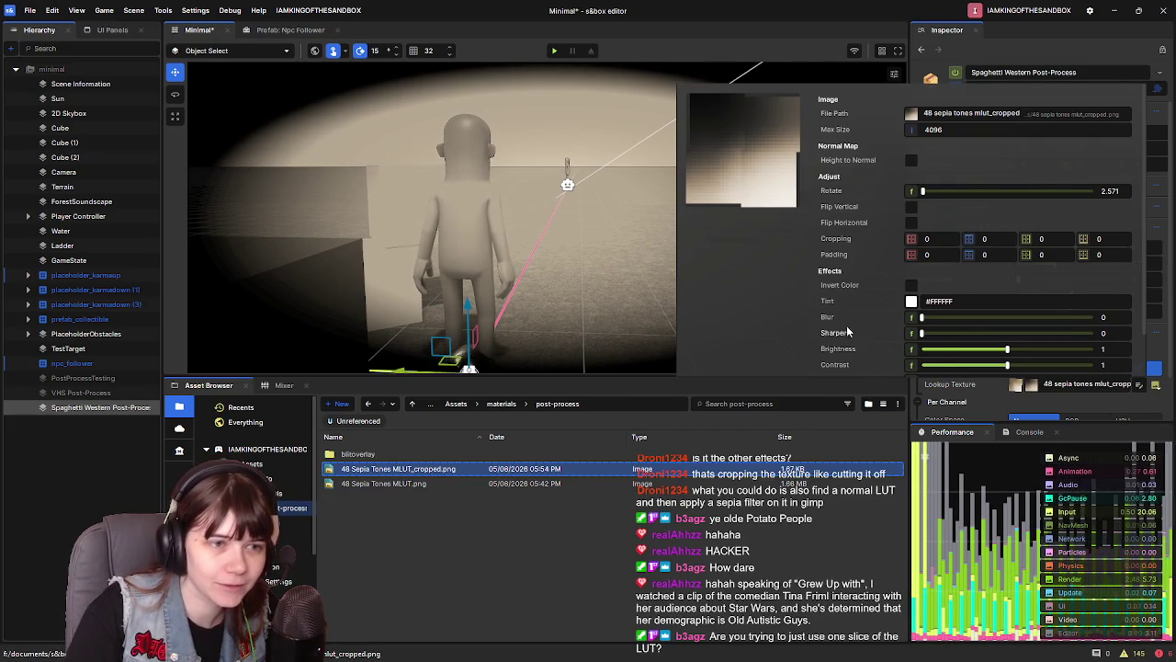
pyautogui.scroll(-1, 848, 333)
pyautogui.moveTo(1007, 315); pyautogui.dragTo(988, 318)
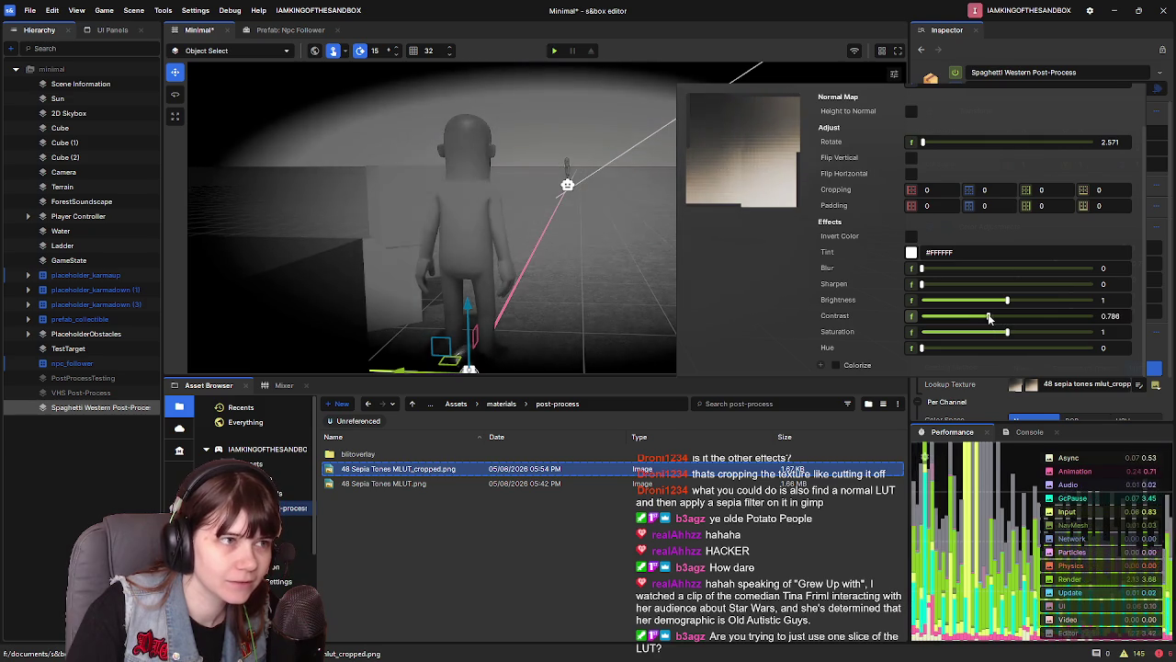
pyautogui.doubleClick(1088, 316)
pyautogui.write('1')
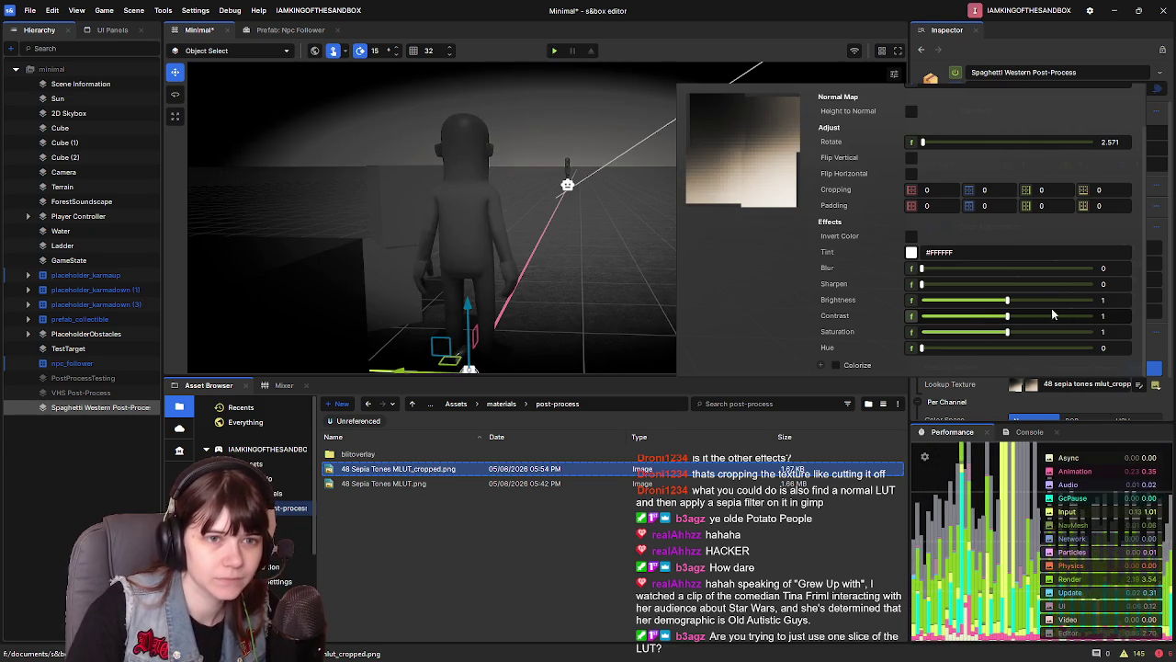
pyautogui.moveTo(1008, 303)
pyautogui.mouseDown()
pyautogui.moveTo(1031, 301)
pyautogui.moveTo(1005, 301)
pyautogui.mouseUp()
pyautogui.doubleClick(1112, 299)
pyautogui.write('1')
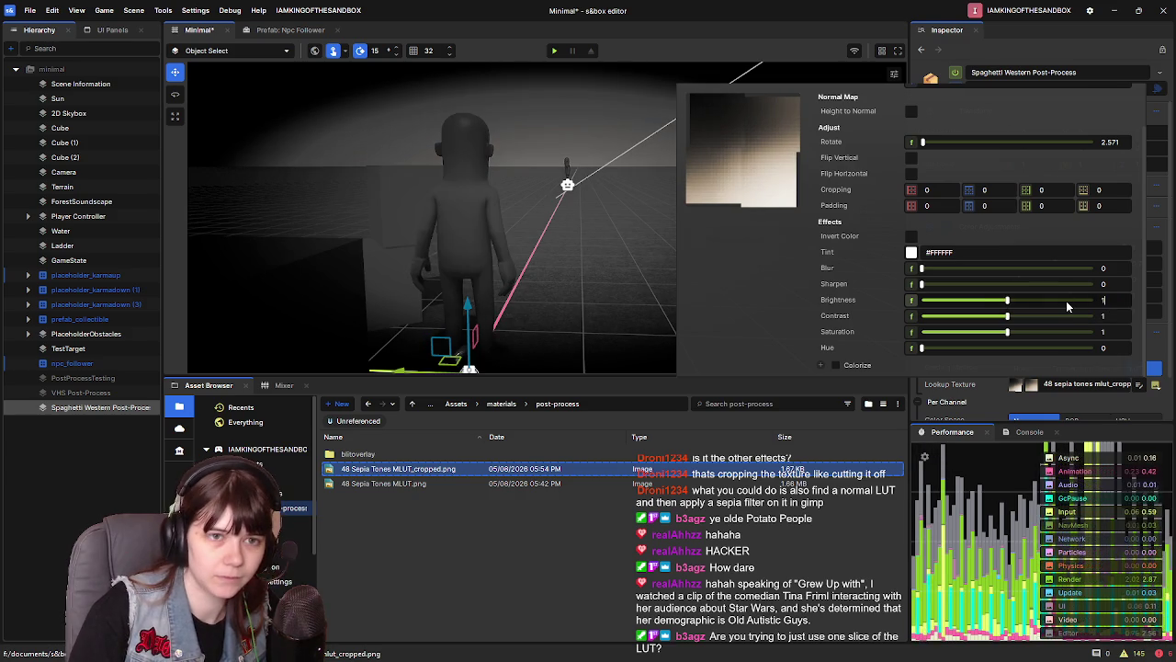
# Tint the lookup texture warm orange #FFA860
pyautogui.click(911, 254)
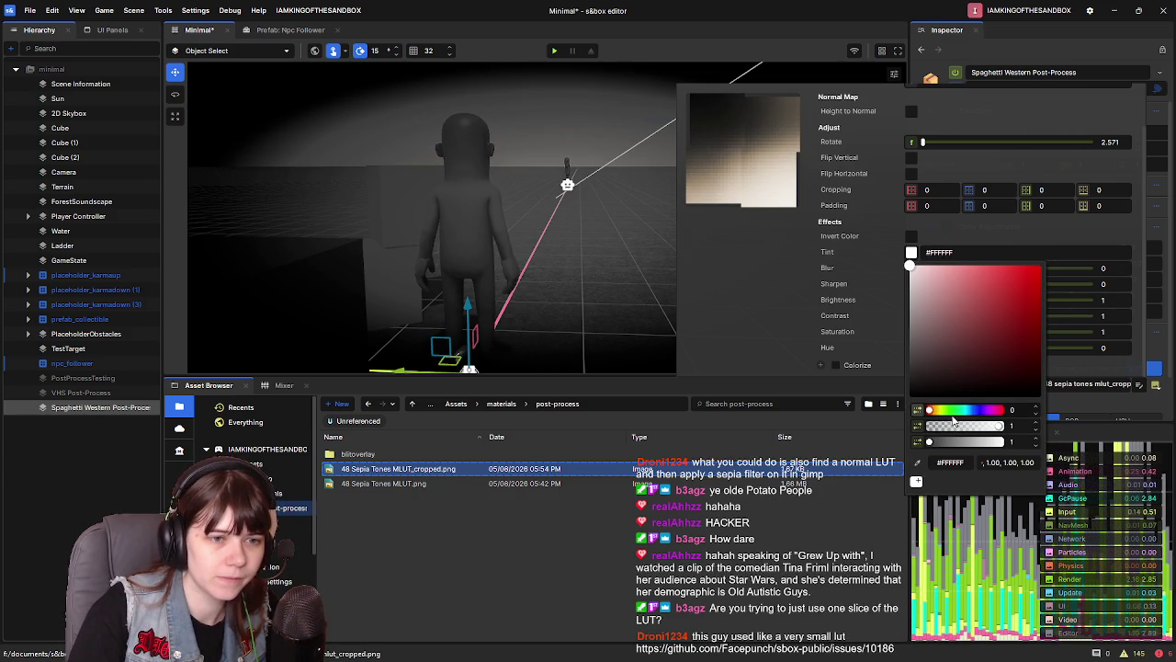
pyautogui.moveTo(933, 416); pyautogui.dragTo(935, 415)
pyautogui.moveTo(993, 301); pyautogui.dragTo(992, 260)
pyautogui.click(782, 305)
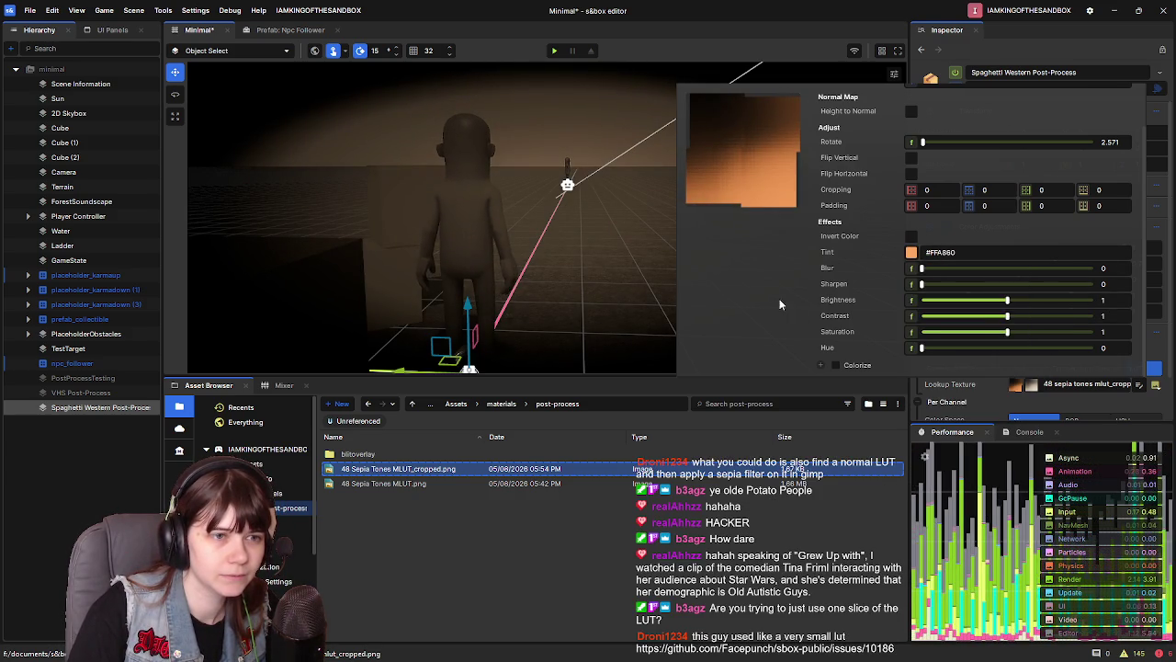
# Set texture Brightness to about 1.54, Contrast 2 and Saturation about 1.47
pyautogui.moveTo(1008, 300)
pyautogui.mouseDown()
pyautogui.moveTo(1046, 300)
pyautogui.moveTo(1017, 306)
pyautogui.mouseUp()
pyautogui.write('1')
pyautogui.press('Return')
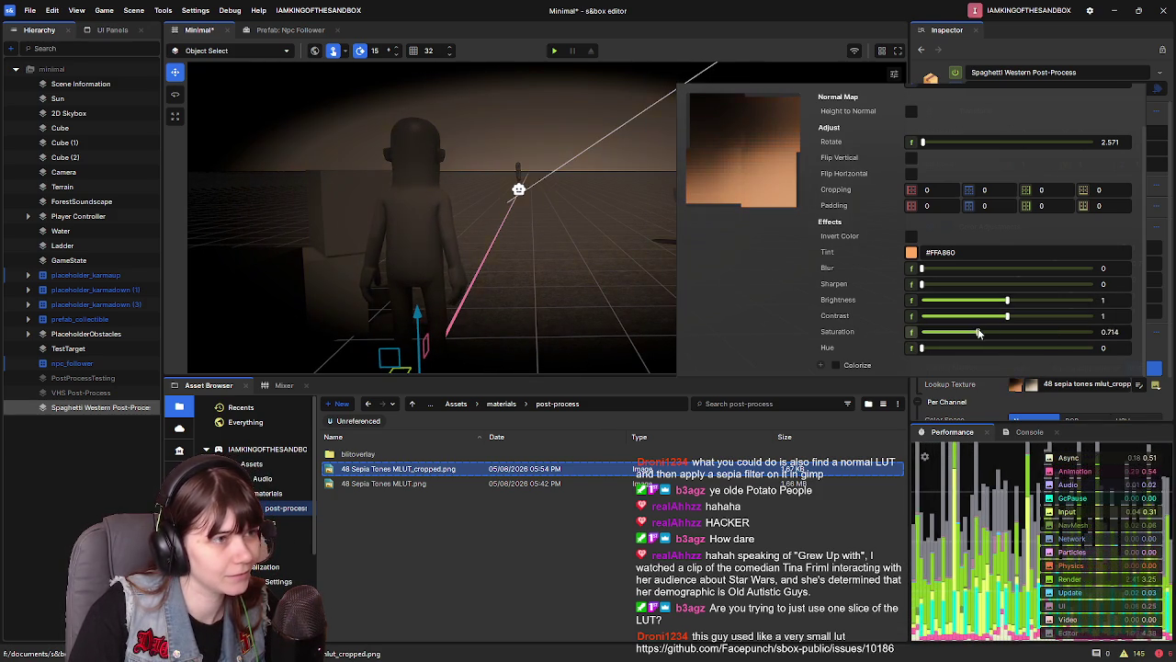
pyautogui.moveTo(1007, 319)
pyautogui.mouseDown()
pyautogui.moveTo(1066, 316)
pyautogui.moveTo(956, 316)
pyautogui.moveTo(1010, 316)
pyautogui.mouseUp()
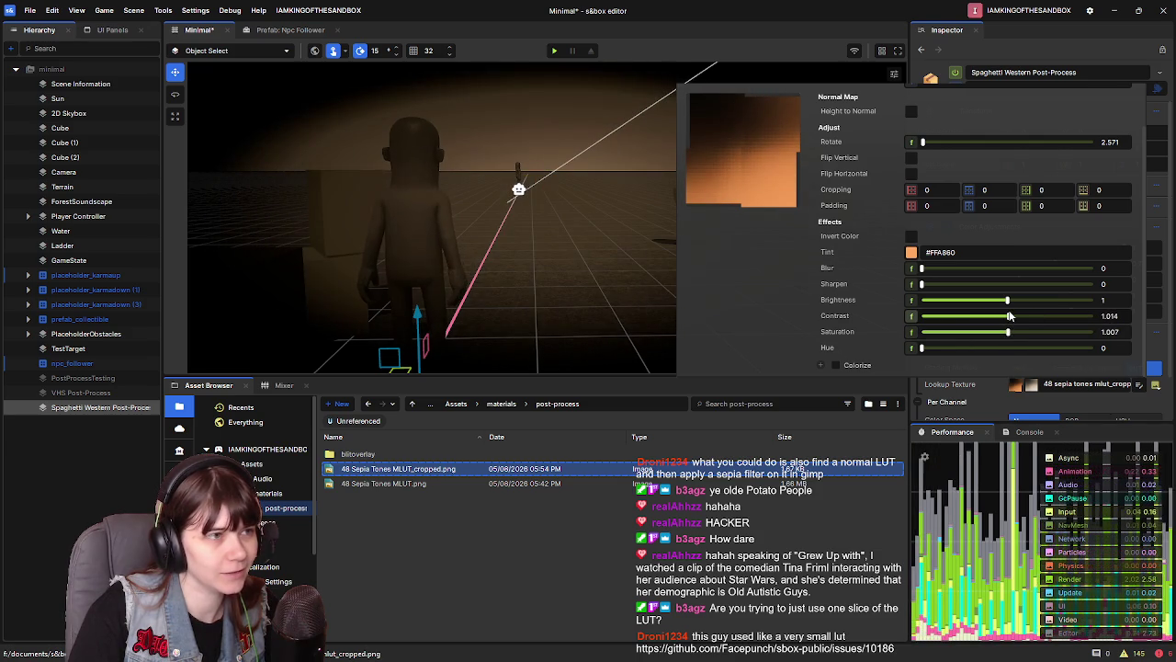
pyautogui.moveTo(593, 246); pyautogui.dragTo(574, 246)
pyautogui.moveTo(1008, 301); pyautogui.dragTo(1109, 323)
pyautogui.moveTo(1046, 302); pyautogui.dragTo(1030, 333)
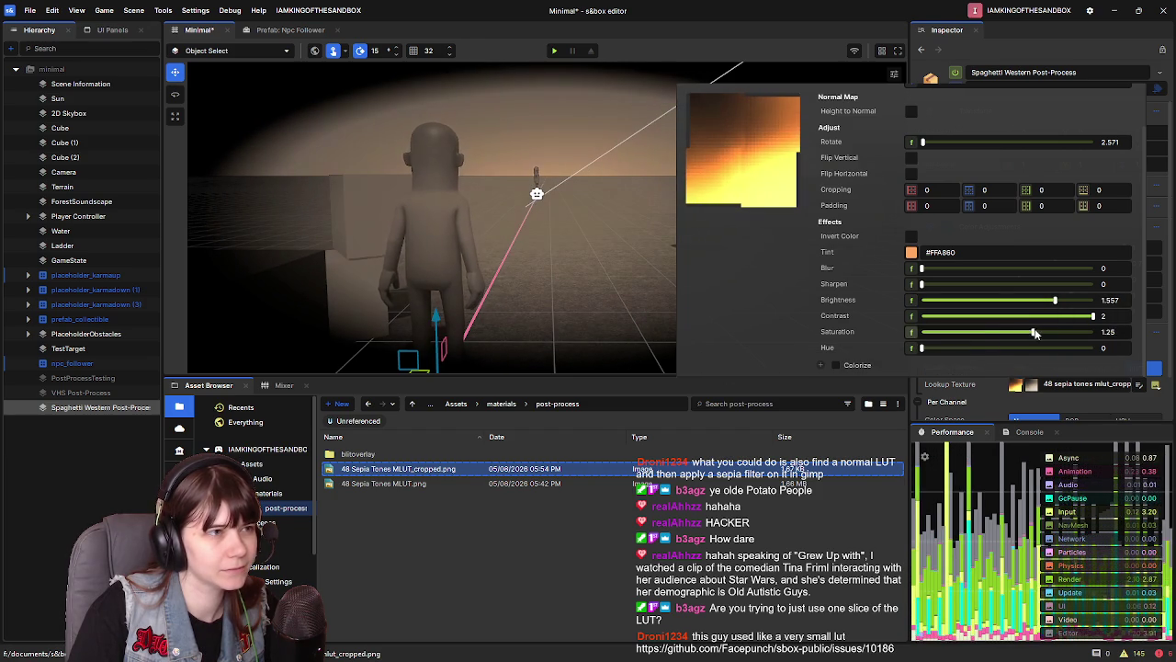
pyautogui.moveTo(1114, 335)
pyautogui.mouseDown()
pyautogui.moveTo(1062, 335)
pyautogui.moveTo(1052, 303)
pyautogui.mouseUp()
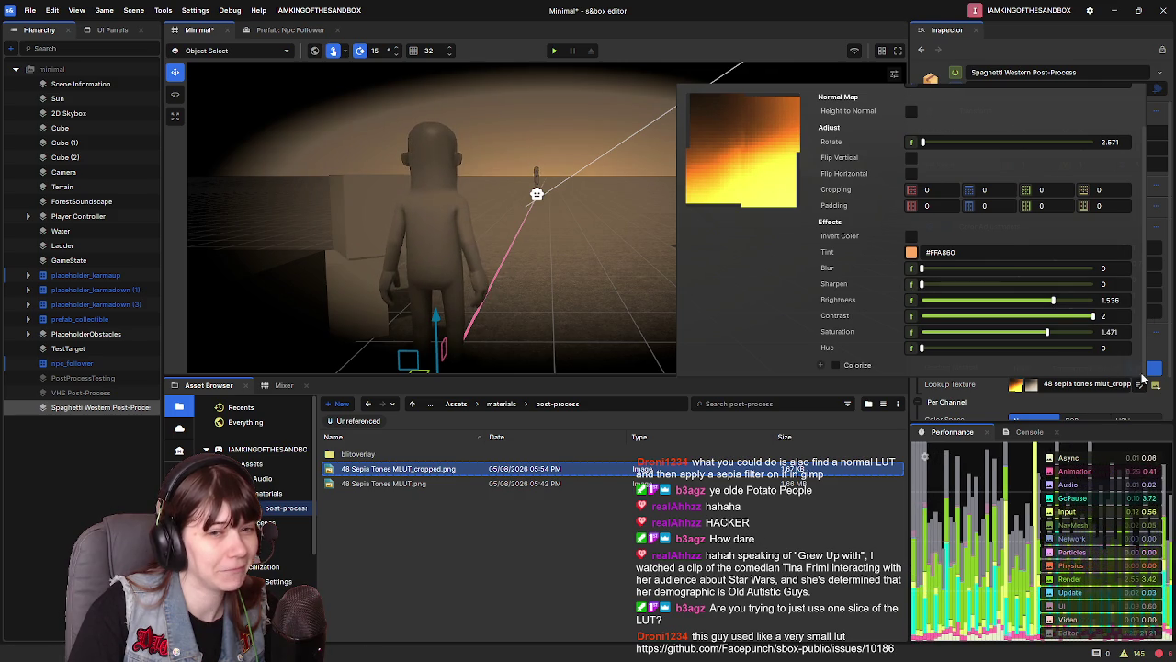
pyautogui.click(629, 314)
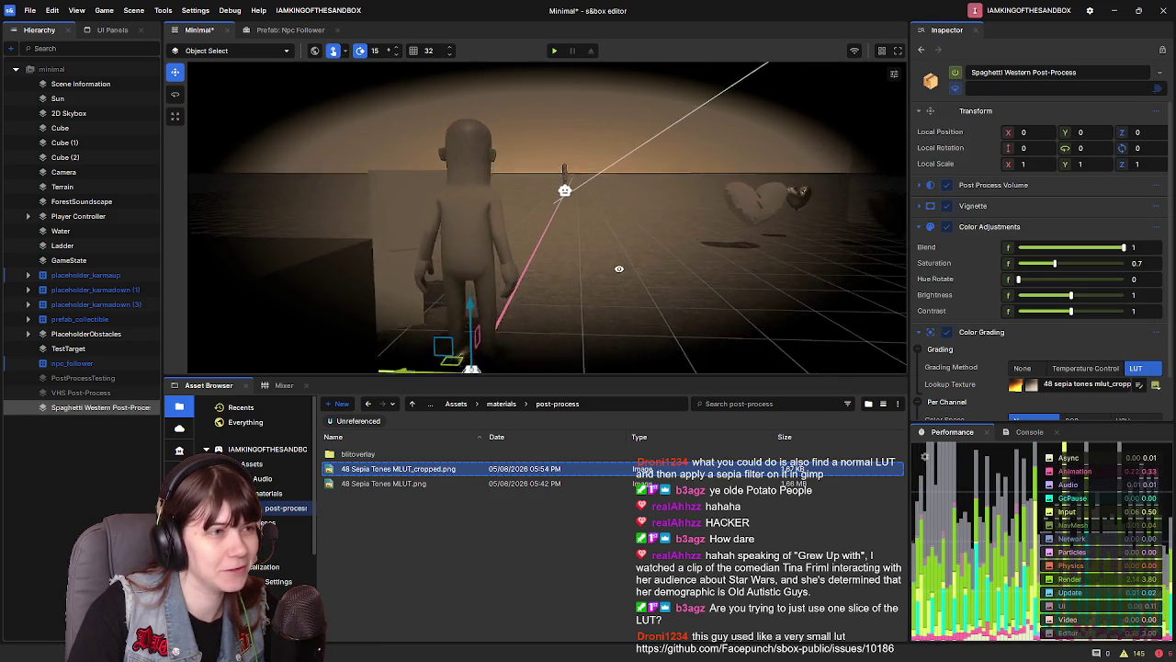
# Enable Post Process Volume Editor Preview, fly the camera back, then disable the preview
pyautogui.moveTo(633, 253); pyautogui.dragTo(631, 263)
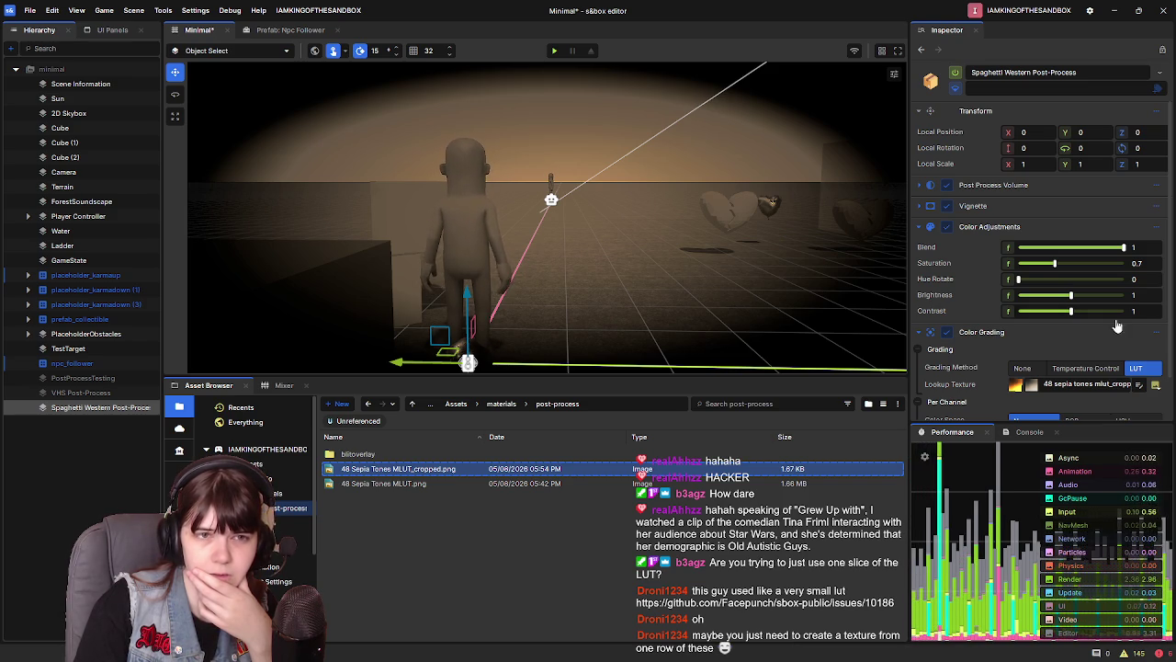
pyautogui.click(919, 185)
pyautogui.click(1009, 237)
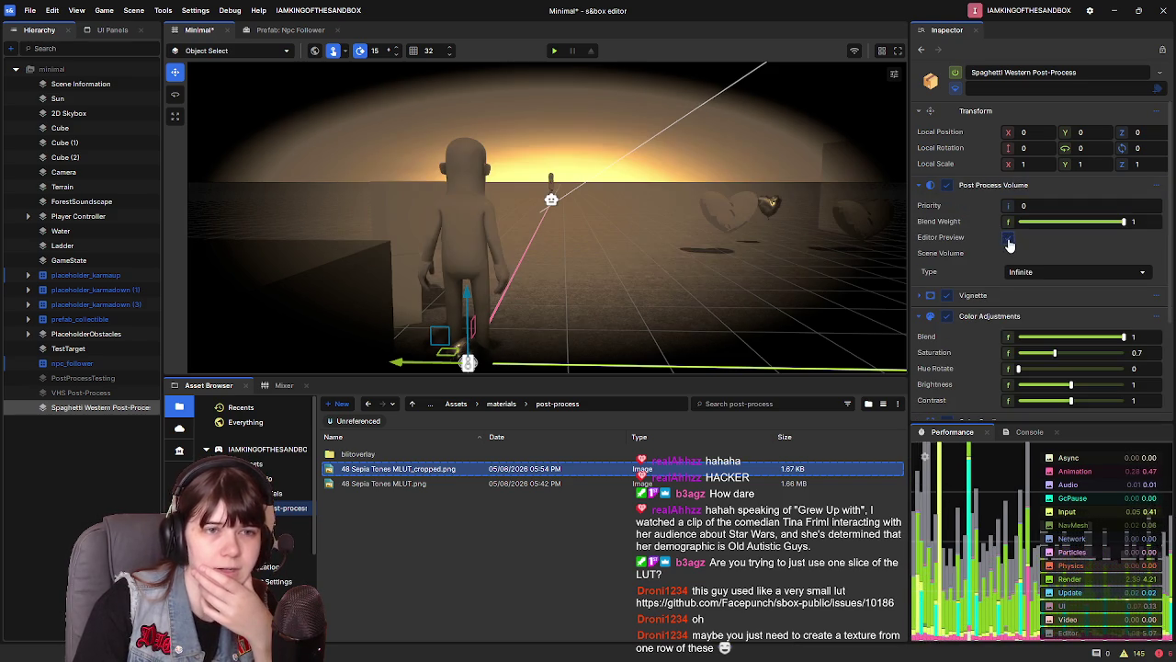
pyautogui.press('s')
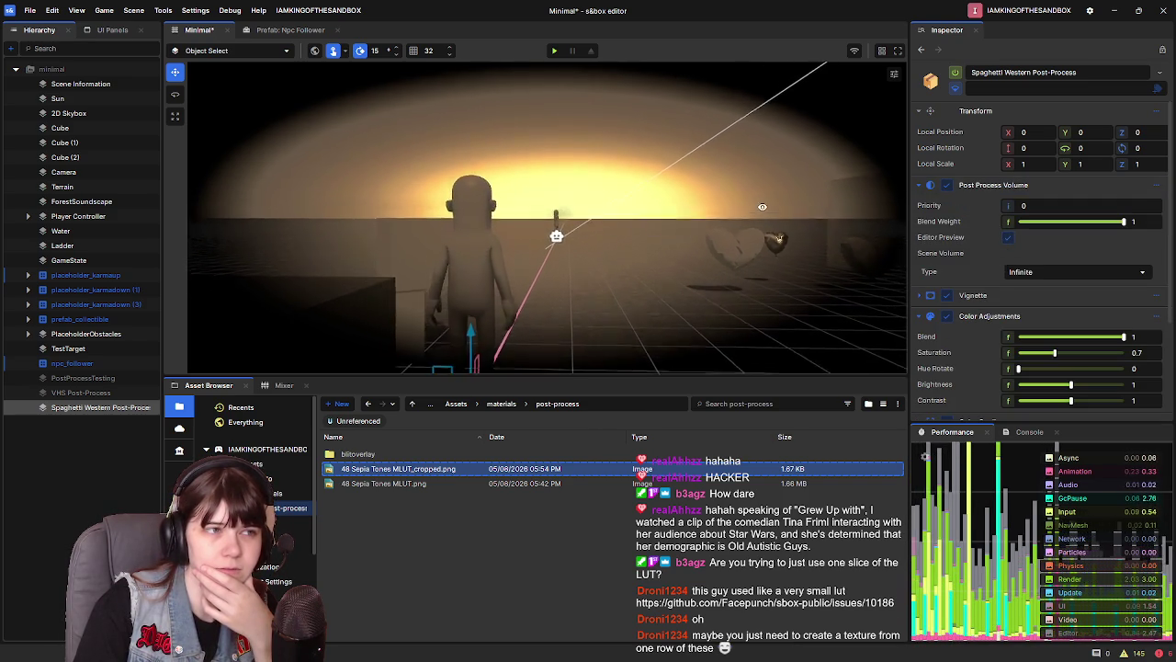
pyautogui.press('s')
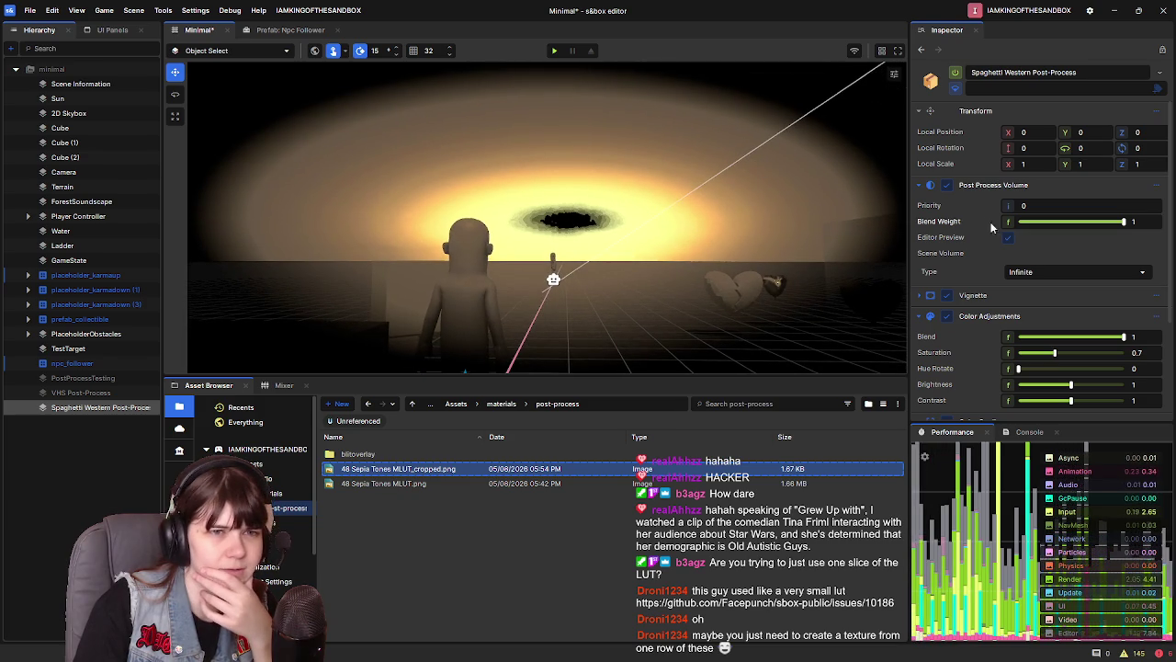
pyautogui.click(1008, 238)
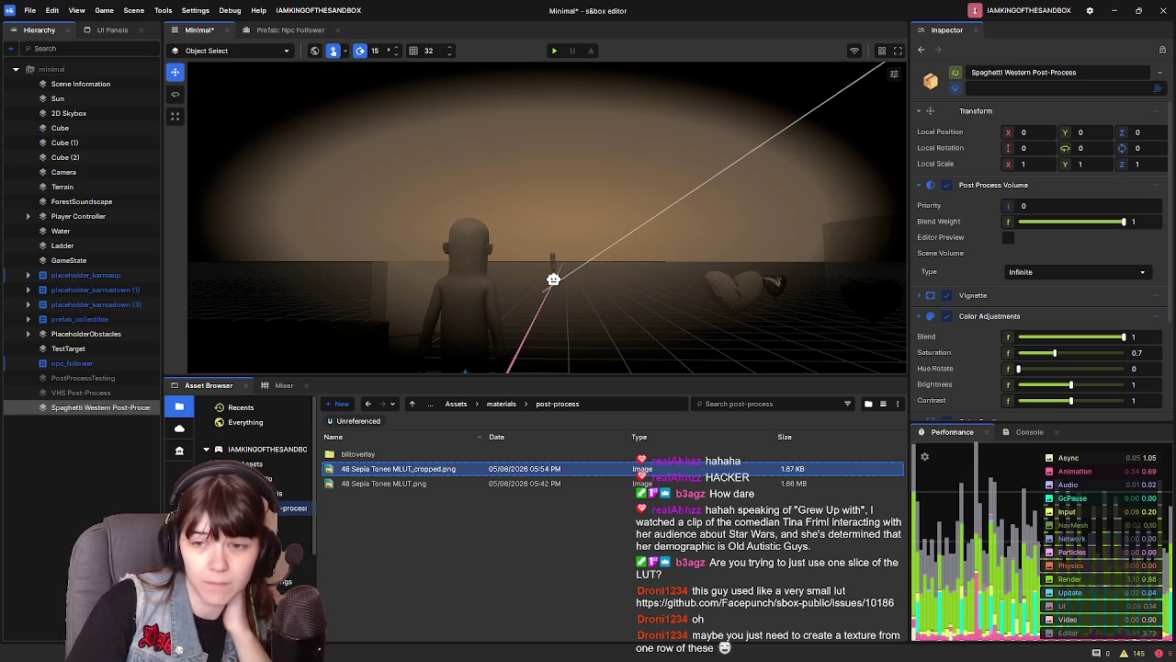
pyautogui.hotkey('alt', 'Tab')
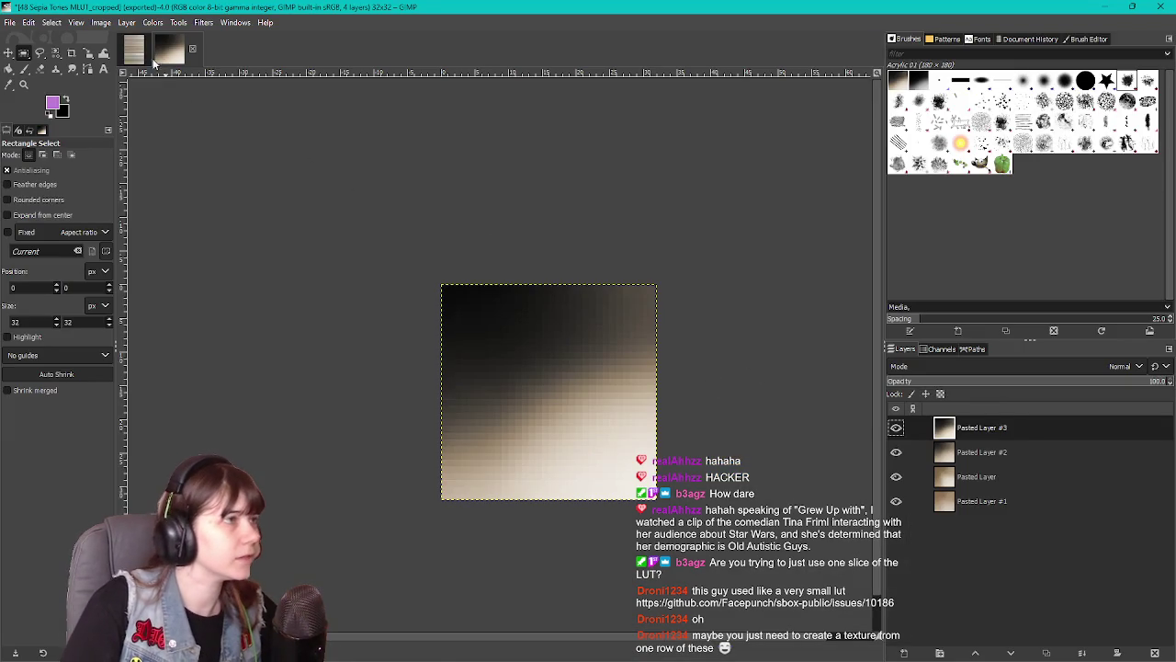
# In the 48 Sepia Tones MLUT image, select the full top 1024x32 tile row
pyautogui.hotkey('ctrl', 'pageup')
pyautogui.scroll(-6, 594, 296)
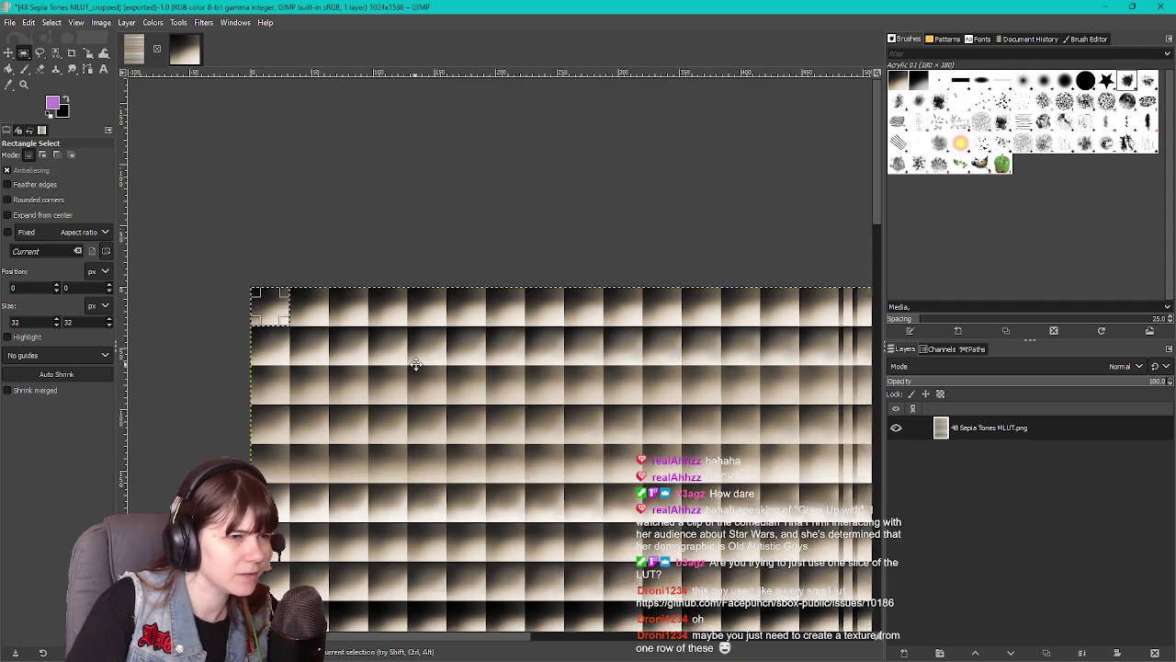
pyautogui.hscroll(-5, 487, 363)
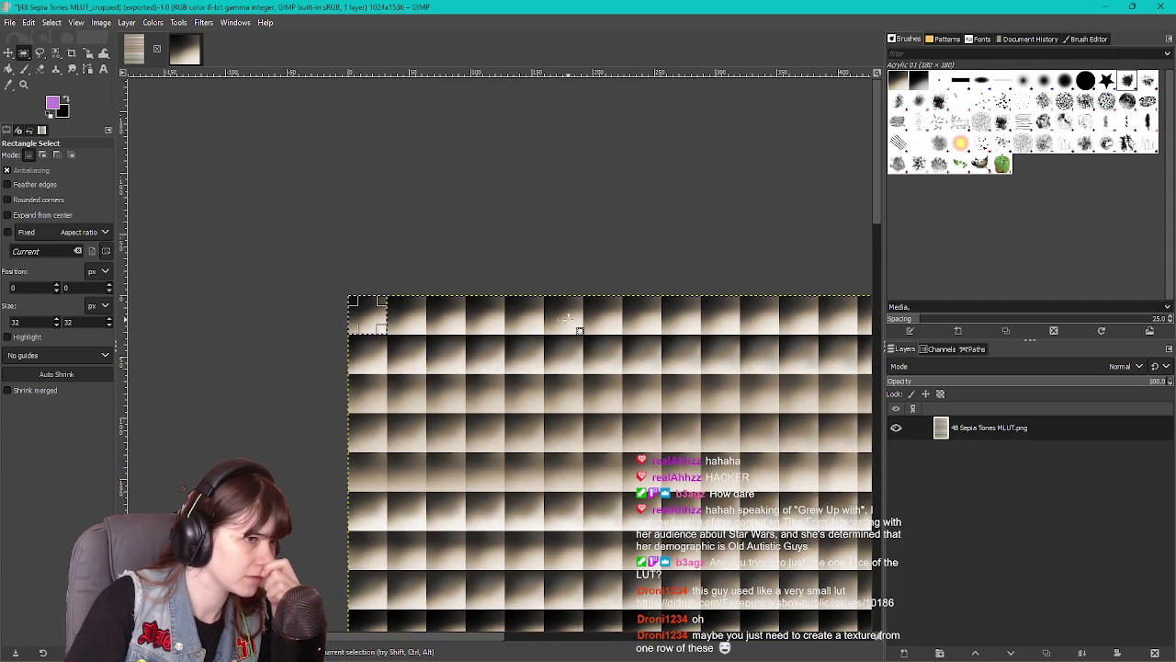
pyautogui.hscroll(3, 618, 320)
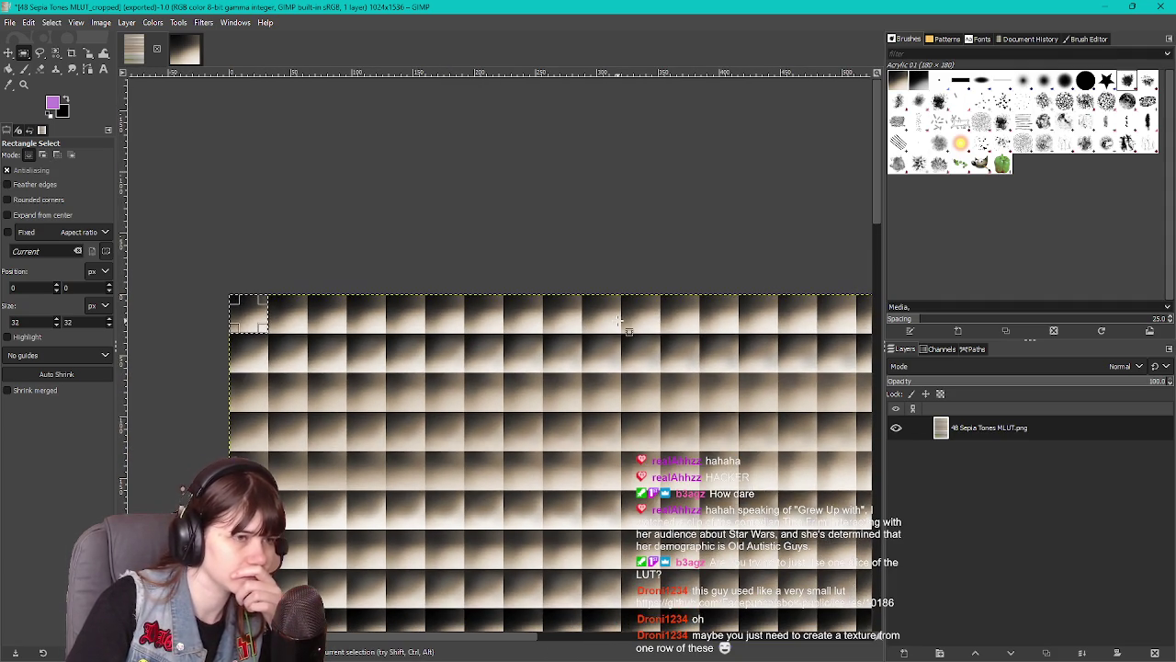
pyautogui.scroll(-4, 625, 321)
pyautogui.hscroll(3, 480, 319)
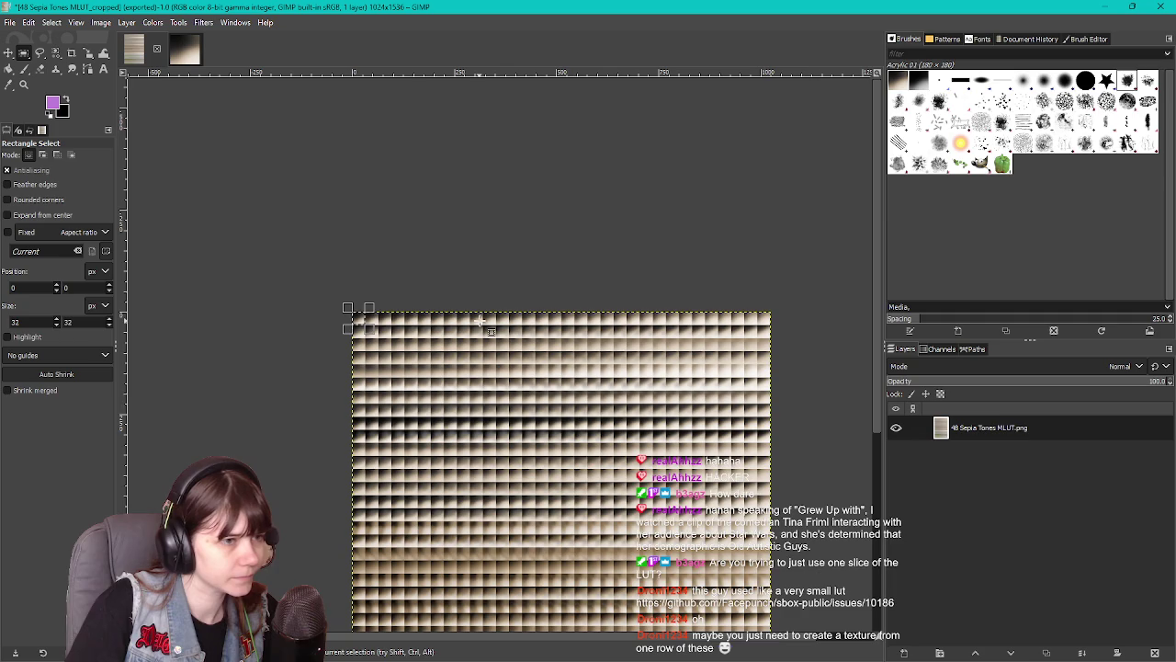
pyautogui.hscroll(-3, 413, 331)
pyautogui.click(493, 309)
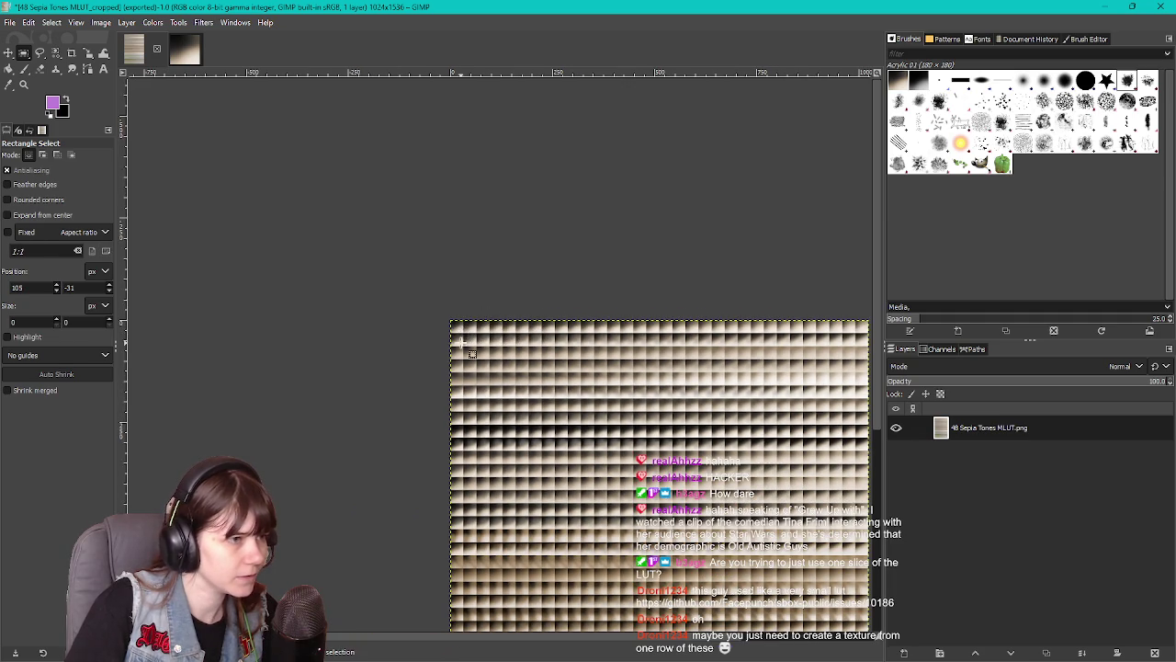
pyautogui.scroll(5, 464, 338)
pyautogui.scroll(2, 407, 205)
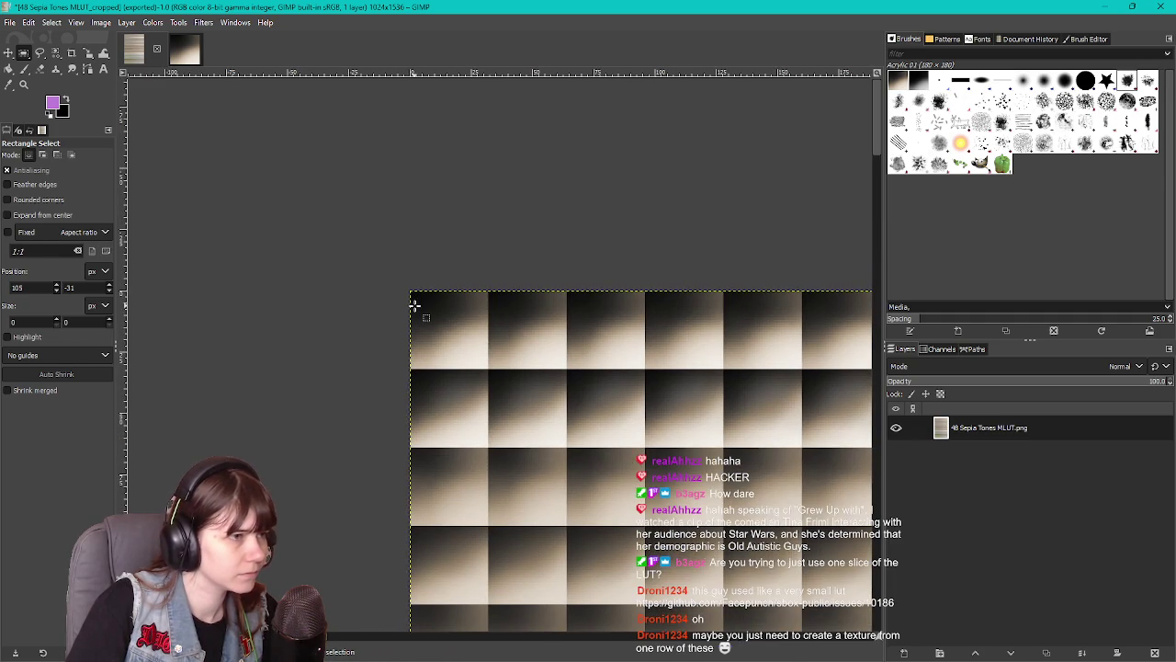
pyautogui.scroll(3, 441, 307)
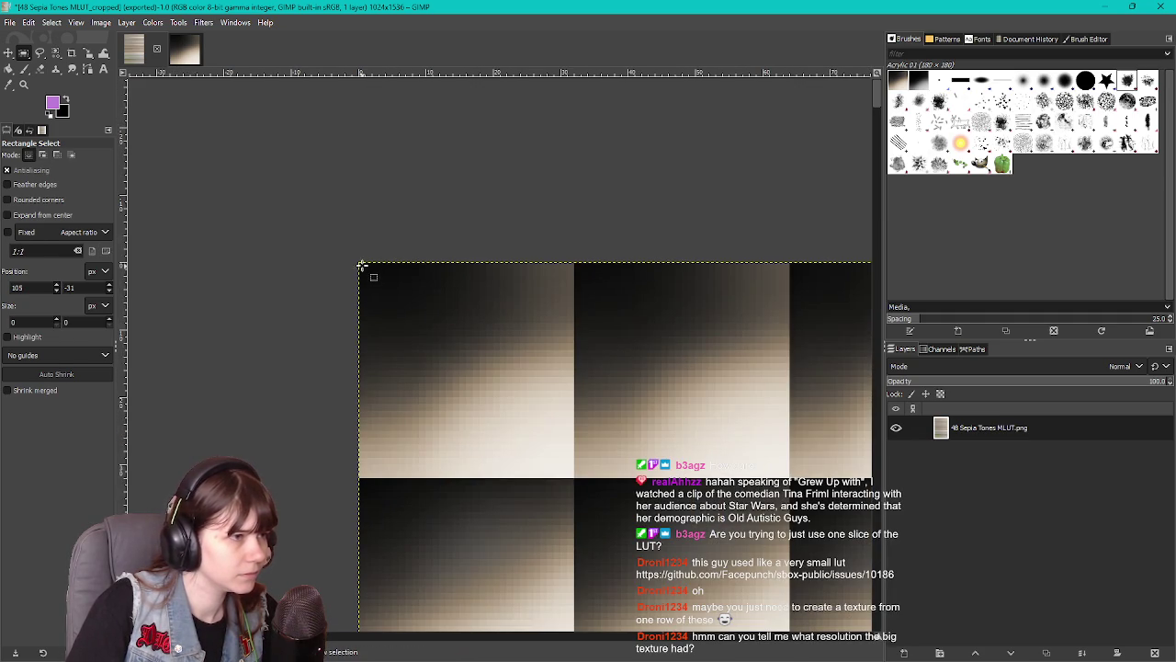
pyautogui.scroll(-3, 420, 281)
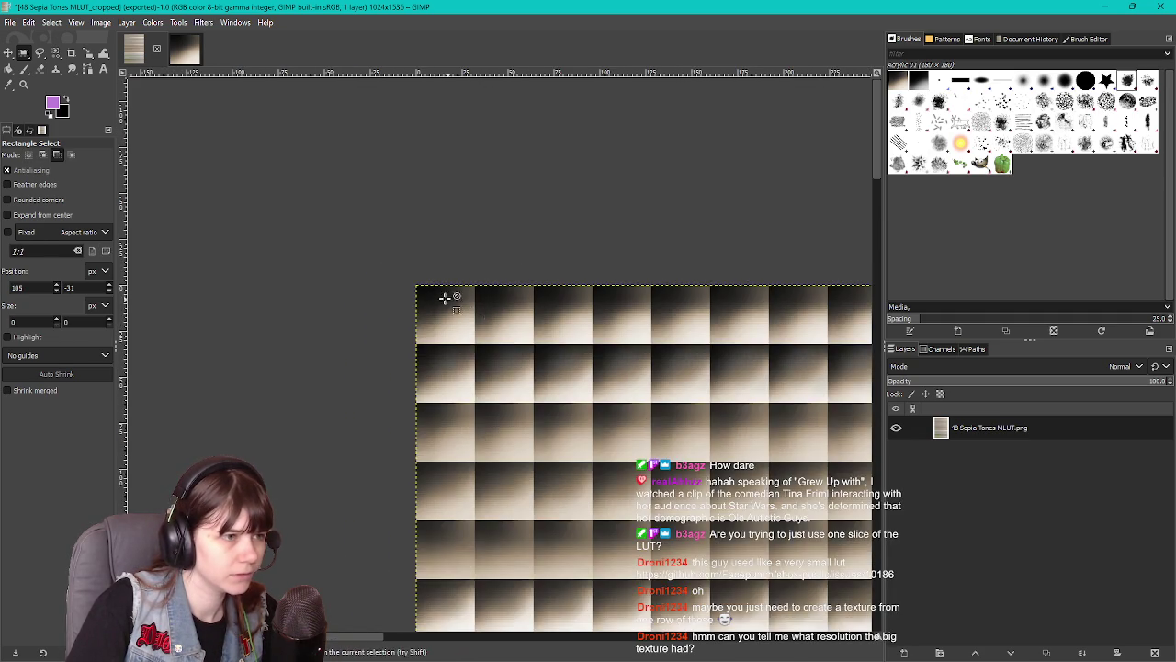
pyautogui.scroll(3, 451, 302)
pyautogui.moveTo(352, 256)
pyautogui.mouseDown()
pyautogui.moveTo(468, 328)
pyautogui.moveTo(554, 433)
pyautogui.moveTo(566, 467)
pyautogui.mouseUp()
pyautogui.scroll(-3, 425, 379)
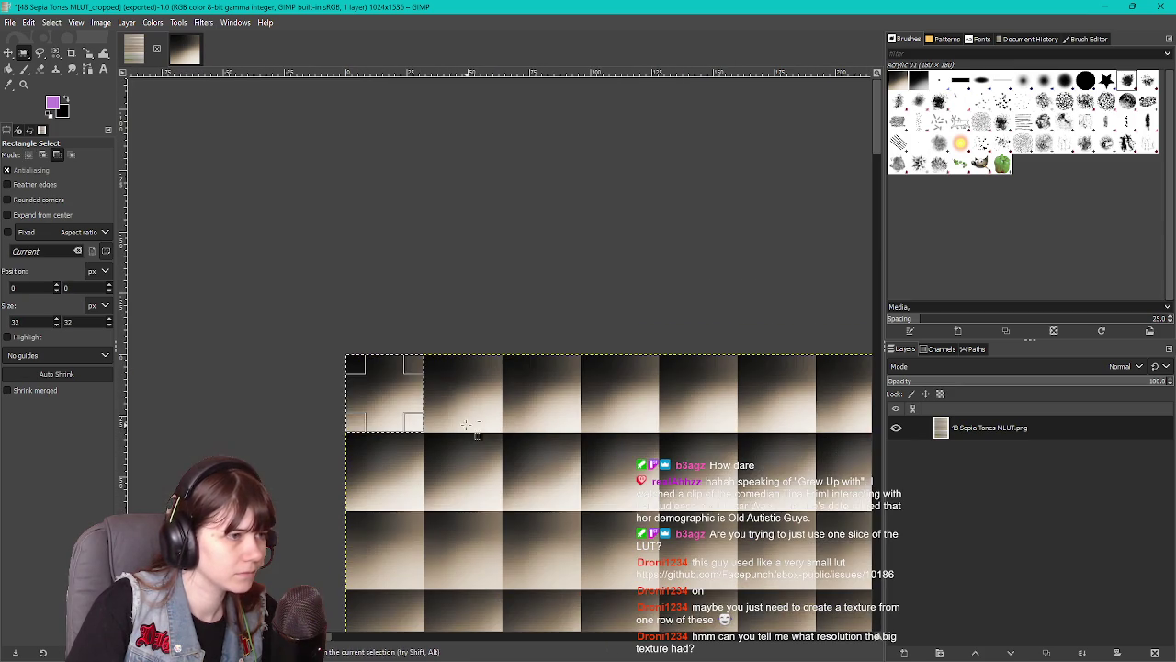
pyautogui.moveTo(425, 379); pyautogui.dragTo(741, 405)
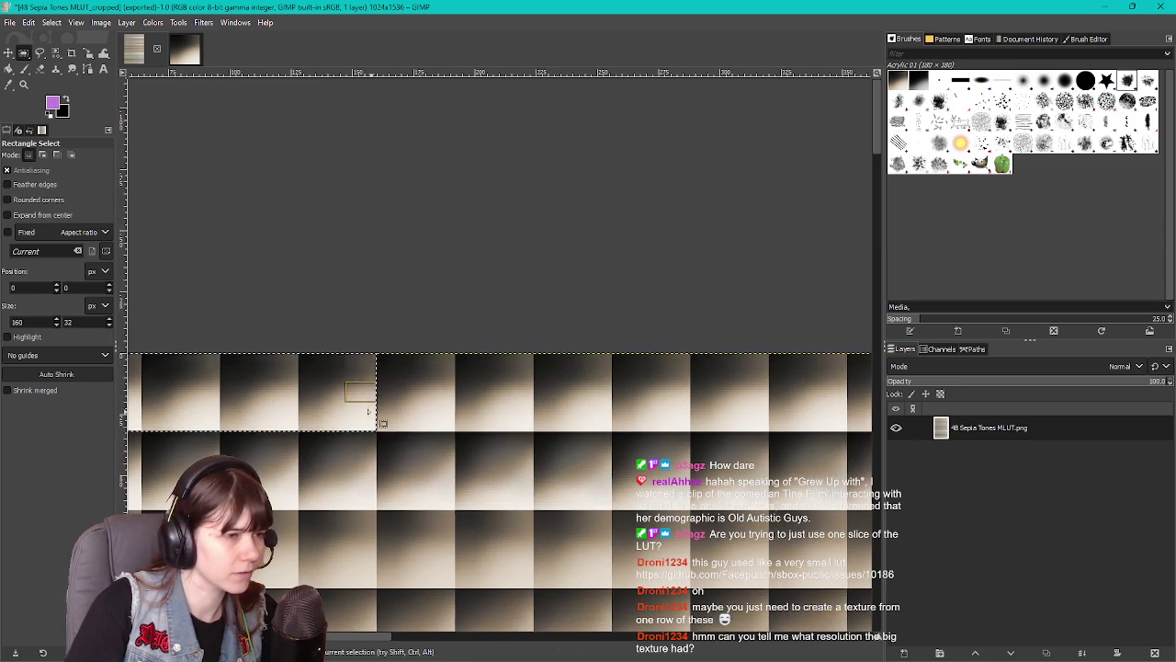
pyautogui.moveTo(374, 402)
pyautogui.mouseDown()
pyautogui.moveTo(701, 385)
pyautogui.moveTo(395, 390)
pyautogui.moveTo(442, 401)
pyautogui.moveTo(741, 390)
pyautogui.moveTo(336, 388)
pyautogui.moveTo(830, 395)
pyautogui.moveTo(391, 395)
pyautogui.moveTo(354, 384)
pyautogui.moveTo(761, 395)
pyautogui.moveTo(750, 380)
pyautogui.mouseUp()
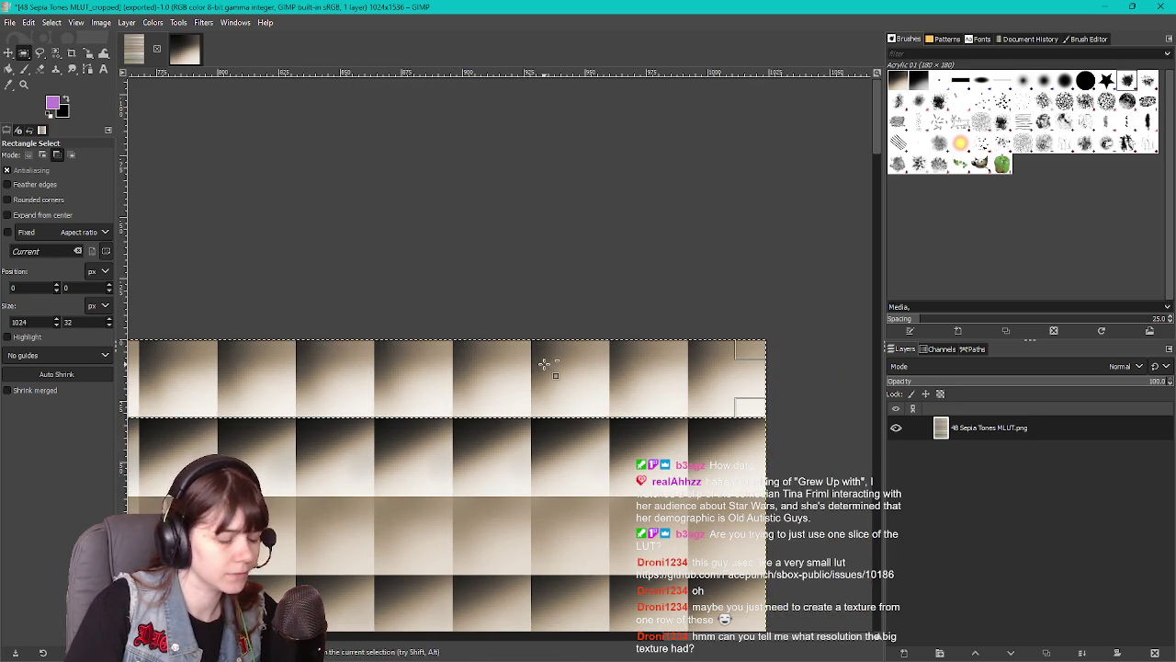
# Copy the top row onto a new layer, hide the original LUT layer, and crop to the strip
pyautogui.hotkey('ctrl', 'c')
pyautogui.hotkey('ctrl', 'v')
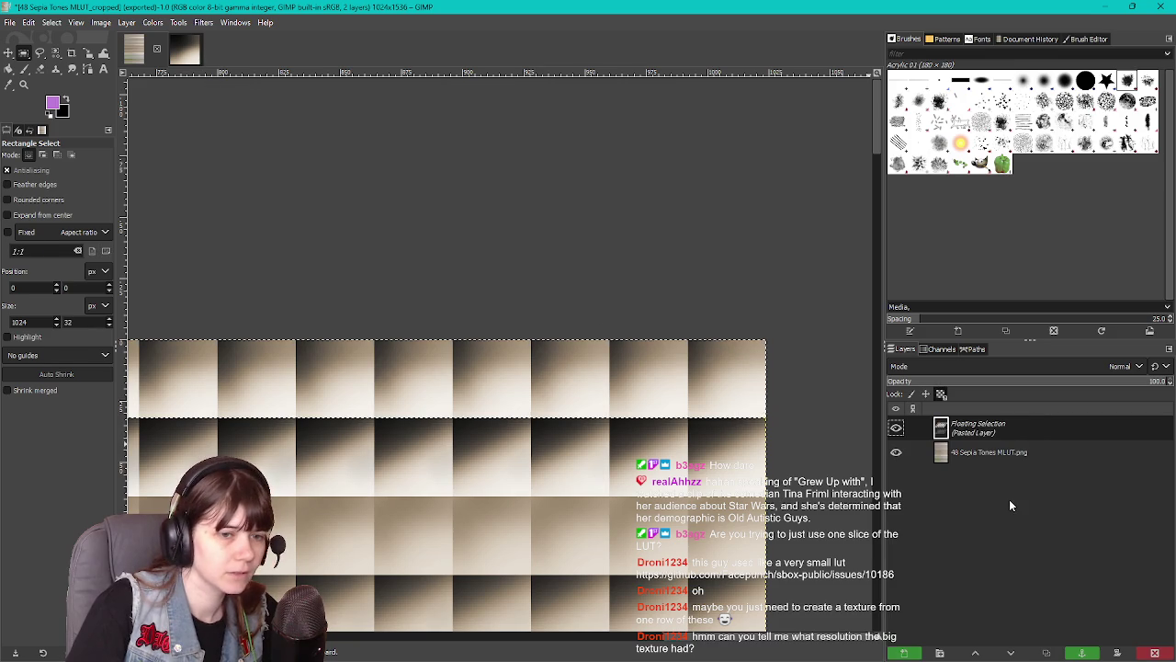
pyautogui.rightClick(980, 430)
pyautogui.click(1011, 97)
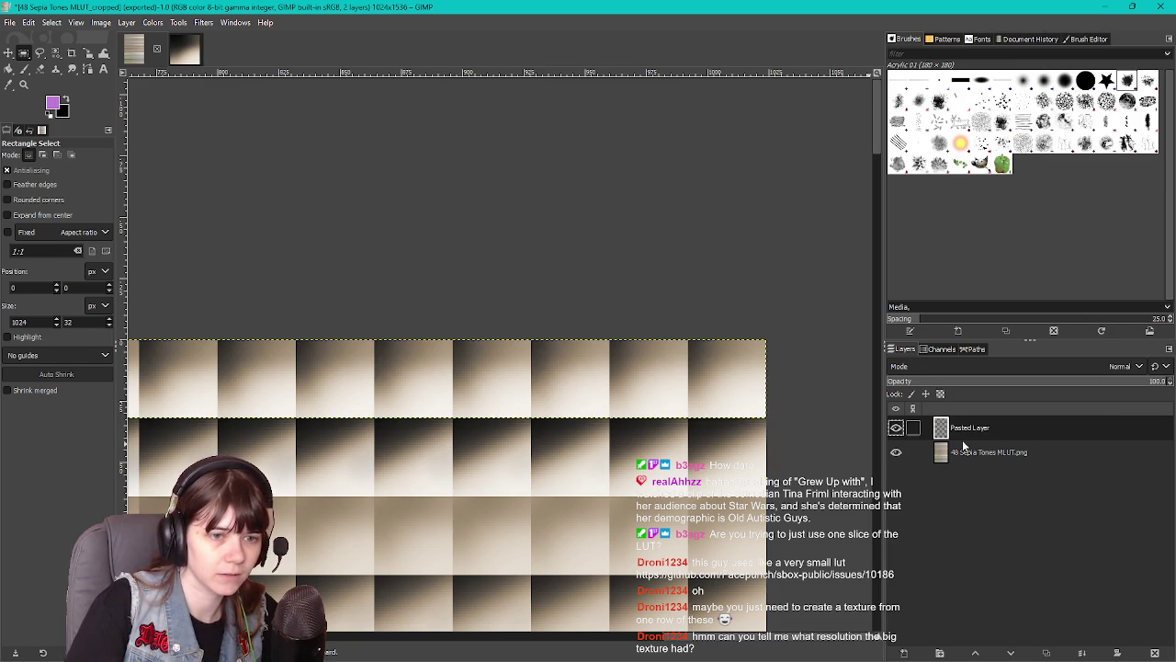
pyautogui.click(896, 452)
pyautogui.rightClick(546, 451)
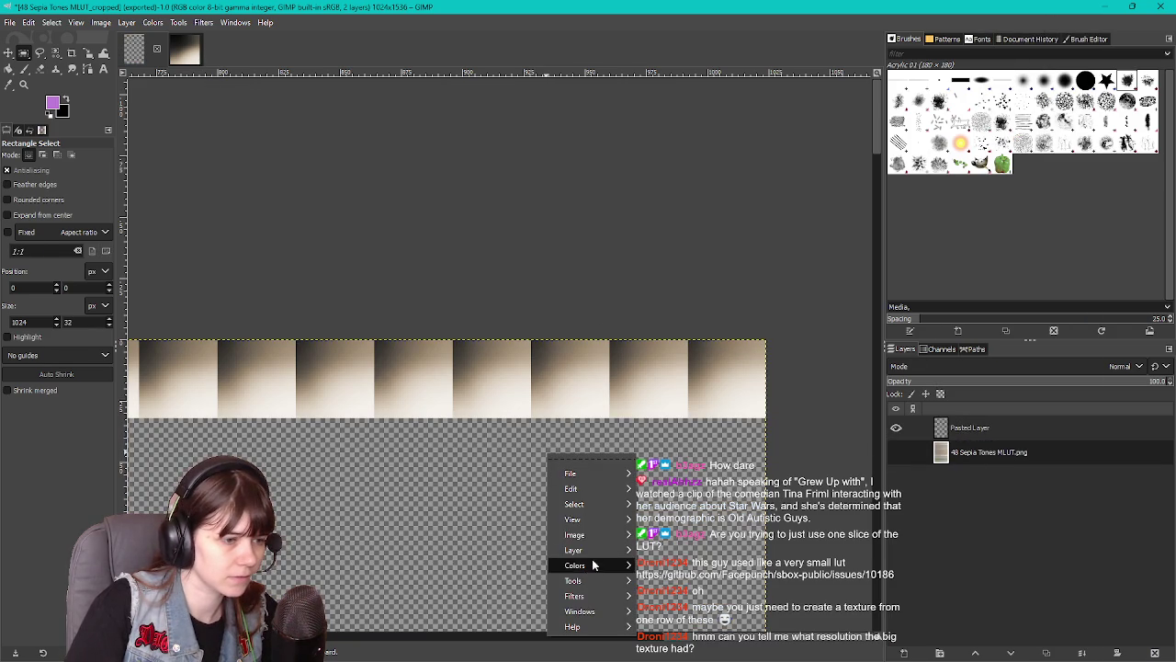
pyautogui.moveTo(593, 541)
pyautogui.click(742, 458)
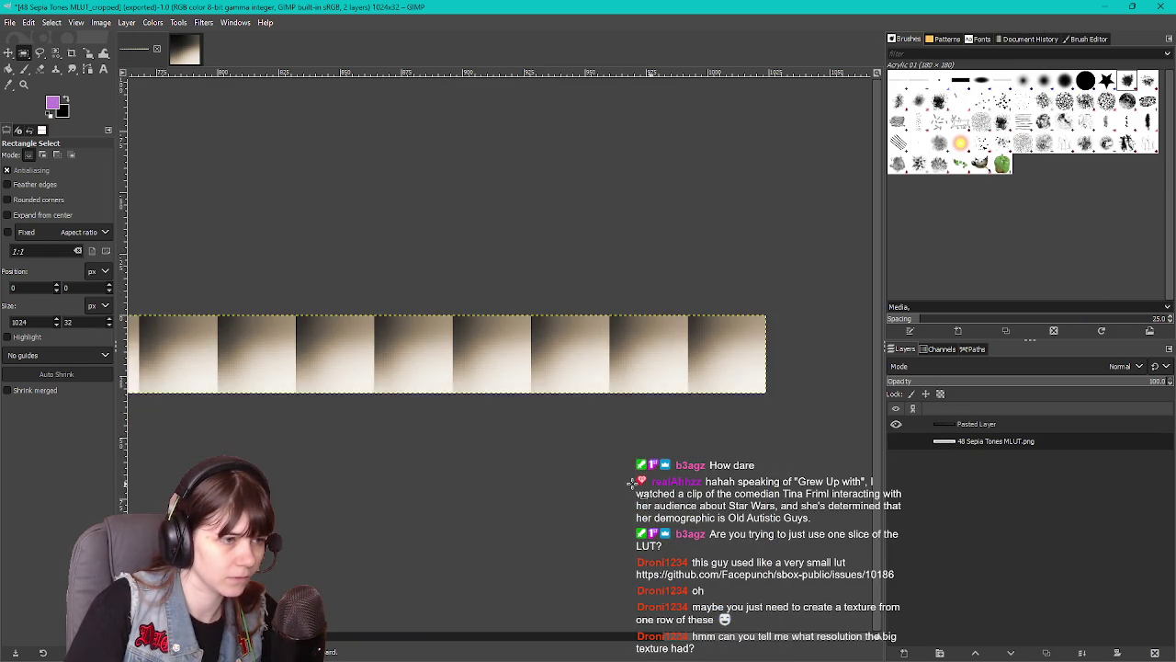
# Undo the crop to restore the full LUT image
pyautogui.scroll(-3, 554, 415)
pyautogui.scroll(-1, 493, 431)
pyautogui.scroll(-1, 370, 441)
pyautogui.scroll(1, 459, 439)
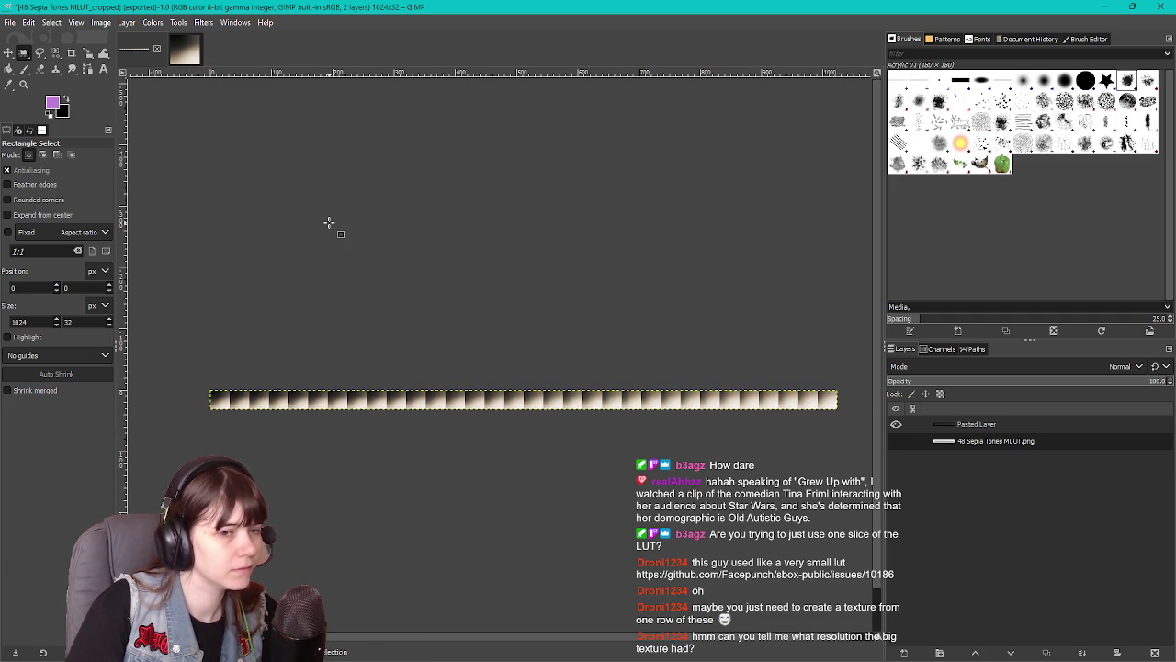
pyautogui.hotkey('ctrl', 'z')
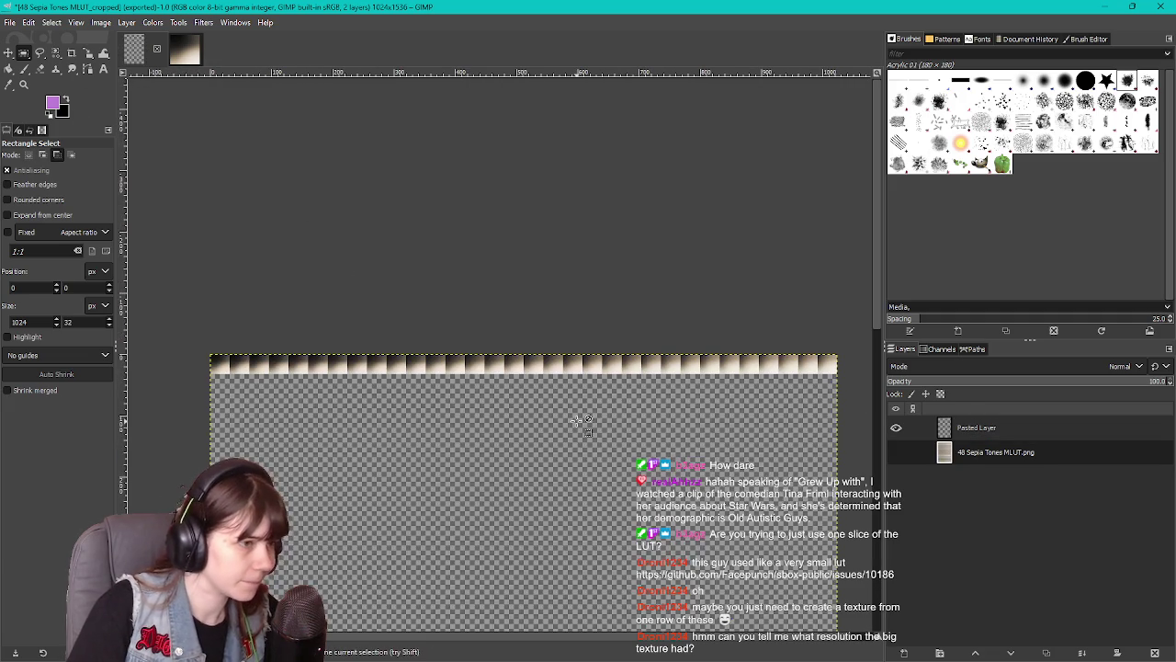
# Select the 1024x32 tile row at y=512 halfway down the LUT and copy it
pyautogui.scroll(6, 528, 376)
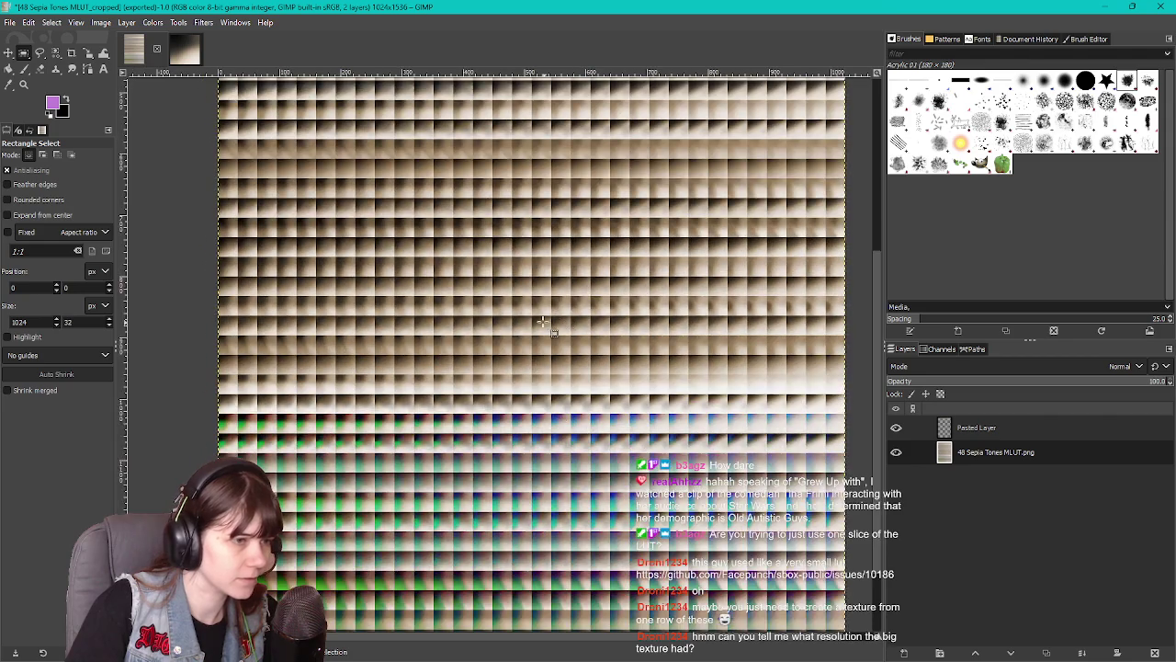
pyautogui.scroll(-4, 486, 294)
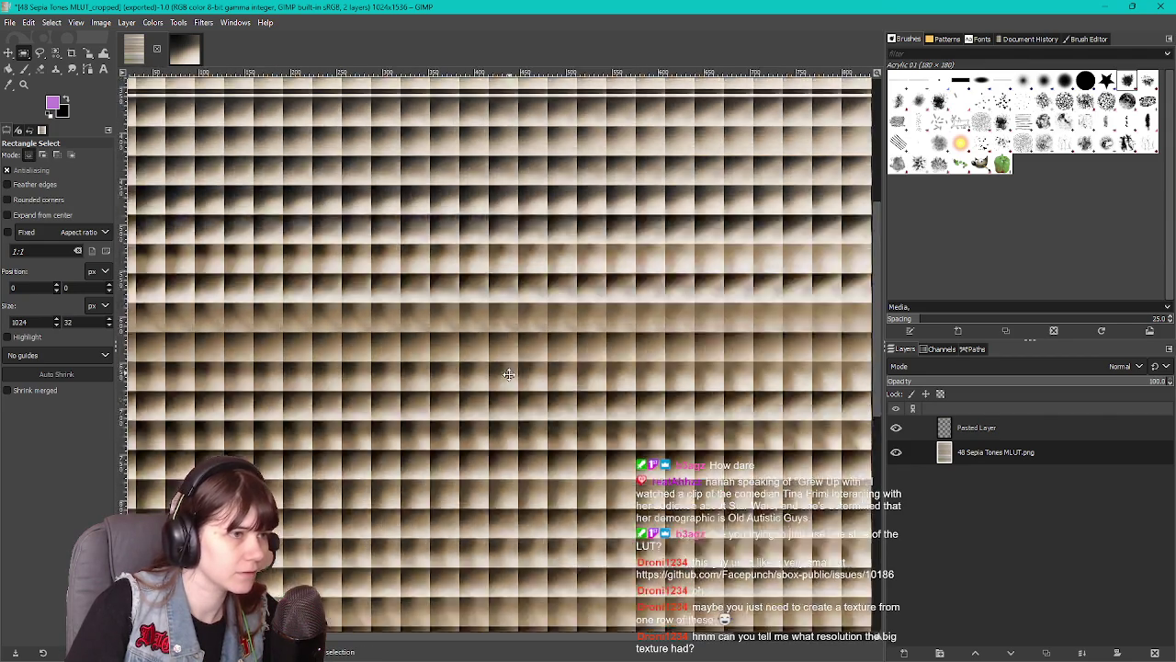
pyautogui.scroll(2, 486, 349)
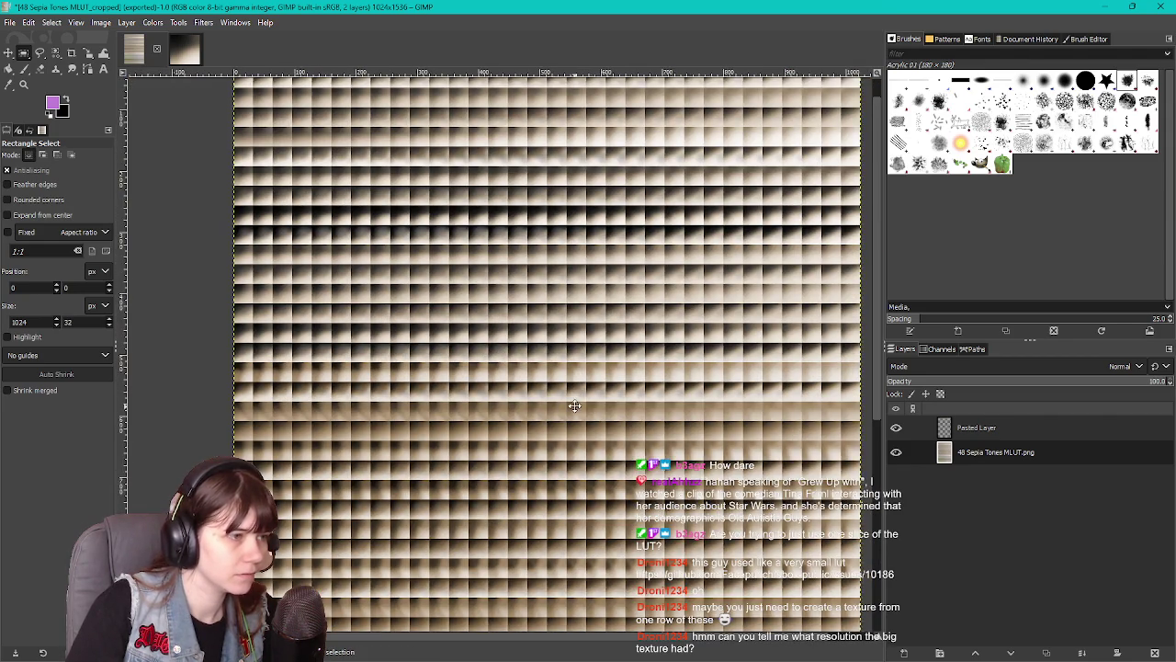
pyautogui.hscroll(1, 545, 397)
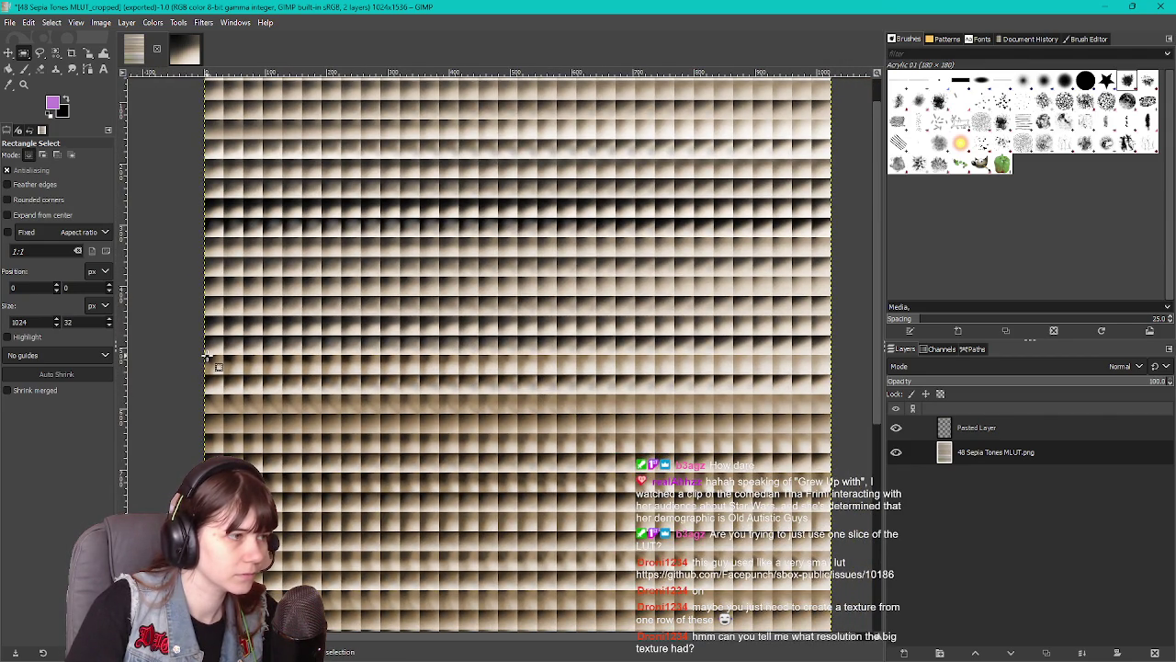
pyautogui.moveTo(205, 356)
pyautogui.mouseDown()
pyautogui.moveTo(328, 384)
pyautogui.moveTo(836, 378)
pyautogui.mouseUp()
pyautogui.scroll(5, 478, 414)
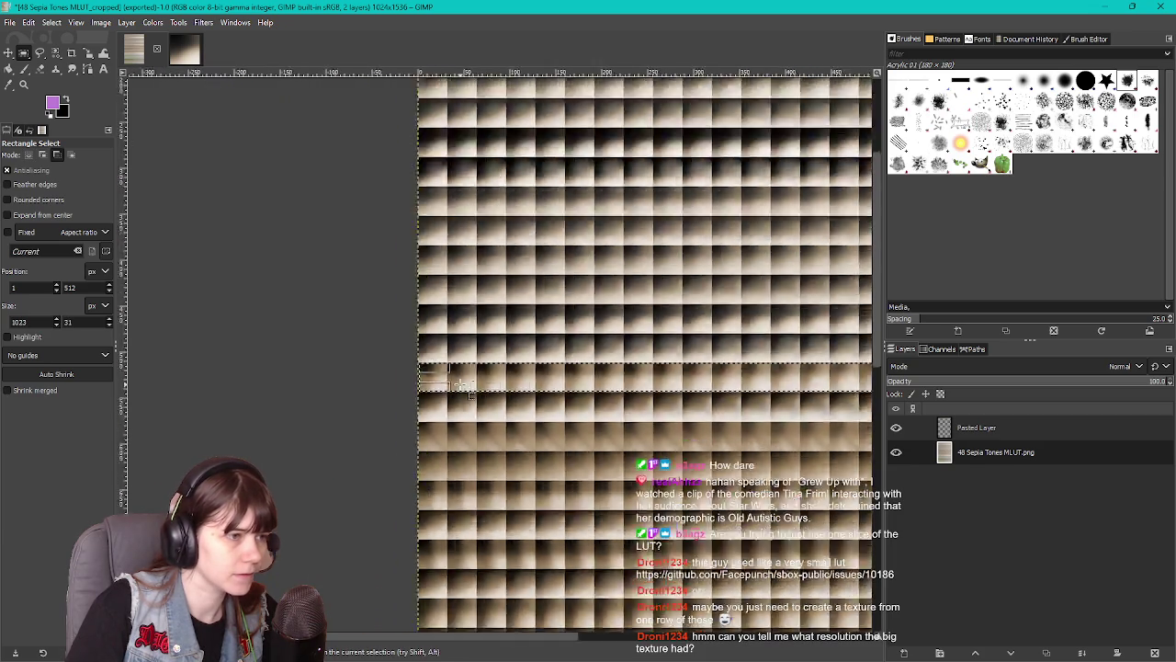
pyautogui.scroll(1, 342, 356)
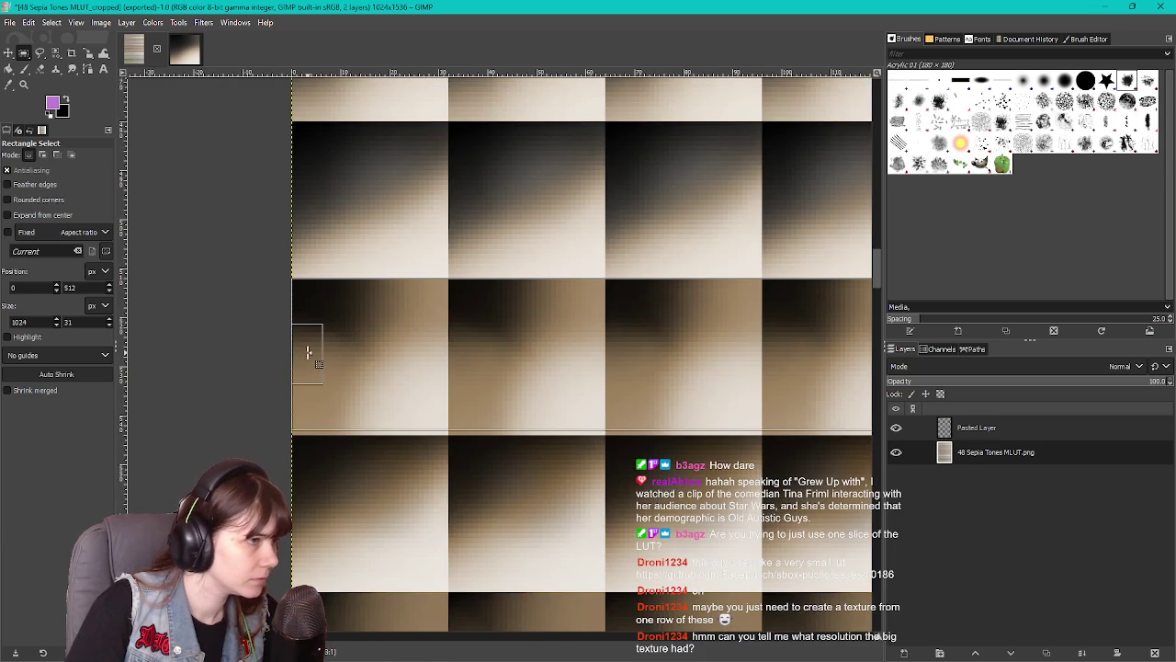
pyautogui.moveTo(658, 418); pyautogui.dragTo(661, 420)
pyautogui.scroll(-3, 467, 414)
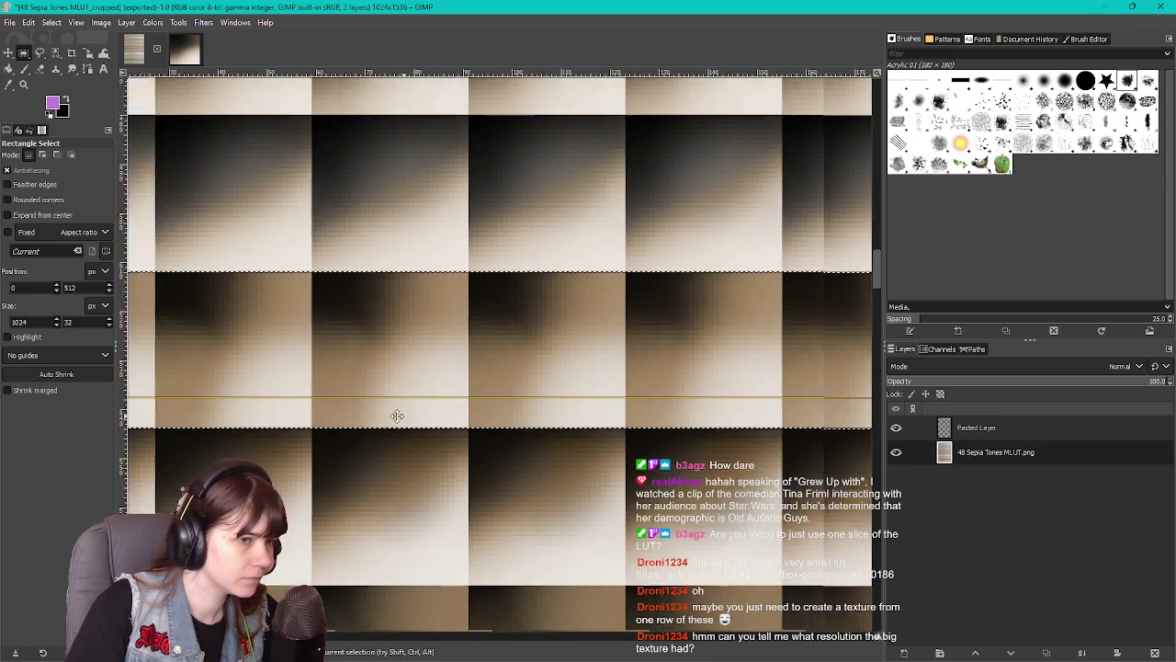
pyautogui.scroll(1, 504, 407)
pyautogui.scroll(-1, 505, 407)
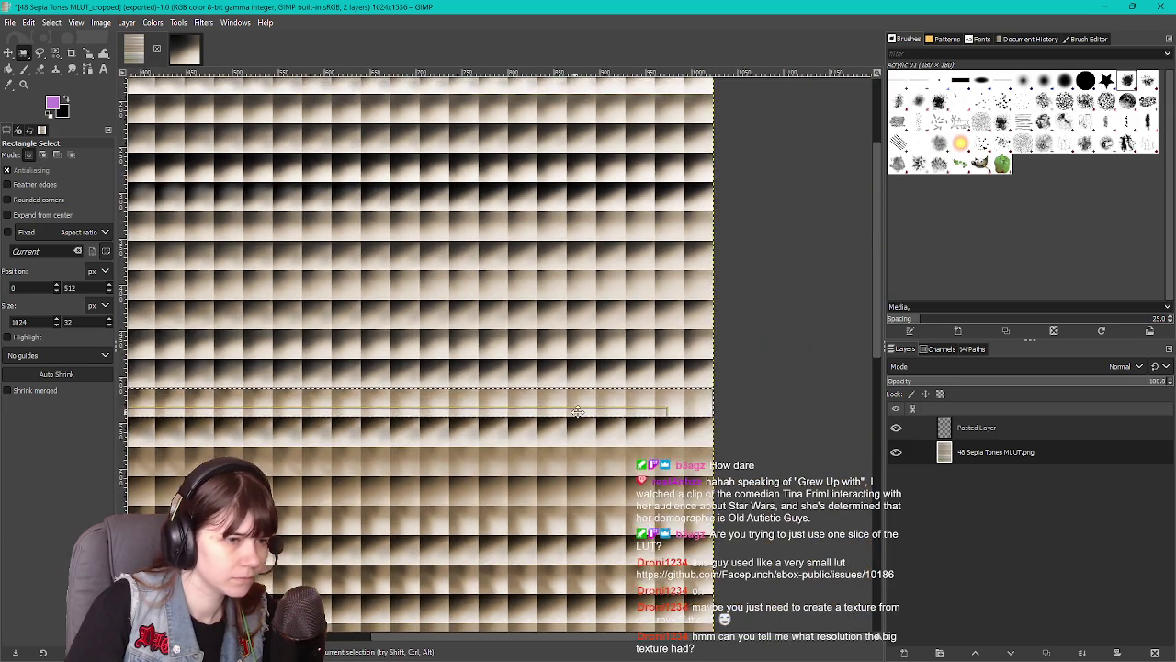
pyautogui.scroll(4, 725, 407)
pyautogui.scroll(-5, 539, 420)
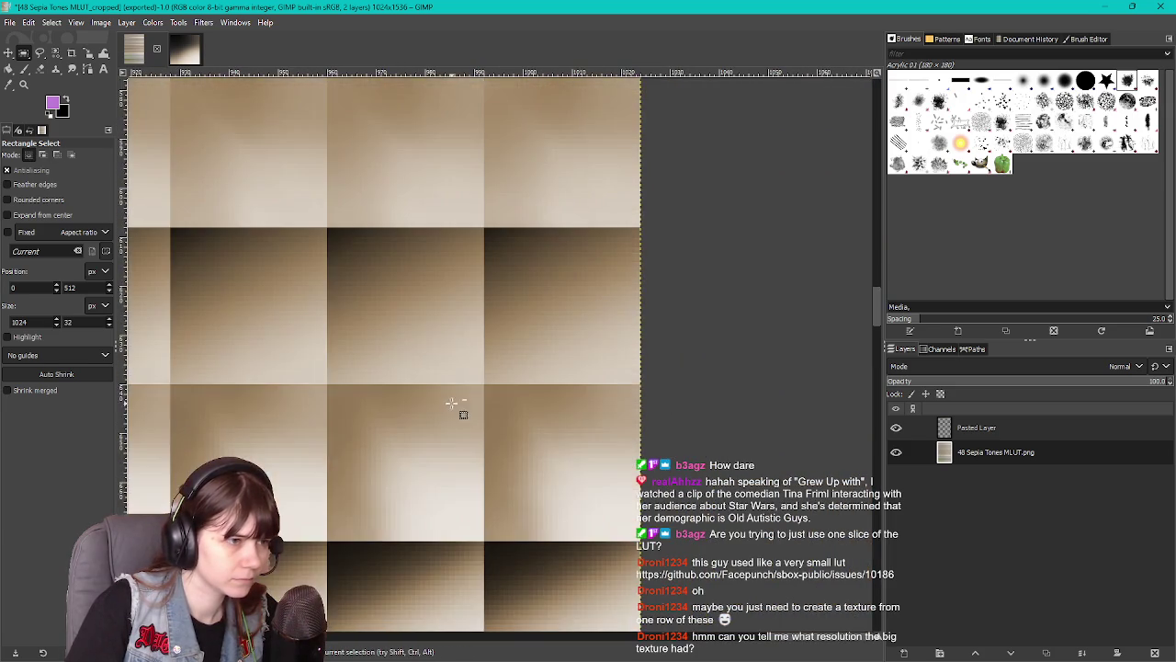
pyautogui.scroll(3, 578, 396)
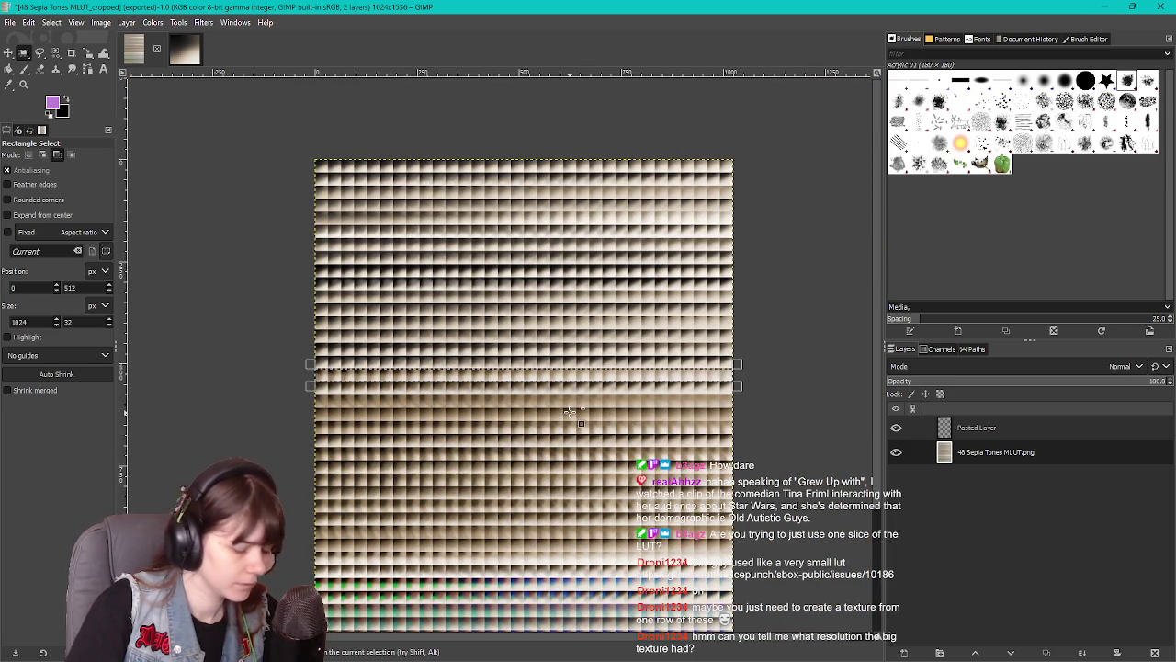
pyautogui.hotkey('ctrl', 'c')
# Paste the middle row as Pasted Layer #1, hide the other two layers, and crop to it
pyautogui.hotkey('ctrl', 'v')
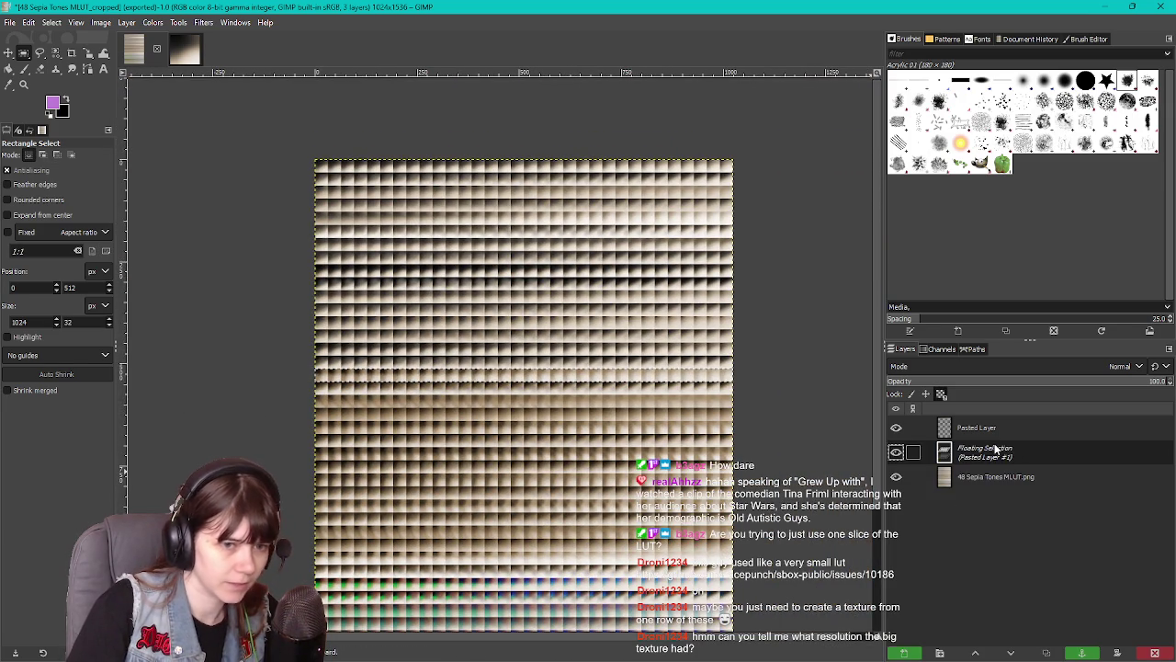
pyautogui.rightClick(1006, 421)
pyautogui.click(1034, 96)
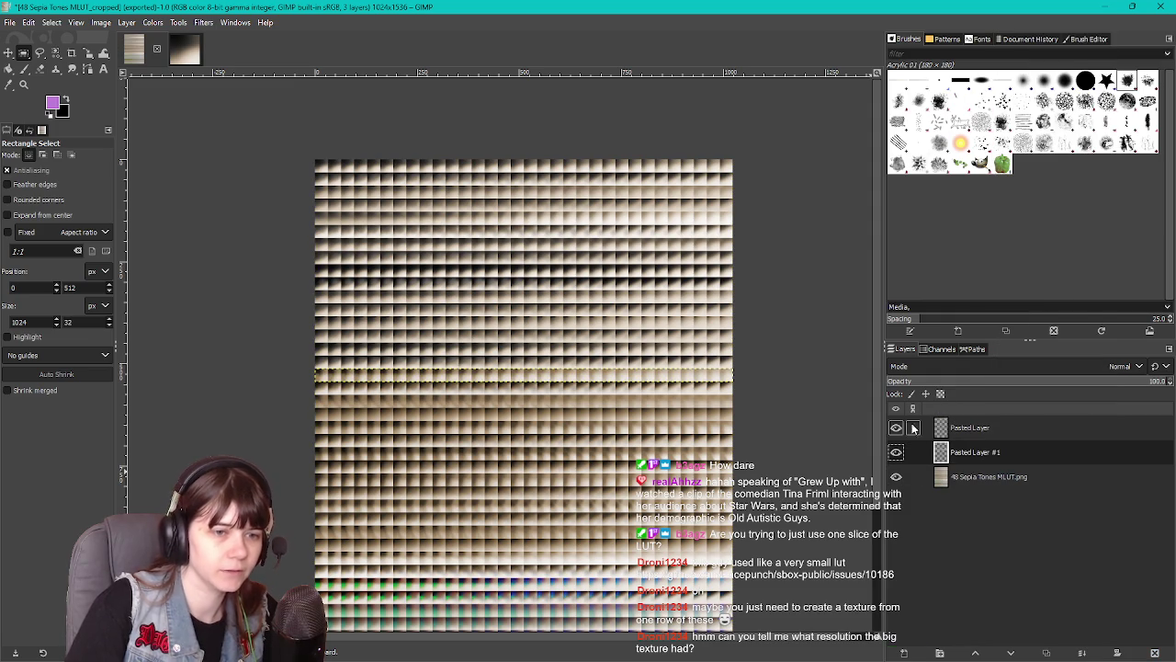
pyautogui.click(896, 476)
pyautogui.click(895, 427)
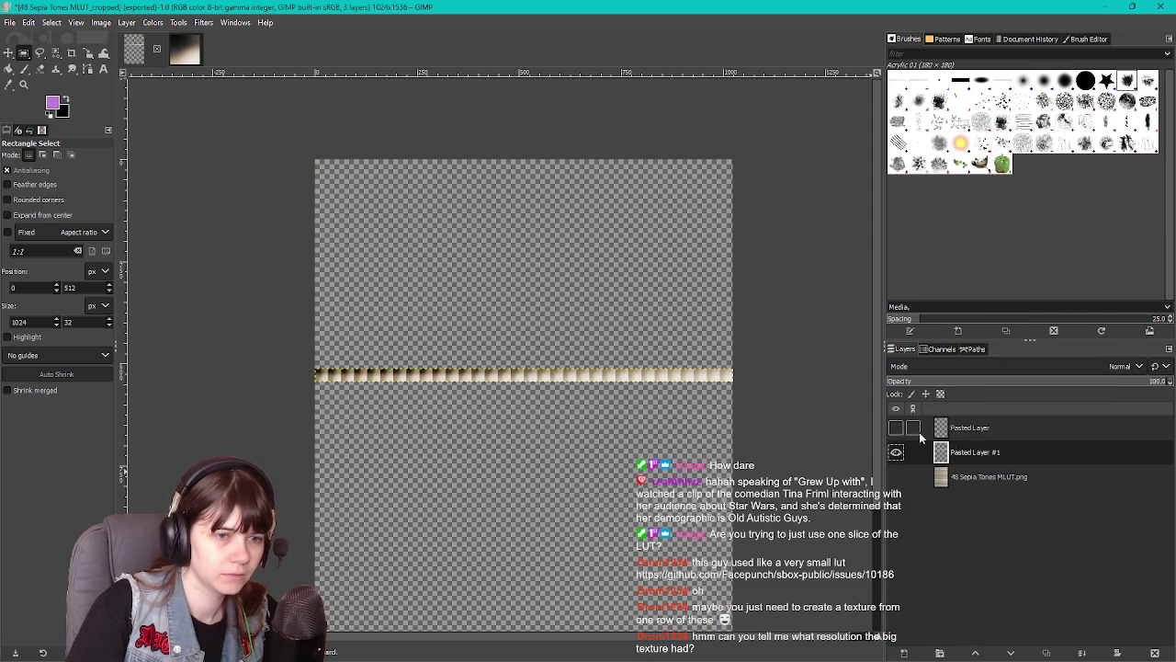
pyautogui.rightClick(629, 441)
pyautogui.moveTo(695, 531)
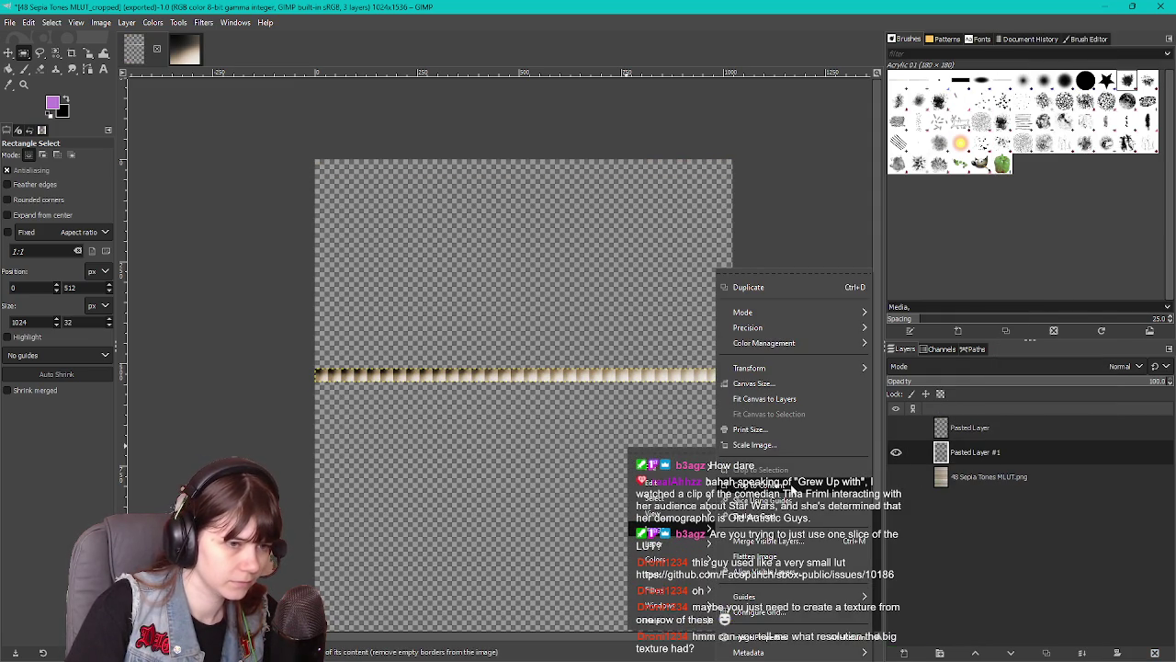
pyautogui.click(763, 470)
pyautogui.click(9, 23)
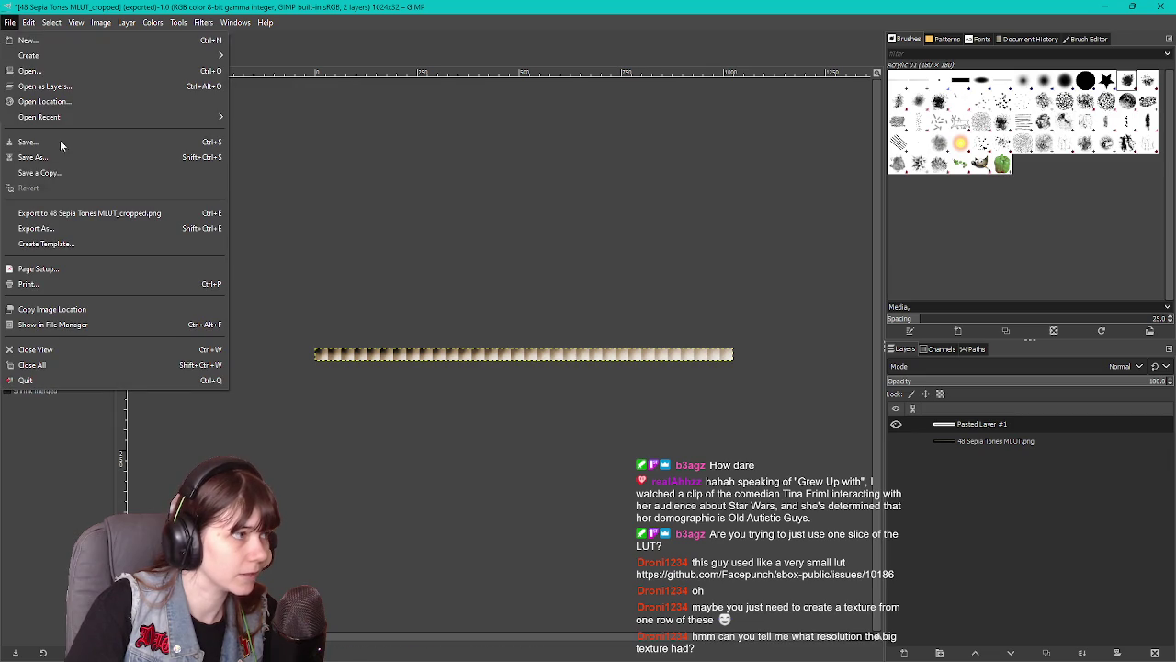
# Export the strip as SpaghettiWesternLUT.png in the post-process folder, accepting the PNG settings
pyautogui.click(55, 227)
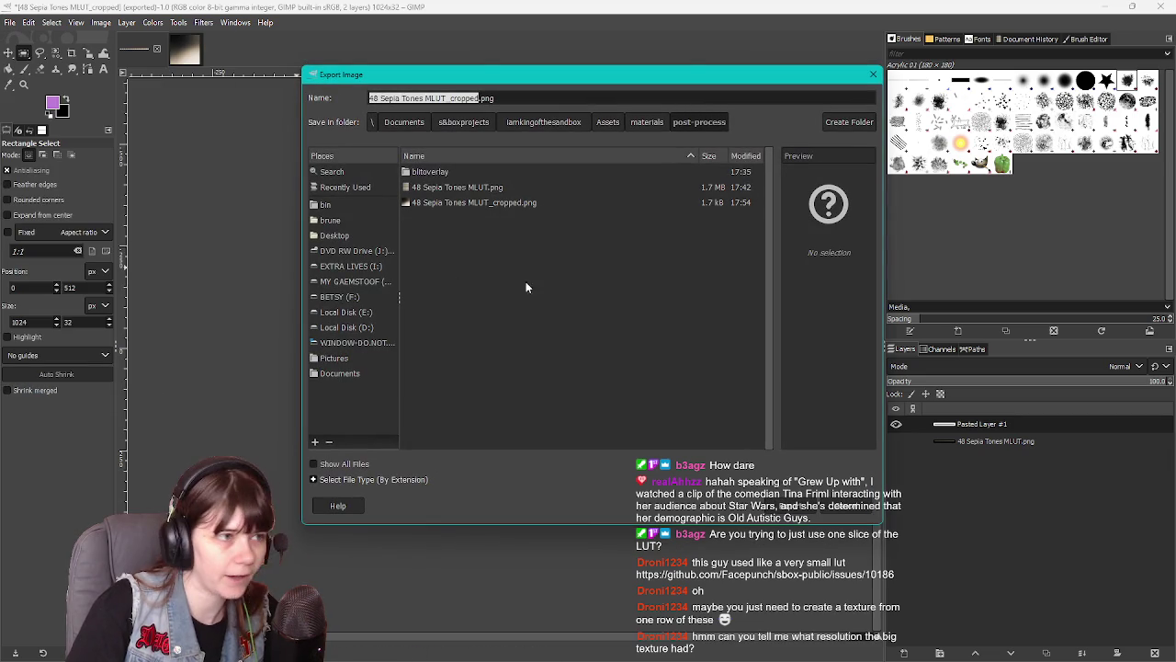
pyautogui.click(476, 97)
pyautogui.press('BackSpace')
pyautogui.press('BackSpace')
pyautogui.press('BackSpace')
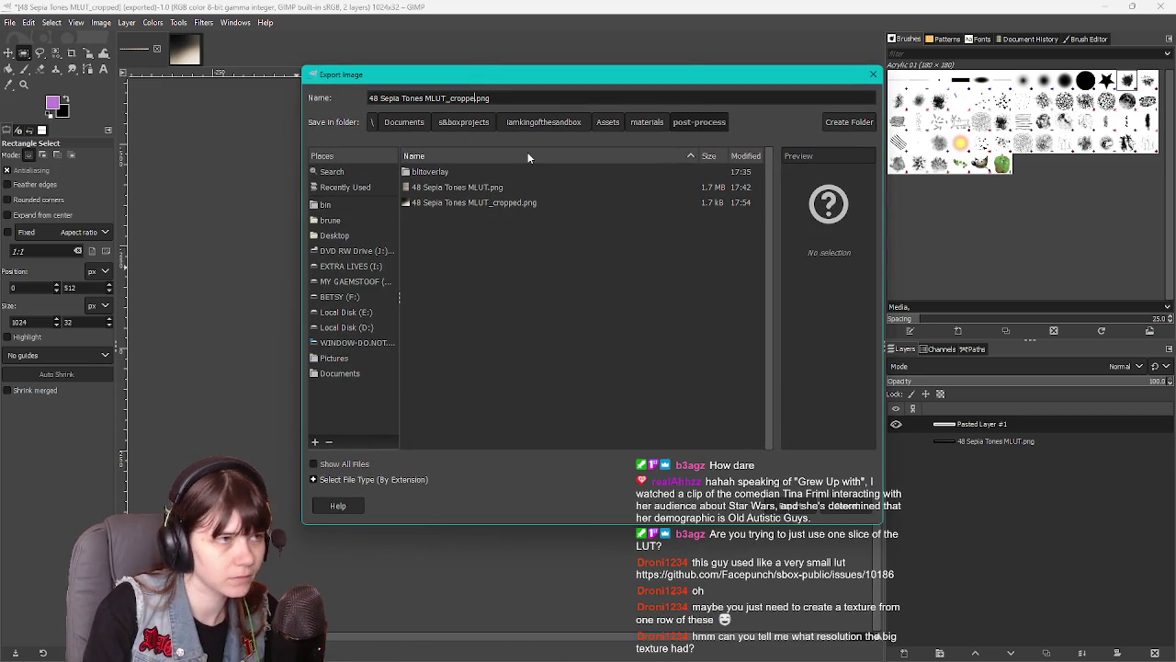
pyautogui.write('Sepia')
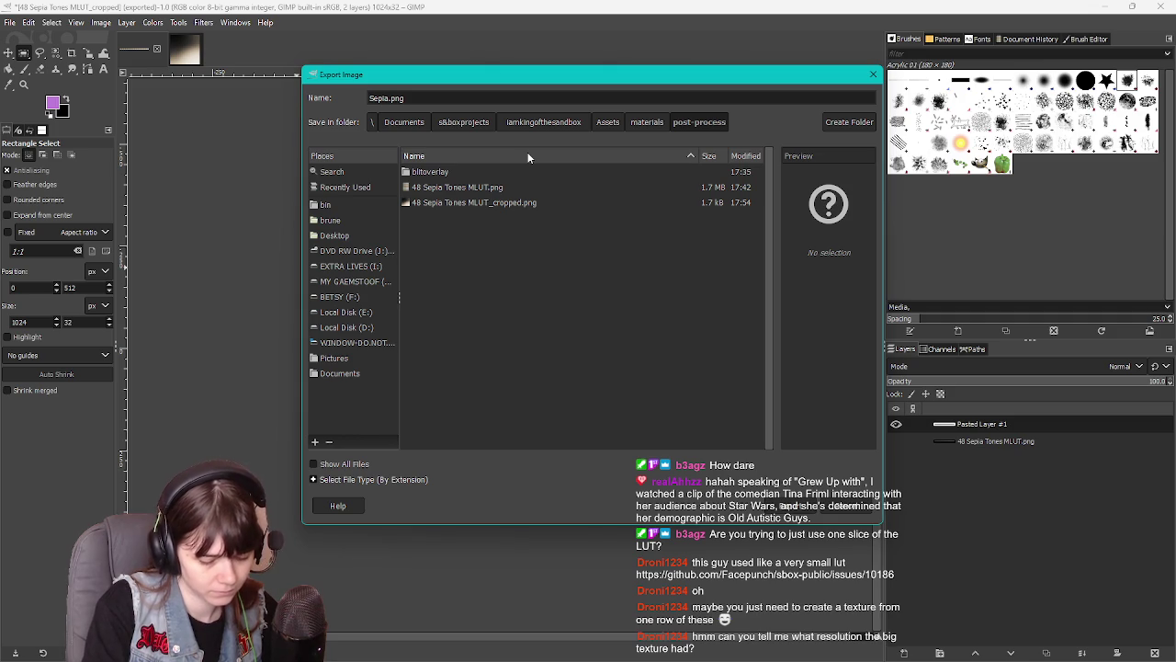
pyautogui.press('BackSpace')
pyautogui.press('BackSpace')
pyautogui.press('BackSpace')
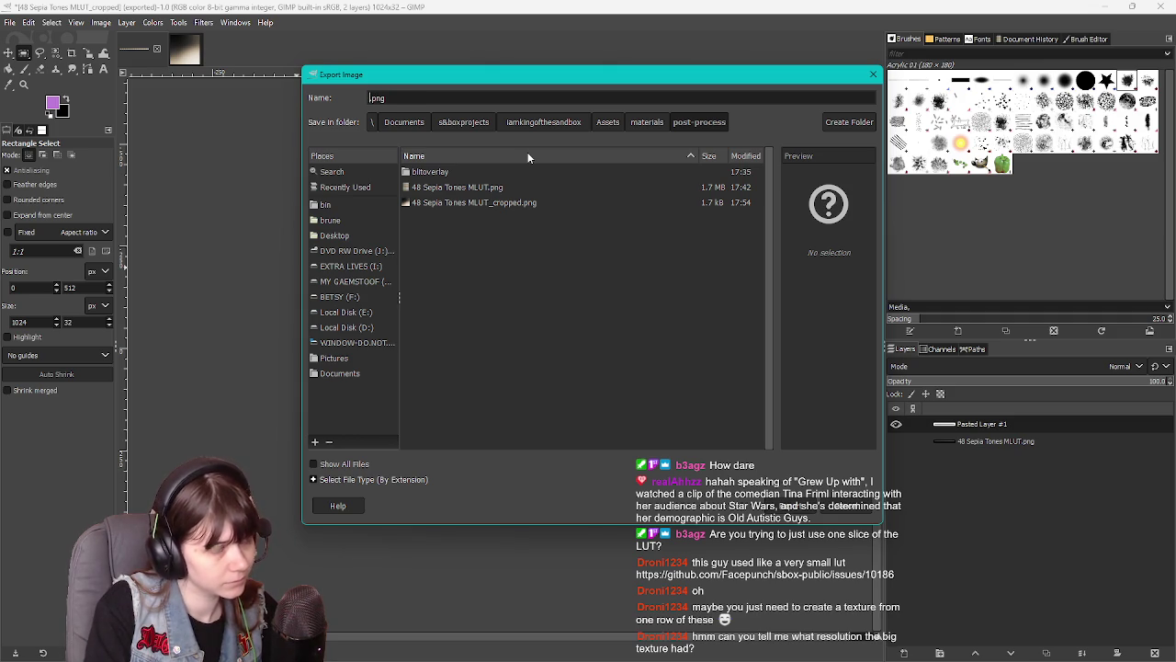
pyautogui.write('Spag')
pyautogui.write('hettiWester')
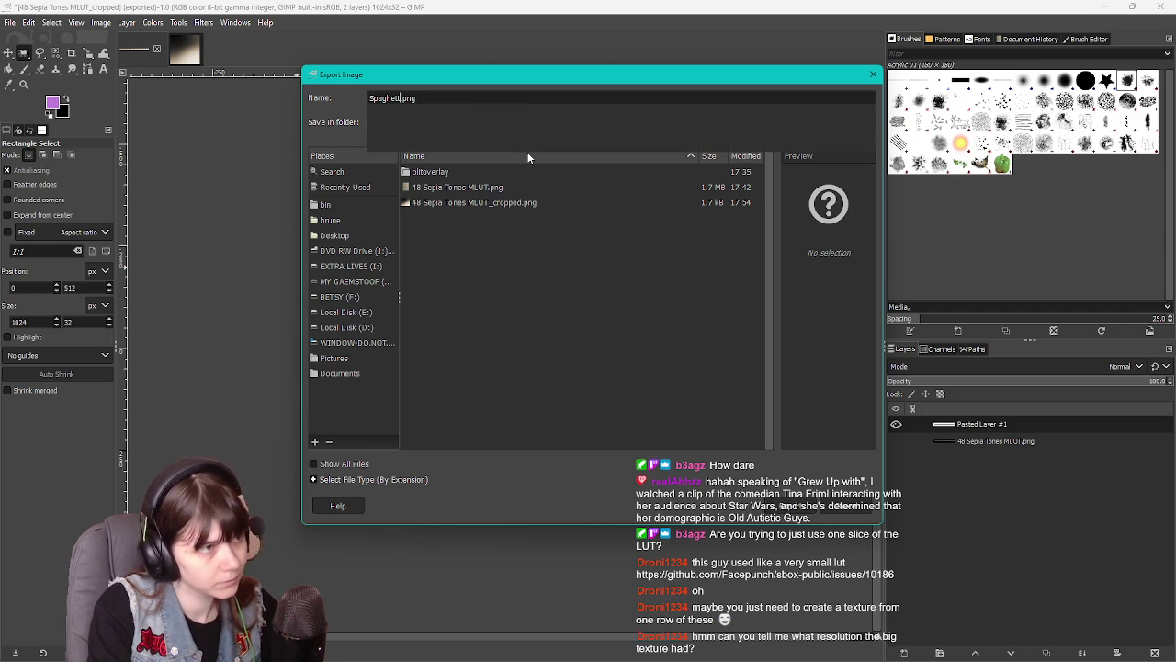
pyautogui.write('nLU')
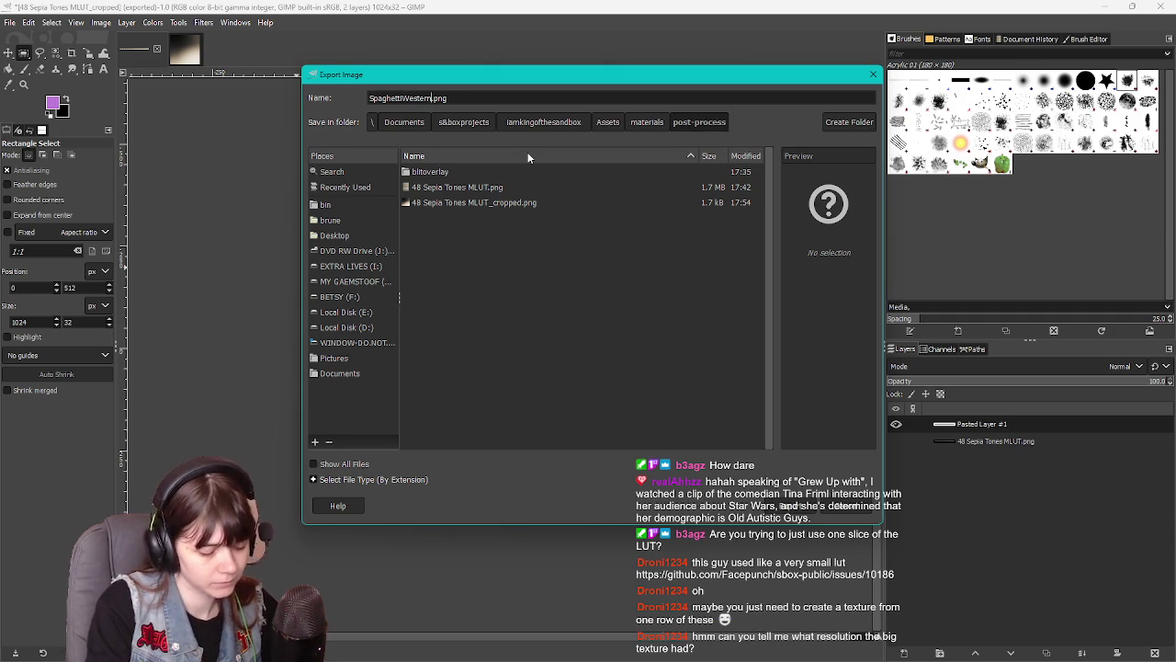
pyautogui.write('T')
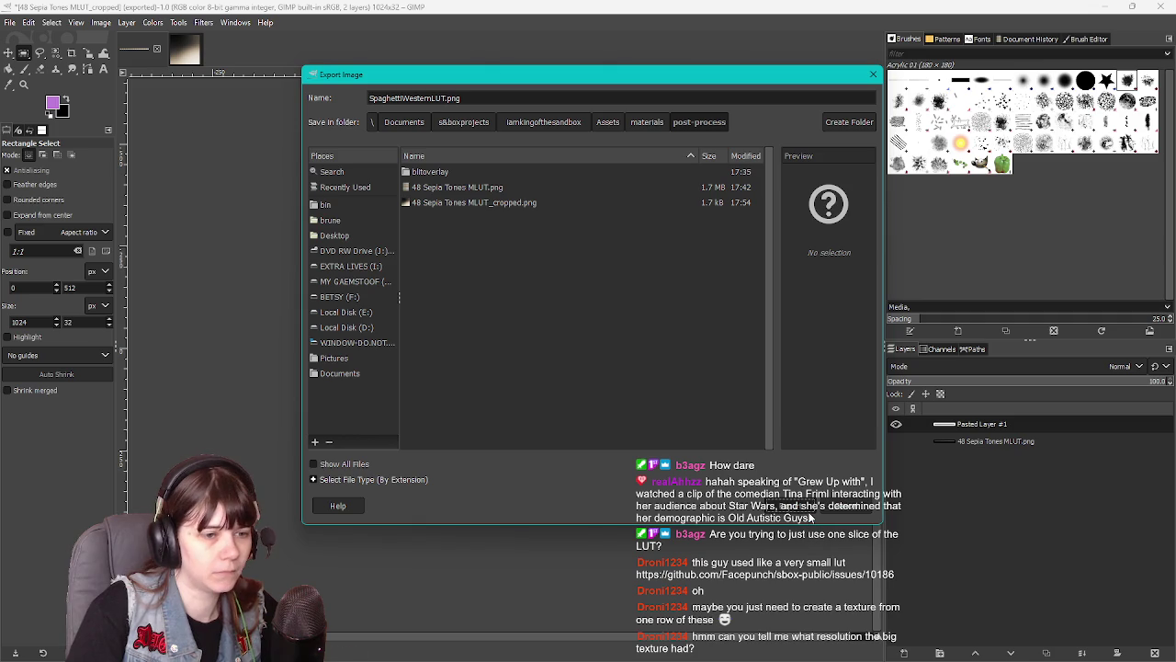
pyautogui.press('Return')
pyautogui.click(592, 476)
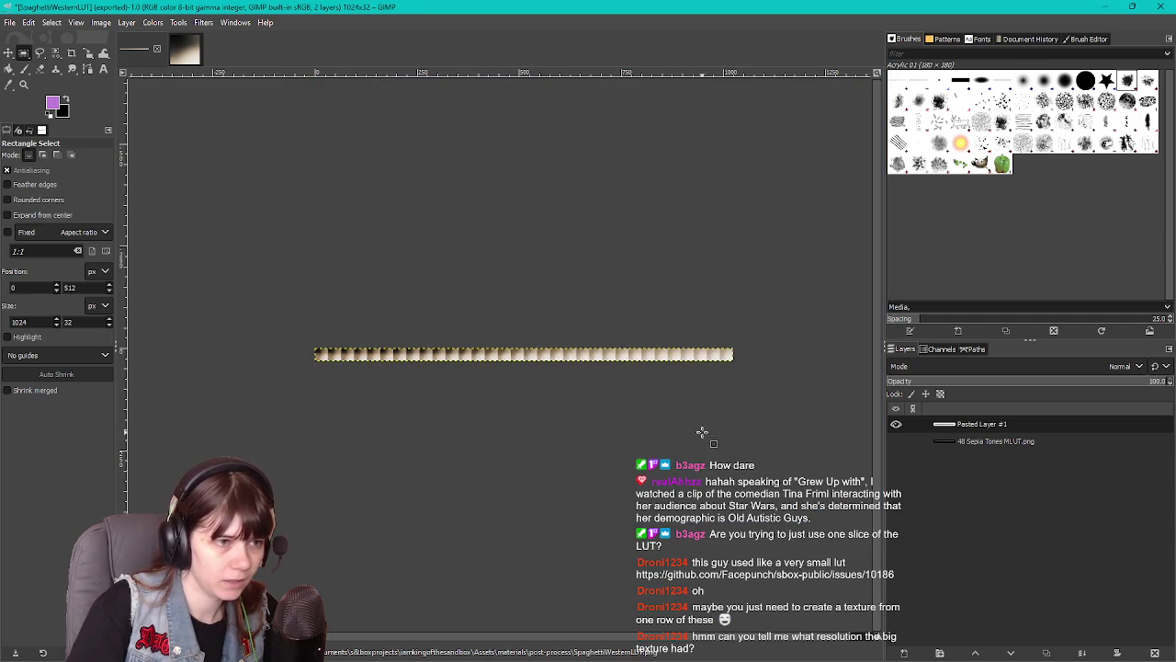
# Undo the crop back to 1024×1536 and select the 48 Sepia Tones MLUT layer
pyautogui.hscroll(-1, 708, 430)
pyautogui.hotkey('ctrl', 'z')
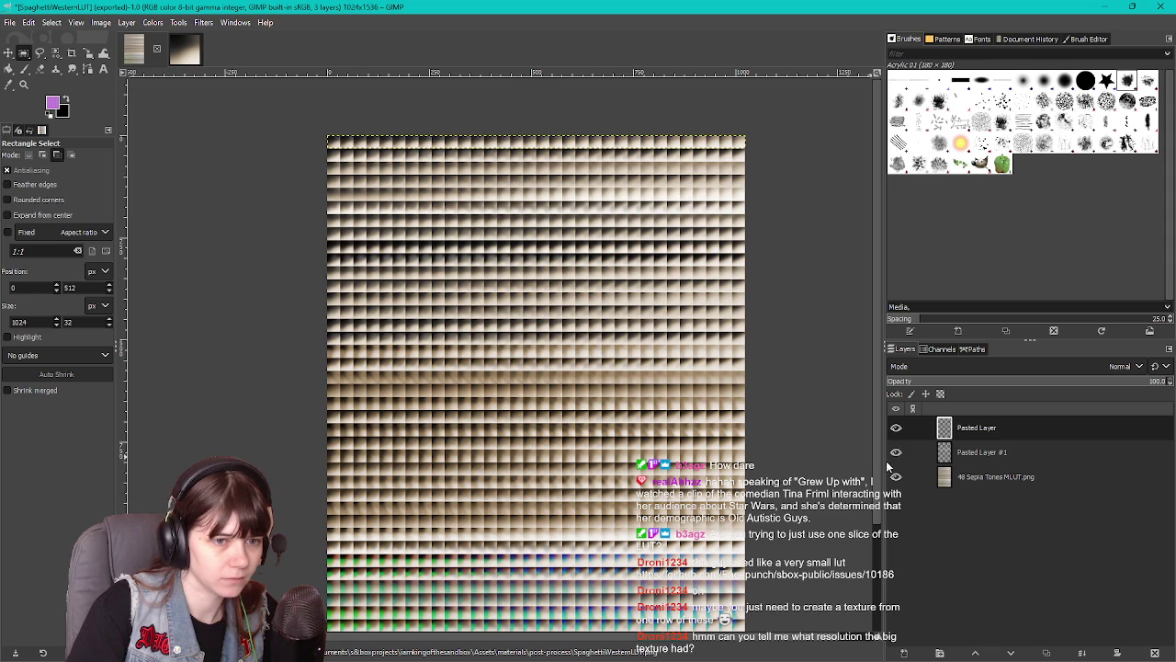
pyautogui.click(983, 476)
pyautogui.rightClick(545, 402)
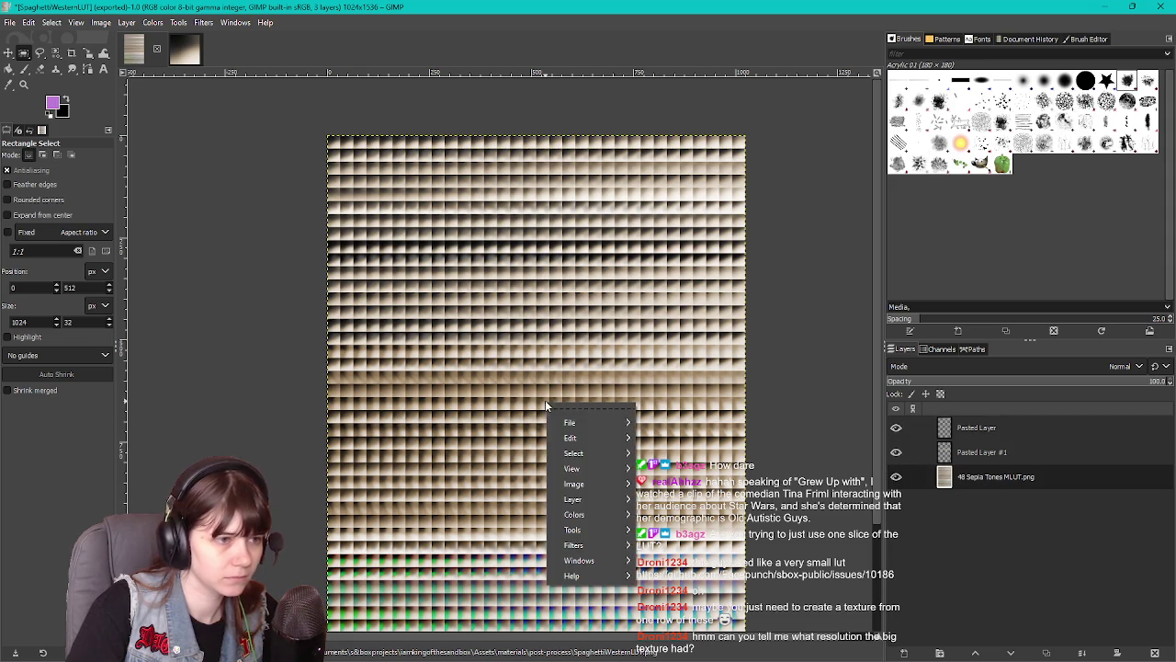
pyautogui.click(981, 516)
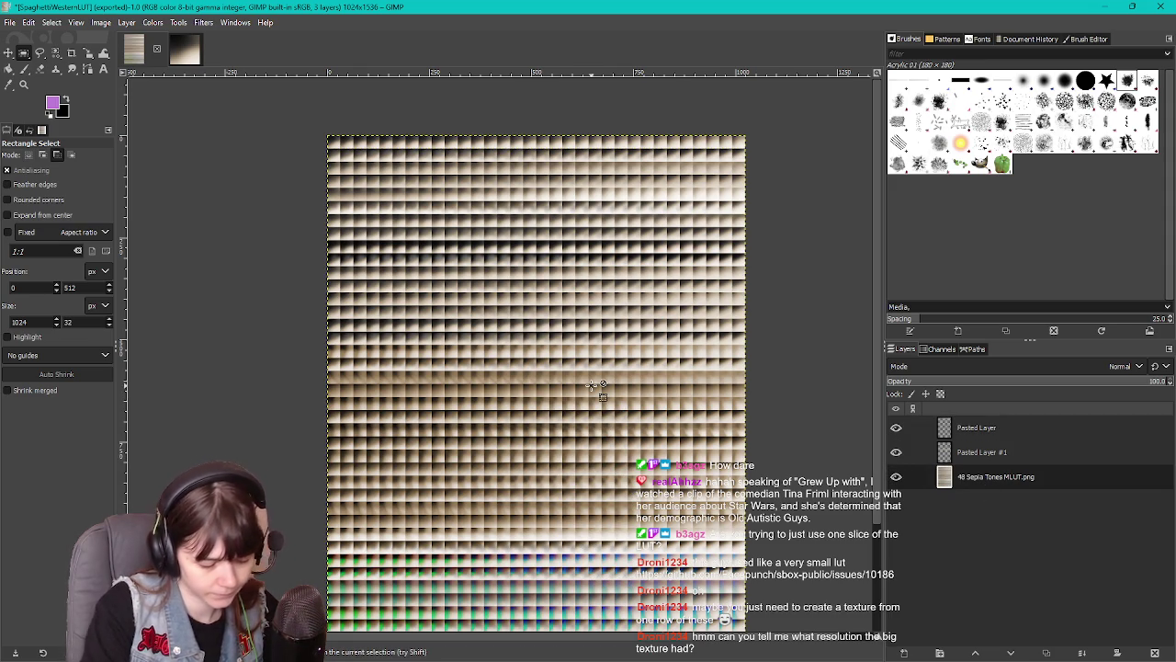
# Scale the MLUT layer taller so it fills the canvas
pyautogui.hotkey('shift', 's')
pyautogui.click(722, 402)
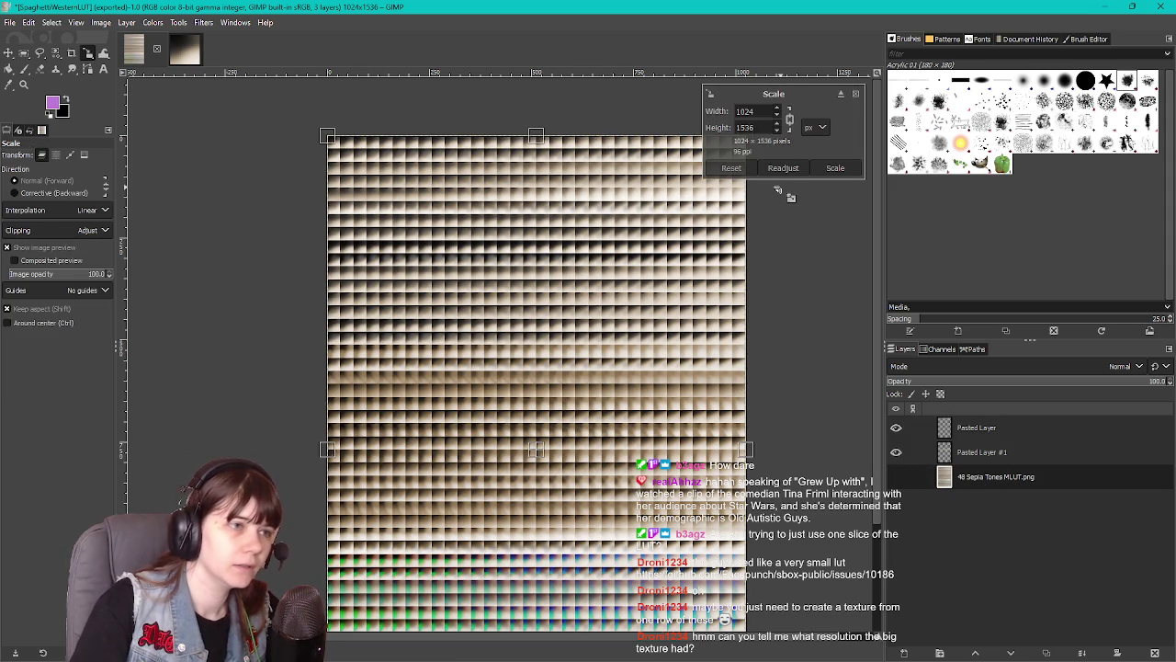
pyautogui.scroll(-3, 722, 351)
pyautogui.scroll(2, 639, 271)
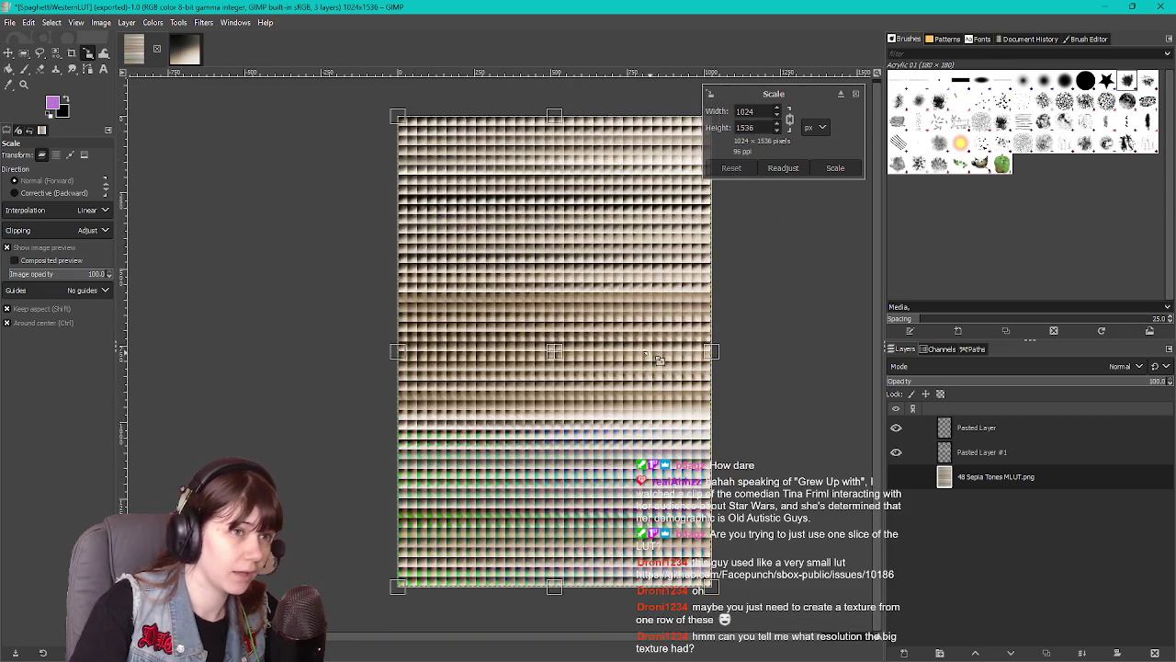
pyautogui.scroll(1, 612, 342)
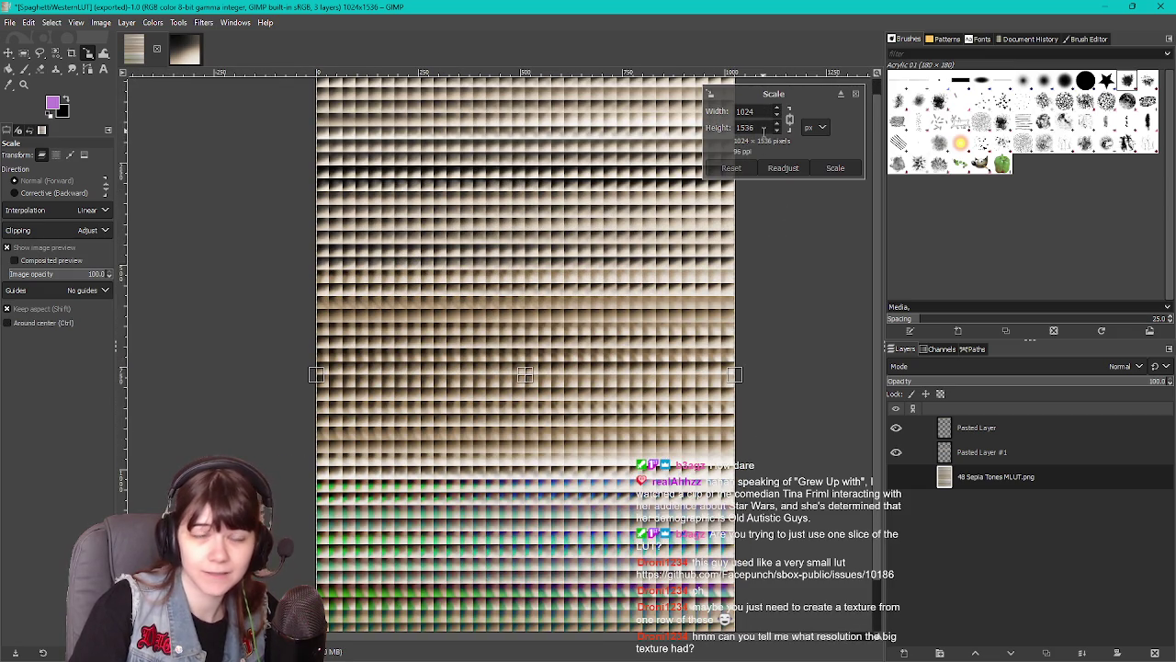
pyautogui.scroll(3, 629, 395)
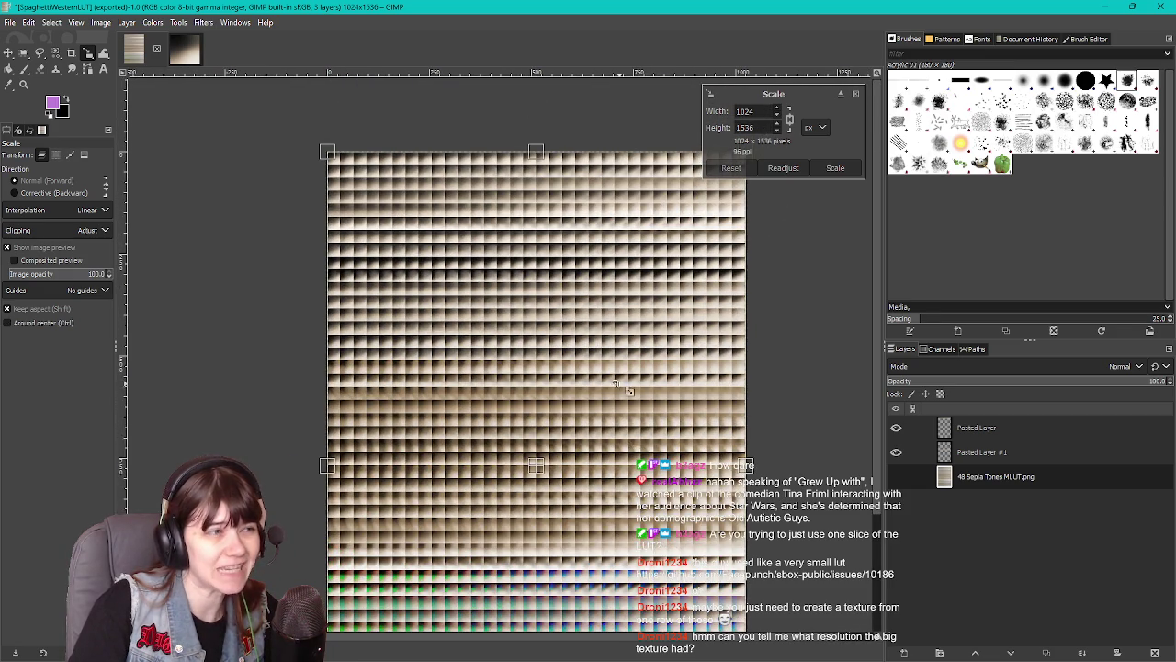
pyautogui.moveTo(629, 395); pyautogui.dragTo(628, 351)
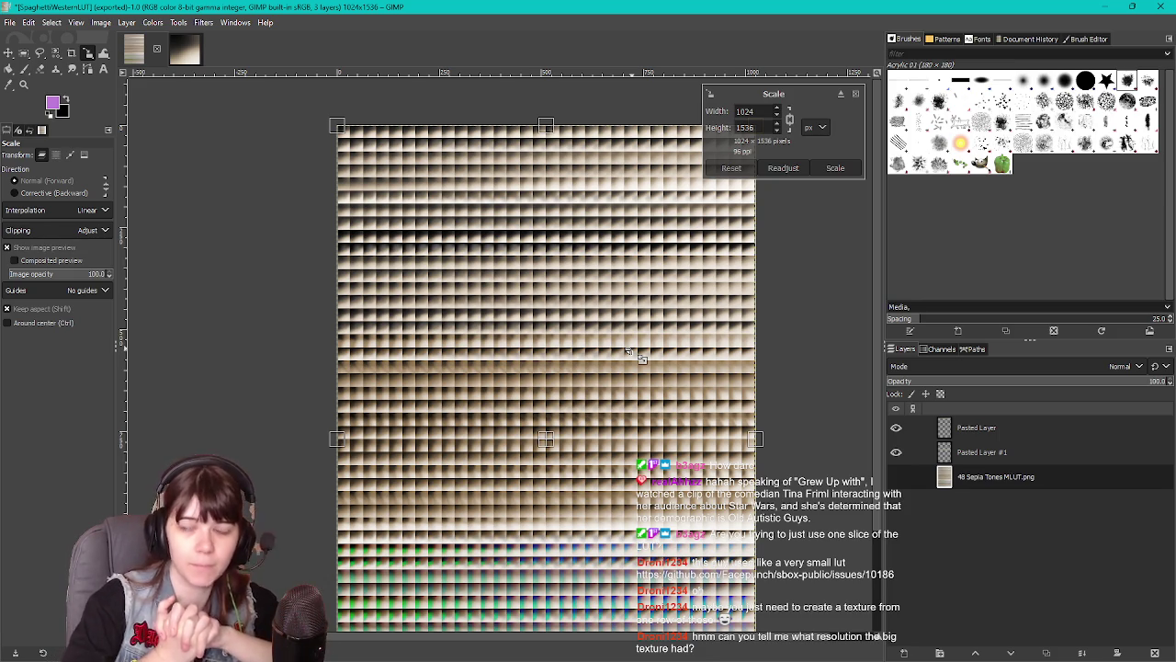
pyautogui.moveTo(614, 405); pyautogui.dragTo(814, 210)
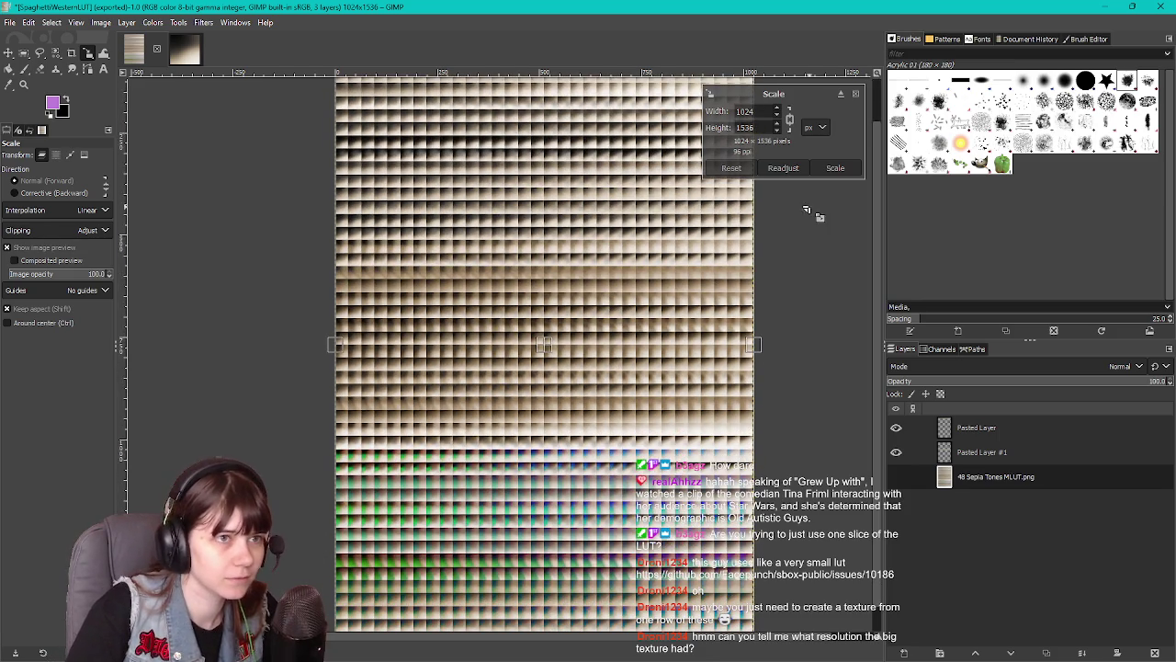
pyautogui.click(834, 168)
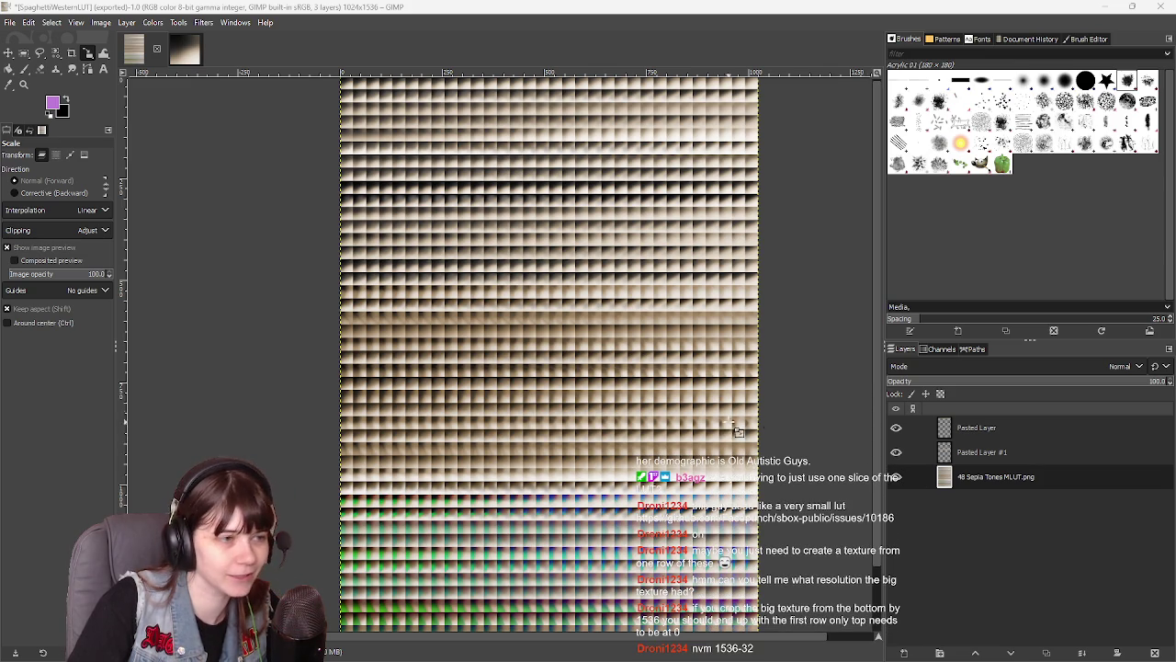
# Look over the stretched SpaghettiWesternLUT image, then switch from GIMP to the s&box editor
pyautogui.scroll(3, 576, 393)
pyautogui.scroll(-1, 576, 392)
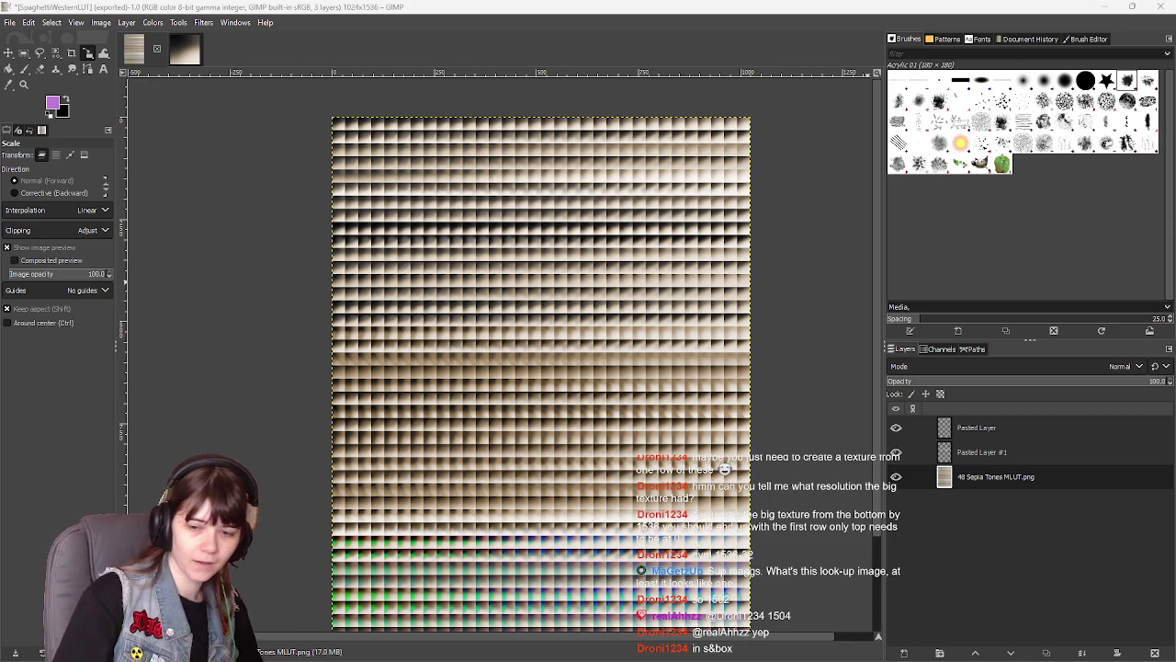
pyautogui.hotkey('alt', 'Tab')
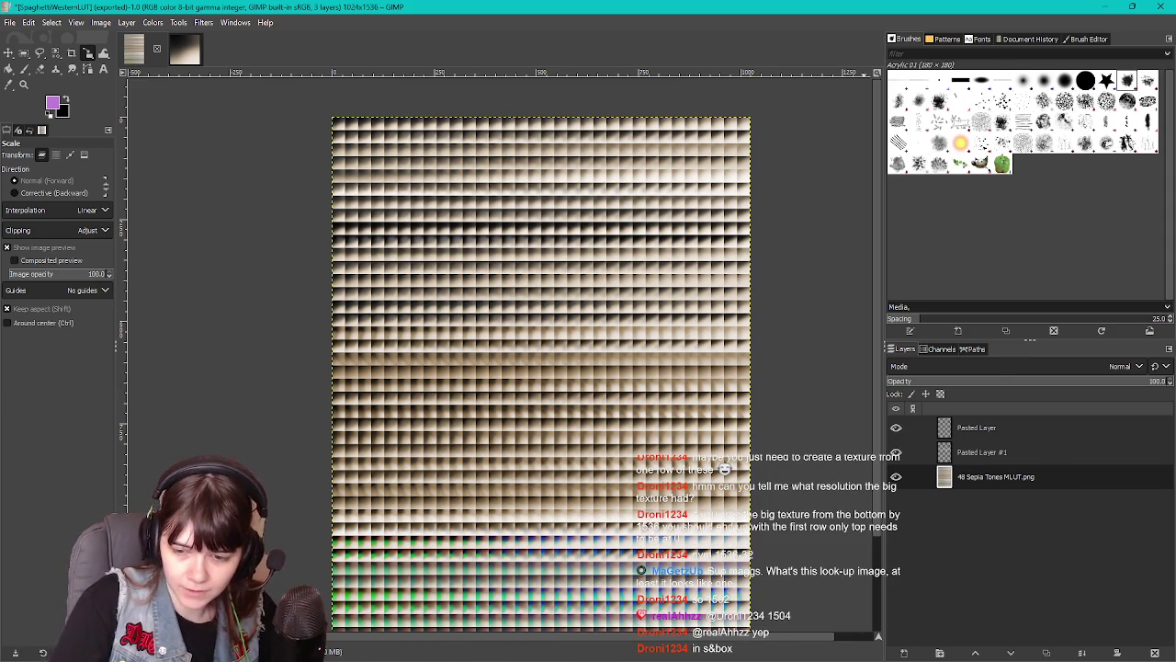
pyautogui.hotkey('alt', 'Tab')
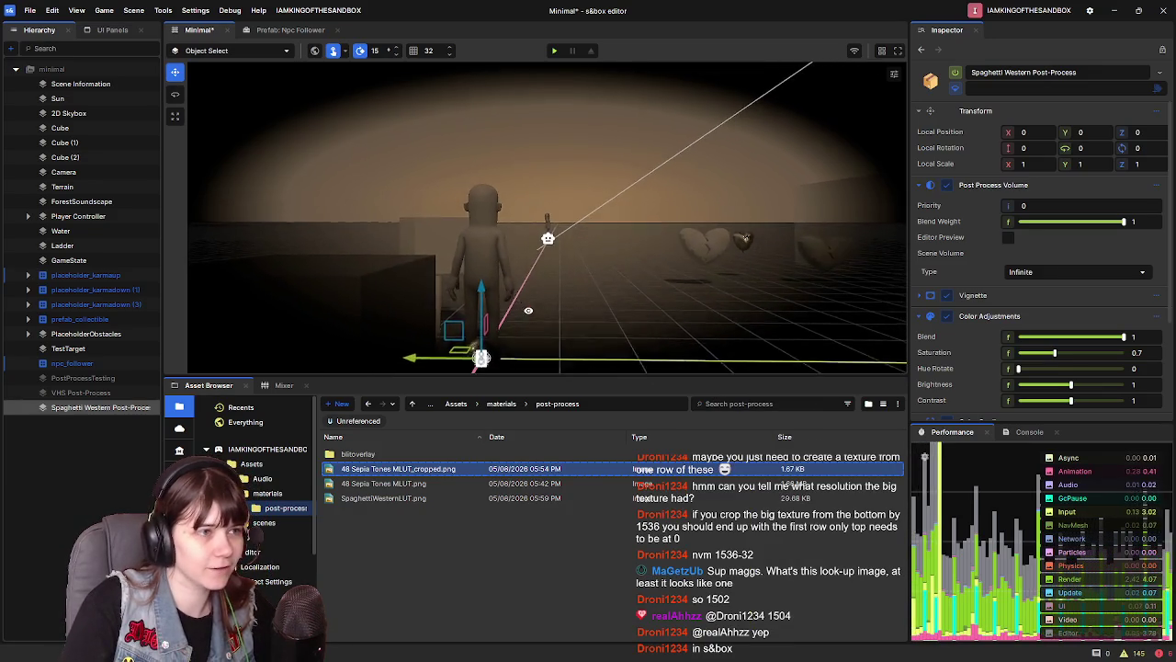
# Reposition the scene camera and assign 48 Sepia Tones MLUT as the Color Grading lookup texture
pyautogui.press('w')
pyautogui.press('s')
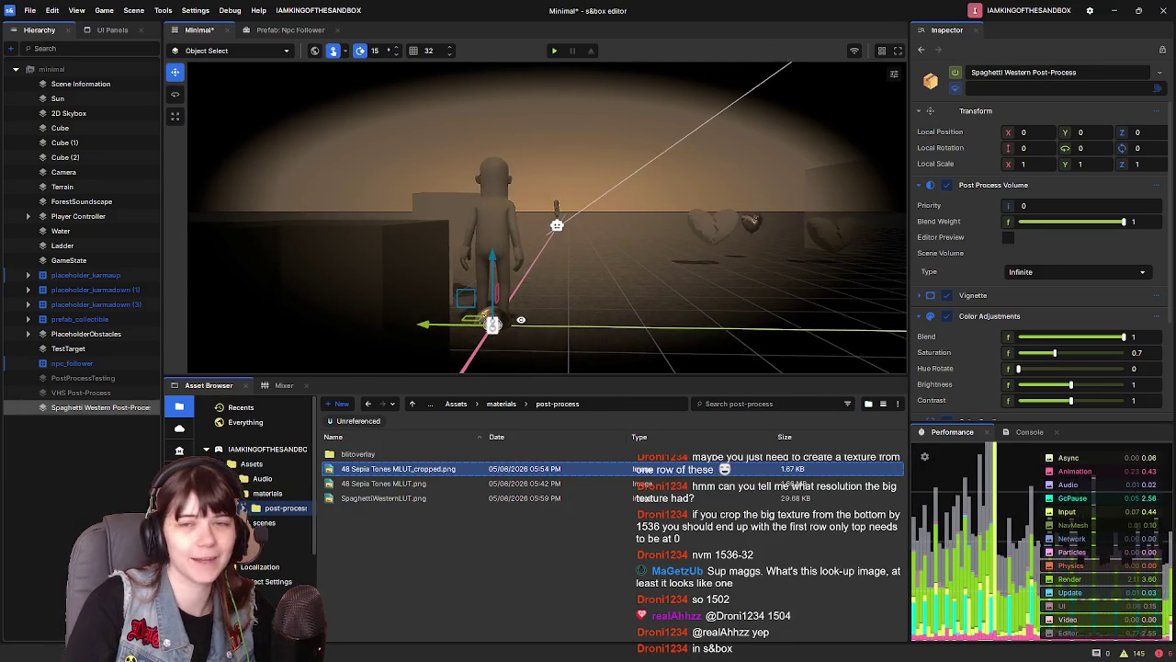
pyautogui.press('e')
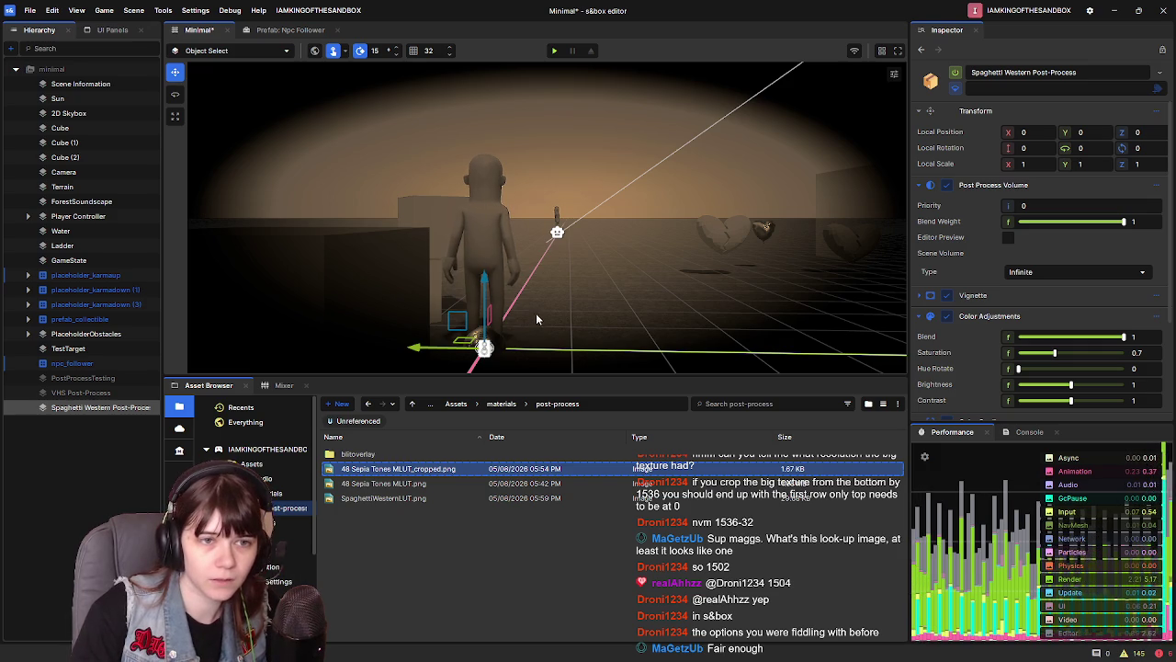
pyautogui.scroll(-3, 959, 317)
pyautogui.click(1139, 338)
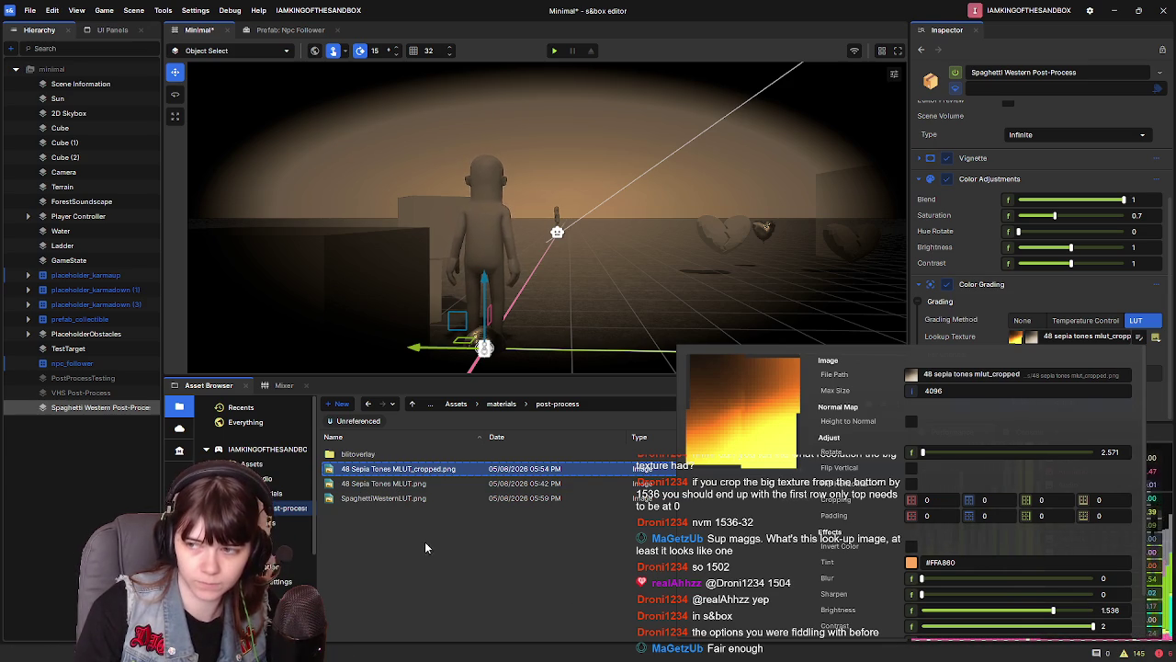
pyautogui.click(397, 485)
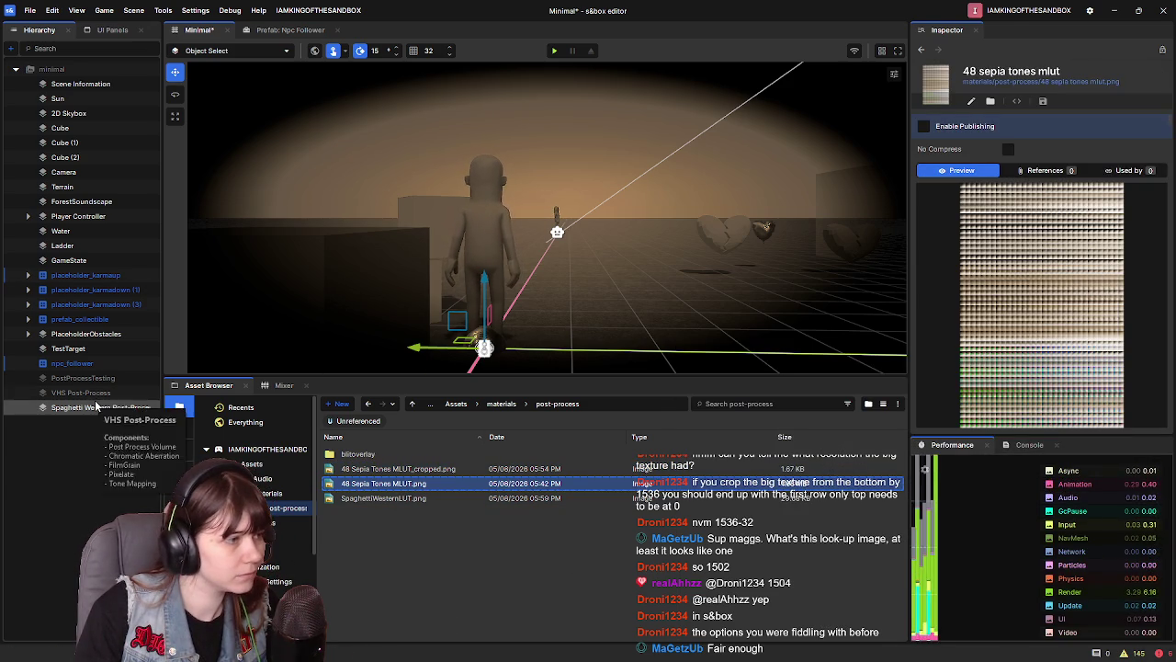
pyautogui.click(97, 407)
pyautogui.scroll(-3, 1038, 275)
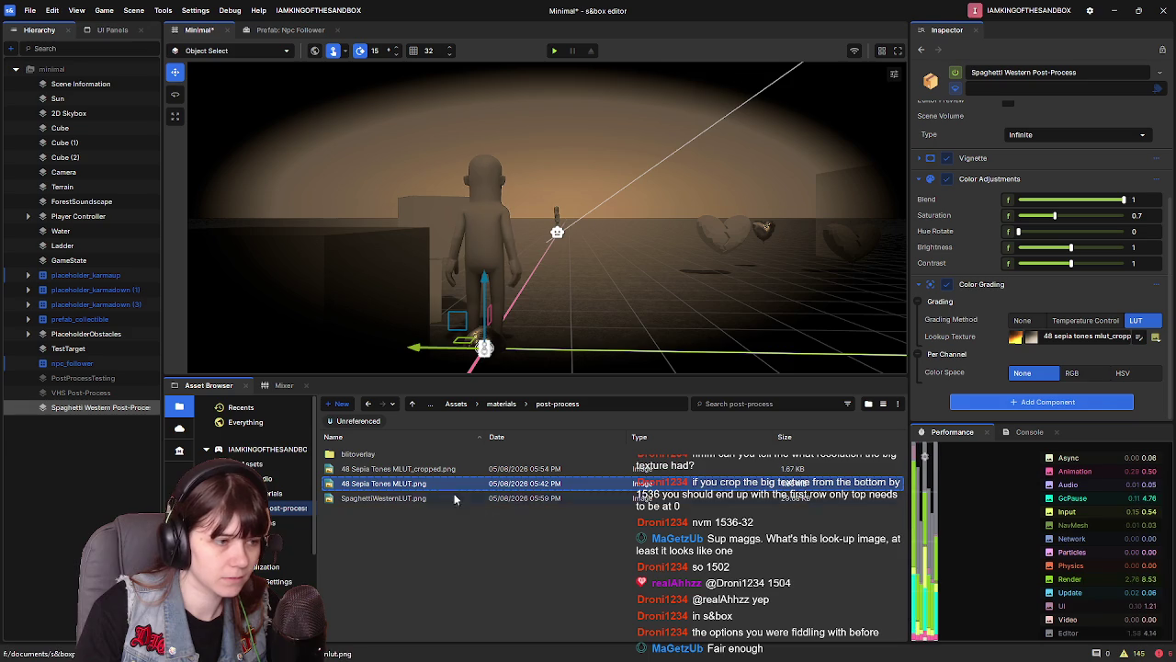
pyautogui.moveTo(430, 485); pyautogui.dragTo(1079, 337)
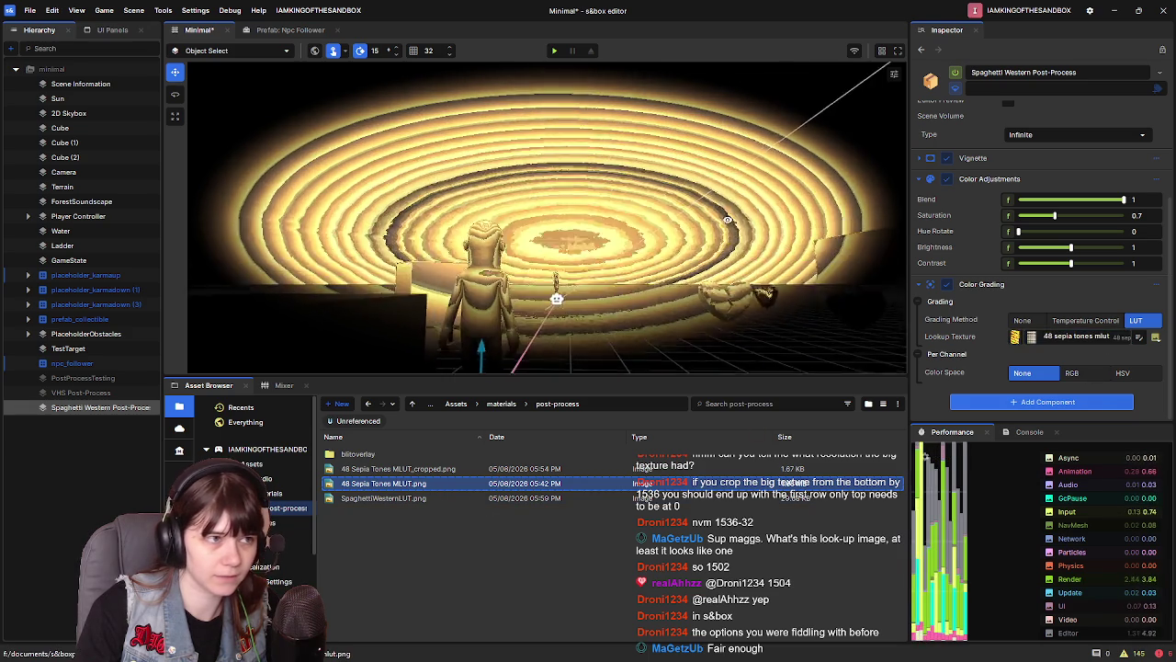
# Set the texture's brightness, contrast and saturation to 1 and its bottom cropping to 1504
pyautogui.click(1145, 341)
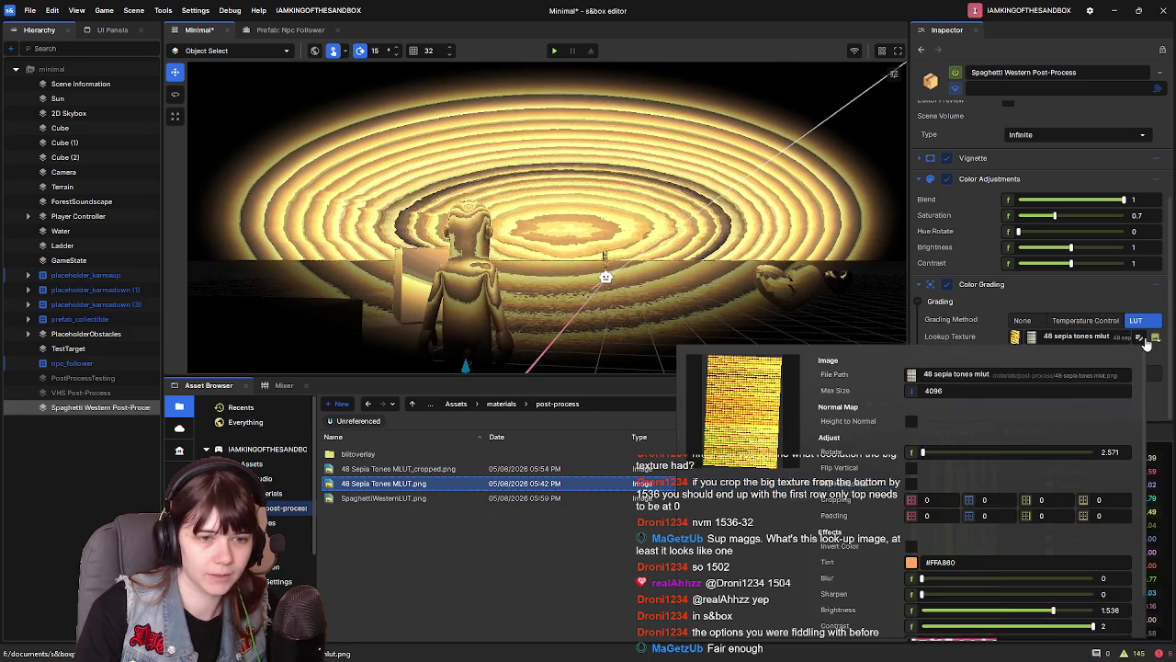
pyautogui.scroll(-2, 965, 542)
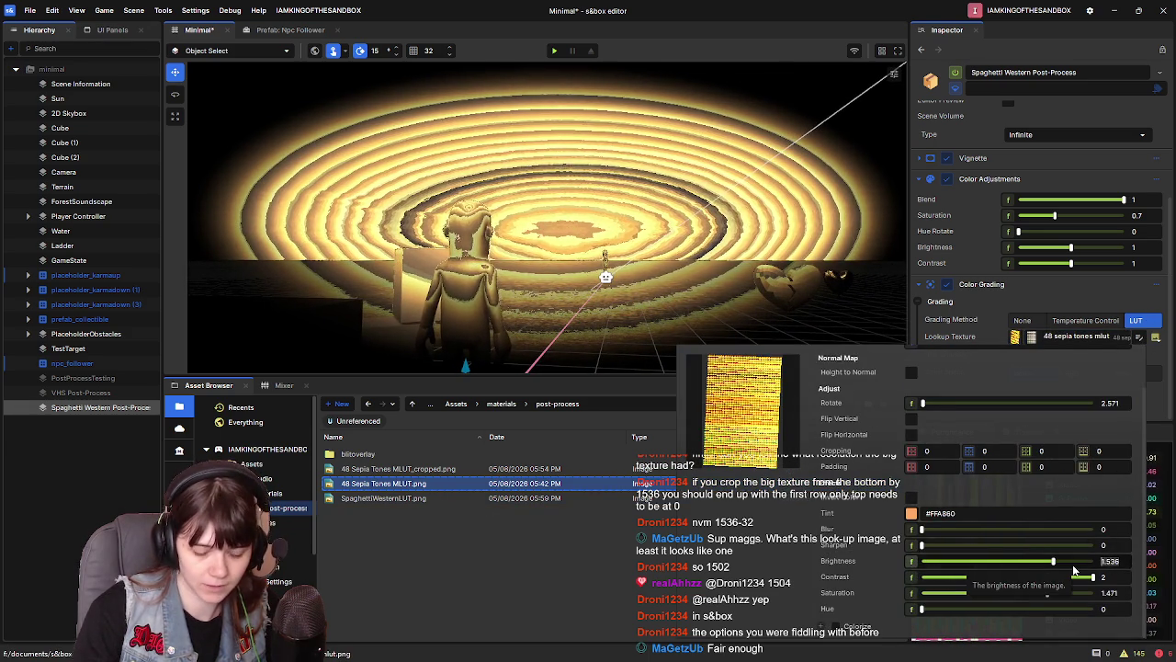
pyautogui.write('1')
pyautogui.press('Return')
pyautogui.moveTo(1092, 577)
pyautogui.mouseDown()
pyautogui.moveTo(1007, 577)
pyautogui.moveTo(1006, 593)
pyautogui.mouseUp()
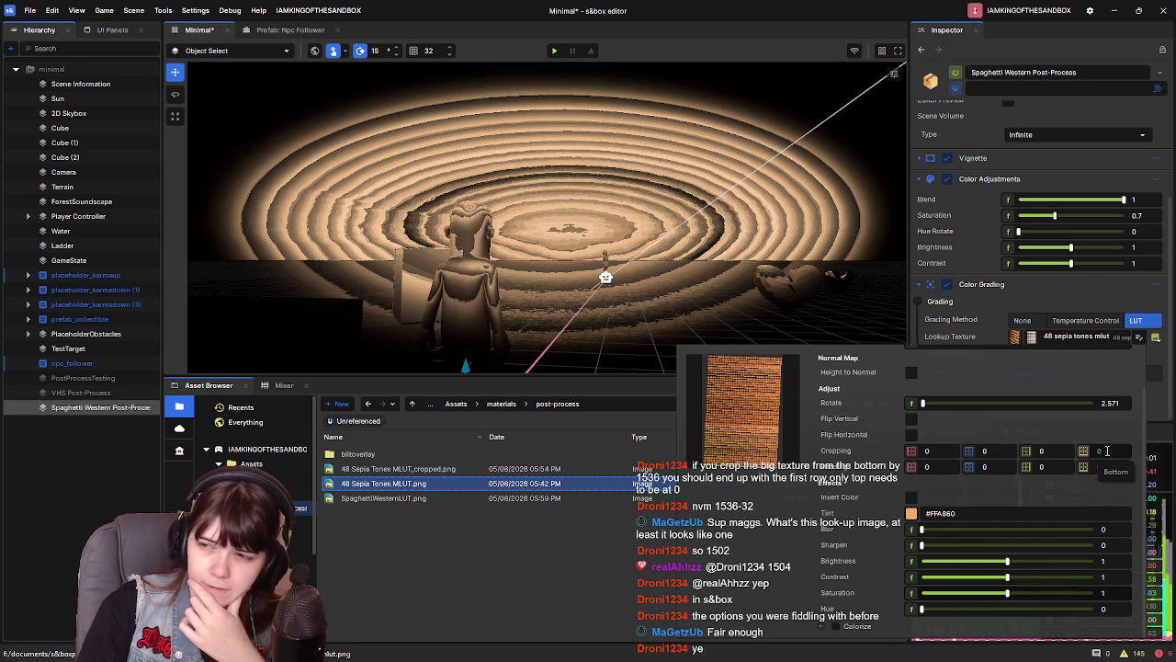
pyautogui.click(1107, 450)
pyautogui.press('BackSpace')
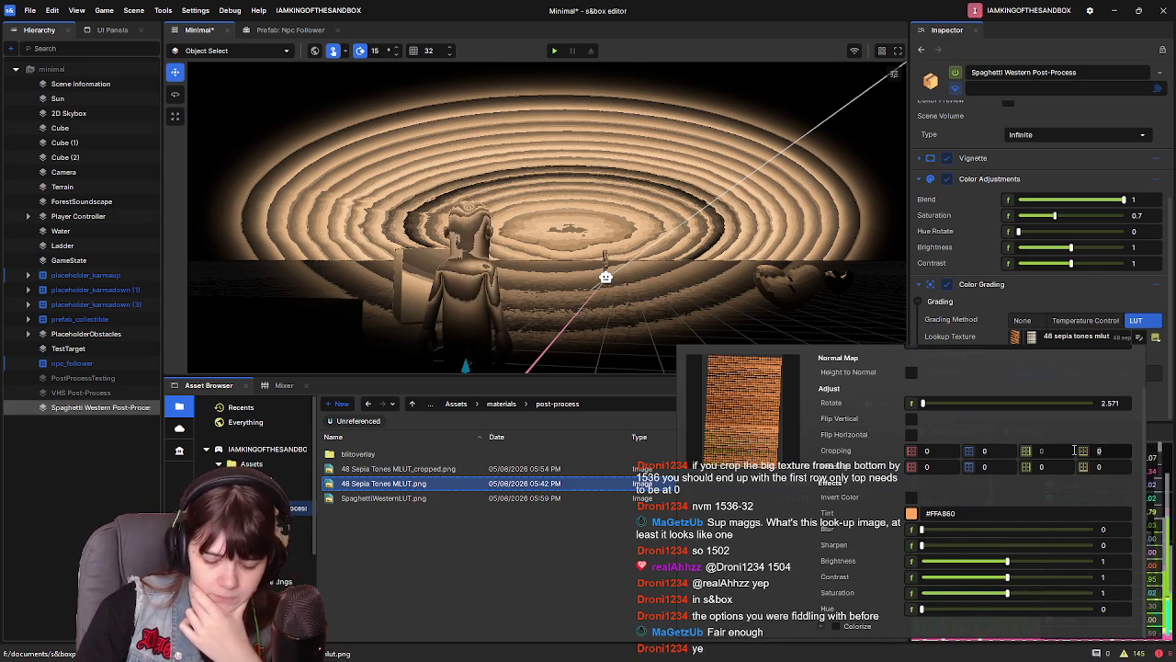
pyautogui.write('1504')
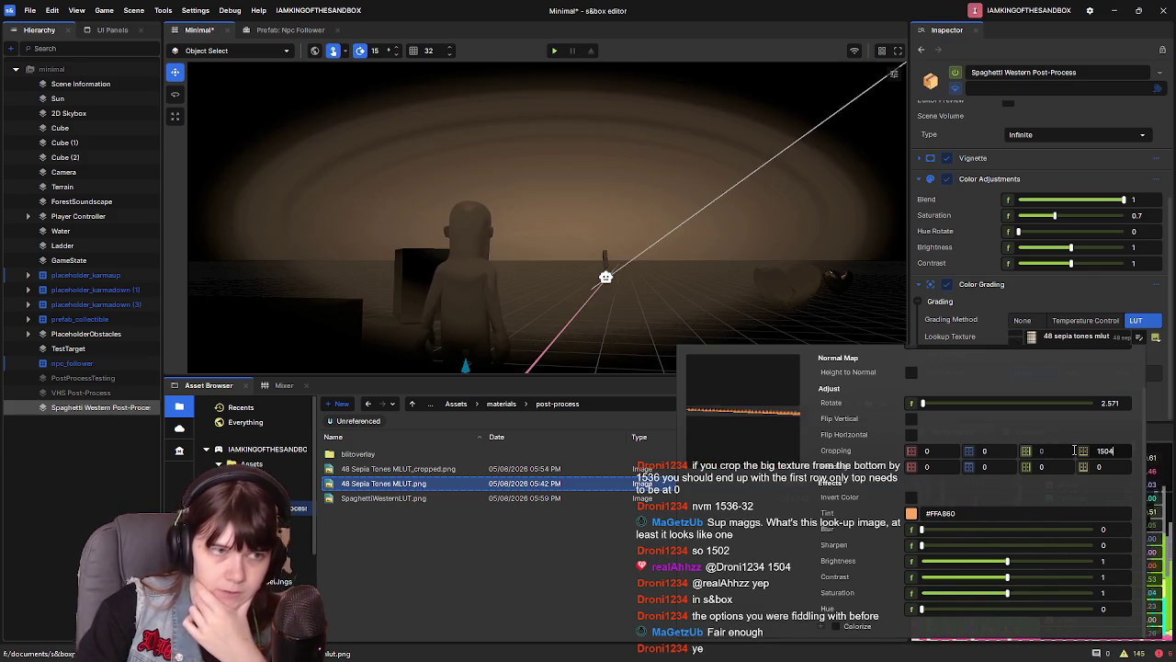
pyautogui.press('Return')
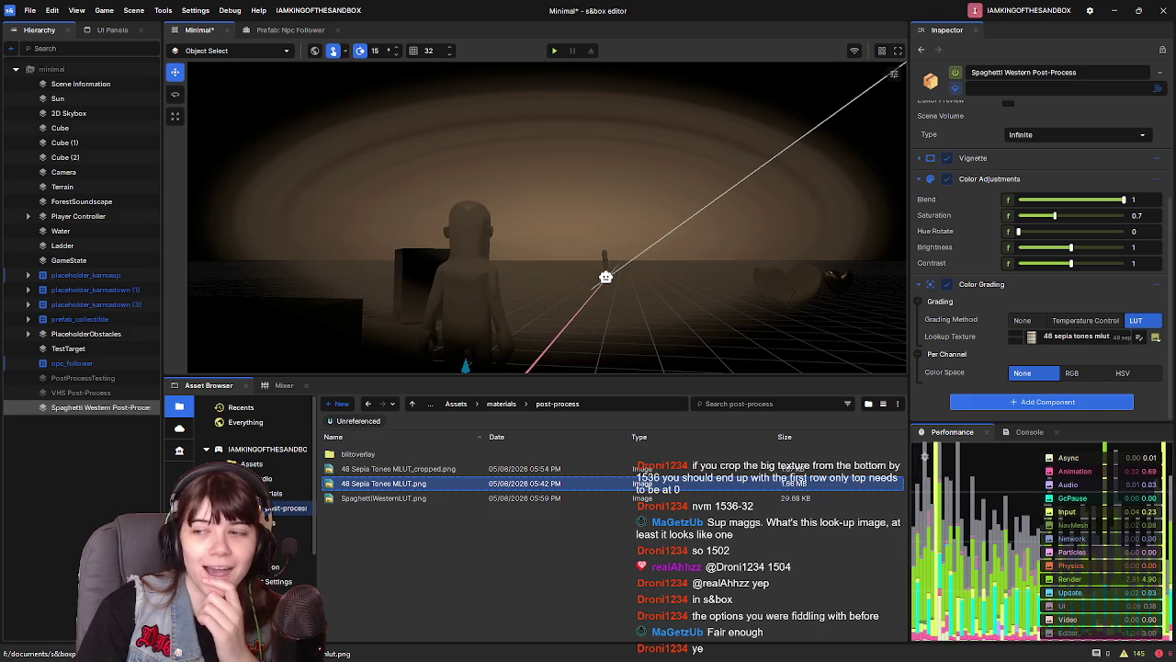
pyautogui.moveTo(607, 211); pyautogui.dragTo(622, 222)
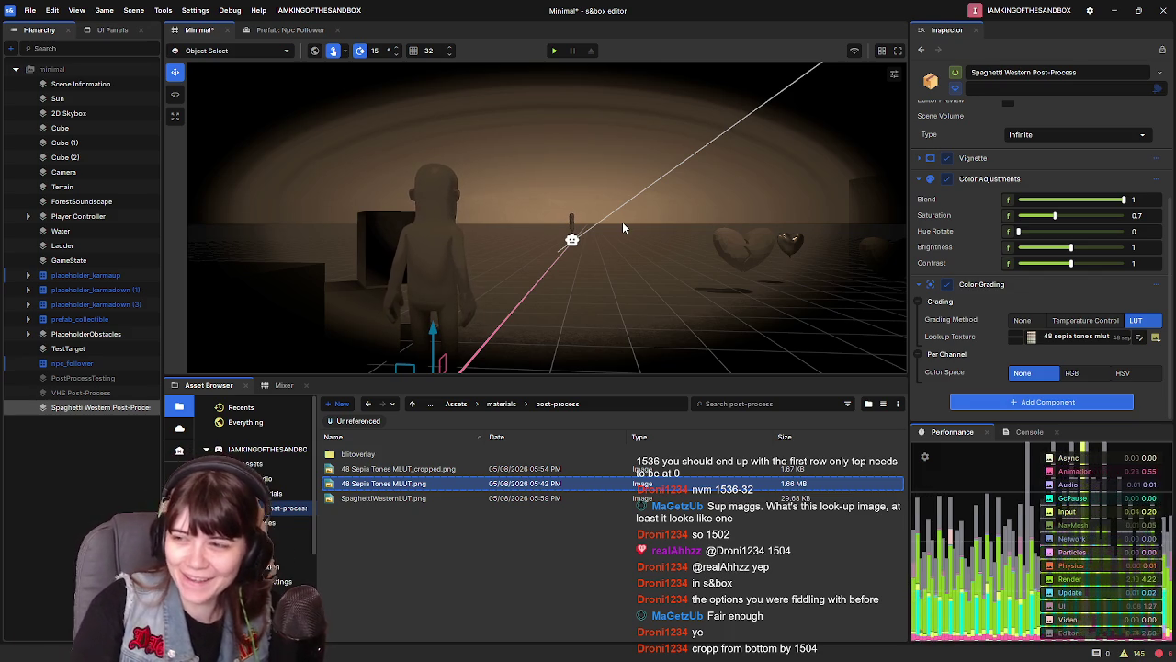
# Pan the view sideways, run a play test of the sepia-graded scene, then end it with F5
pyautogui.scroll(3, 625, 221)
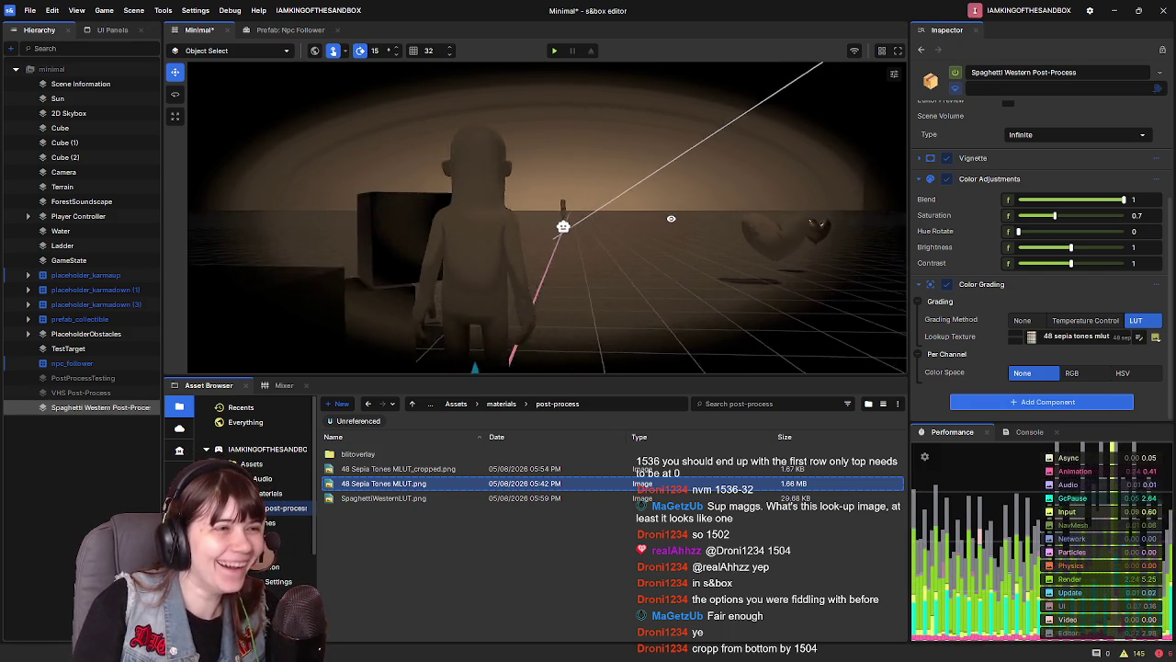
pyautogui.press('d')
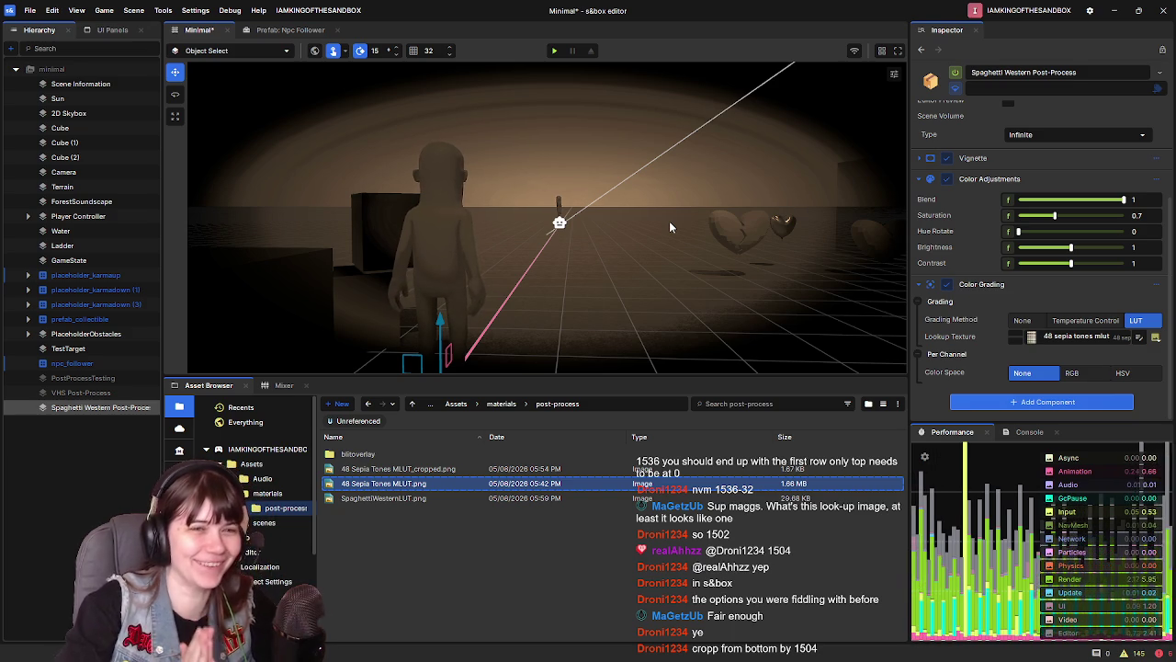
pyautogui.click(559, 51)
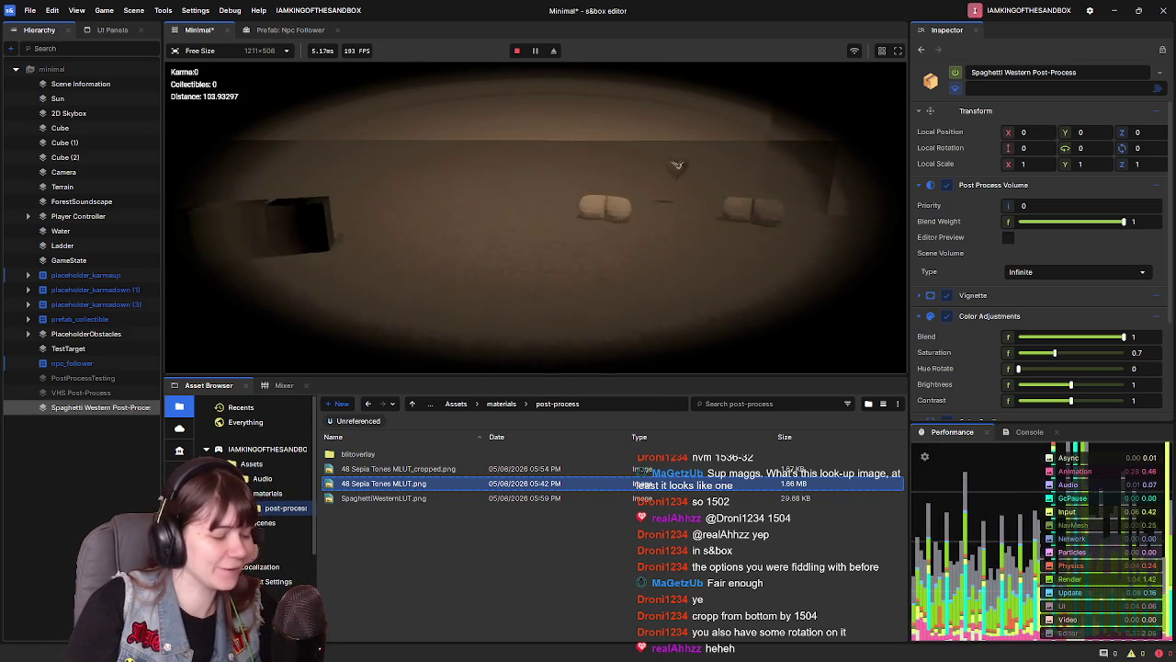
pyautogui.press('Escape')
pyautogui.press('F5')
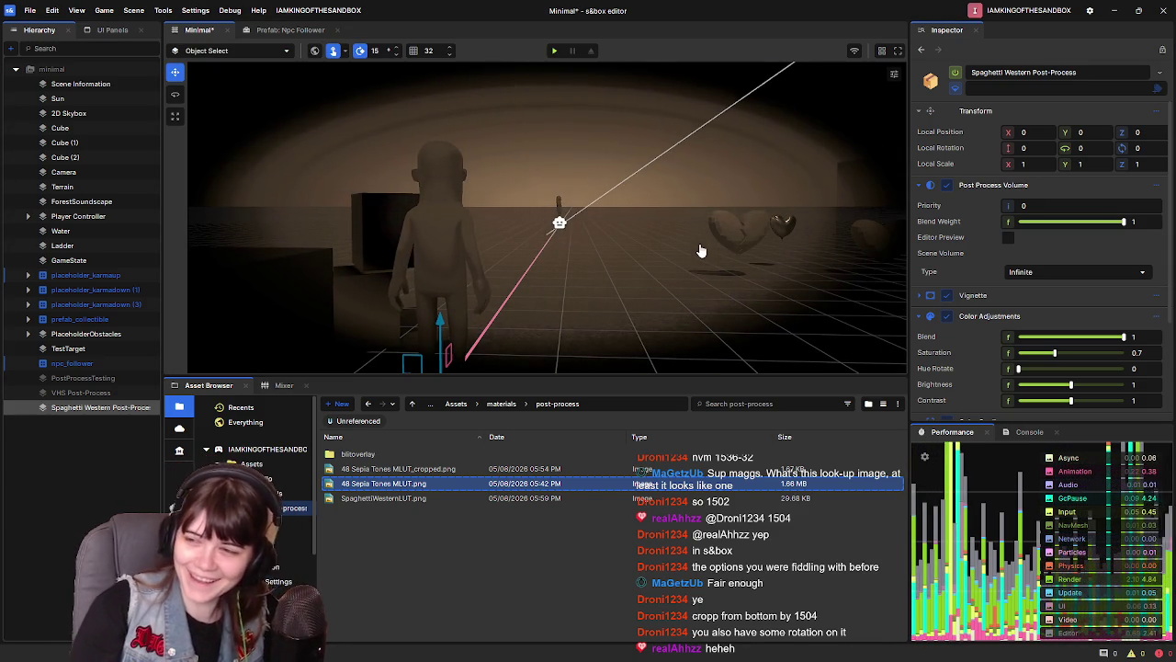
pyautogui.scroll(-3, 1025, 357)
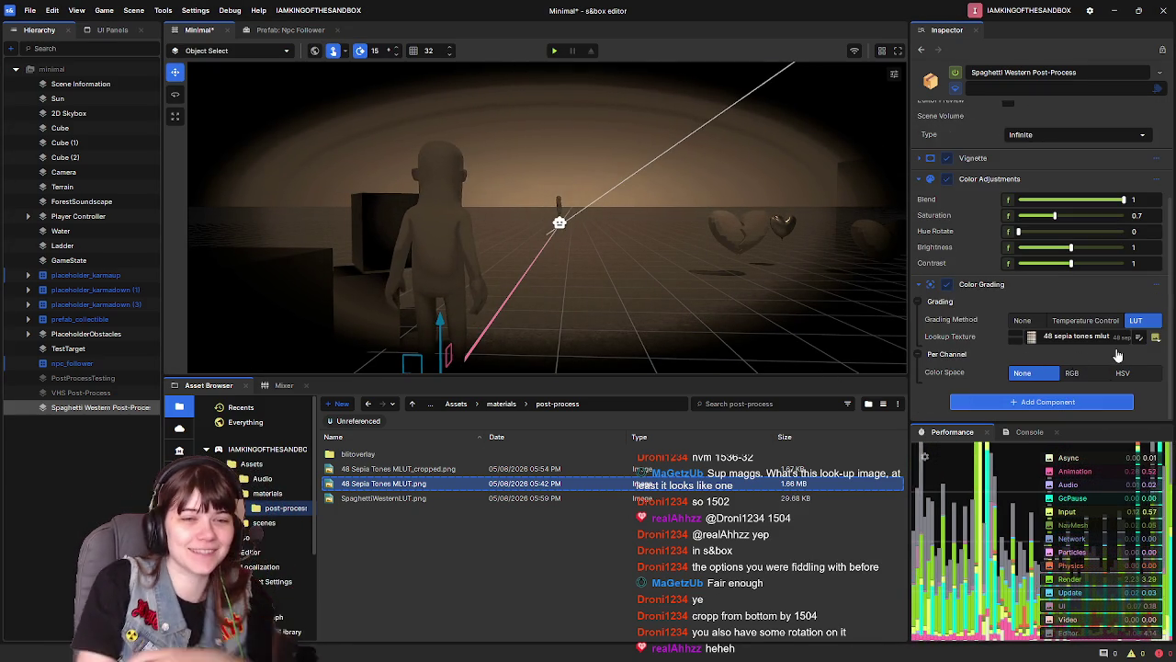
# Set the lookup texture's Tint to white (#FFFFFF) so the scene turns grey
pyautogui.click(1138, 338)
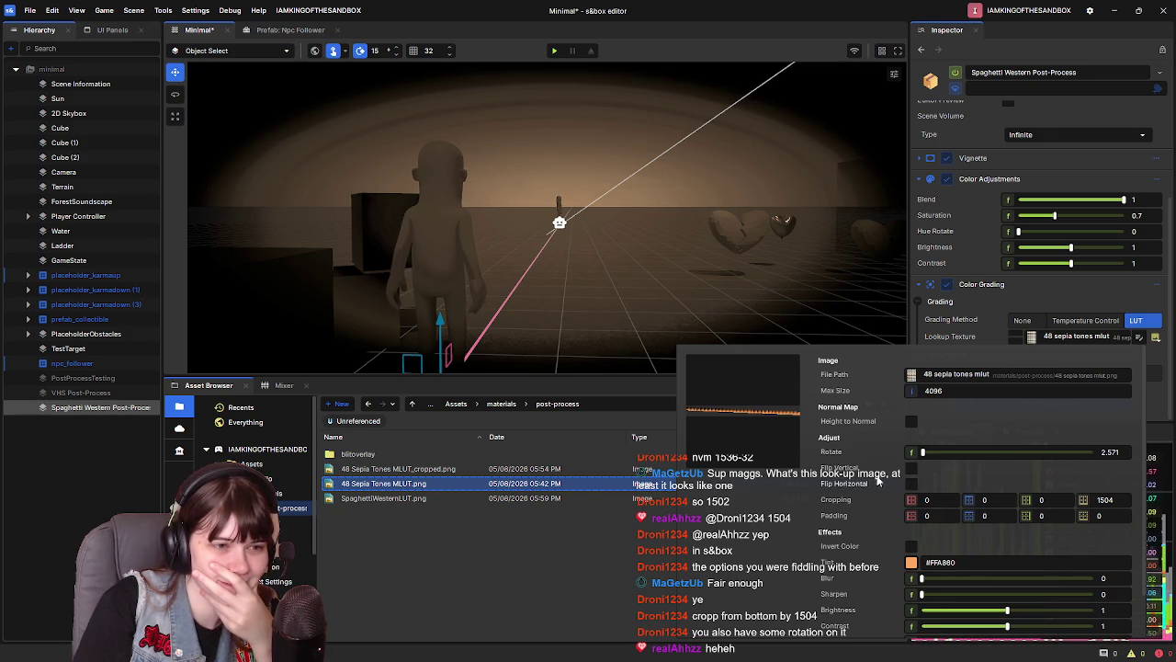
pyautogui.scroll(-1, 863, 542)
pyautogui.click(912, 513)
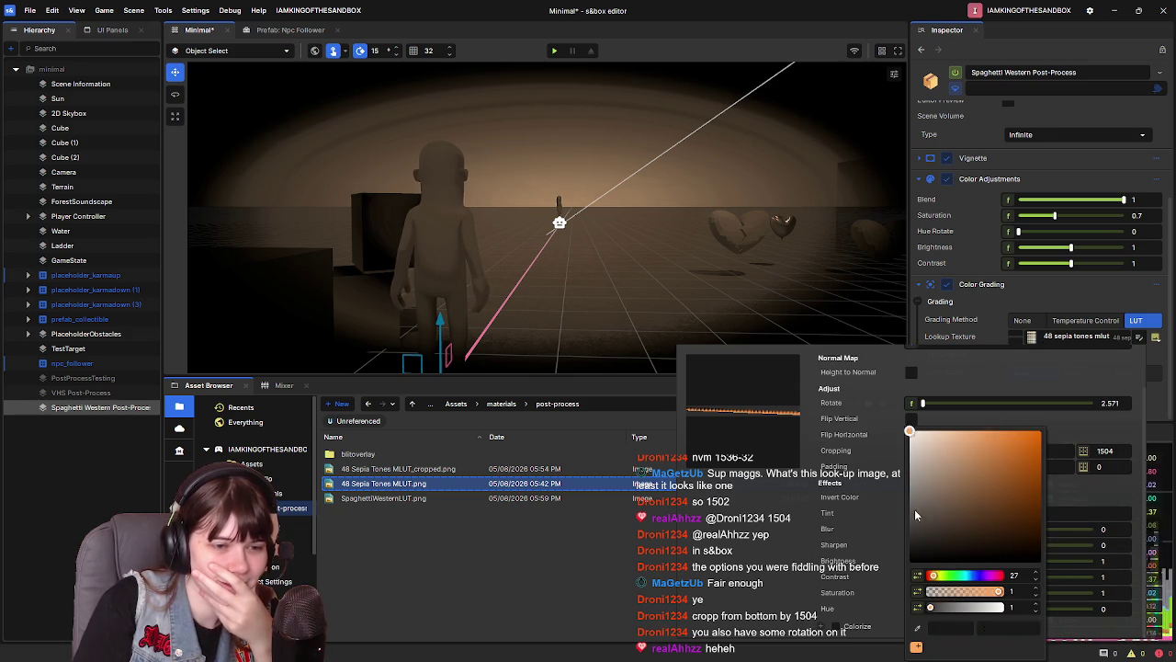
pyautogui.moveTo(969, 496); pyautogui.dragTo(867, 398)
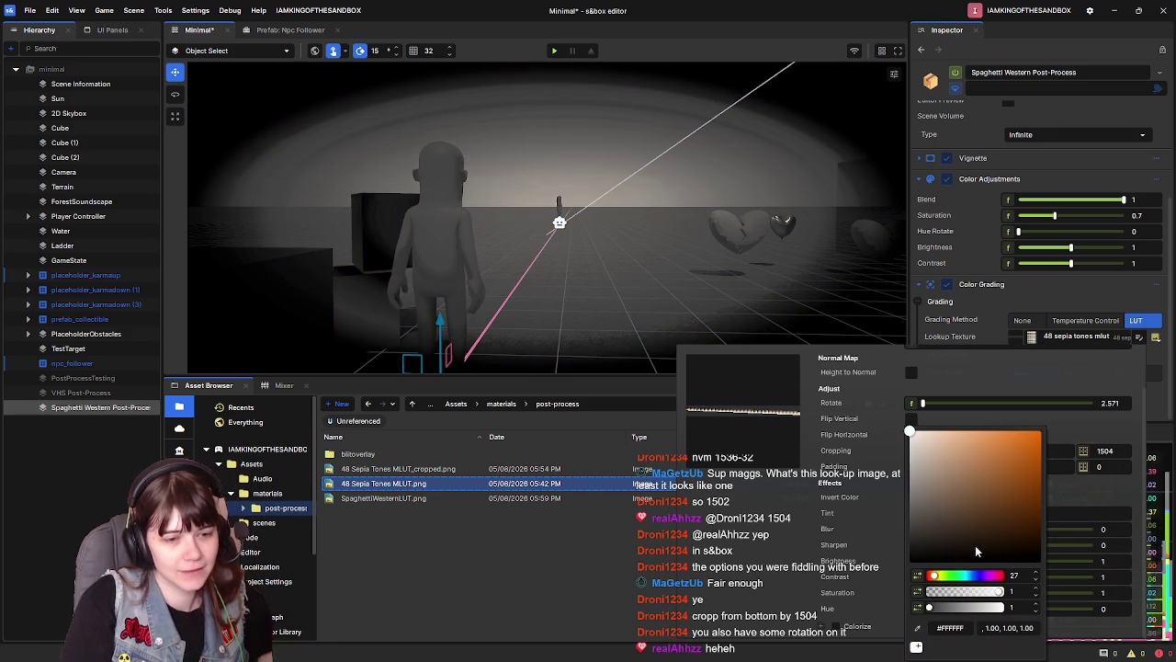
pyautogui.click(1044, 381)
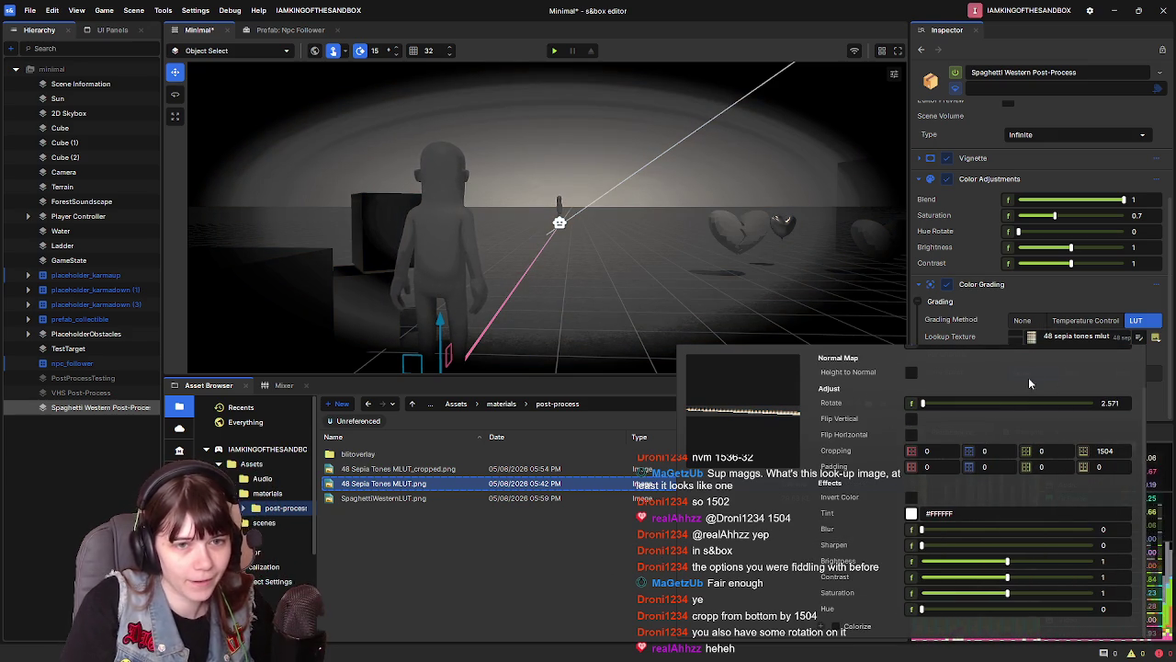
pyautogui.click(913, 515)
pyautogui.moveTo(915, 514)
pyautogui.mouseDown()
pyautogui.moveTo(902, 538)
pyautogui.moveTo(916, 542)
pyautogui.moveTo(908, 382)
pyautogui.mouseUp()
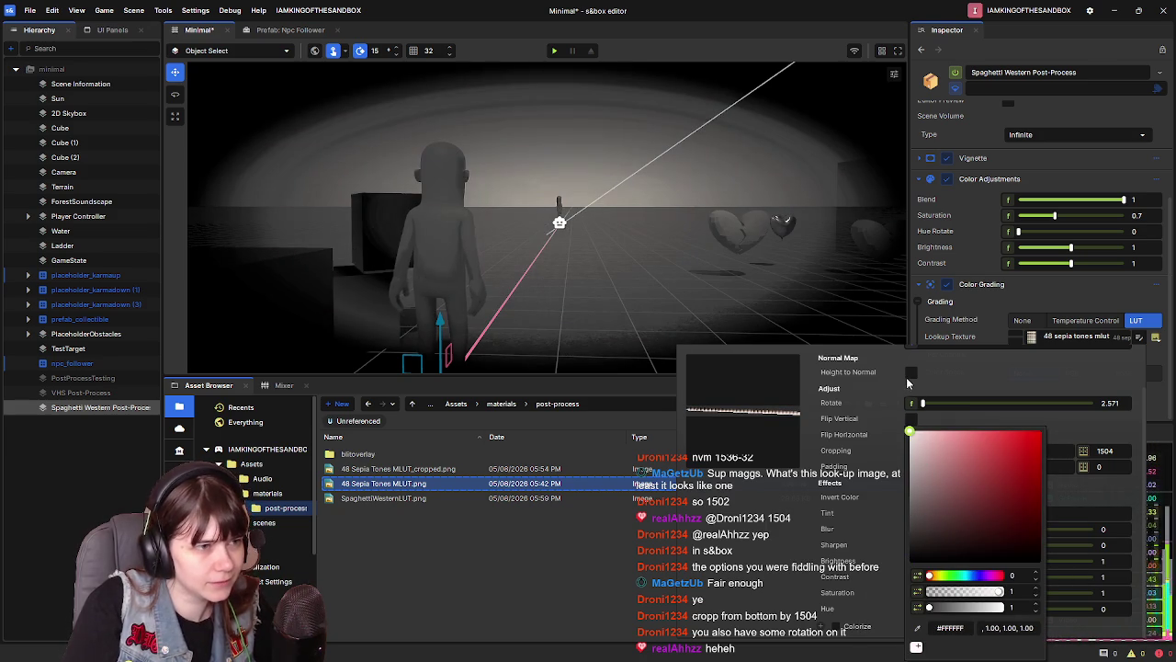
pyautogui.click(603, 580)
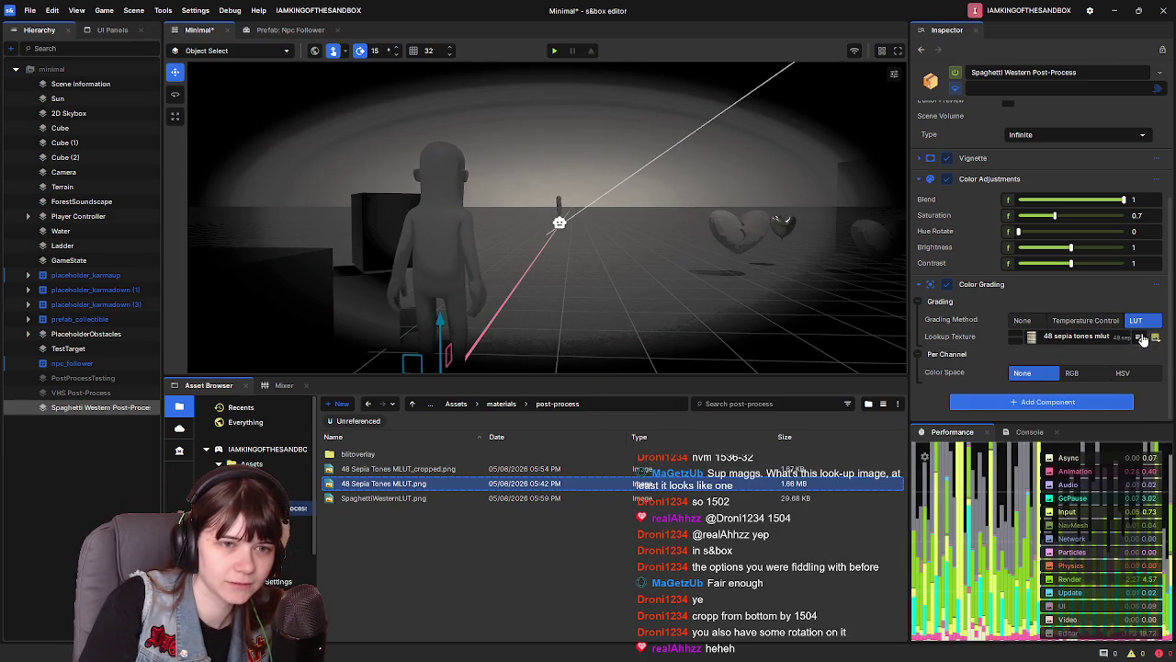
pyautogui.click(1155, 284)
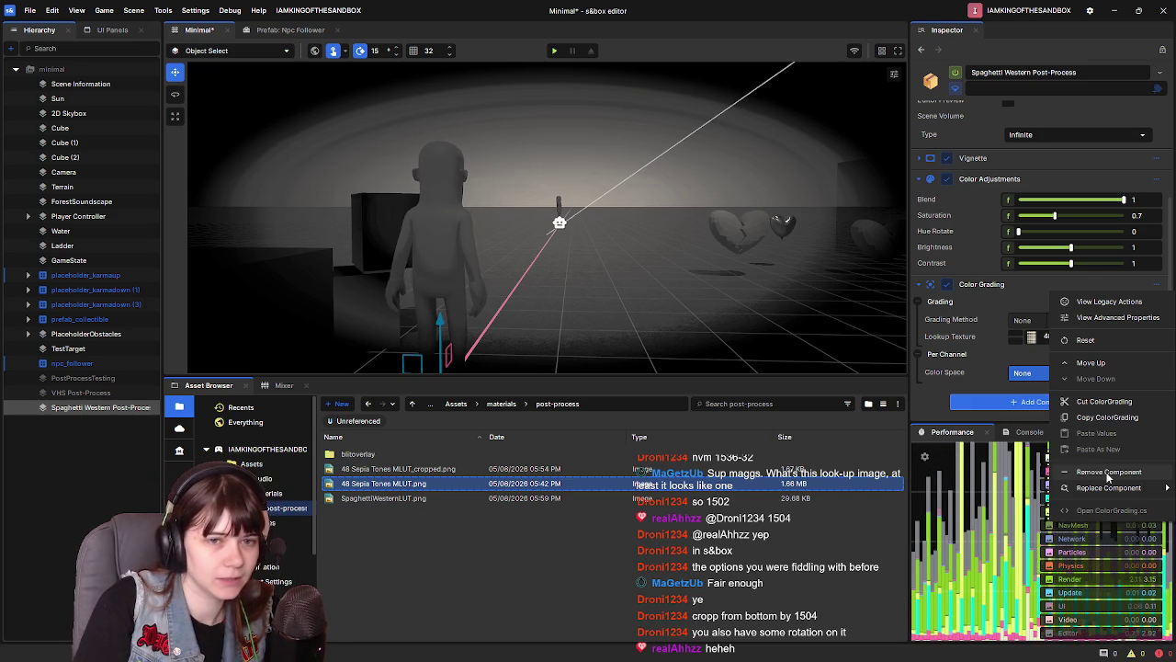
# Reset Color Grading, choose LUT grading with 48 sepia tones mlut, and open its texture settings
pyautogui.click(1098, 340)
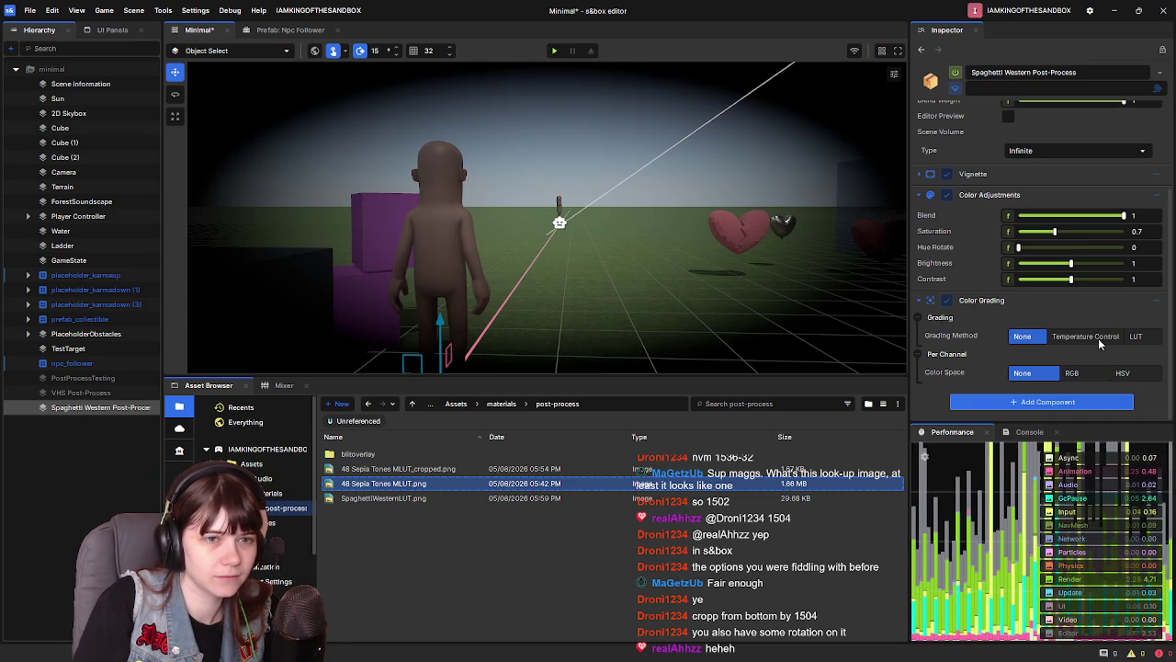
pyautogui.click(1139, 338)
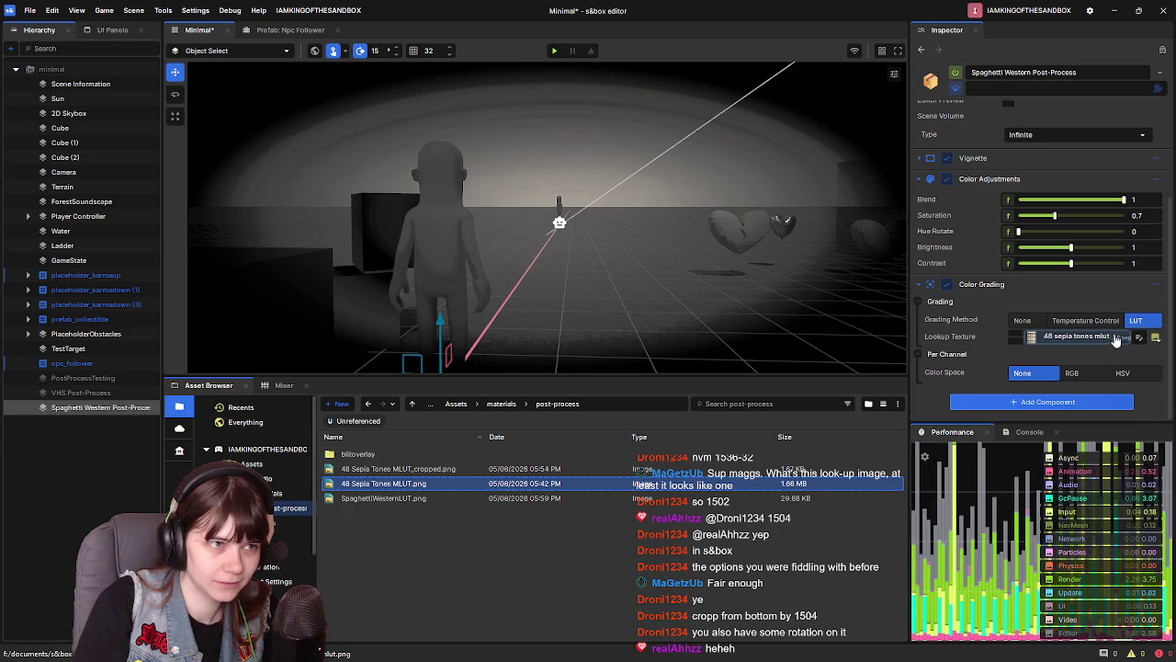
pyautogui.click(1139, 337)
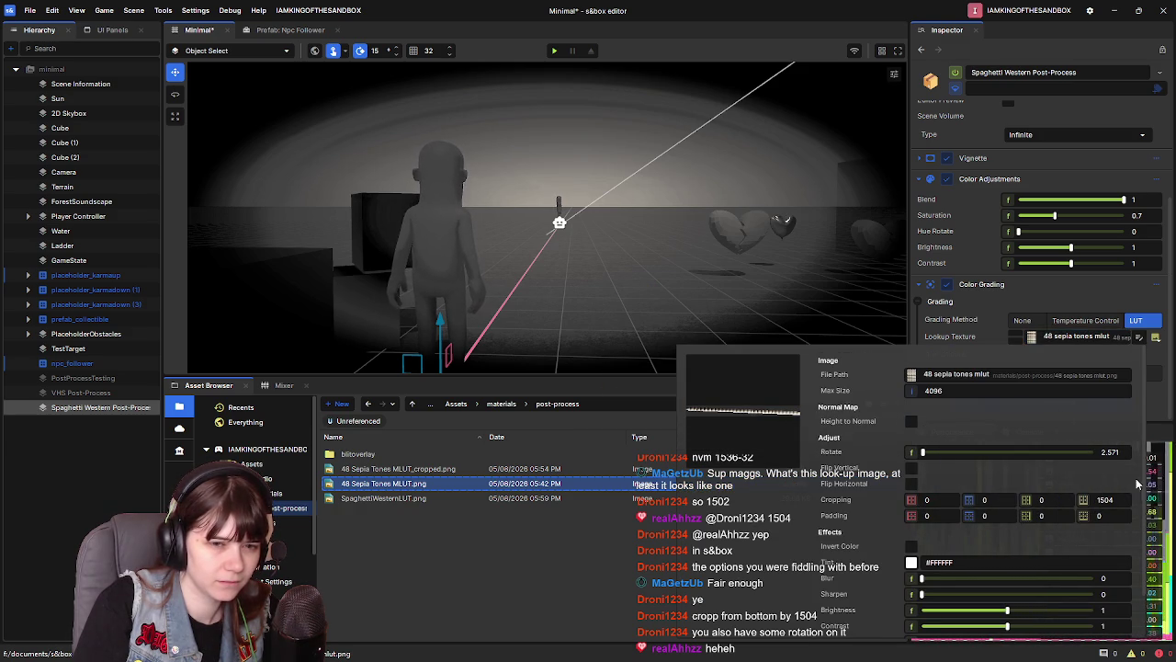
# Commit the 1504 bottom crop and drag the lookup texture's Rotate from 2.5 to 0
pyautogui.press('Return')
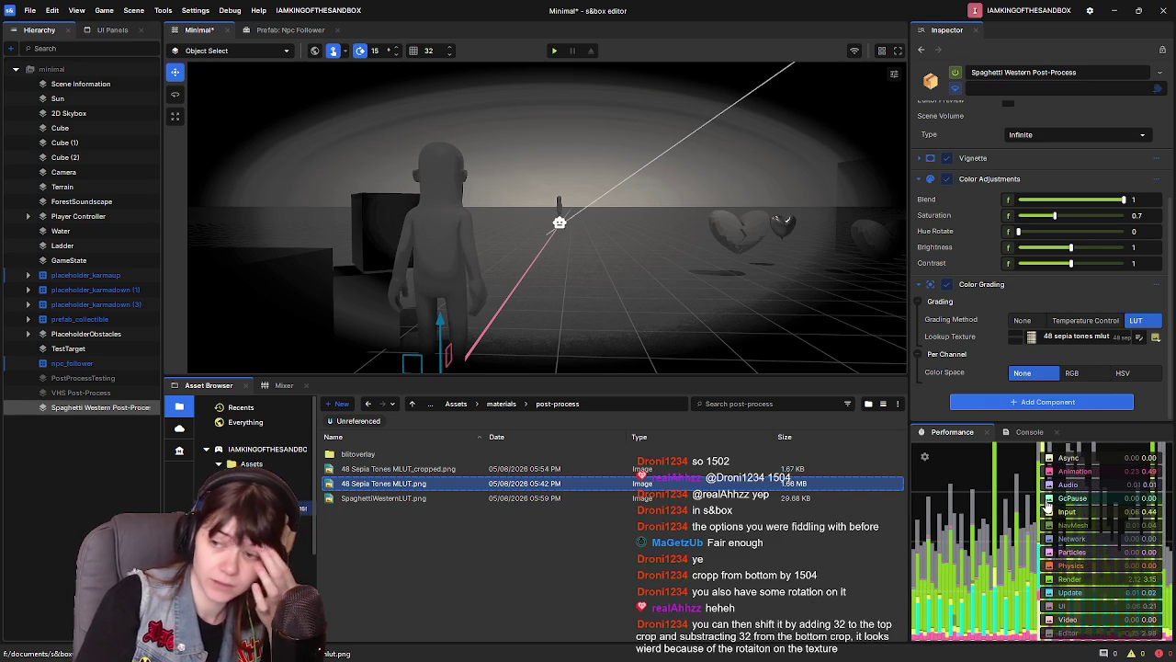
pyautogui.click(1138, 337)
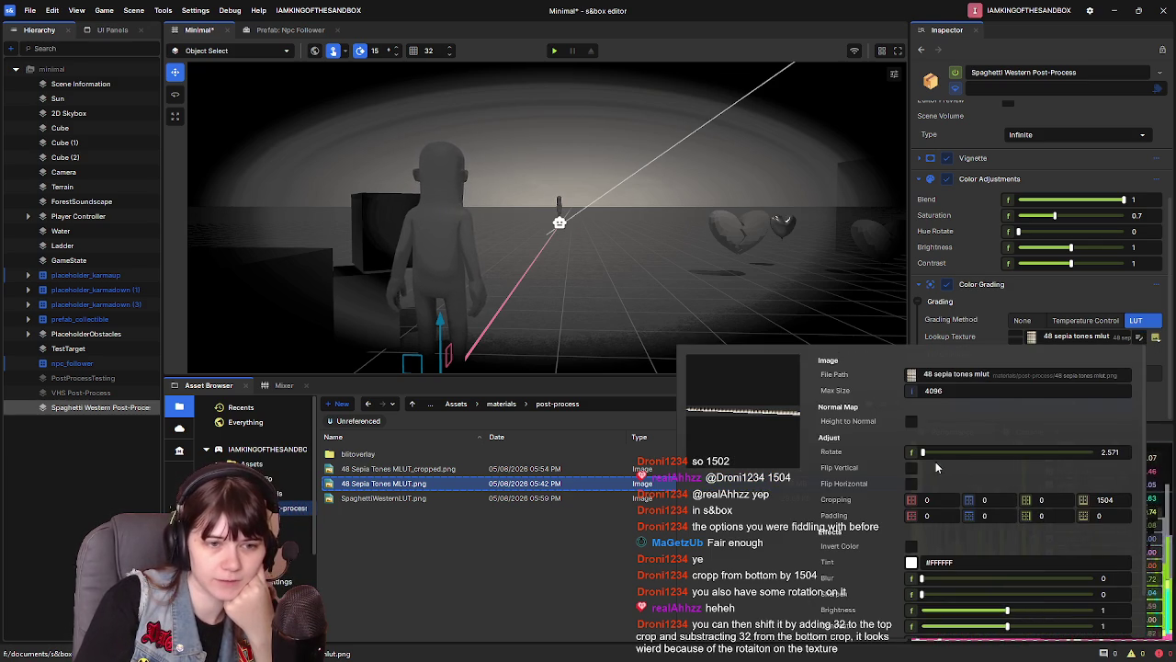
pyautogui.moveTo(925, 451); pyautogui.dragTo(905, 451)
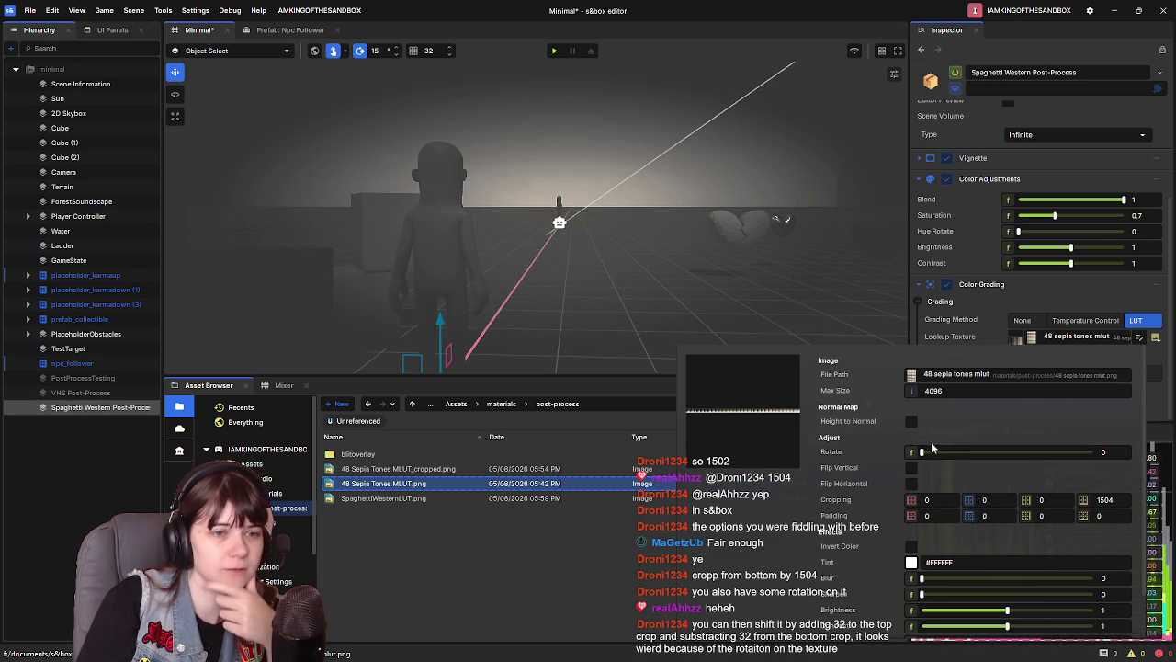
pyautogui.click(922, 451)
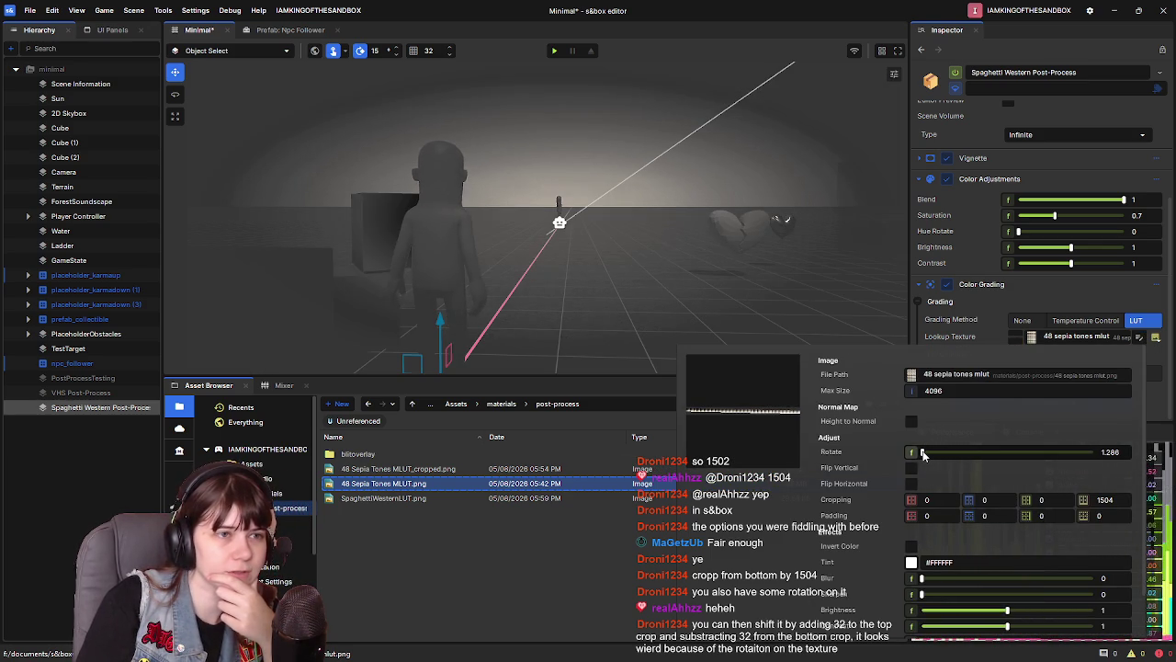
pyautogui.moveTo(487, 260); pyautogui.dragTo(533, 264)
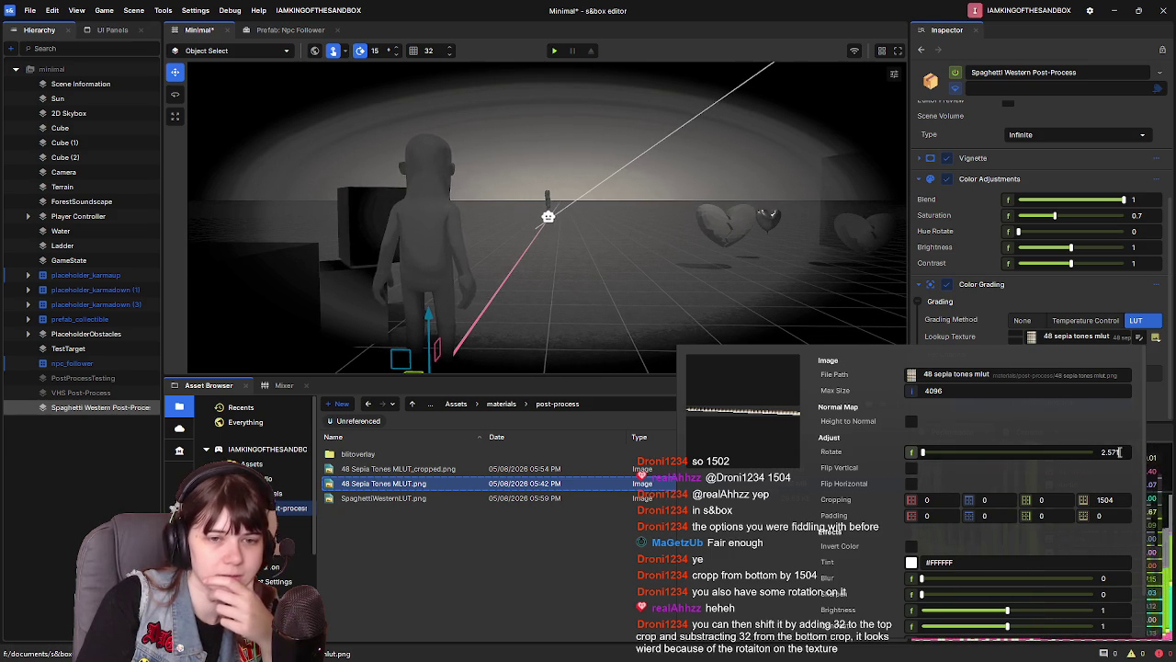
pyautogui.press('Escape')
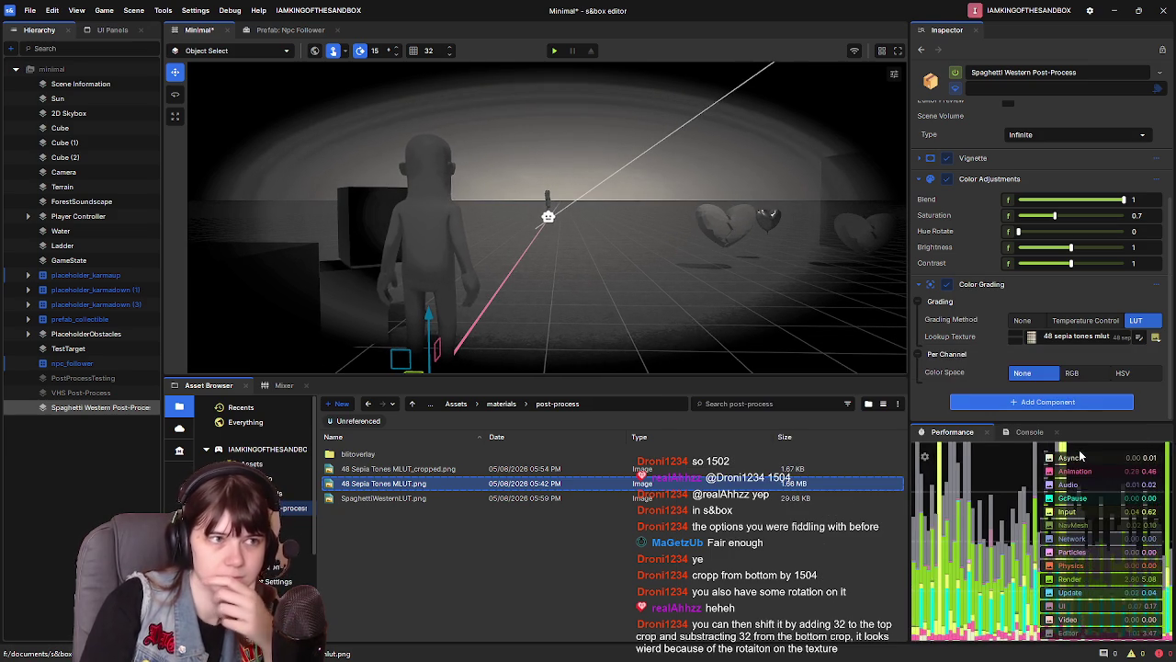
pyautogui.click(1139, 337)
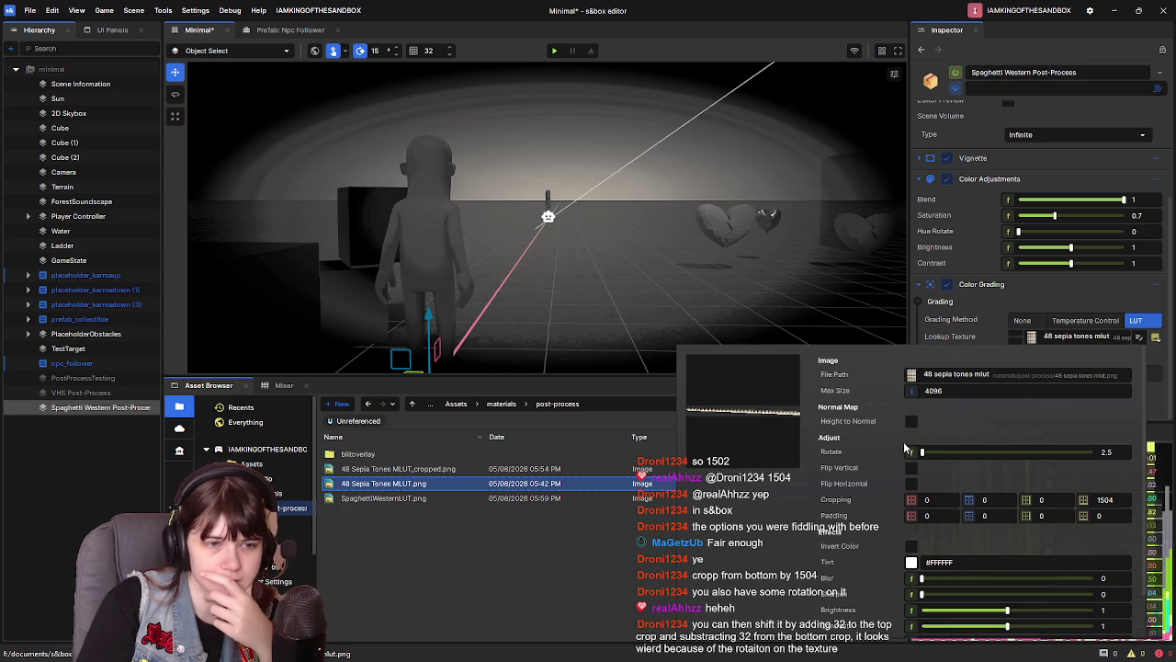
pyautogui.moveTo(935, 460); pyautogui.dragTo(919, 474)
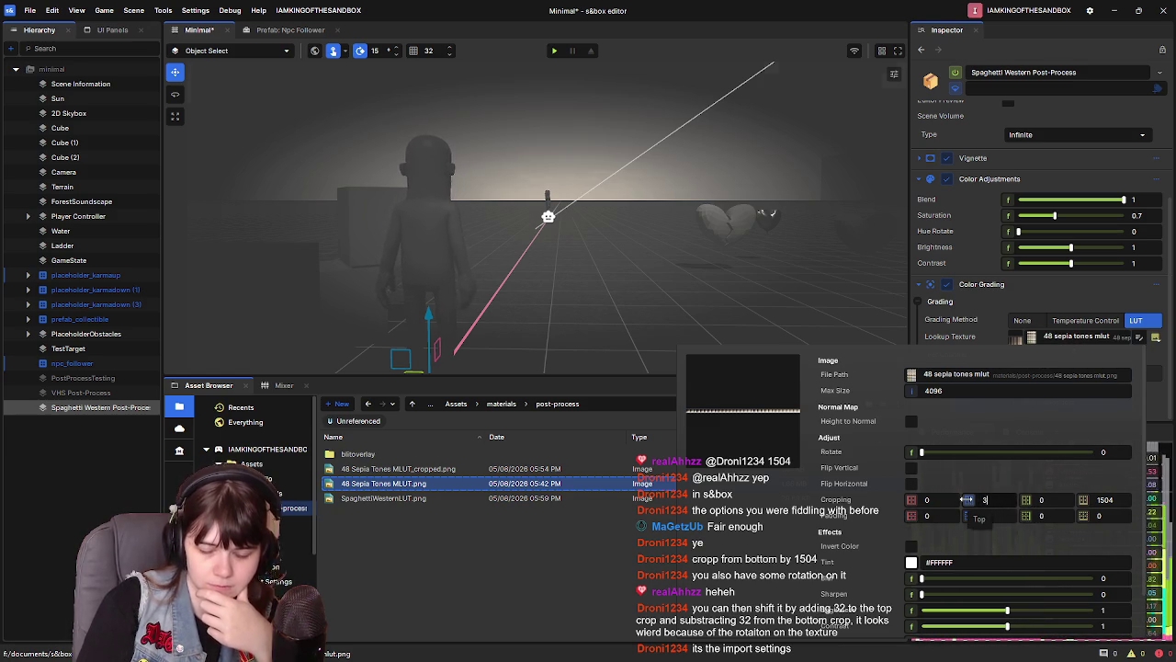
pyautogui.write('32')
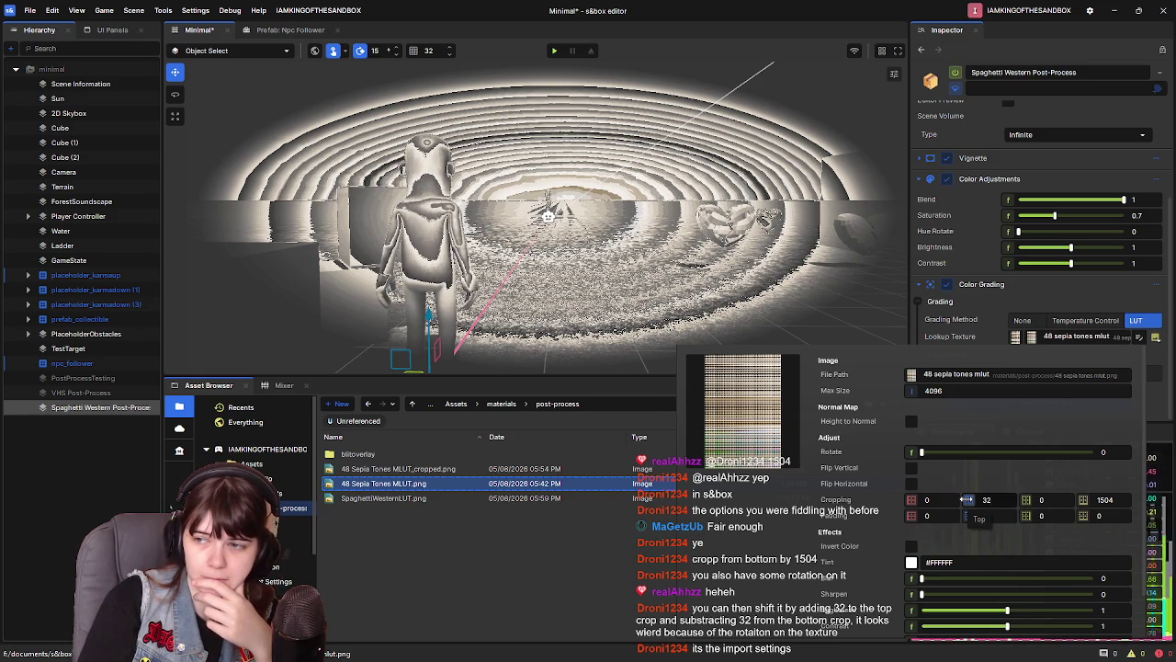
pyautogui.click(1122, 499)
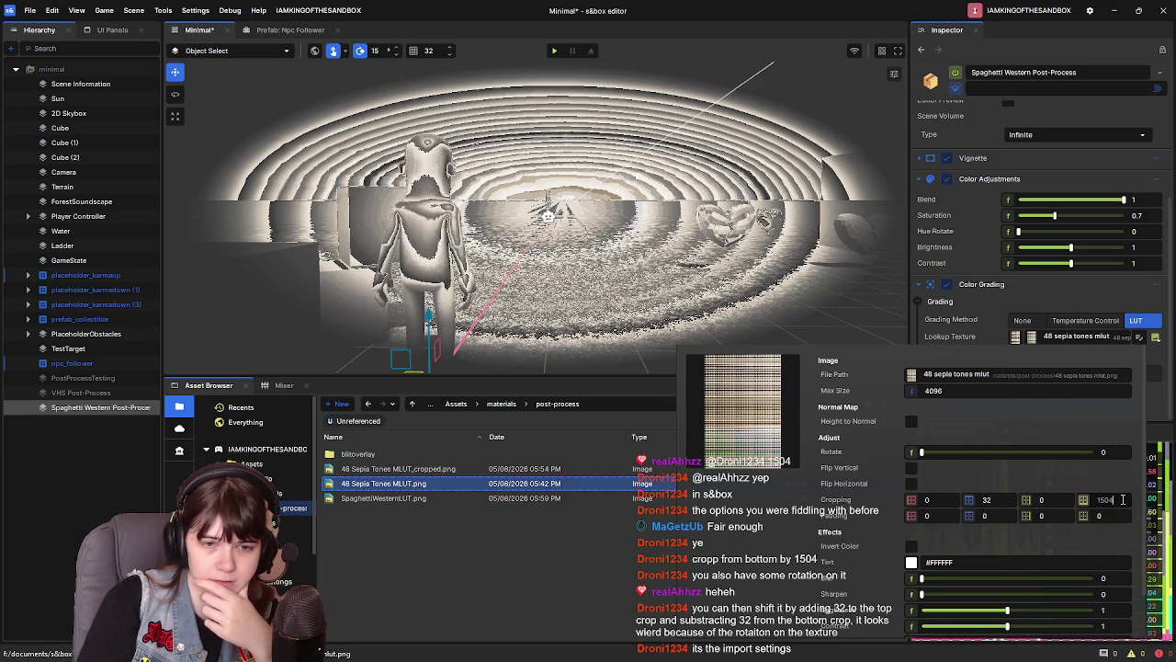
pyautogui.write('-32')
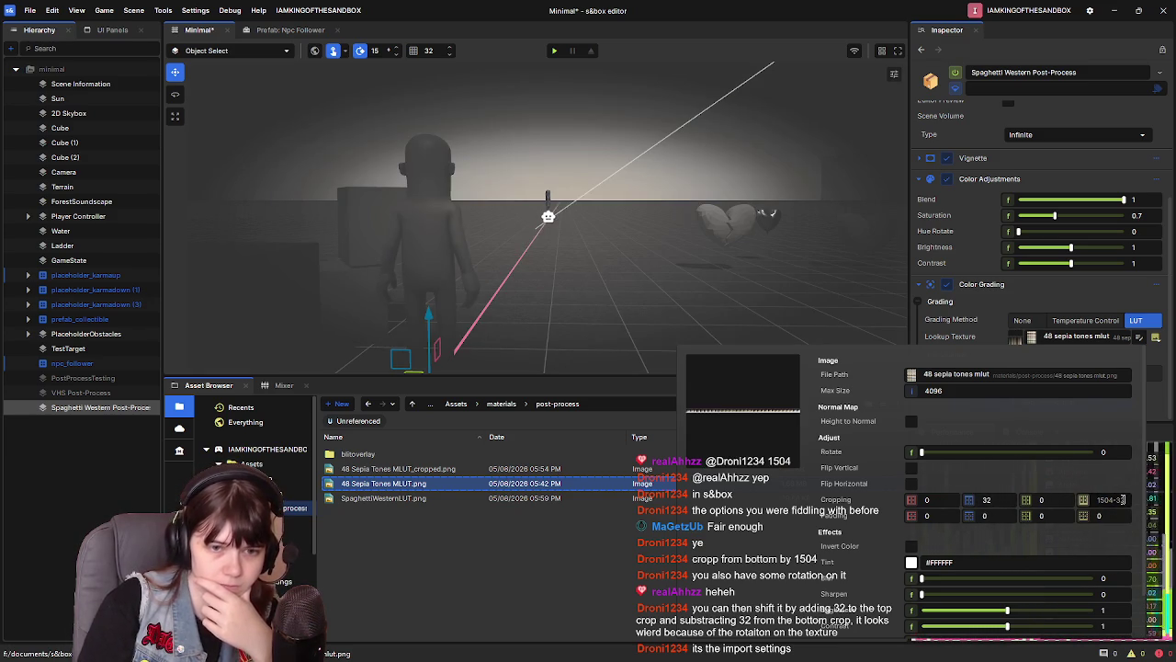
pyautogui.press('Return')
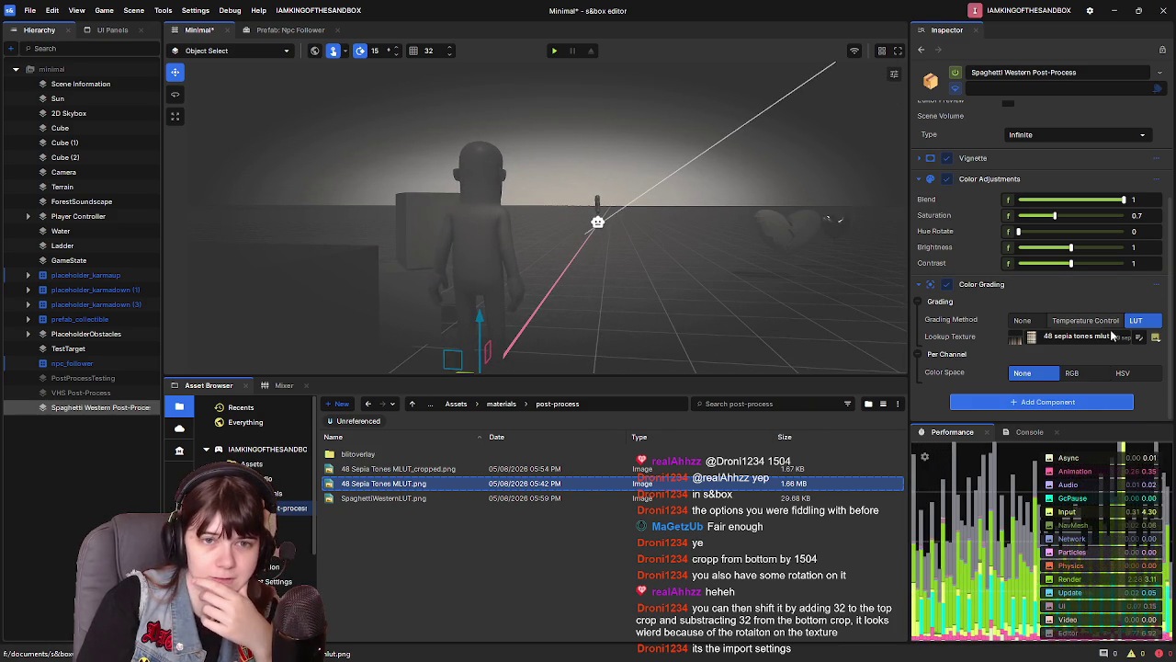
pyautogui.click(1070, 337)
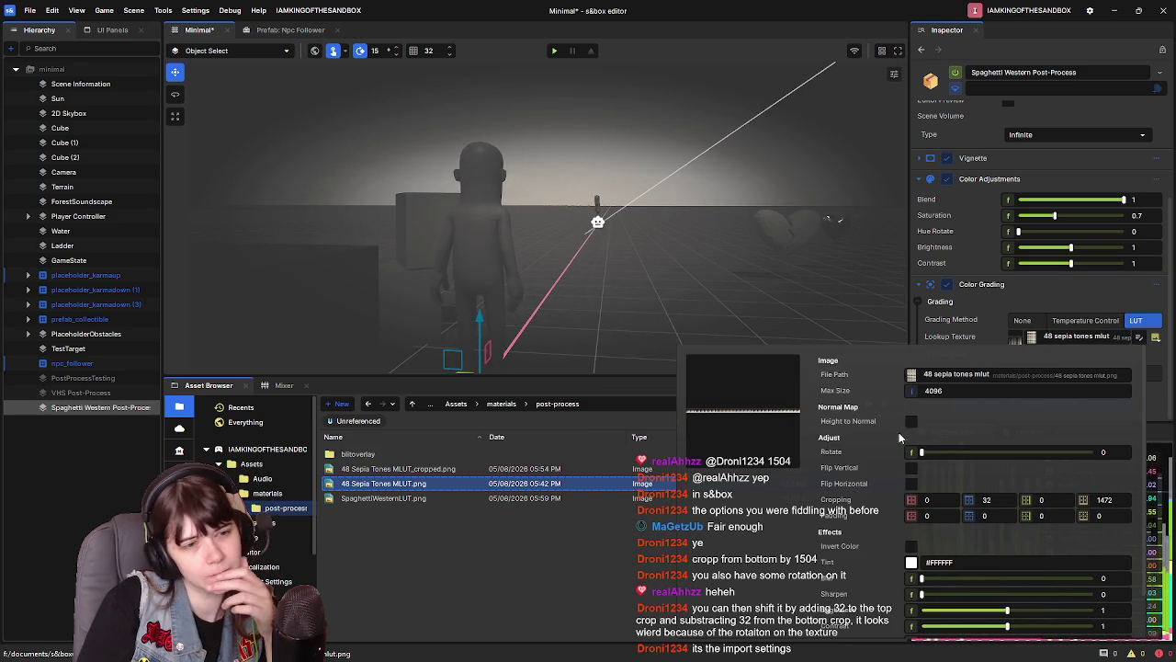
pyautogui.moveTo(921, 453); pyautogui.dragTo(962, 456)
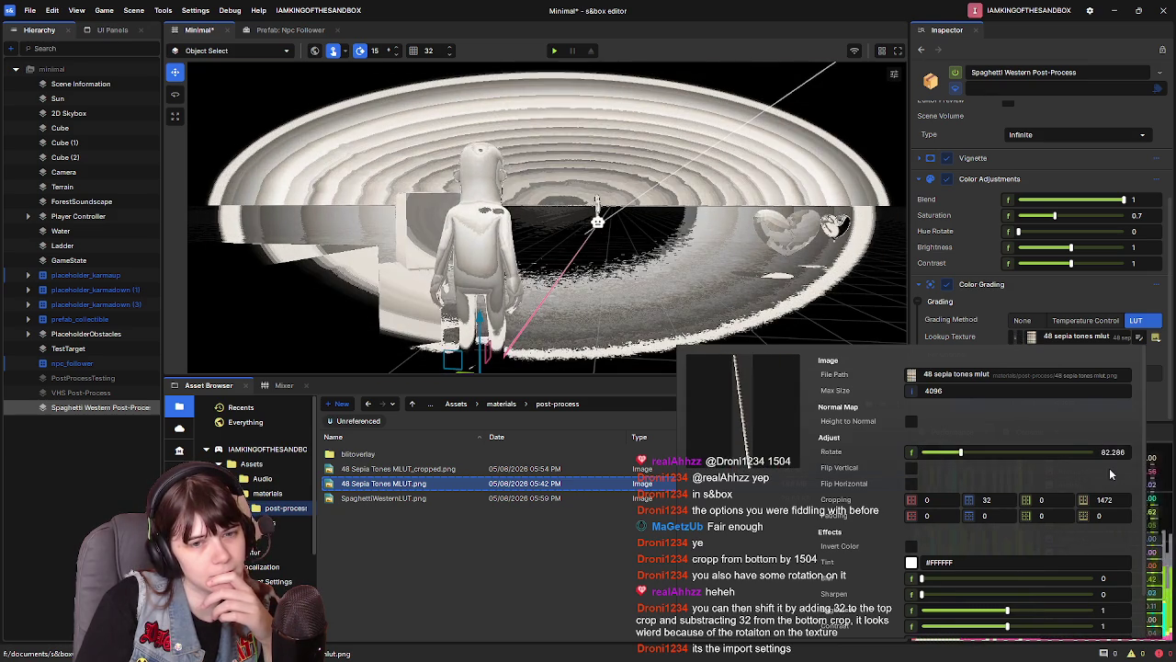
pyautogui.write('90')
pyautogui.press('Return')
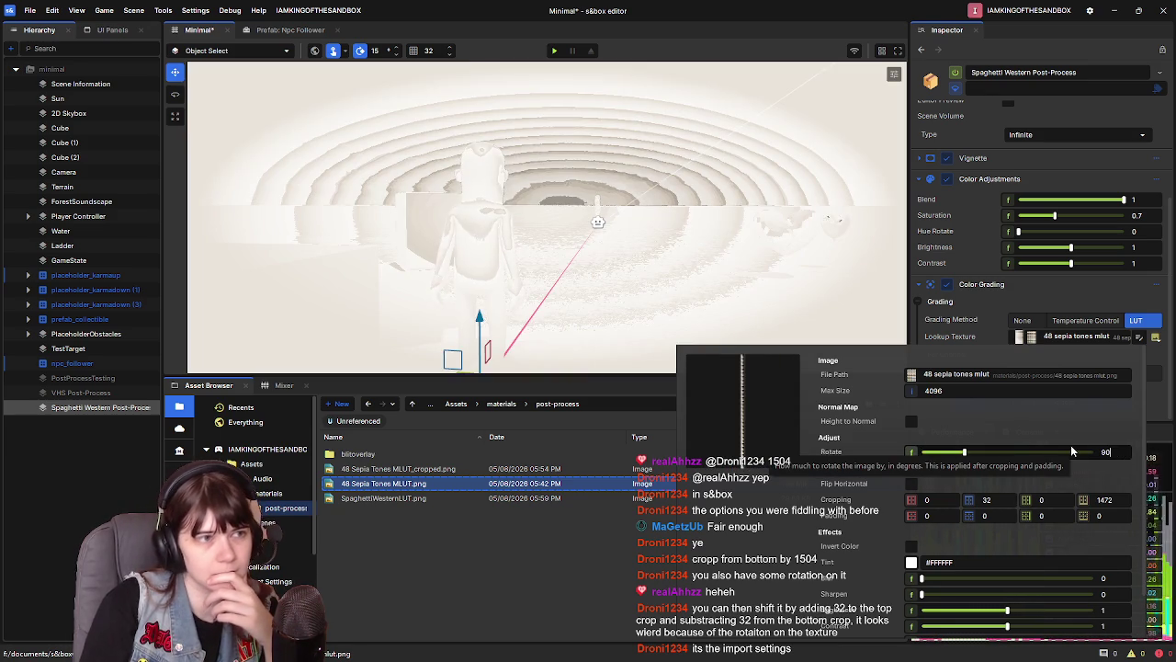
pyautogui.click(917, 453)
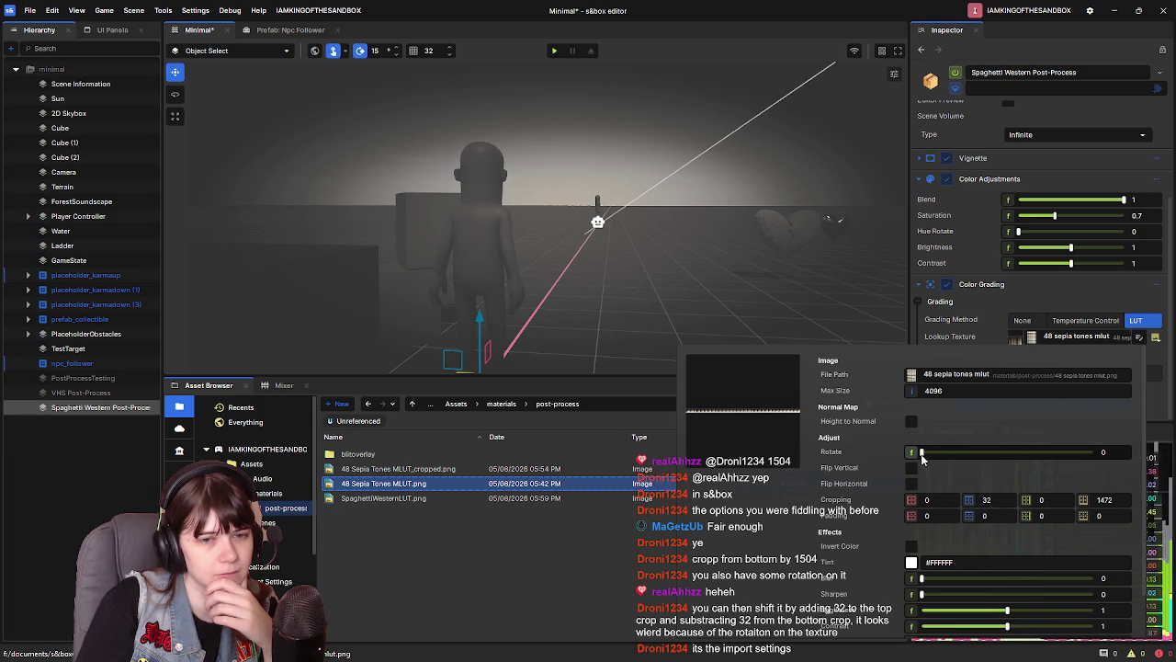
pyautogui.moveTo(923, 457); pyautogui.dragTo(923, 455)
pyautogui.write('2')
pyautogui.press('Return')
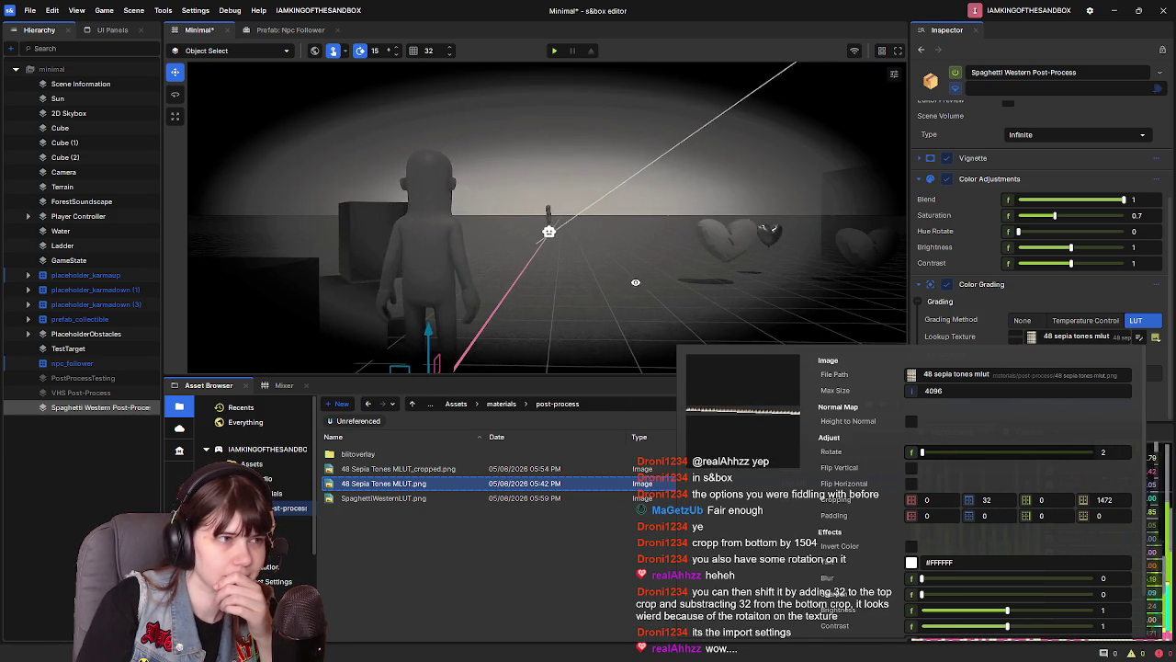
pyautogui.press('d')
pyautogui.moveTo(650, 288); pyautogui.dragTo(653, 308)
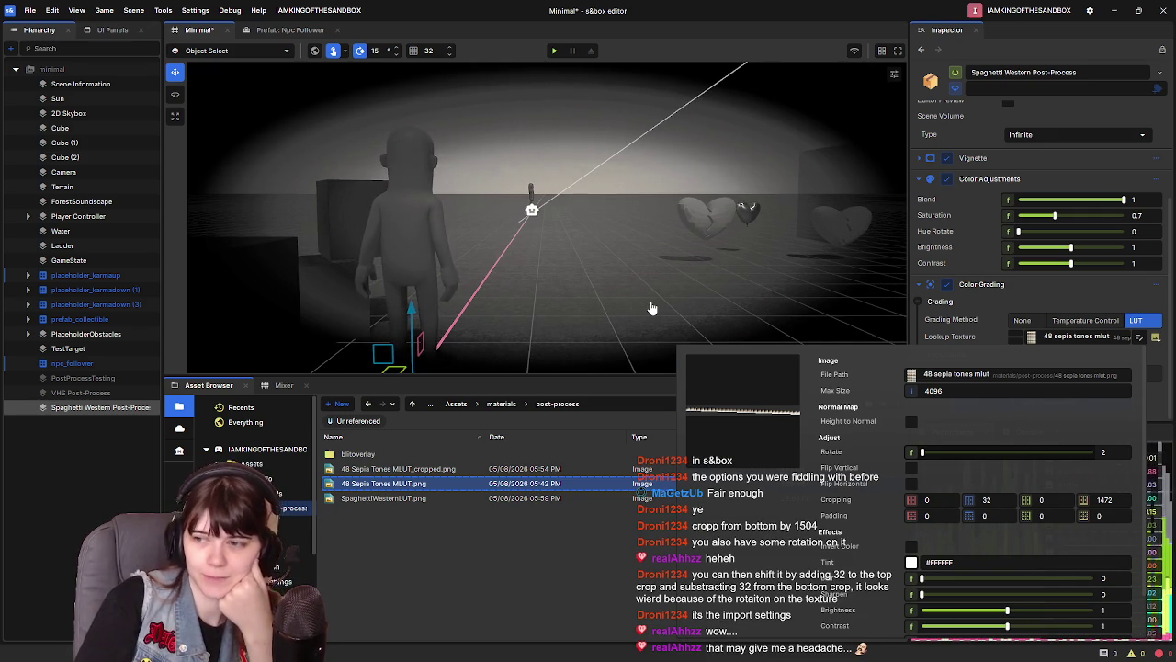
pyautogui.moveTo(922, 457); pyautogui.dragTo(908, 457)
pyautogui.scroll(-2, 850, 511)
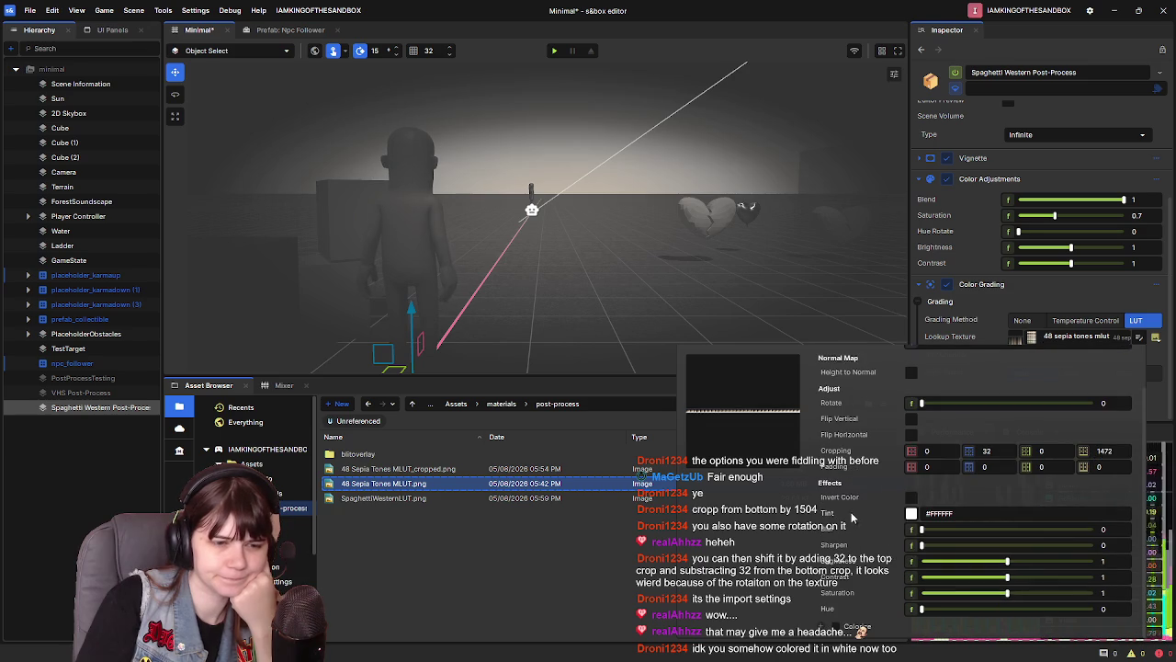
# Leave height-to-normal off and return the tint to opaque white after a transparent trial
pyautogui.click(912, 373)
pyautogui.click(911, 373)
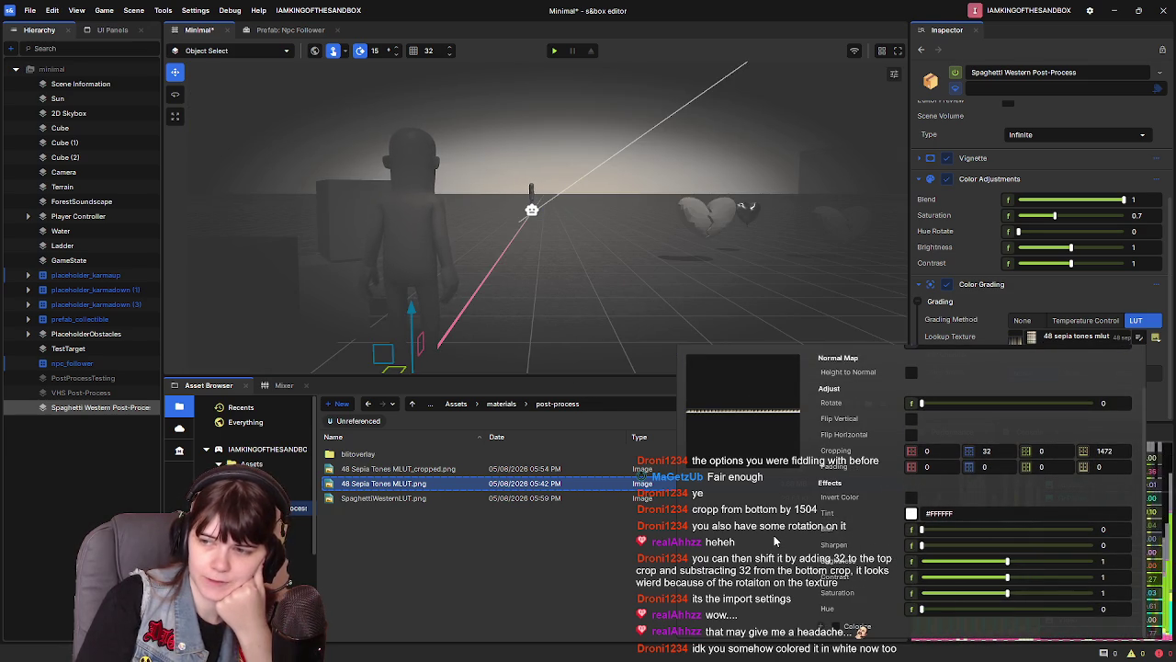
pyautogui.moveTo(729, 421)
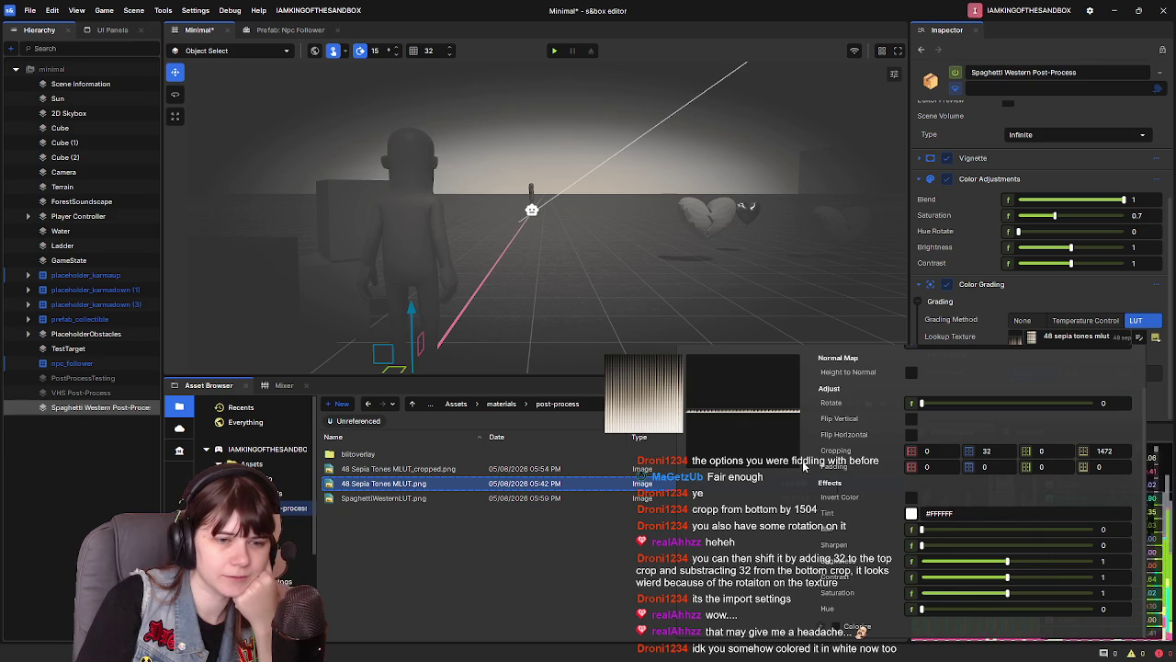
pyautogui.click(913, 513)
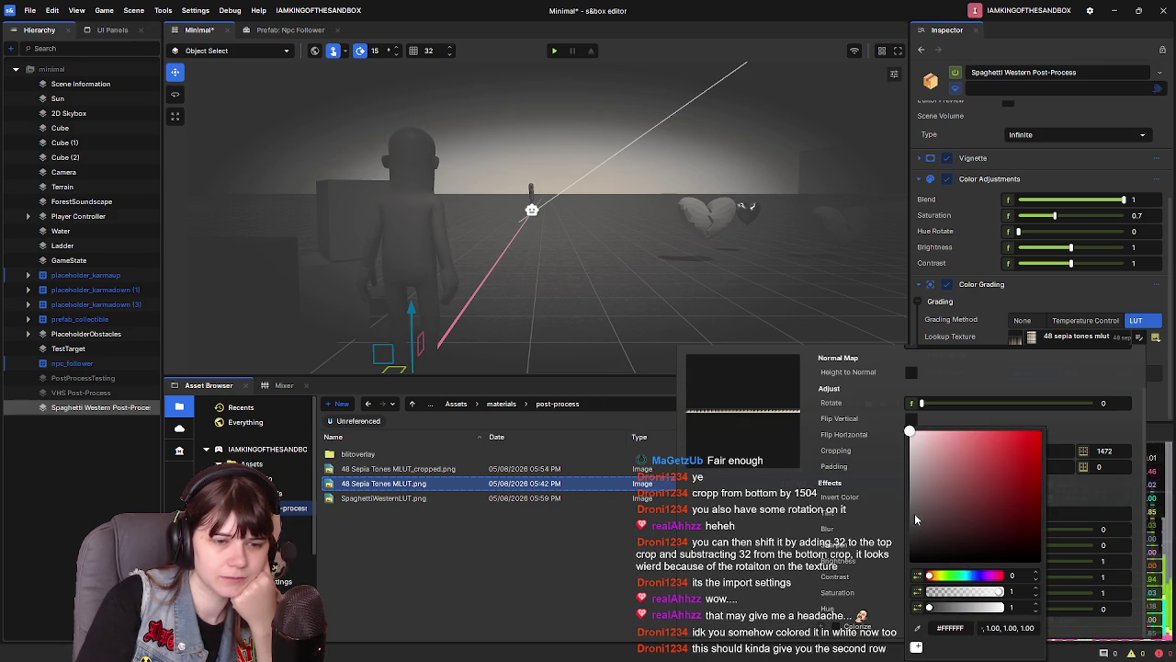
pyautogui.click(914, 590)
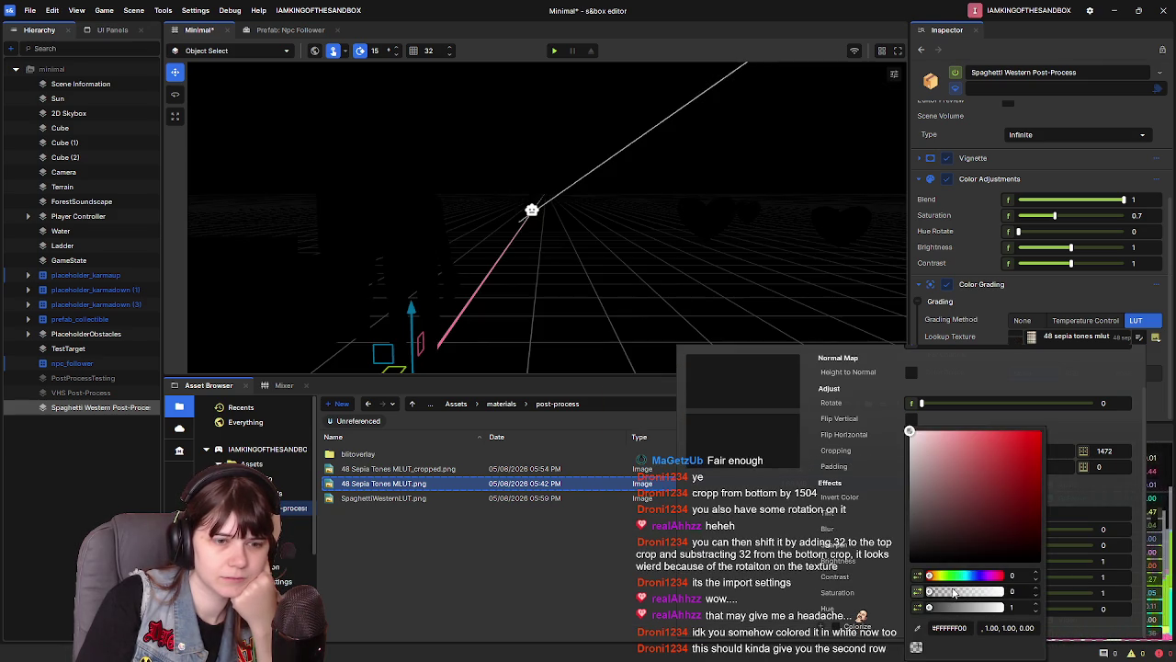
pyautogui.moveTo(935, 593); pyautogui.dragTo(1005, 599)
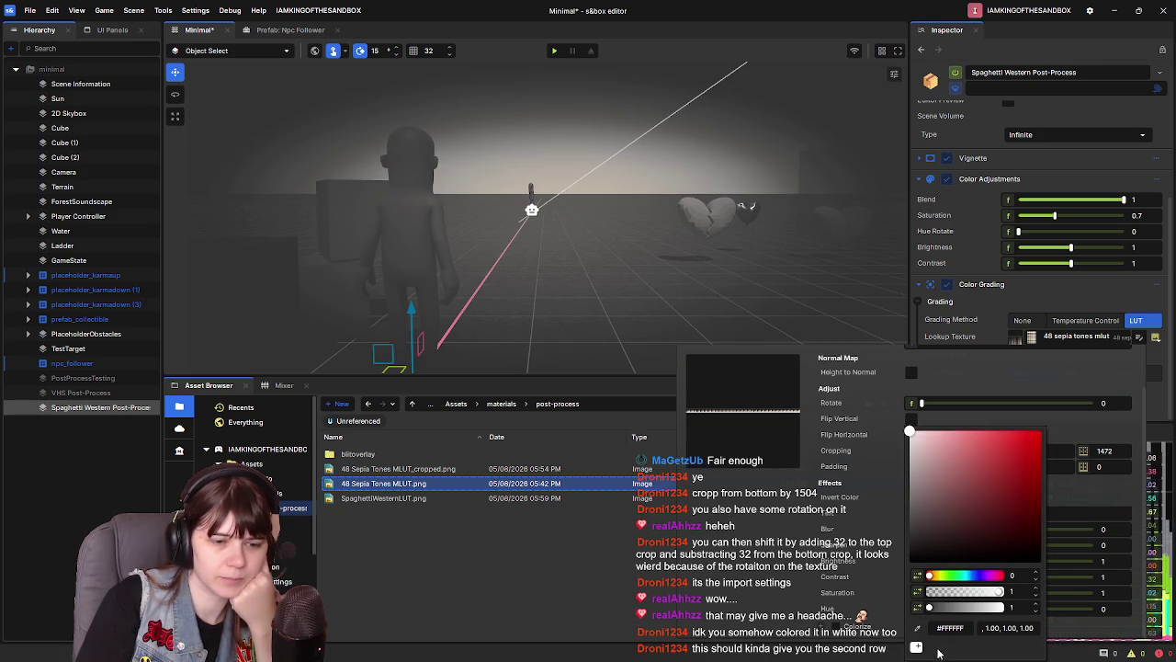
pyautogui.click(779, 523)
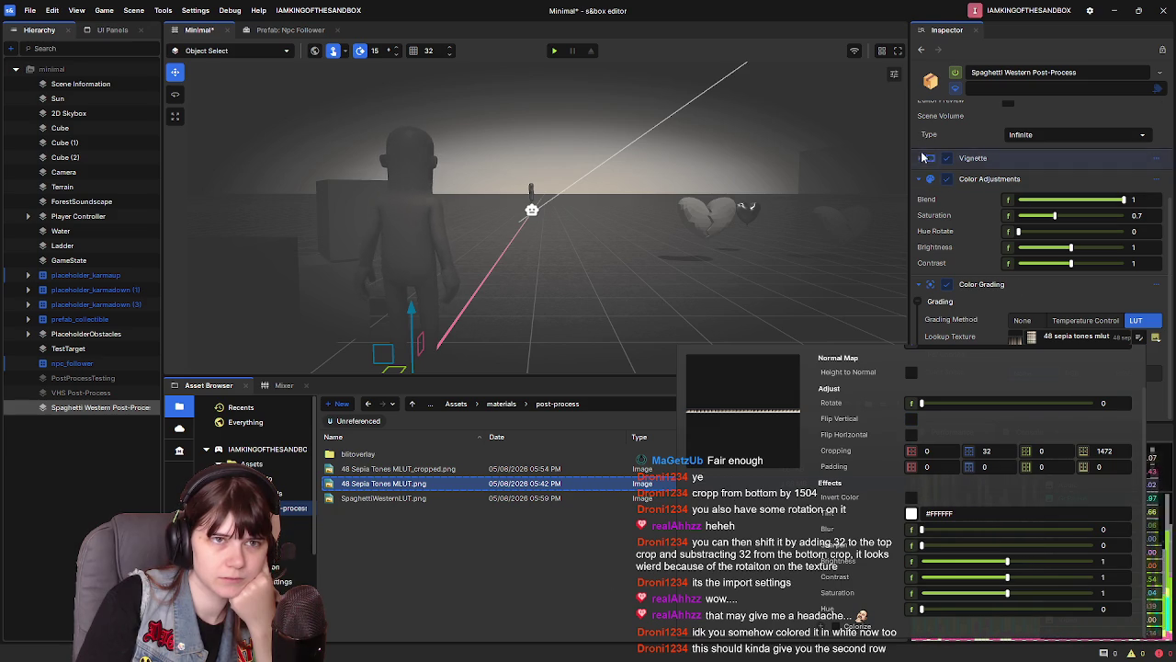
# Close the texture import settings and bring up the Color Grading component's options menu
pyautogui.scroll(3, 924, 154)
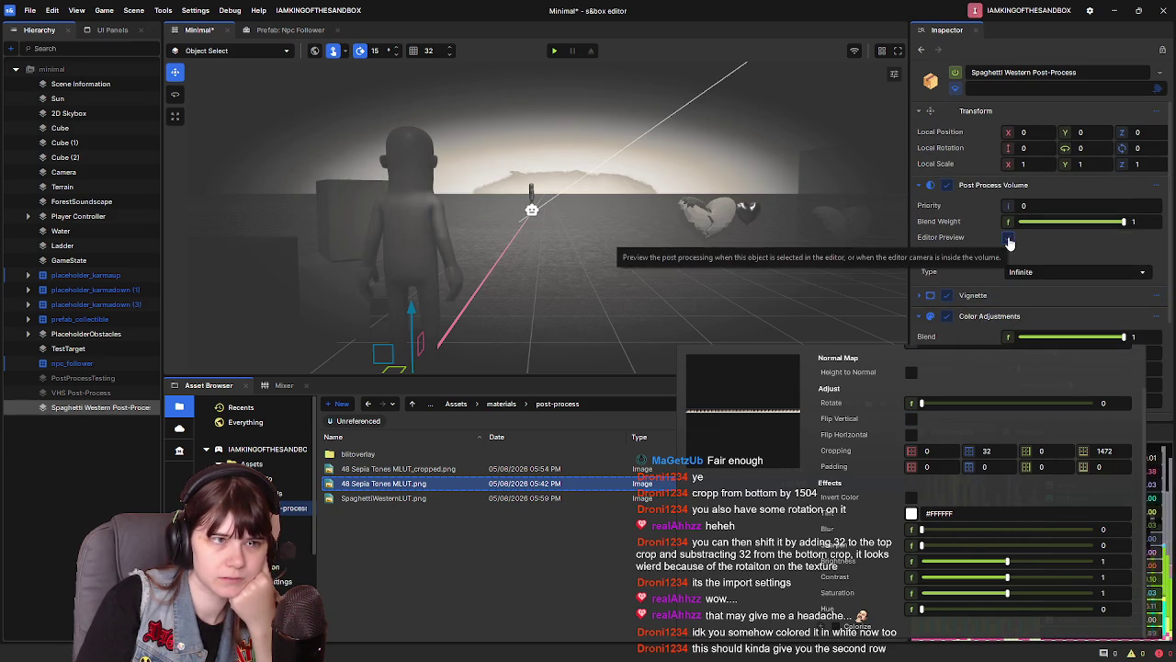
pyautogui.scroll(-3, 967, 273)
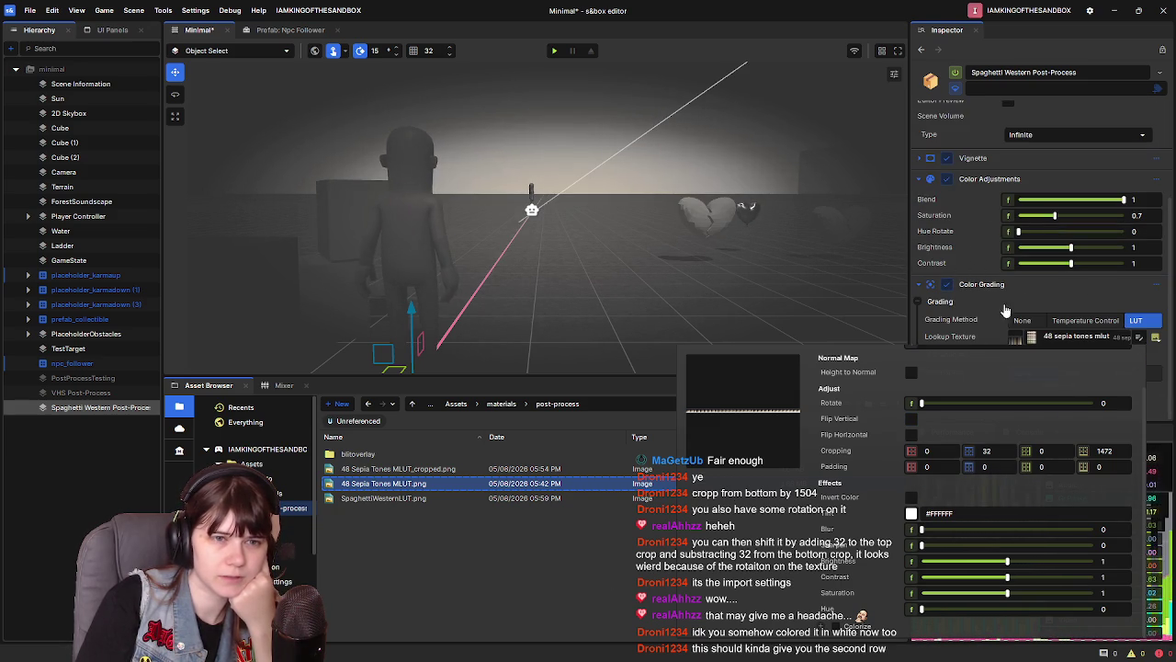
pyautogui.click(981, 284)
pyautogui.rightClick(1056, 375)
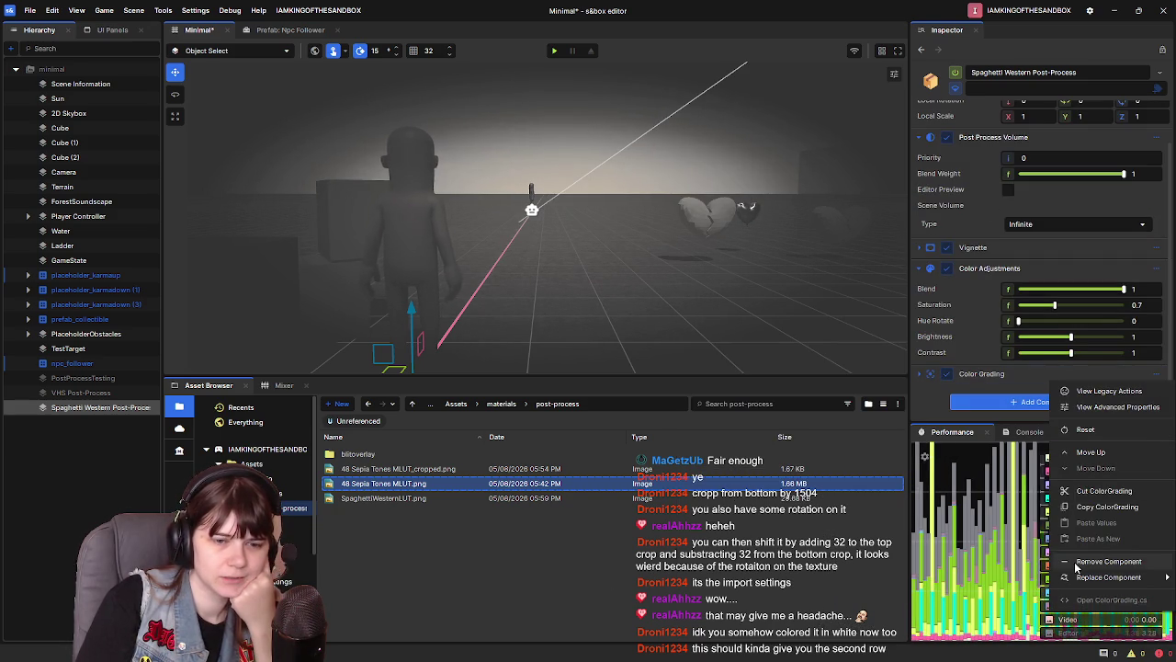
# Remove the Color Grading component and add a new one found by searching 'color'
pyautogui.click(1077, 562)
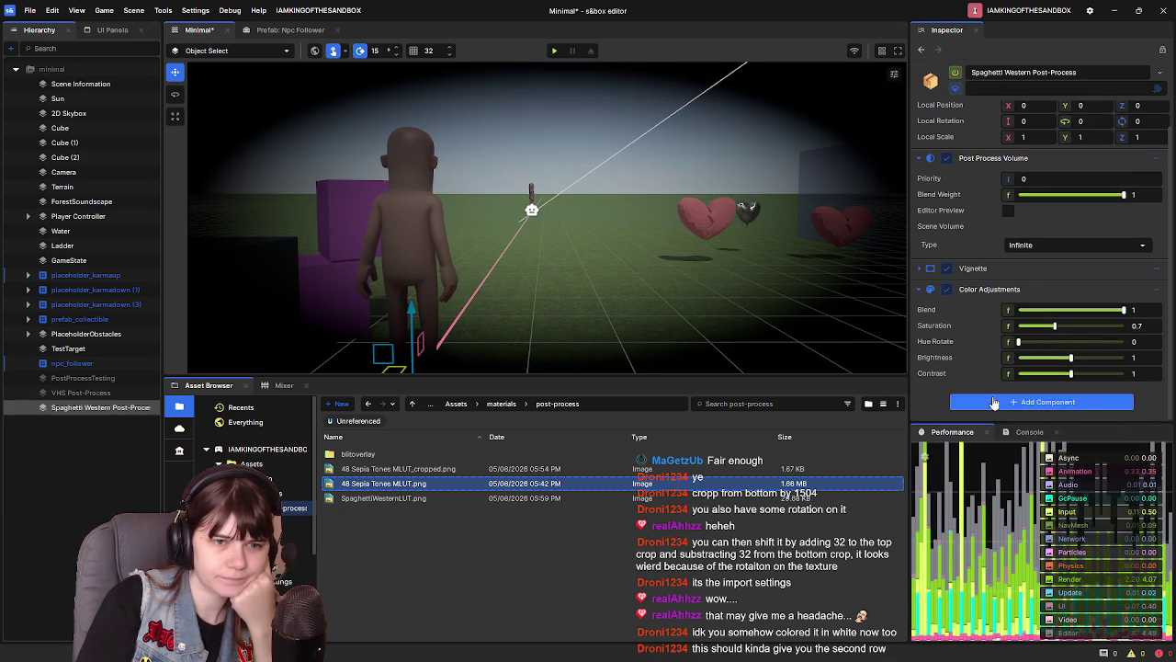
pyautogui.click(993, 402)
pyautogui.write('color')
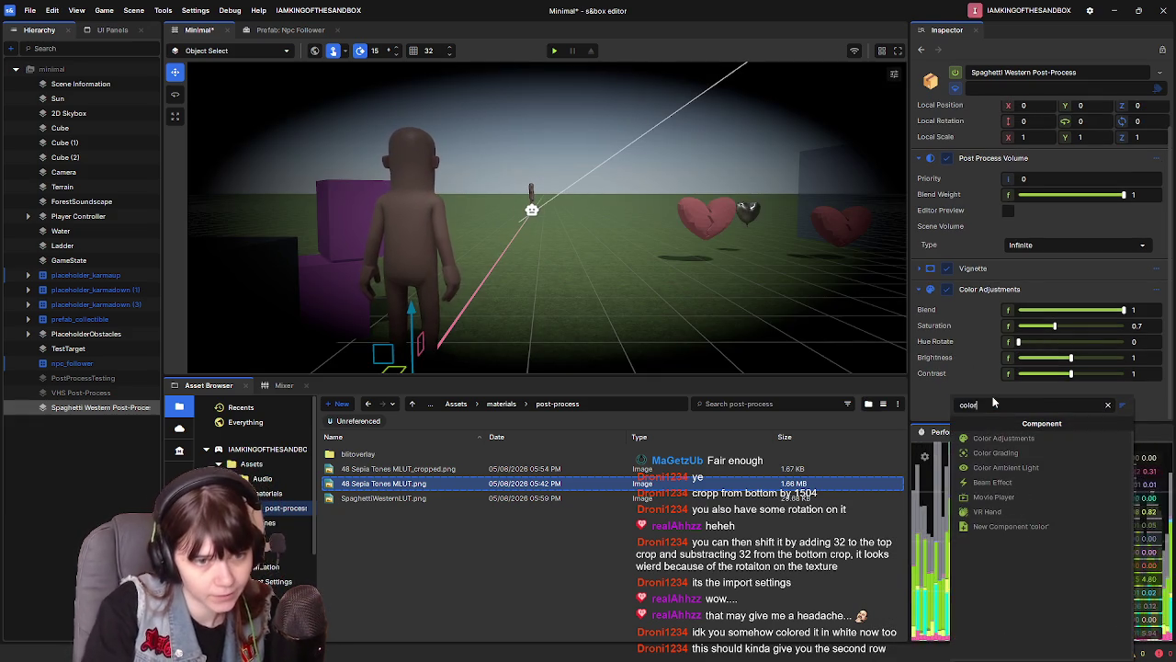
pyautogui.click(995, 452)
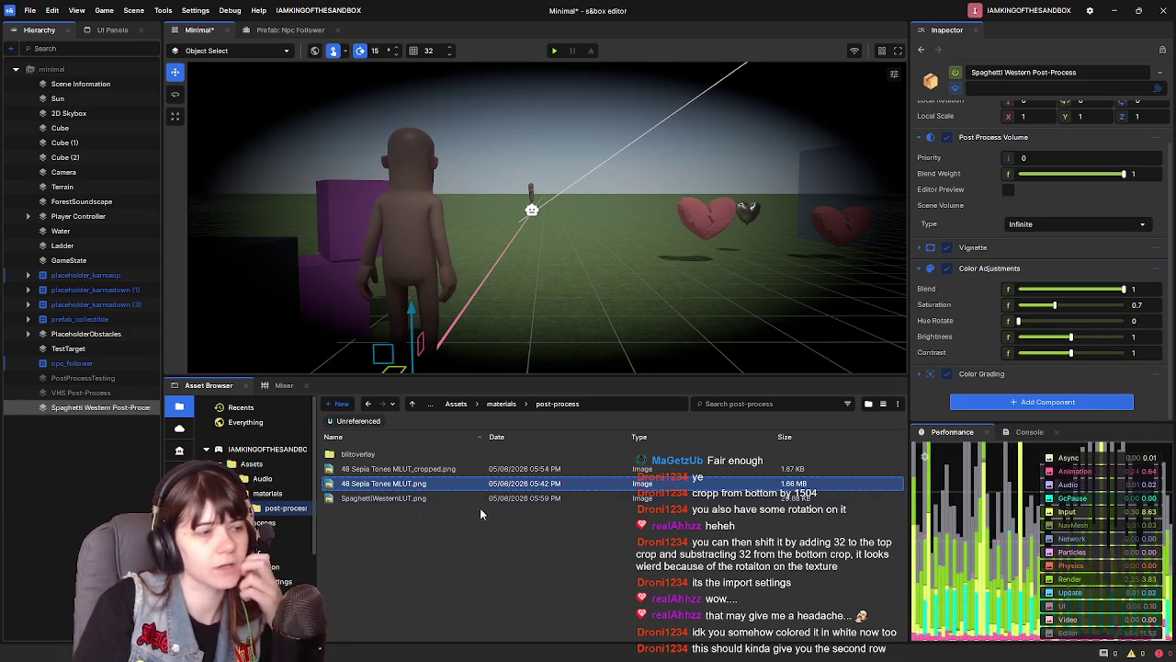
# Collapse Color Adjustments, expand the new Color Grading and switch its grading method to LUT
pyautogui.click(414, 492)
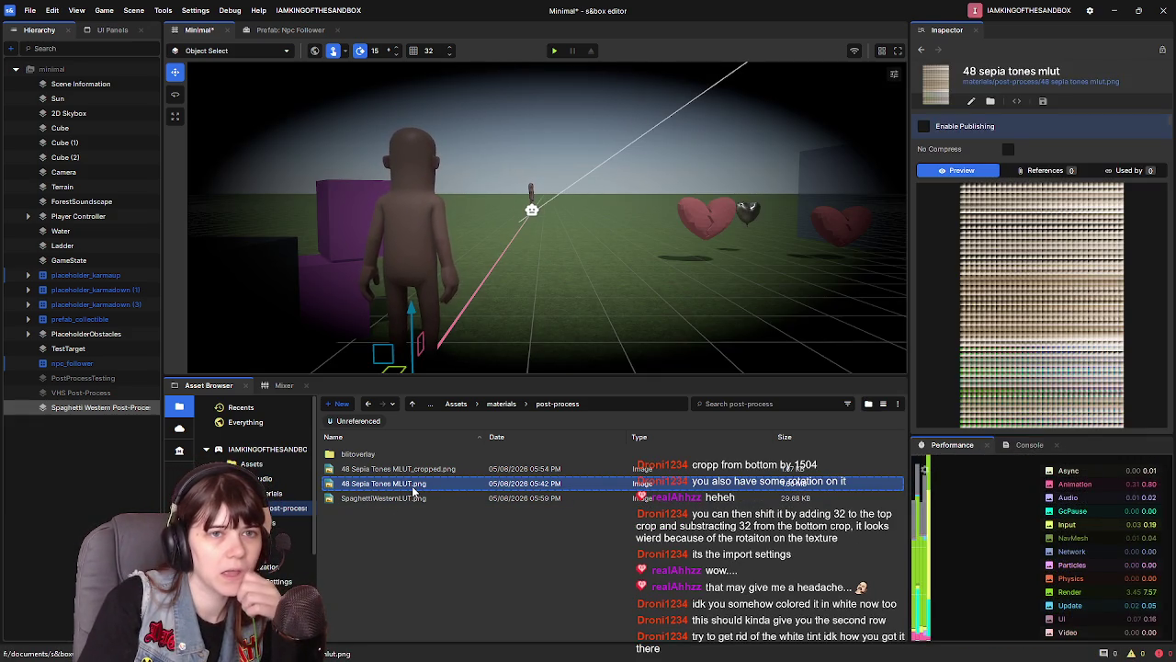
pyautogui.click(104, 412)
pyautogui.scroll(-2, 953, 354)
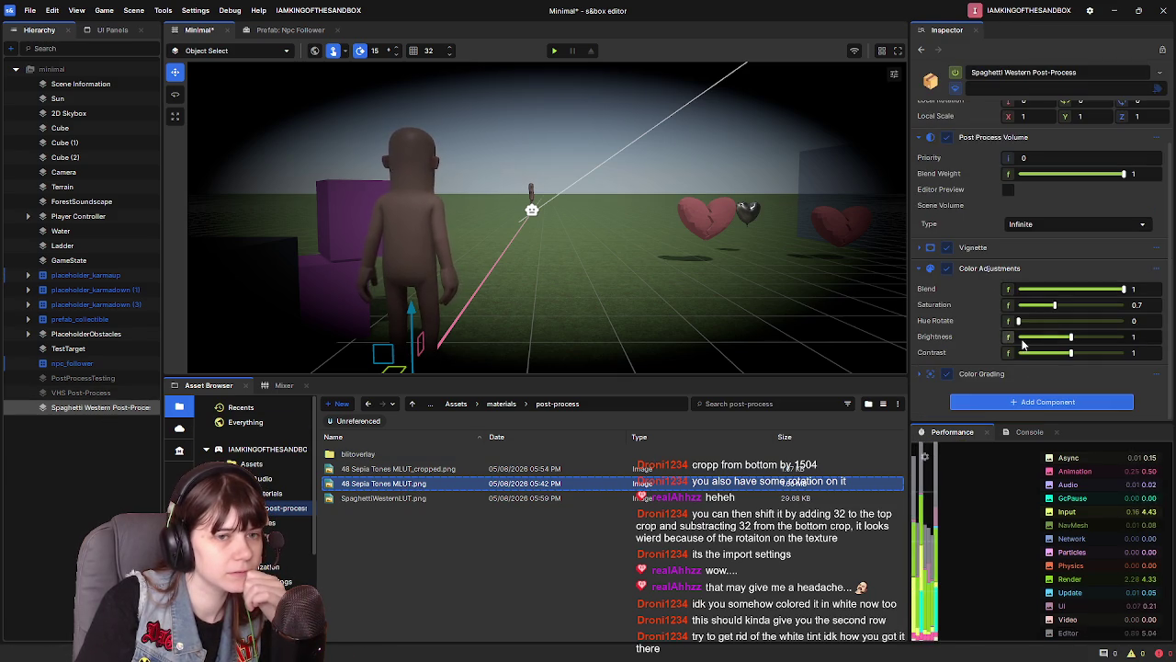
pyautogui.click(920, 273)
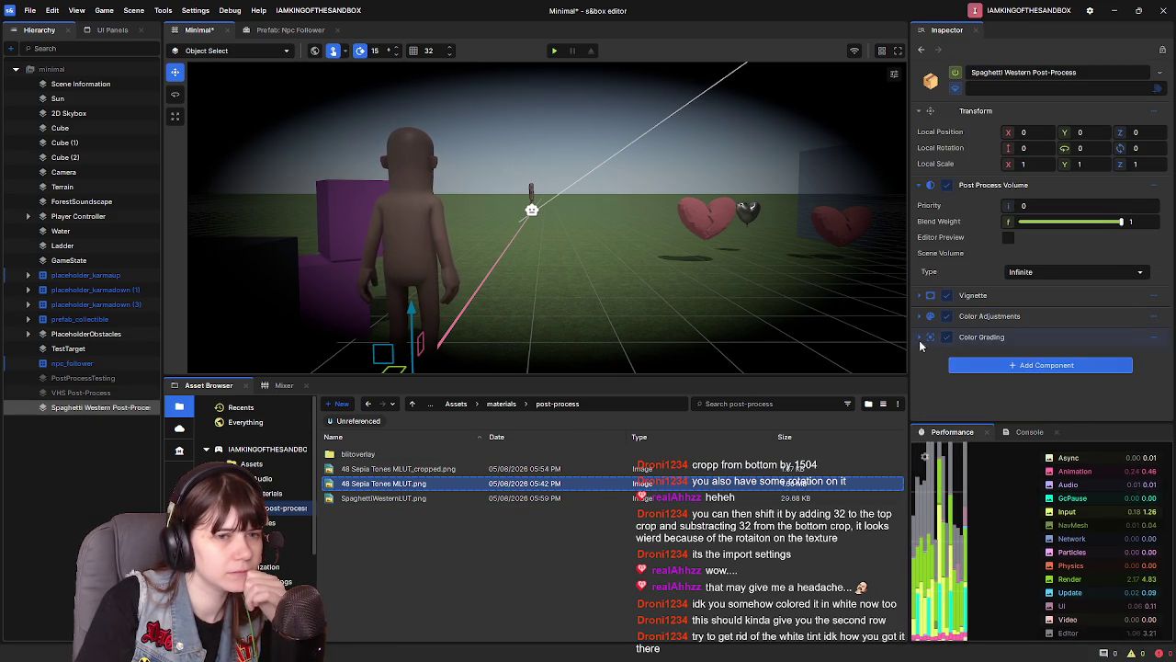
pyautogui.click(981, 337)
pyautogui.scroll(-2, 983, 338)
pyautogui.click(1135, 335)
pyautogui.scroll(-1, 1057, 349)
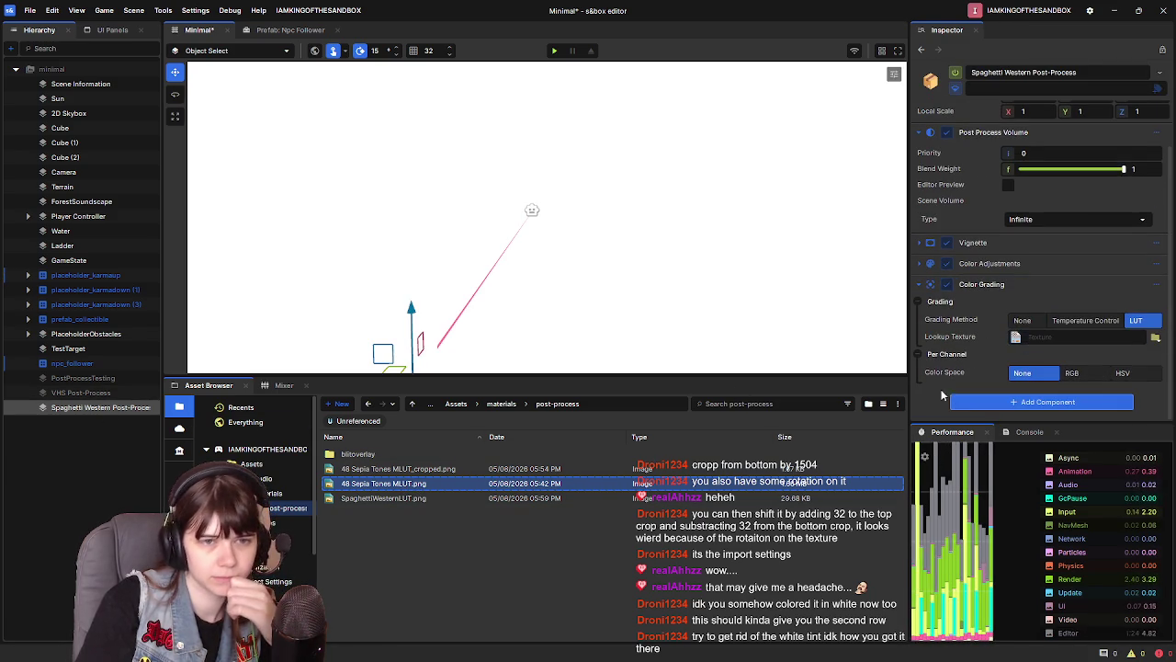
# Assign 48 Sepia Tones MLUT as the Lookup Texture and start editing its fourth cropping value
pyautogui.moveTo(432, 494); pyautogui.dragTo(1125, 342)
pyautogui.click(1158, 339)
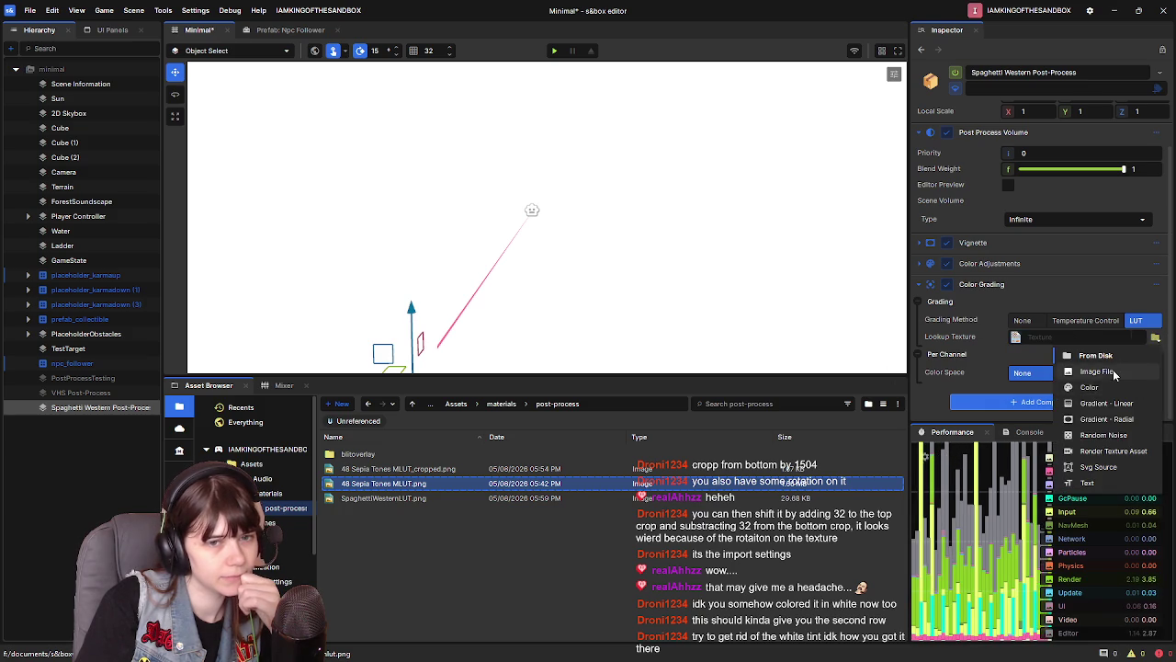
pyautogui.click(988, 370)
pyautogui.moveTo(773, 441); pyautogui.dragTo(1065, 336)
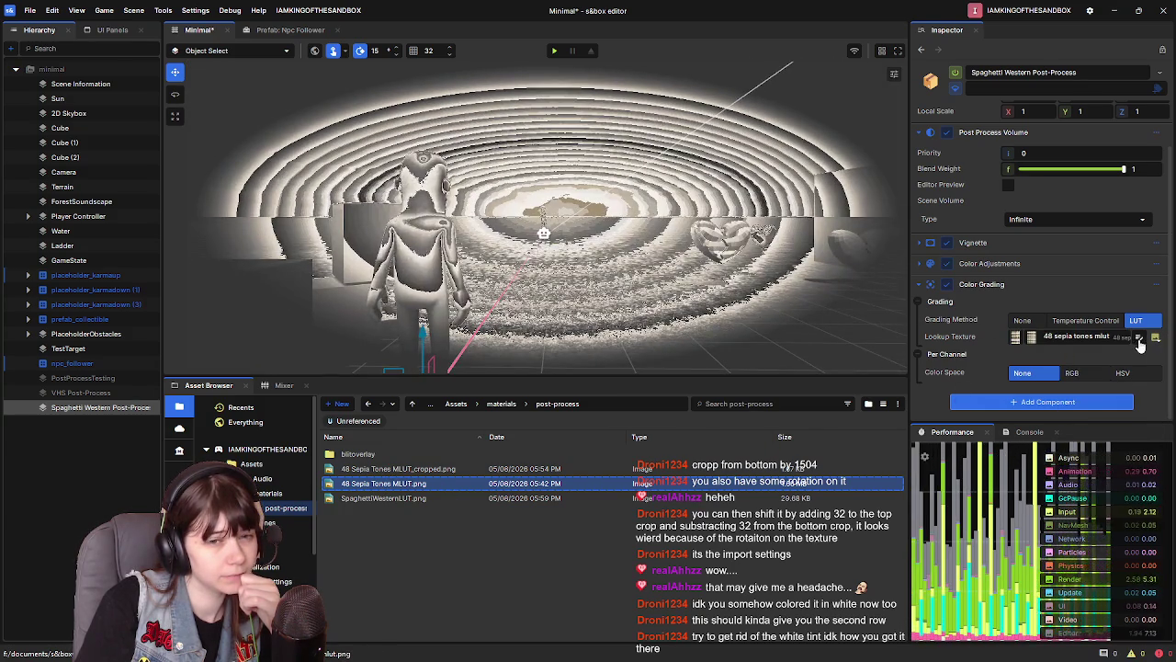
pyautogui.click(1139, 337)
pyautogui.doubleClick(1107, 500)
# Apply 1504 as the lookup texture's fourth crop value
pyautogui.write('1504')
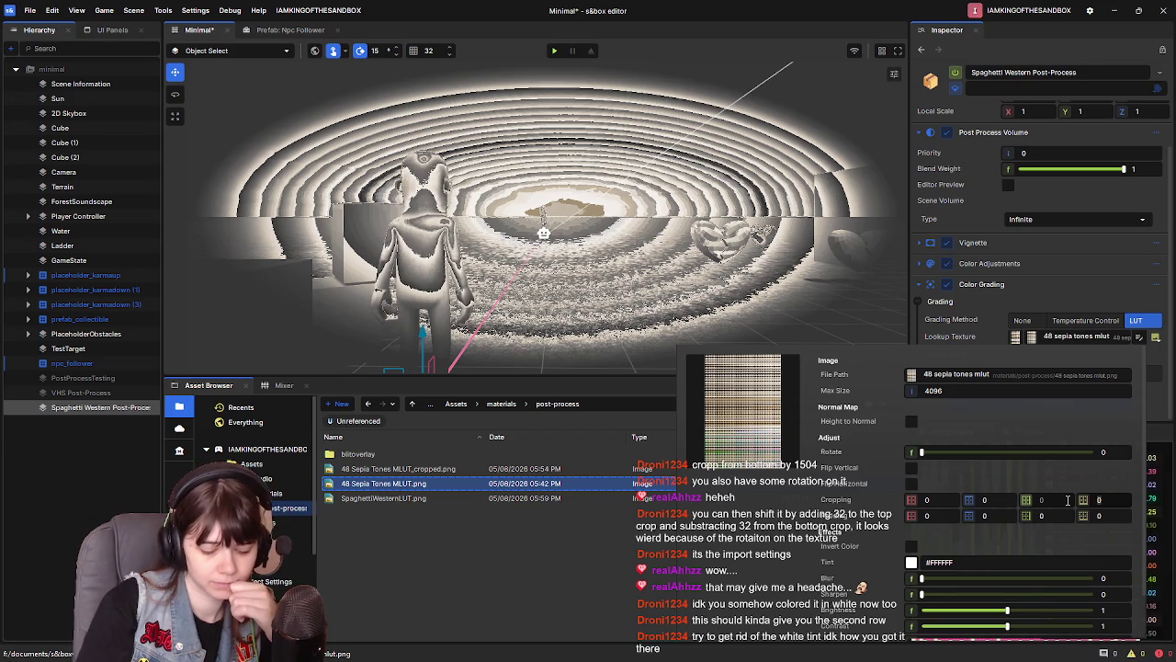
pyautogui.press('Return')
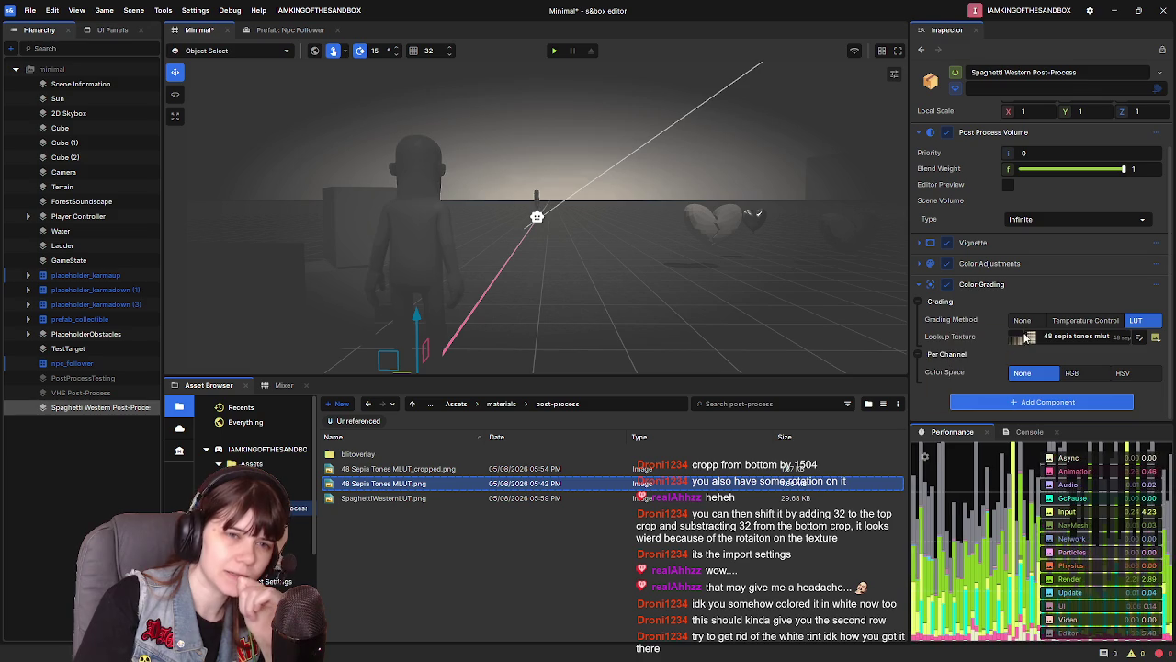
pyautogui.moveTo(1014, 345)
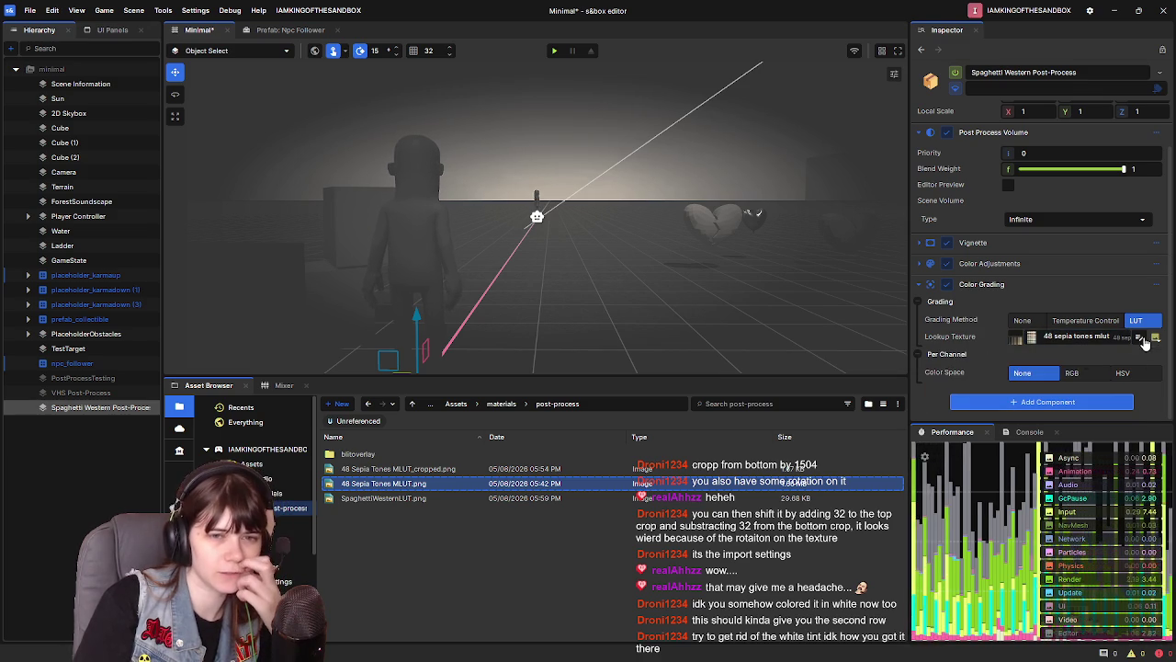
pyautogui.click(1140, 337)
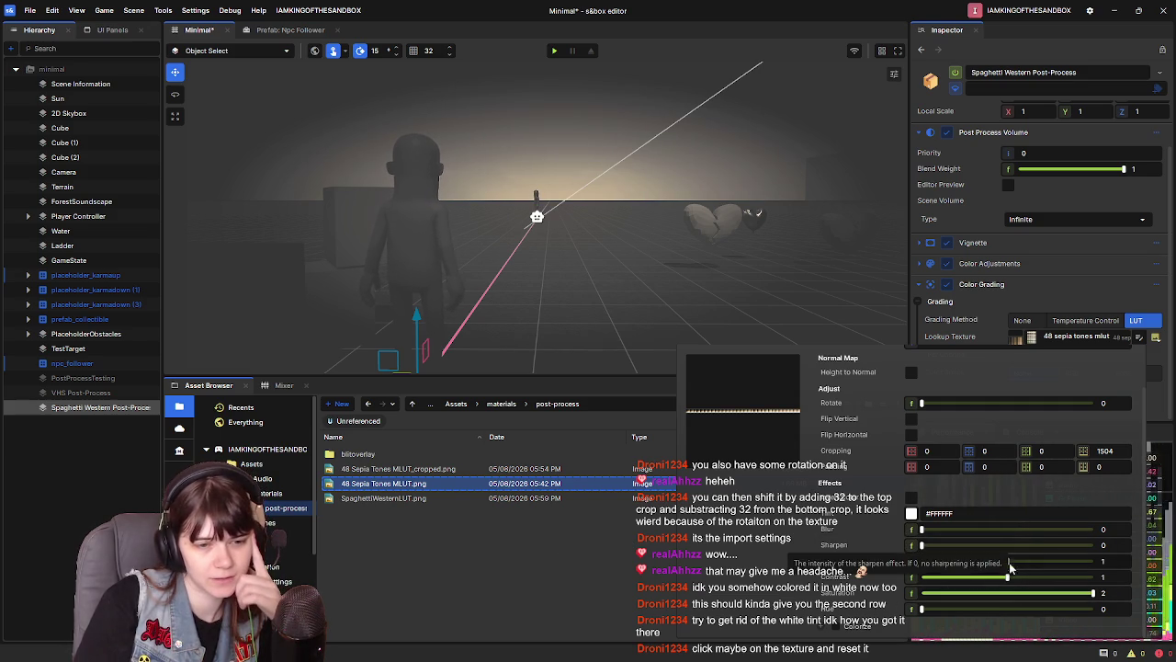
# Tune the lookup texture's contrast to 1.057 and brightness to 0.993
pyautogui.moveTo(1008, 581); pyautogui.dragTo(1003, 579)
pyautogui.moveTo(1022, 581)
pyautogui.mouseDown()
pyautogui.moveTo(1009, 581)
pyautogui.moveTo(1033, 580)
pyautogui.moveTo(1015, 580)
pyautogui.mouseUp()
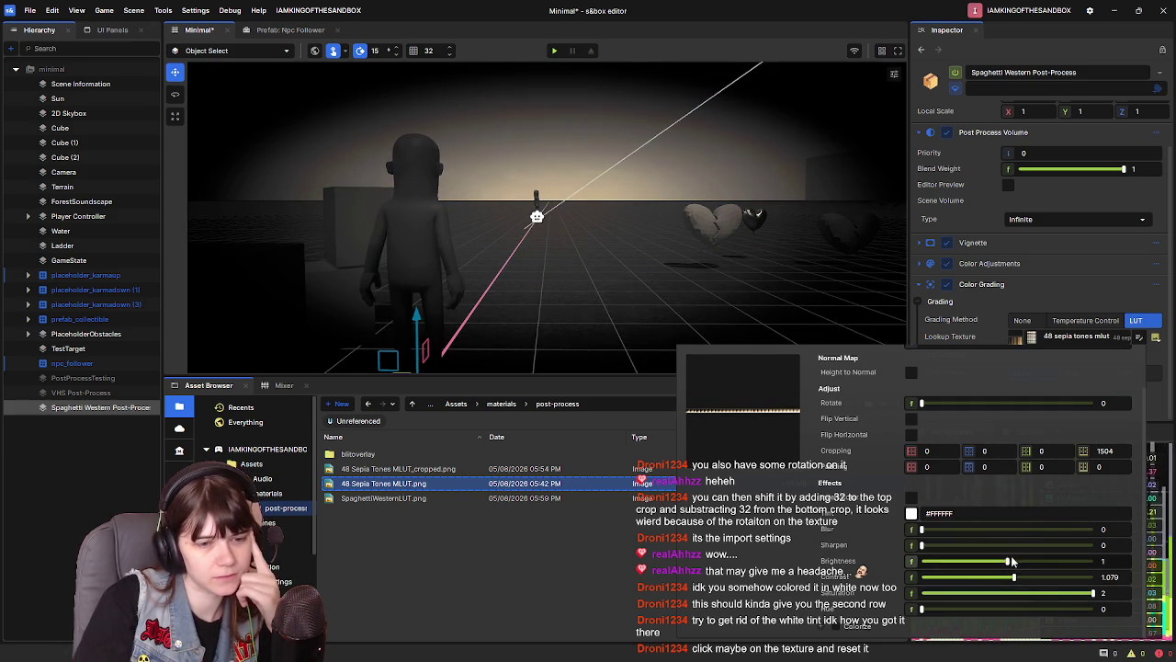
pyautogui.moveTo(921, 544)
pyautogui.mouseDown()
pyautogui.moveTo(934, 548)
pyautogui.moveTo(919, 549)
pyautogui.mouseUp()
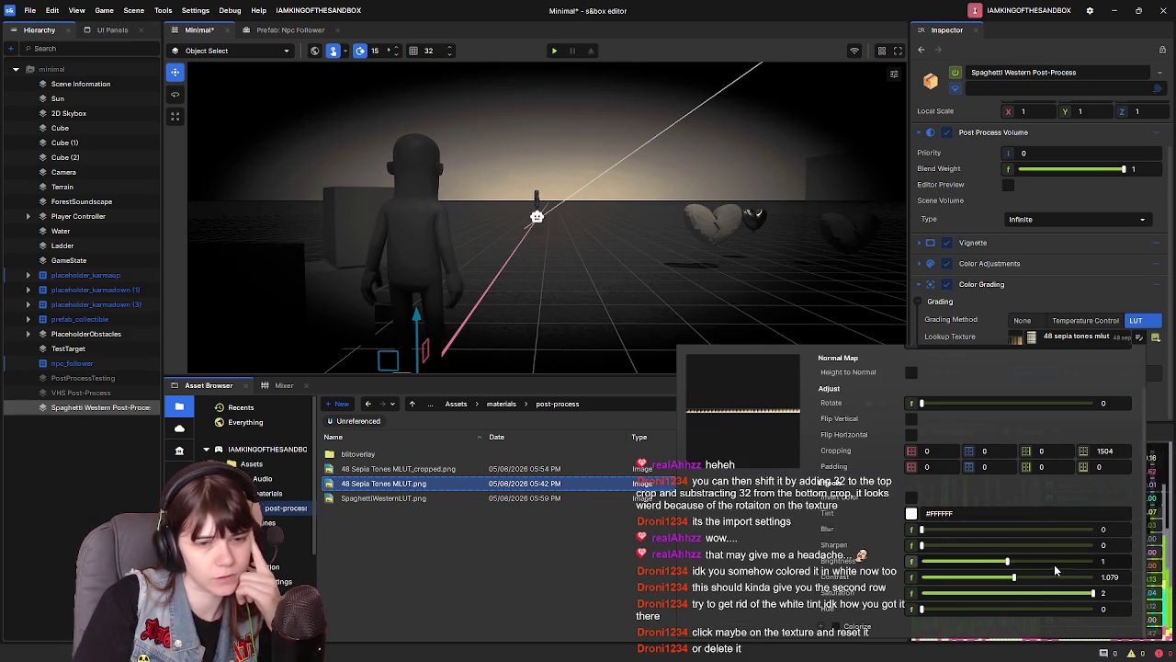
pyautogui.moveTo(1008, 564); pyautogui.dragTo(1013, 578)
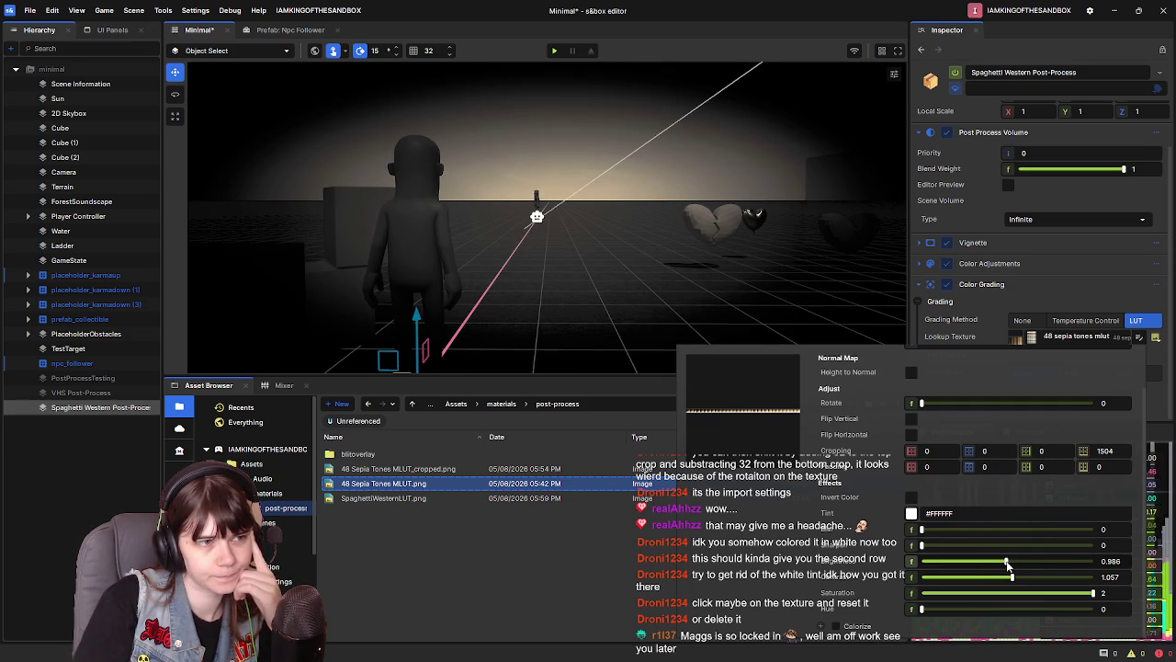
pyautogui.moveTo(1008, 566); pyautogui.dragTo(1010, 567)
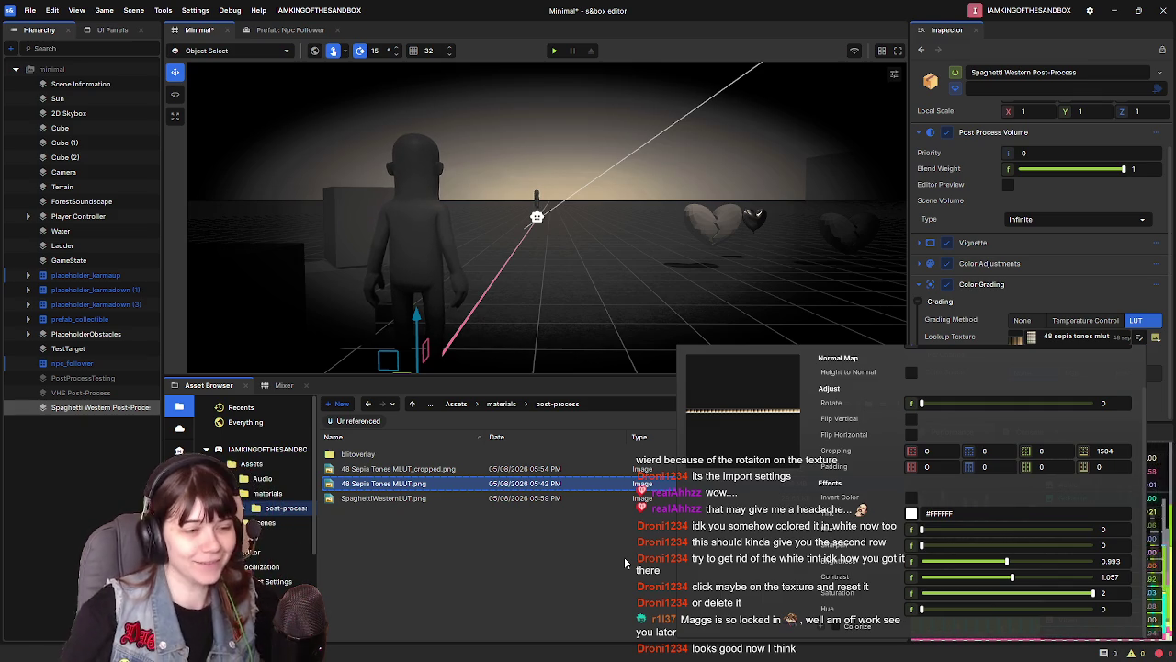
# Tint the sepia lookup texture a pale warm off-white, #FFF6F2
pyautogui.click(1138, 338)
pyautogui.click(1139, 340)
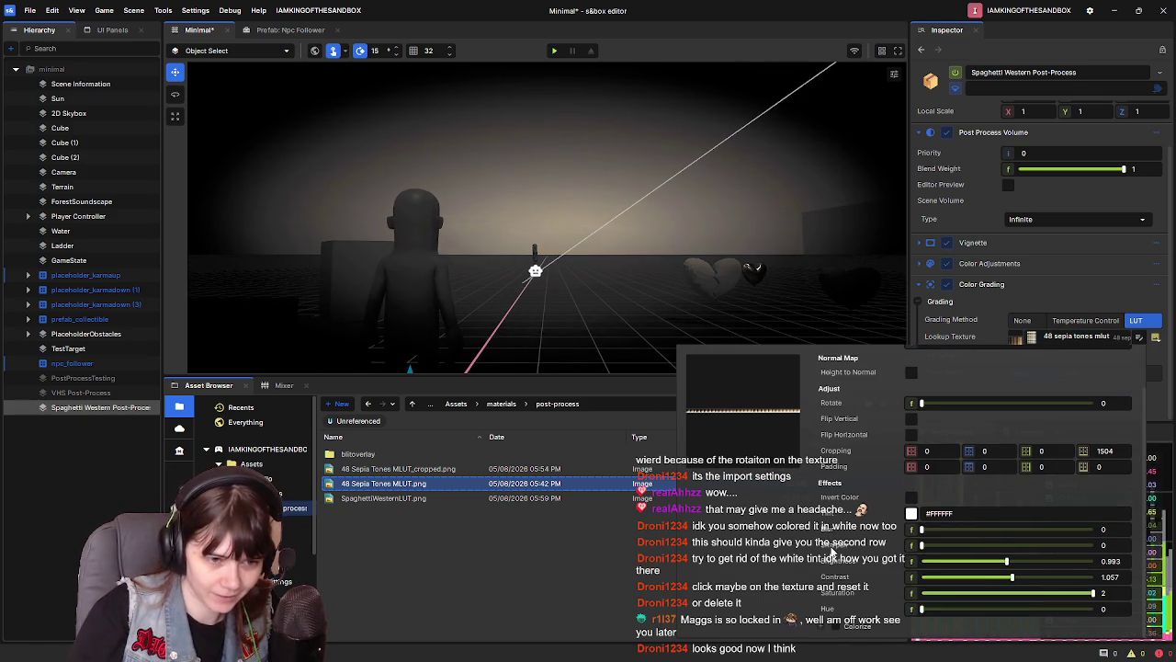
pyautogui.click(912, 515)
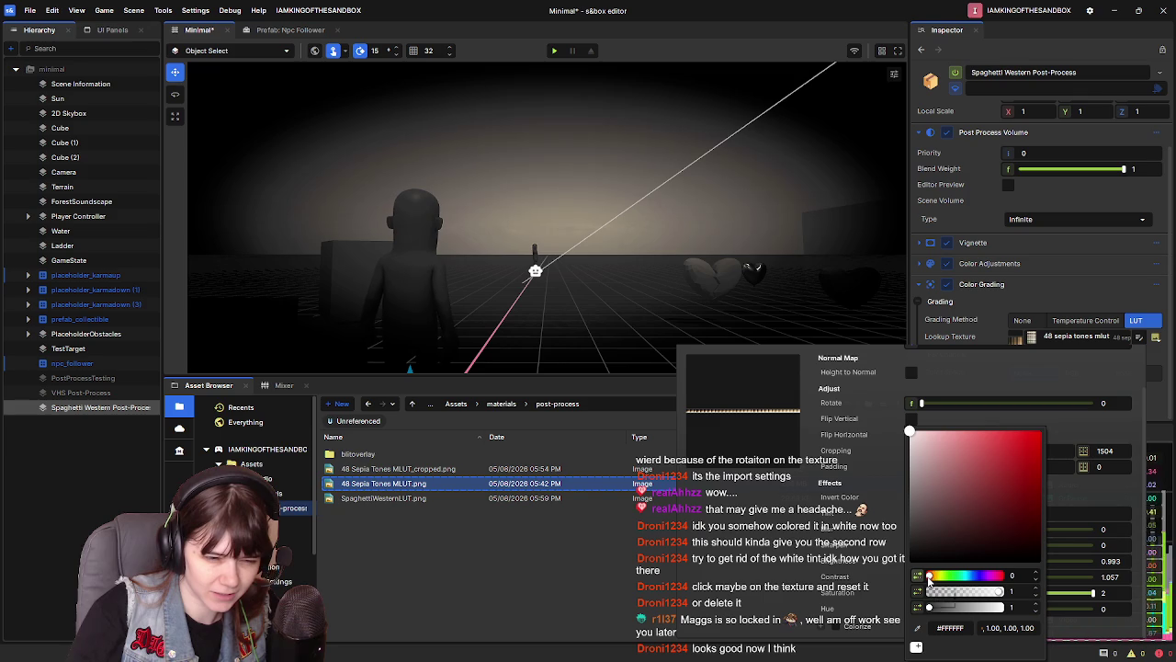
pyautogui.moveTo(928, 577); pyautogui.dragTo(931, 578)
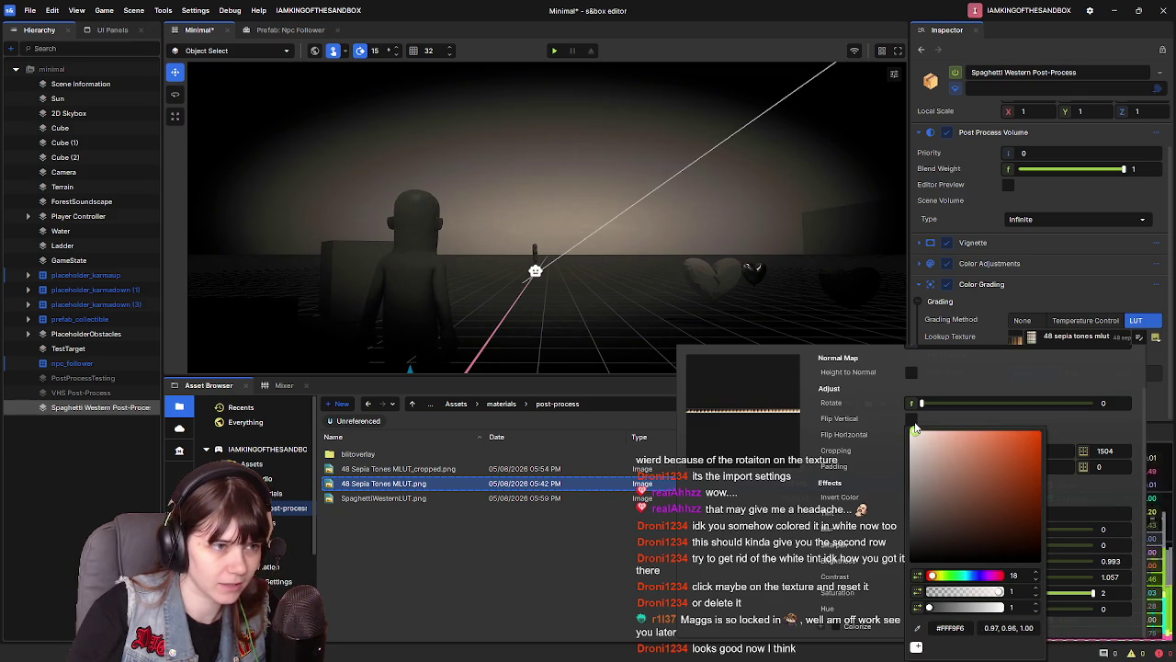
pyautogui.moveTo(914, 427); pyautogui.dragTo(916, 430)
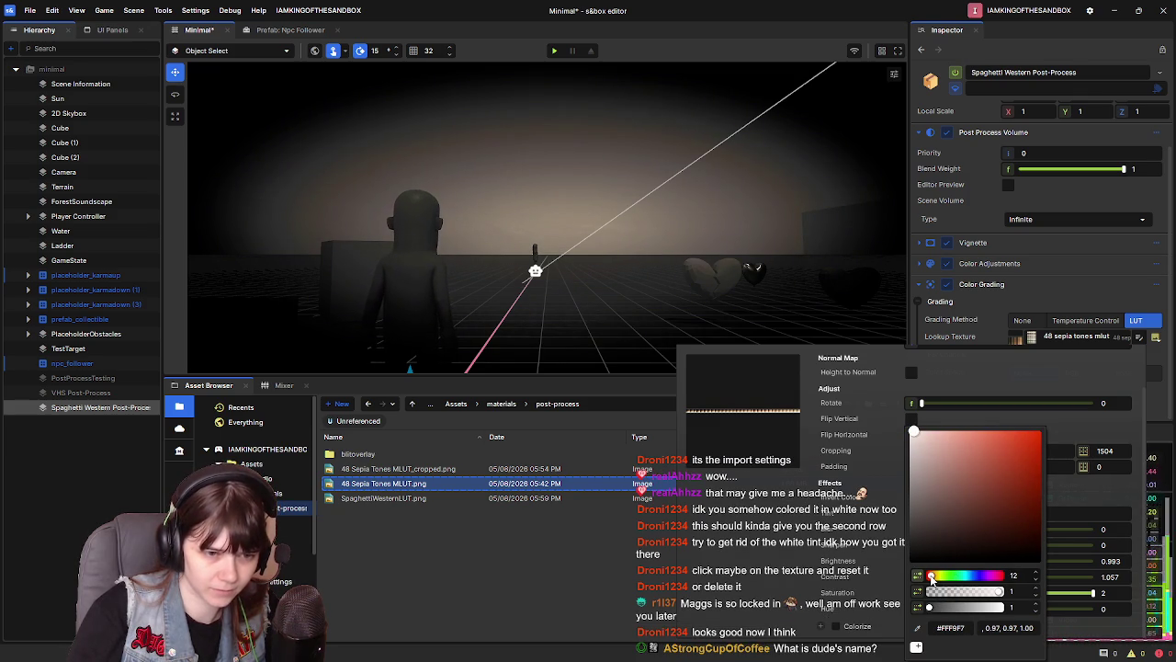
pyautogui.click(916, 430)
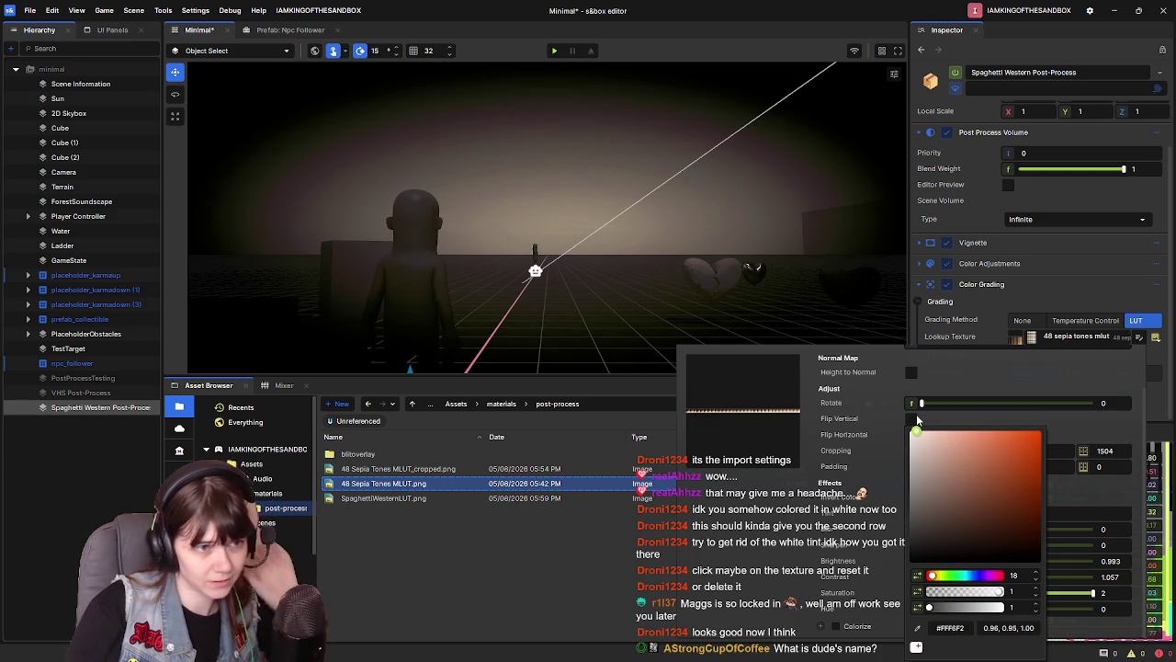
pyautogui.click(675, 216)
# Set the texture brightness to 1 and raise contrast slightly to 1.1
pyautogui.scroll(5, 673, 234)
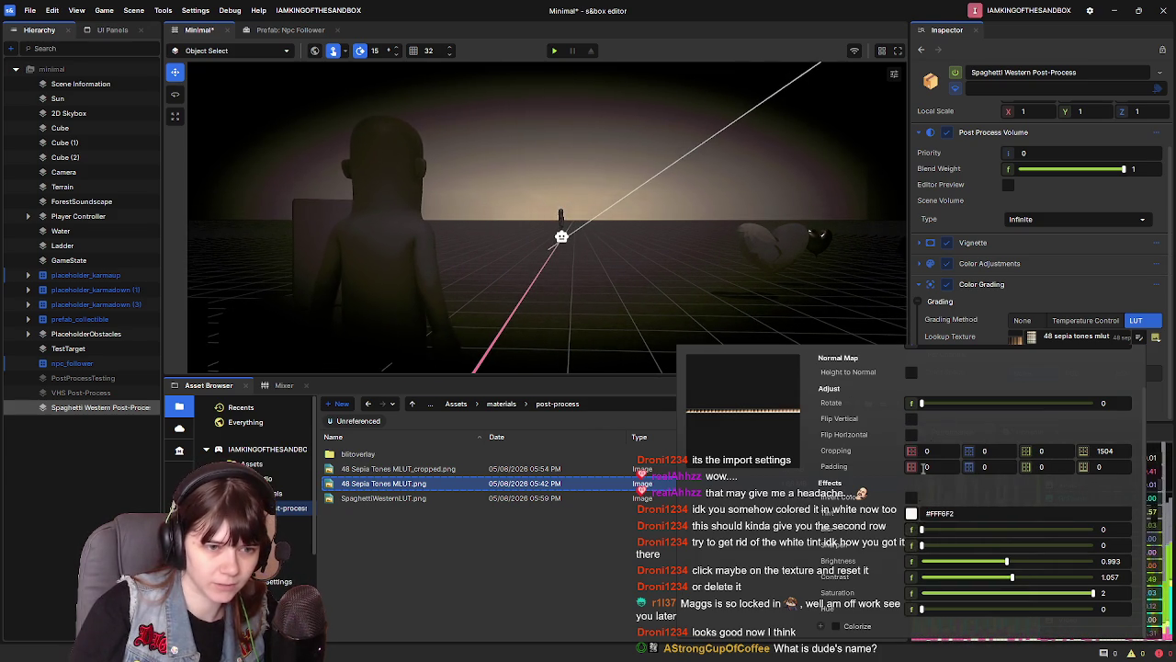
pyautogui.click(912, 517)
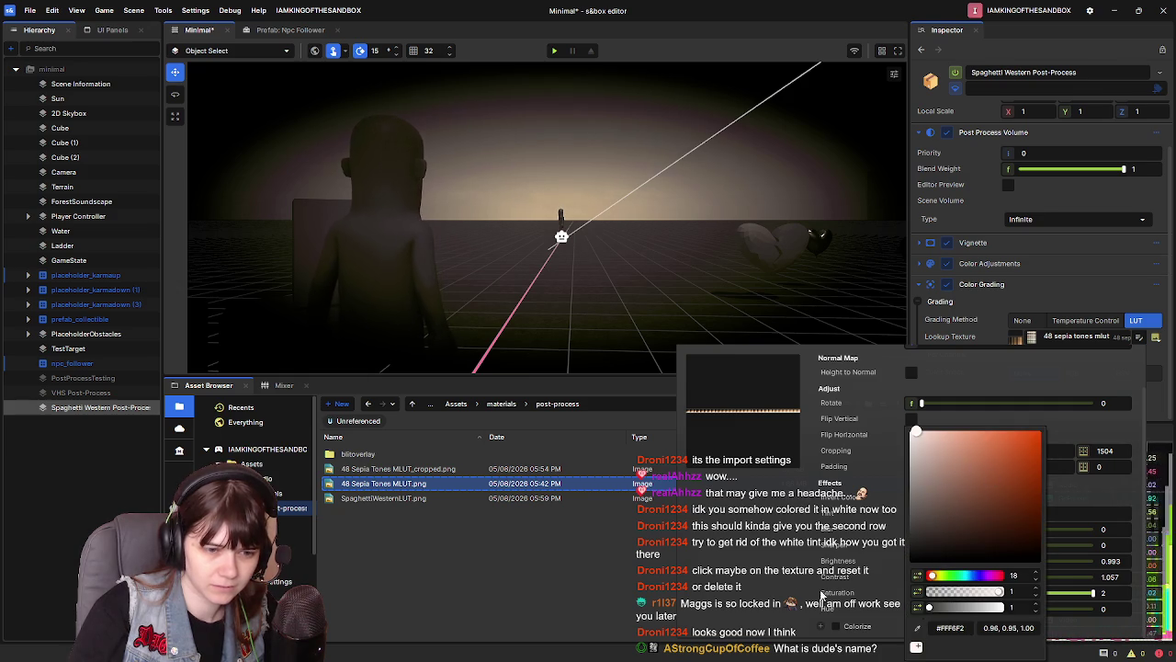
pyautogui.moveTo(1007, 560); pyautogui.dragTo(1009, 560)
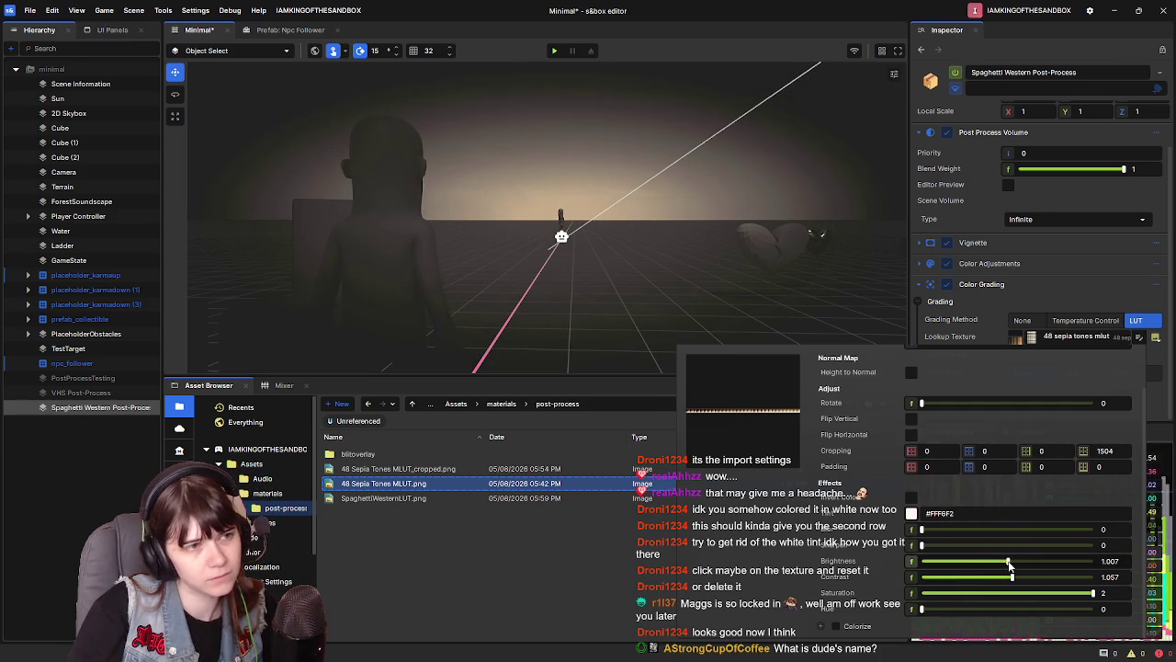
pyautogui.write('1')
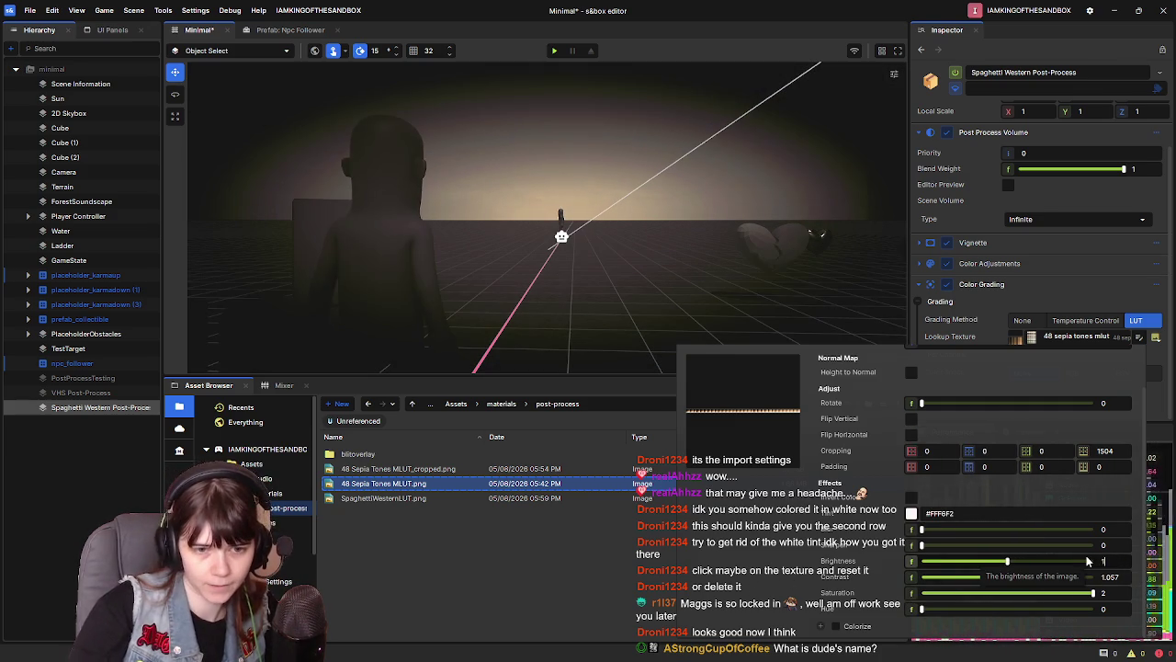
pyautogui.moveTo(1012, 577); pyautogui.dragTo(1016, 580)
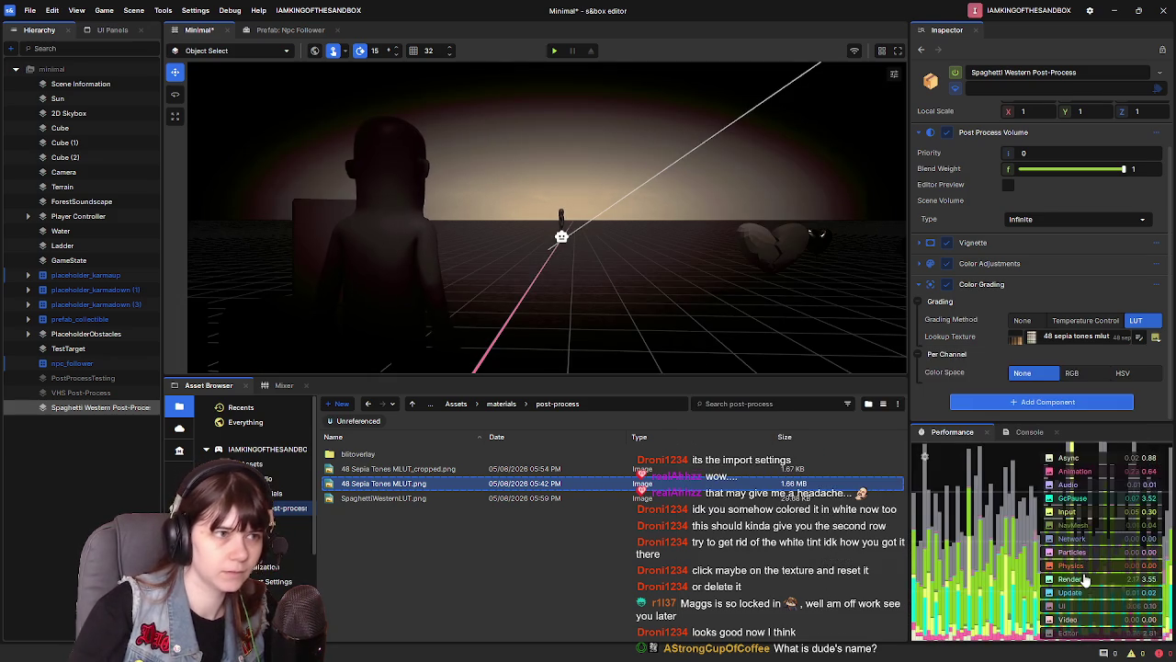
# Refine the texture tint to a paler warm white, #FFF7F4
pyautogui.click(1029, 337)
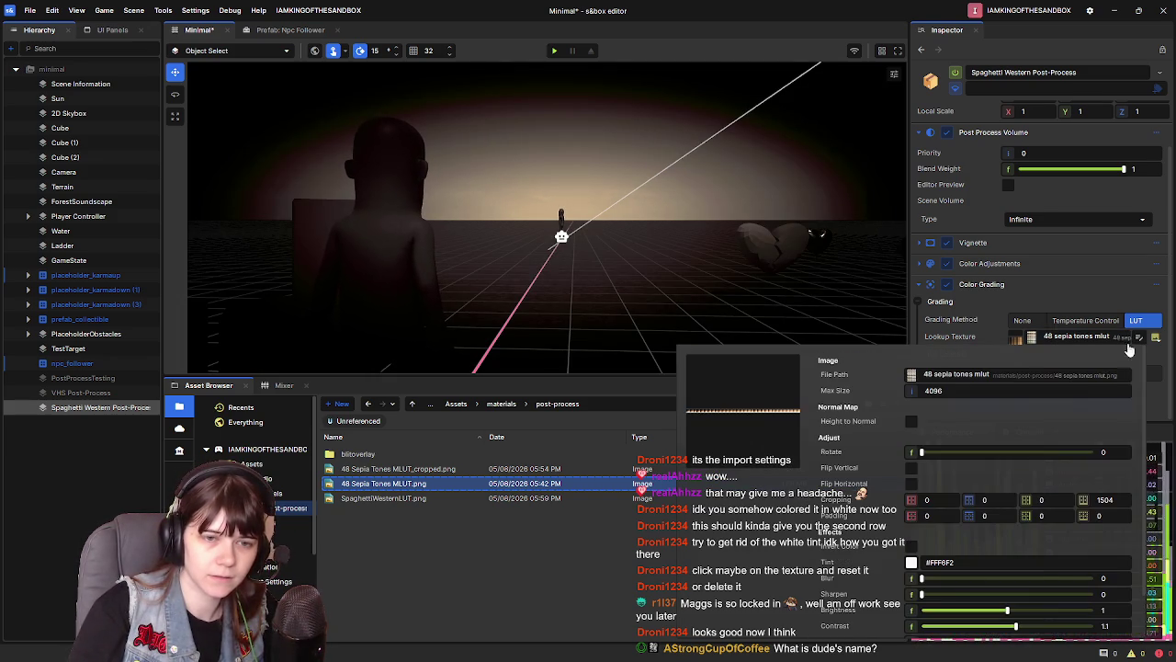
pyautogui.click(912, 562)
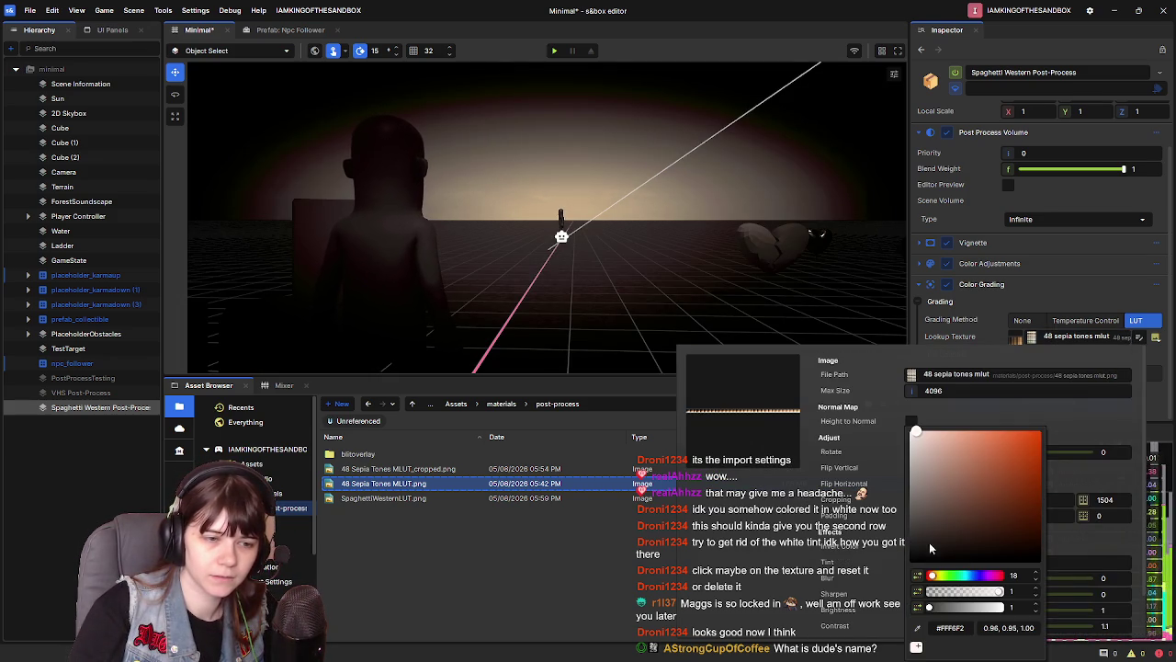
pyautogui.click(917, 432)
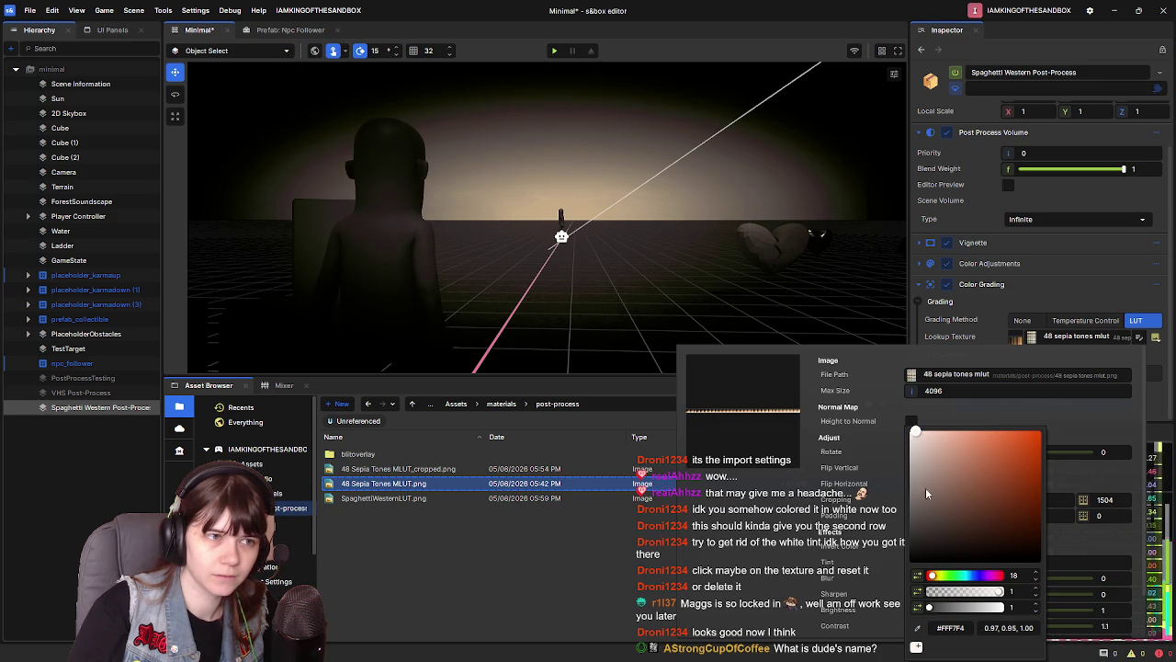
pyautogui.press('f')
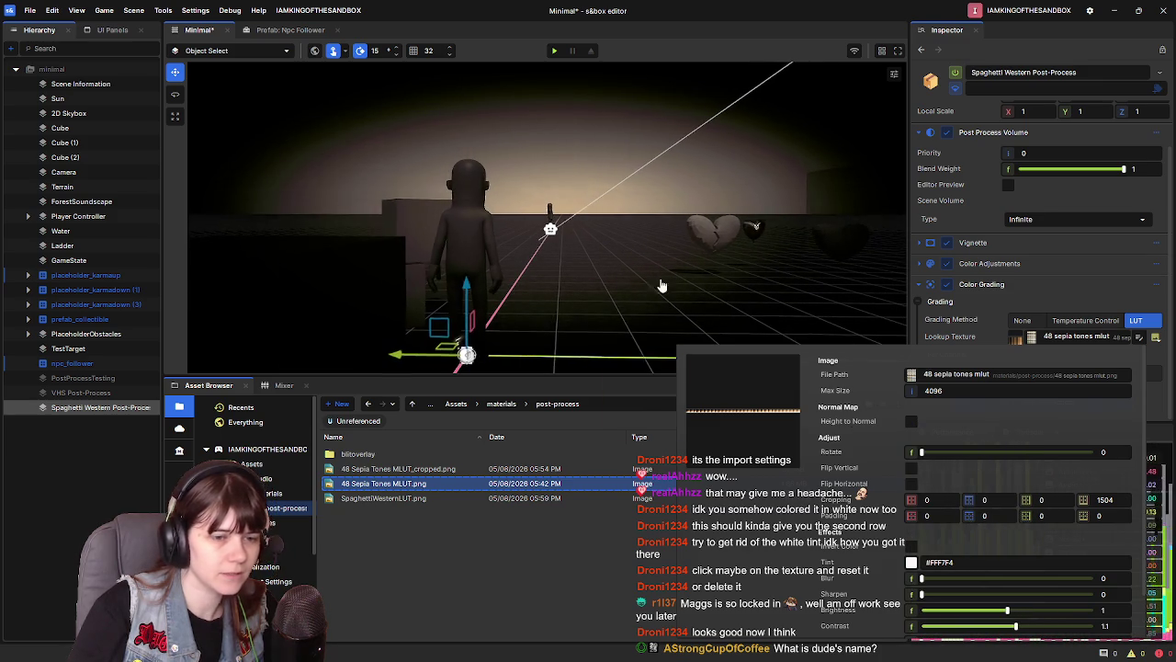
pyautogui.scroll(-1, 926, 607)
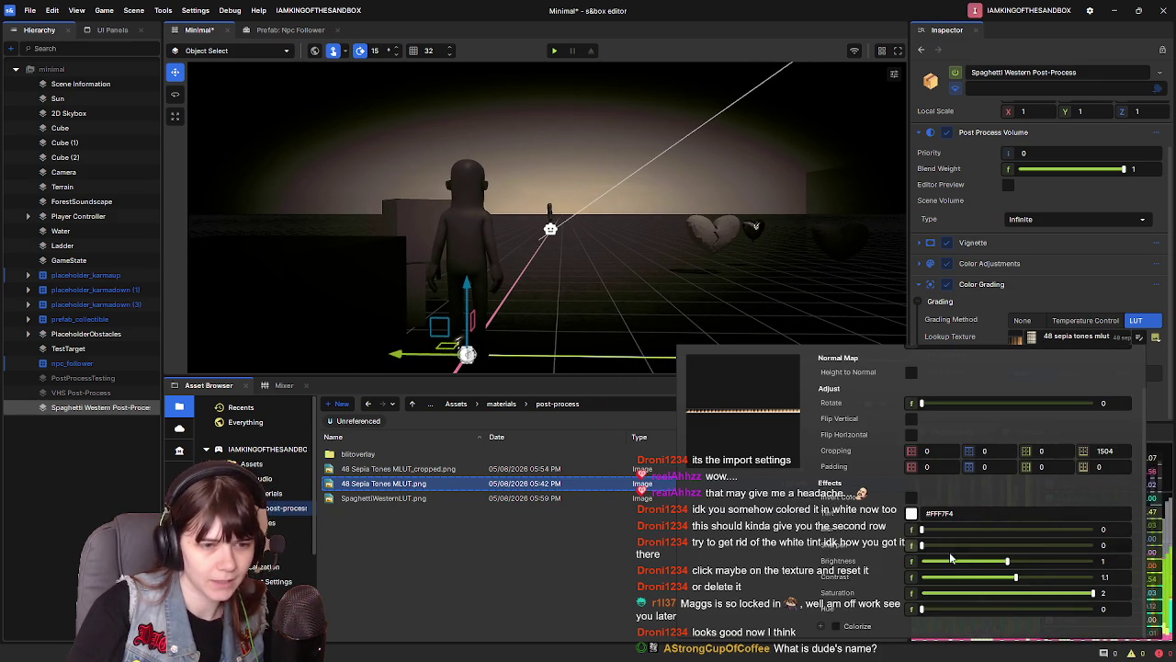
# Push the lookup texture's brightness to 1.086 and contrast to 1.279
pyautogui.moveTo(1007, 567); pyautogui.dragTo(1033, 580)
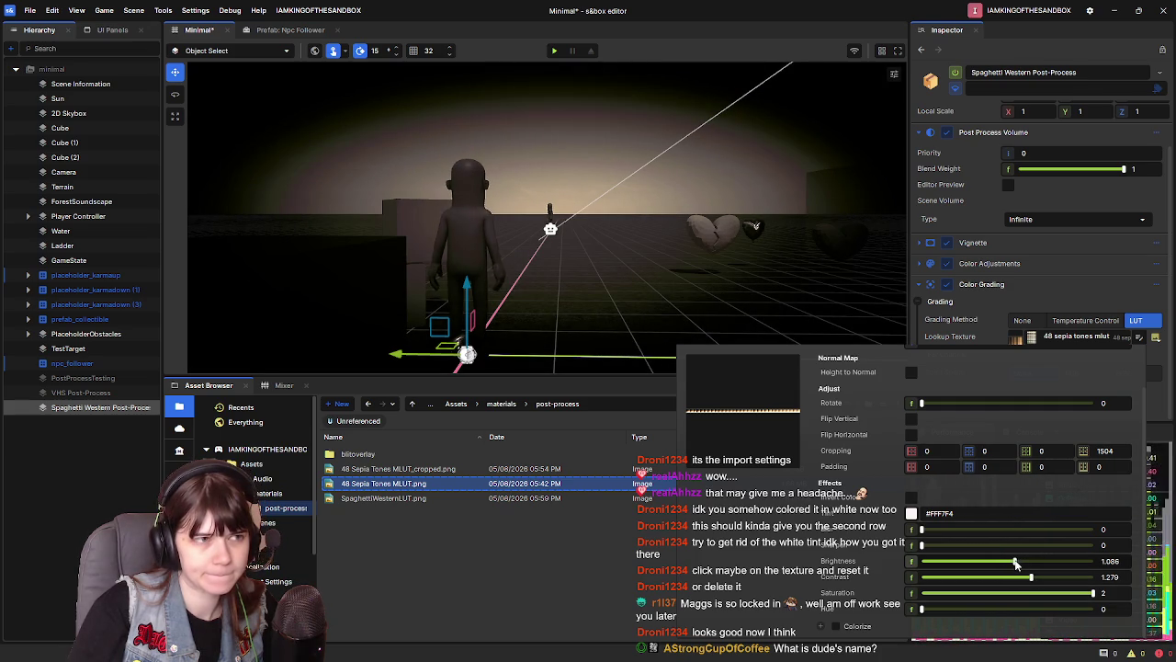
pyautogui.press('d')
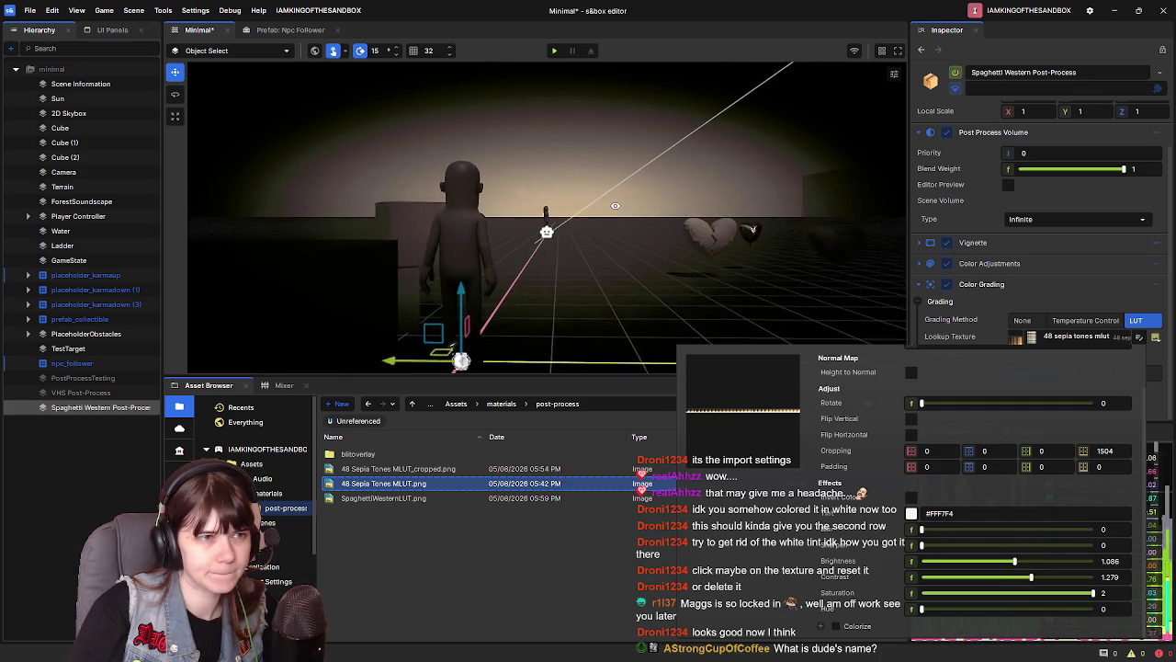
pyautogui.press('d')
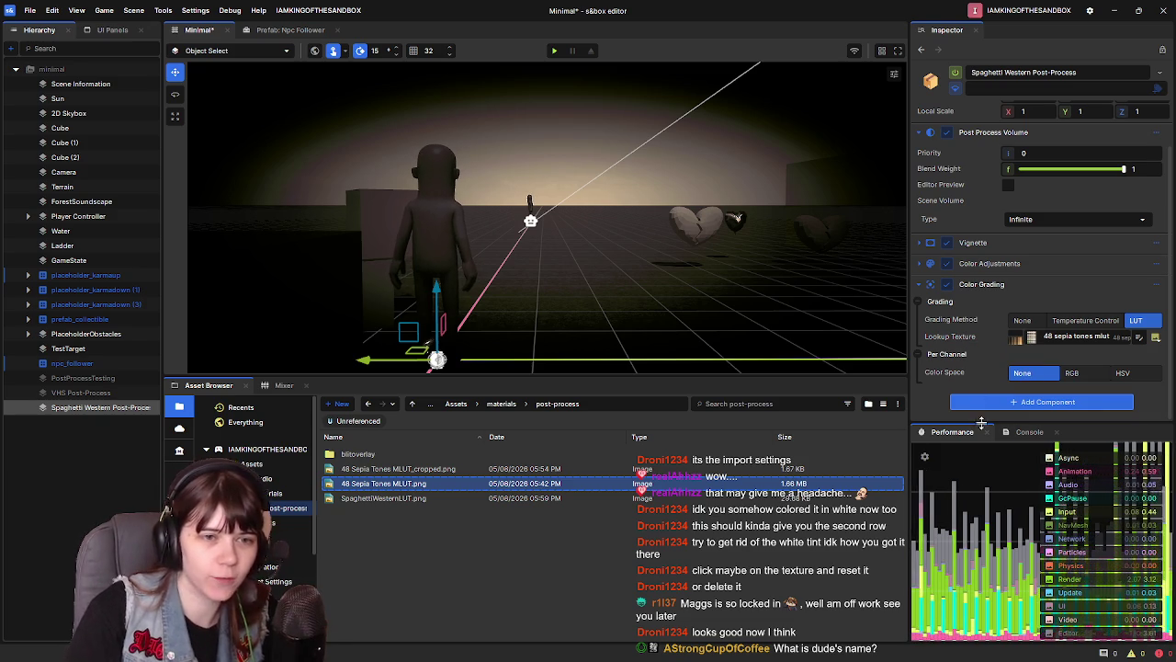
# Add a FilmGrain component to the Spaghetti Western post-process object
pyautogui.click(1008, 403)
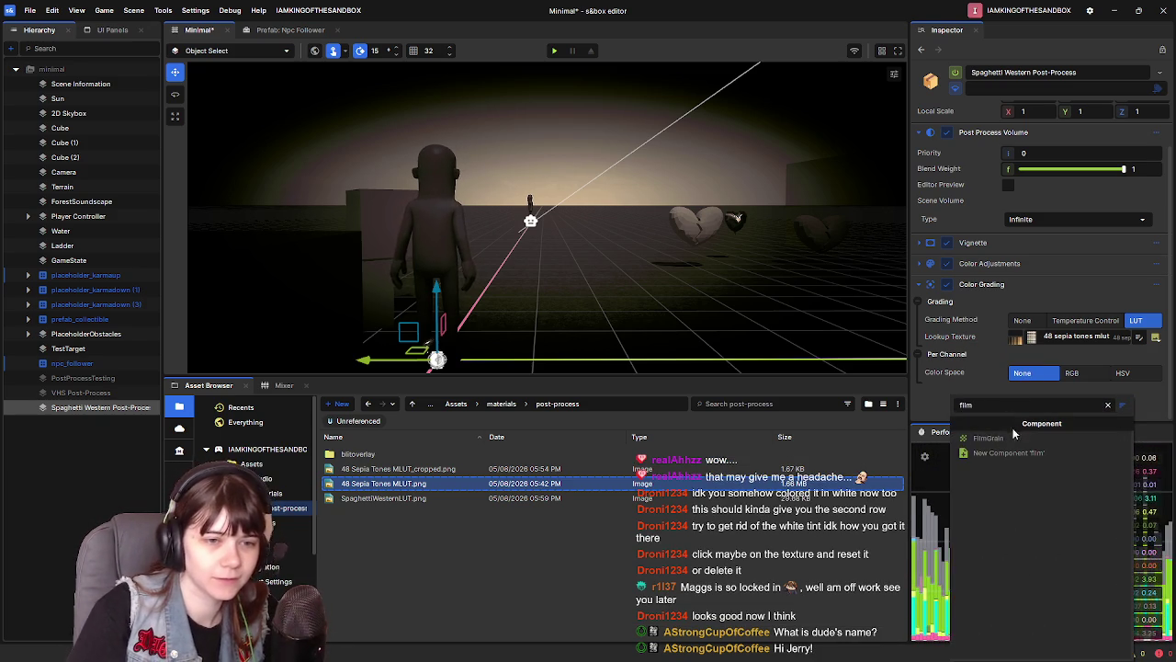
pyautogui.click(1014, 437)
pyautogui.scroll(-2, 999, 314)
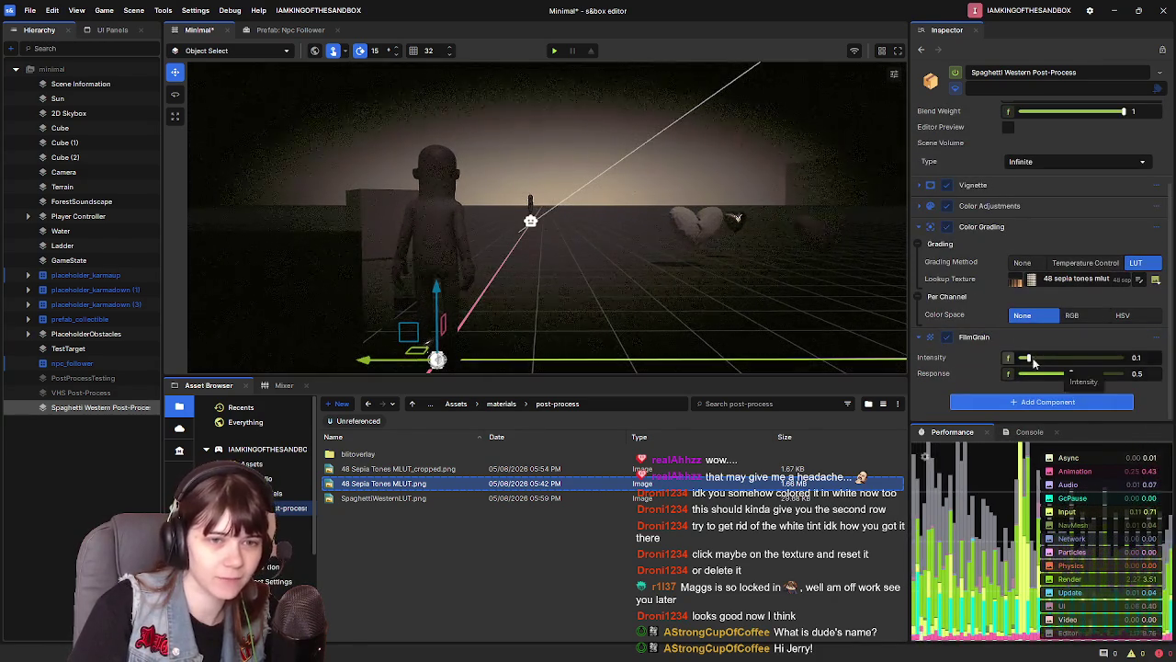
# Fine-tune the Film Grain intensity to 0.1, keeping response at 1
pyautogui.moveTo(1029, 360); pyautogui.dragTo(1125, 374)
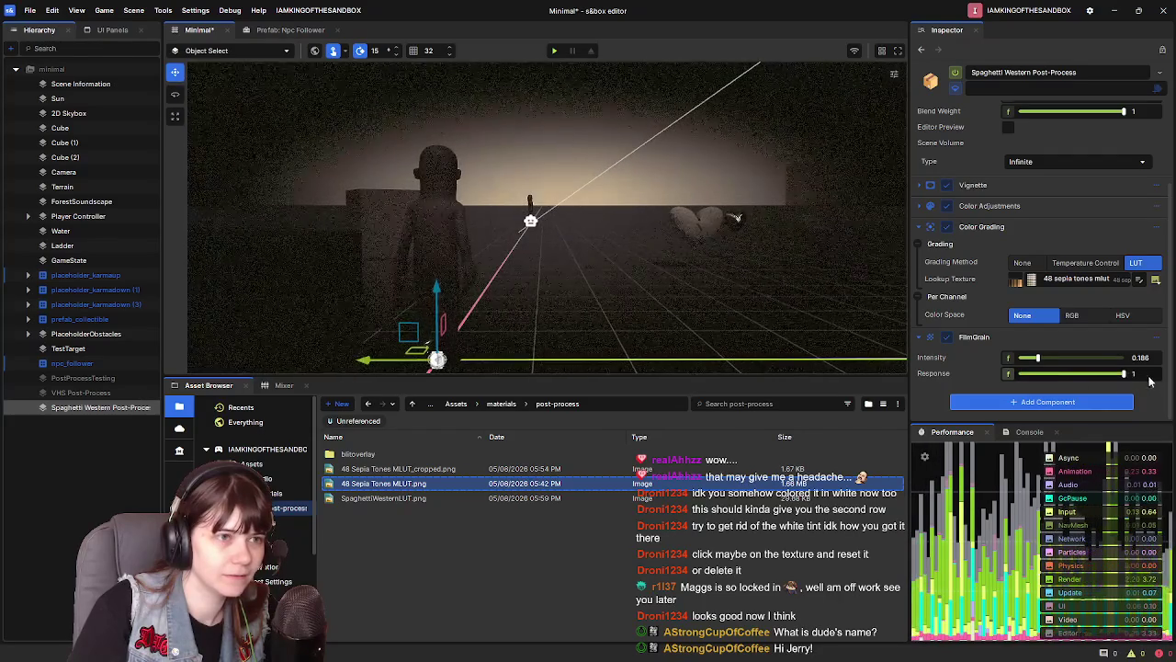
pyautogui.moveTo(1037, 358); pyautogui.dragTo(1026, 360)
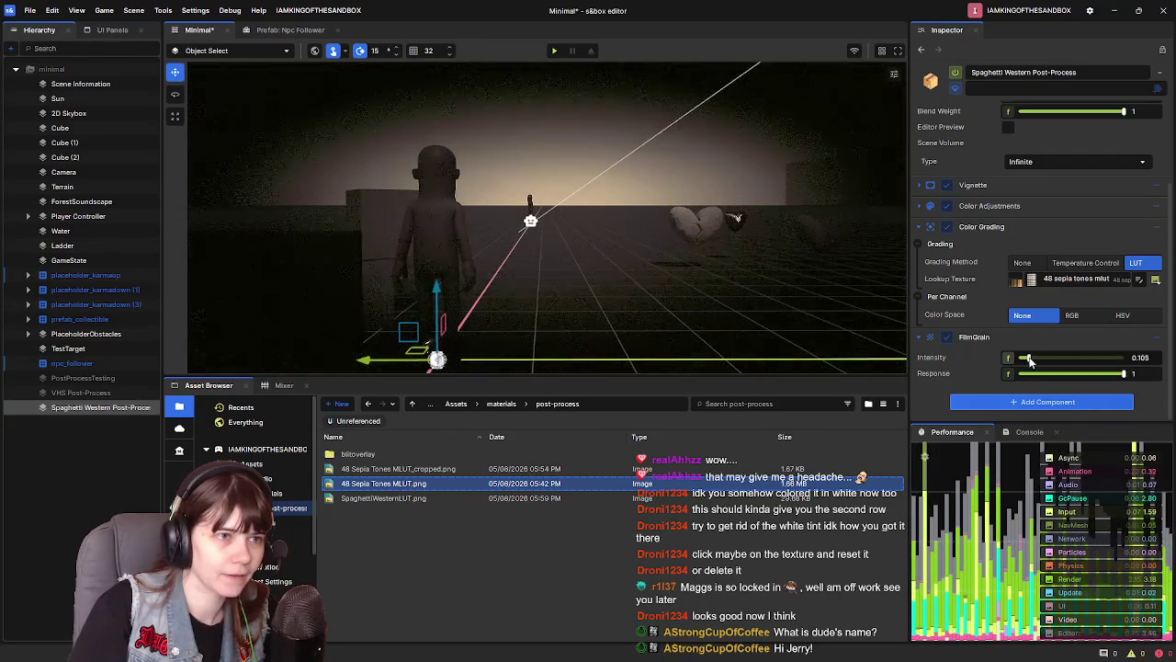
pyautogui.scroll(3, 671, 210)
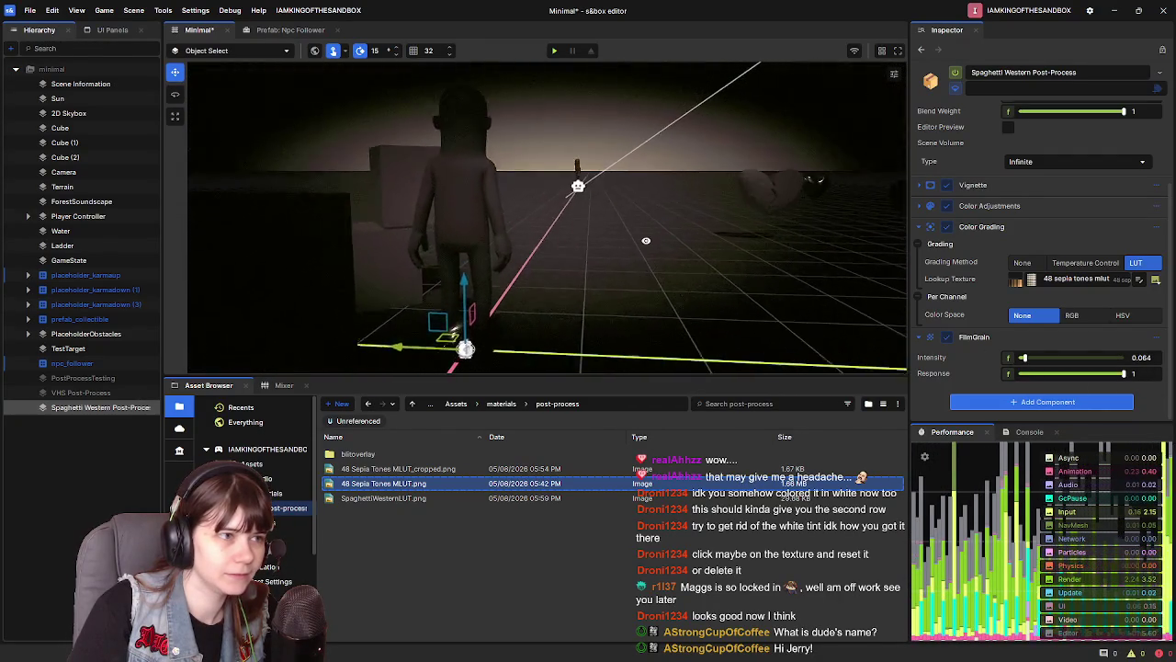
pyautogui.moveTo(1023, 358); pyautogui.dragTo(1027, 361)
pyautogui.scroll(-2, 536, 221)
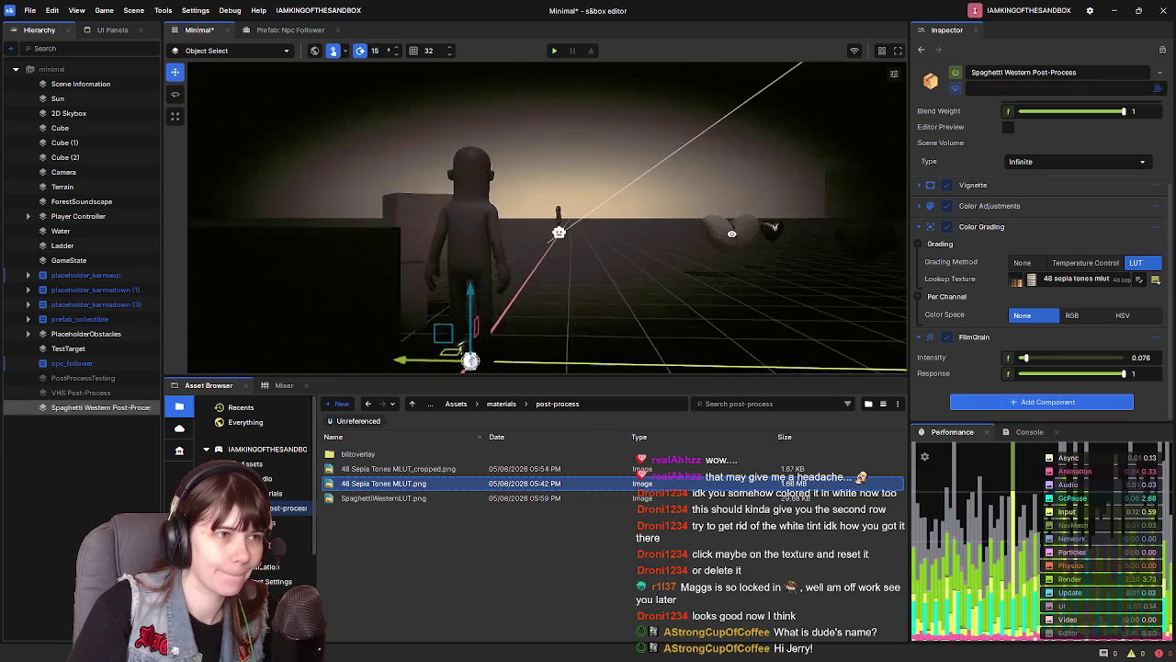
pyautogui.scroll(2, 536, 220)
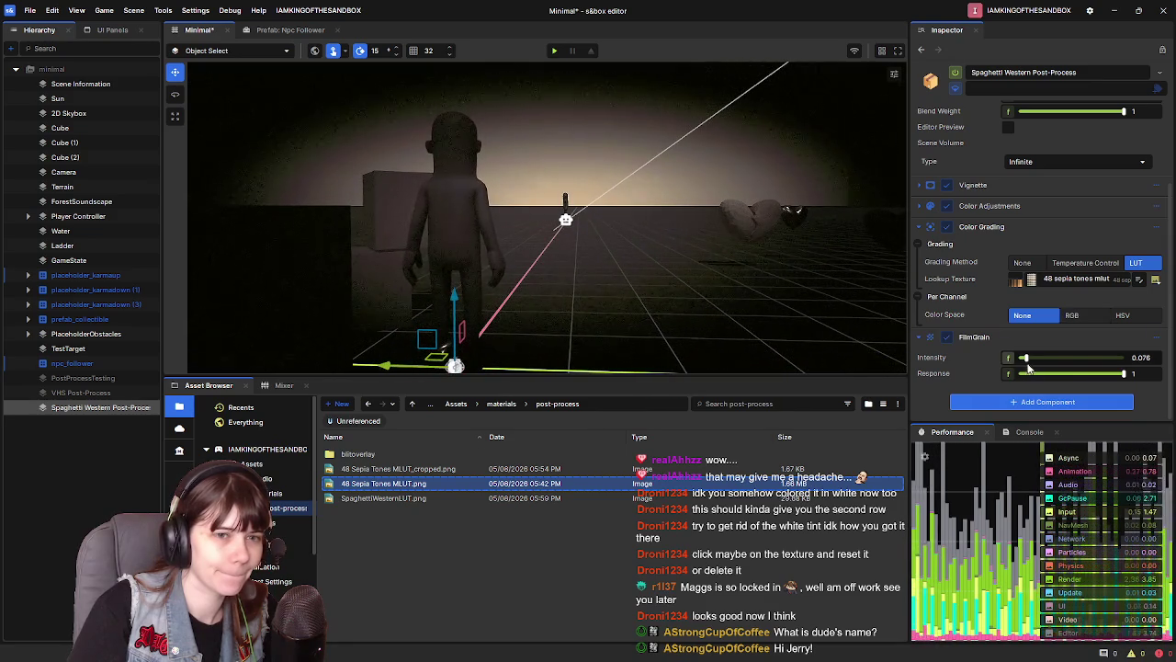
pyautogui.moveTo(1027, 360); pyautogui.dragTo(1030, 363)
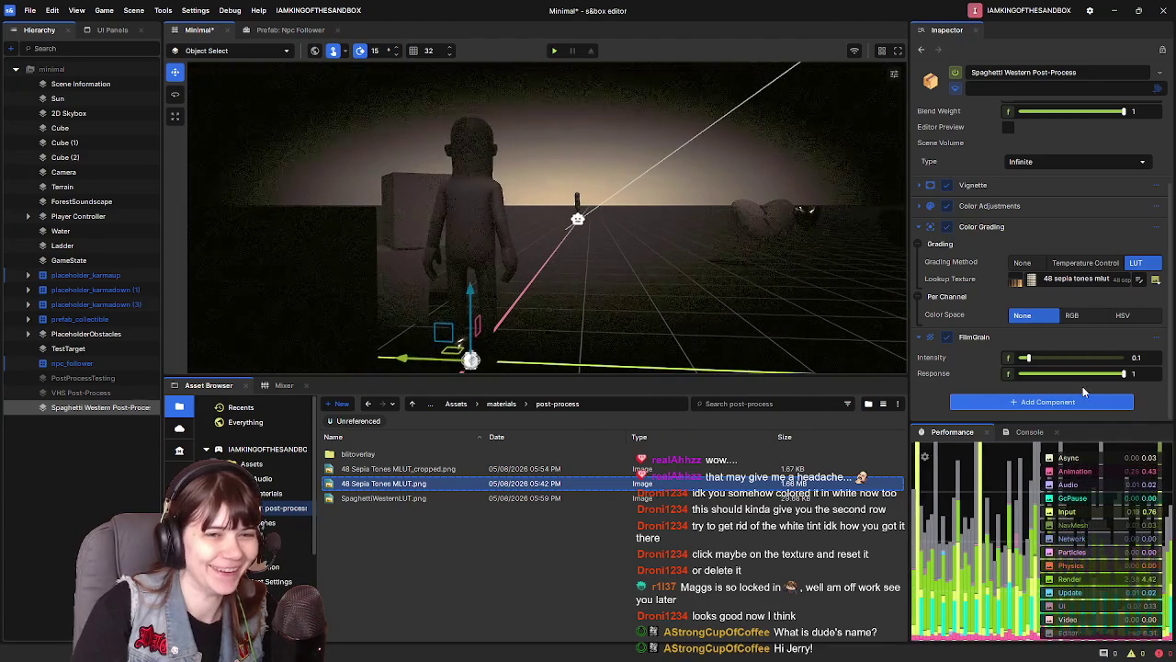
pyautogui.moveTo(1123, 376)
pyautogui.mouseDown()
pyautogui.moveTo(1033, 374)
pyautogui.moveTo(1110, 375)
pyautogui.mouseUp()
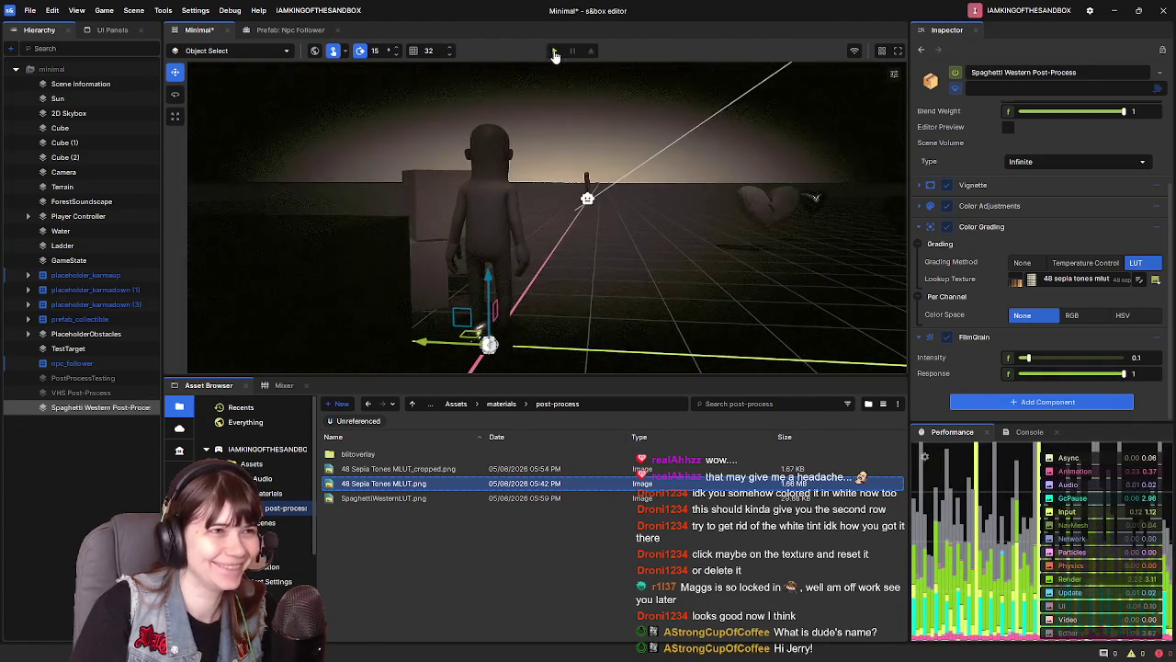
# Save the scene with Ctrl+S and play-test it, walking toward the wall of blocks
pyautogui.hotkey('ctrl', 's')
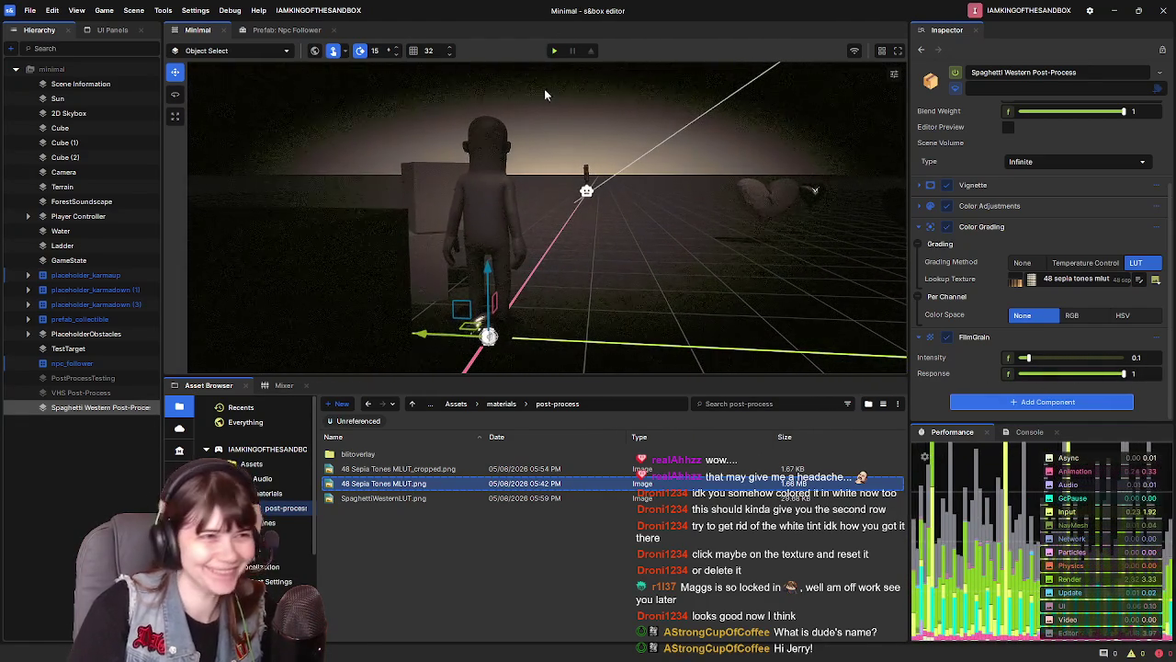
pyautogui.click(554, 52)
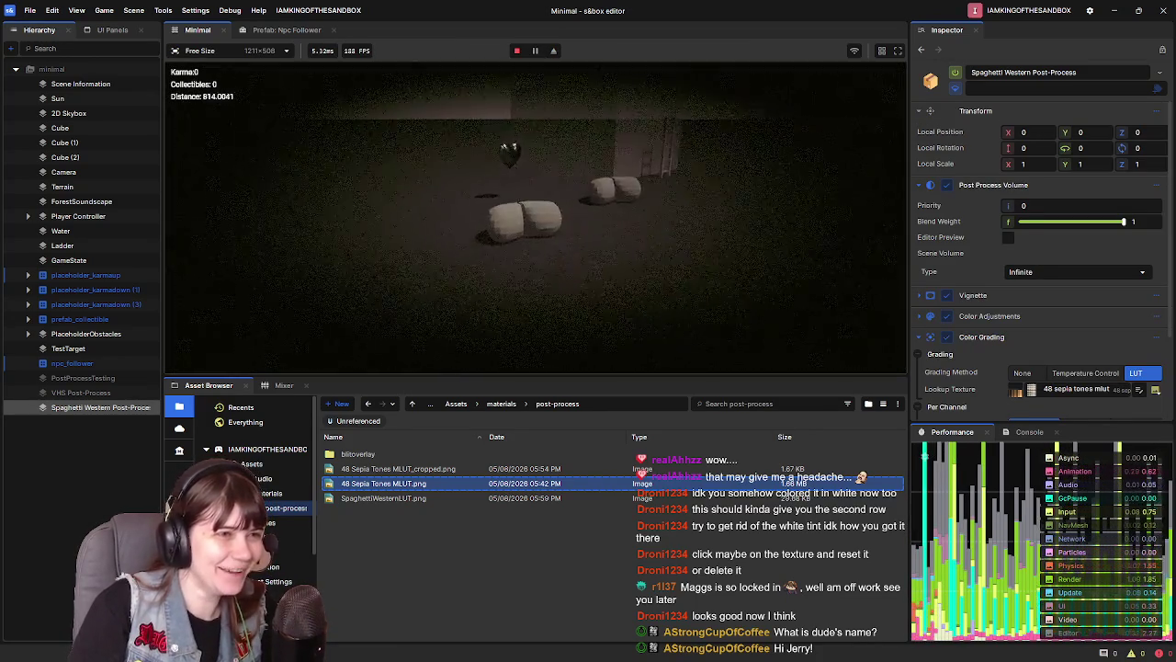
pyautogui.press('w')
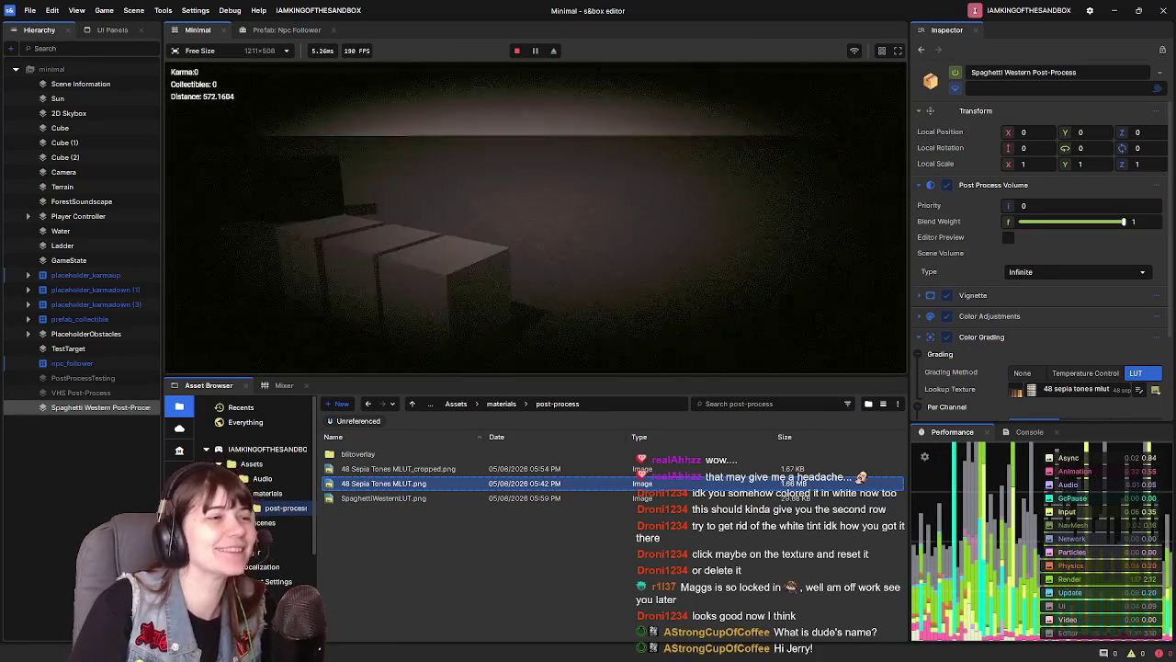